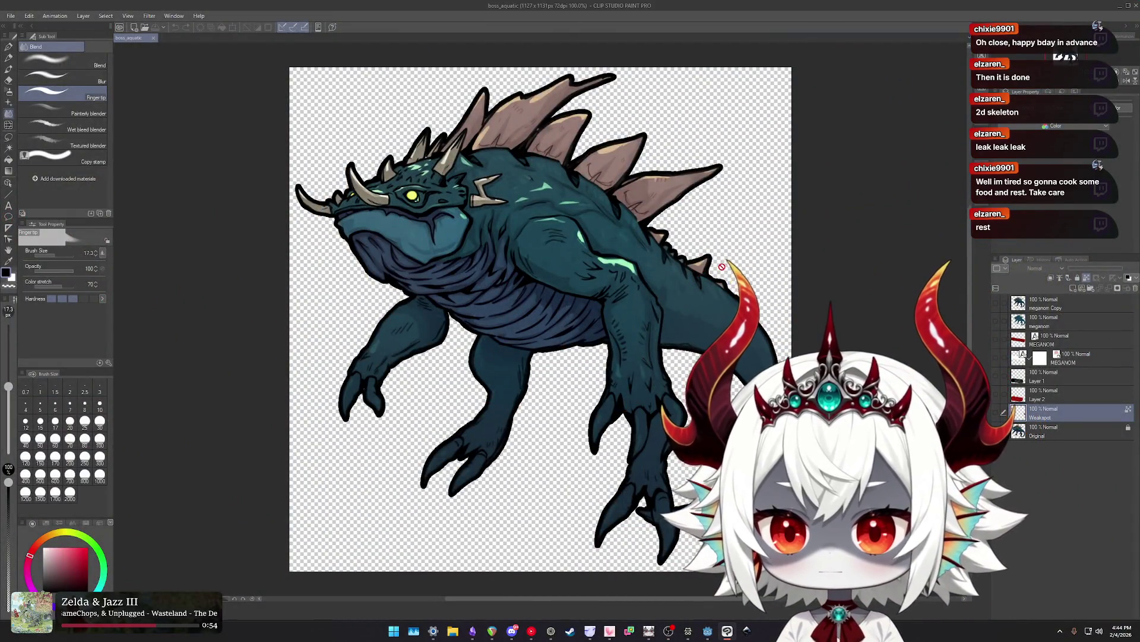
Show Layer 2, Layer 1, both MEGANOM text layers, meganom and meganom Copy.
{"action": "left_click", "coordinate": [1051, 395]}
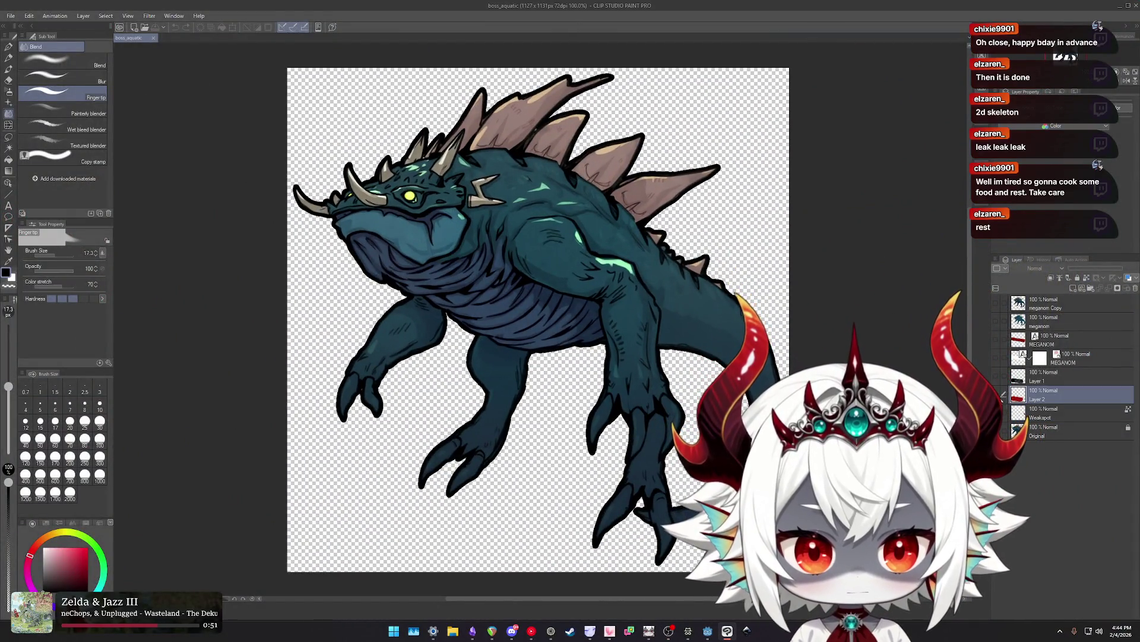
{"action": "left_click", "coordinate": [996, 394]}
{"action": "left_click", "coordinate": [996, 376]}
{"action": "left_click", "coordinate": [996, 357]}
{"action": "left_click", "coordinate": [996, 339]}
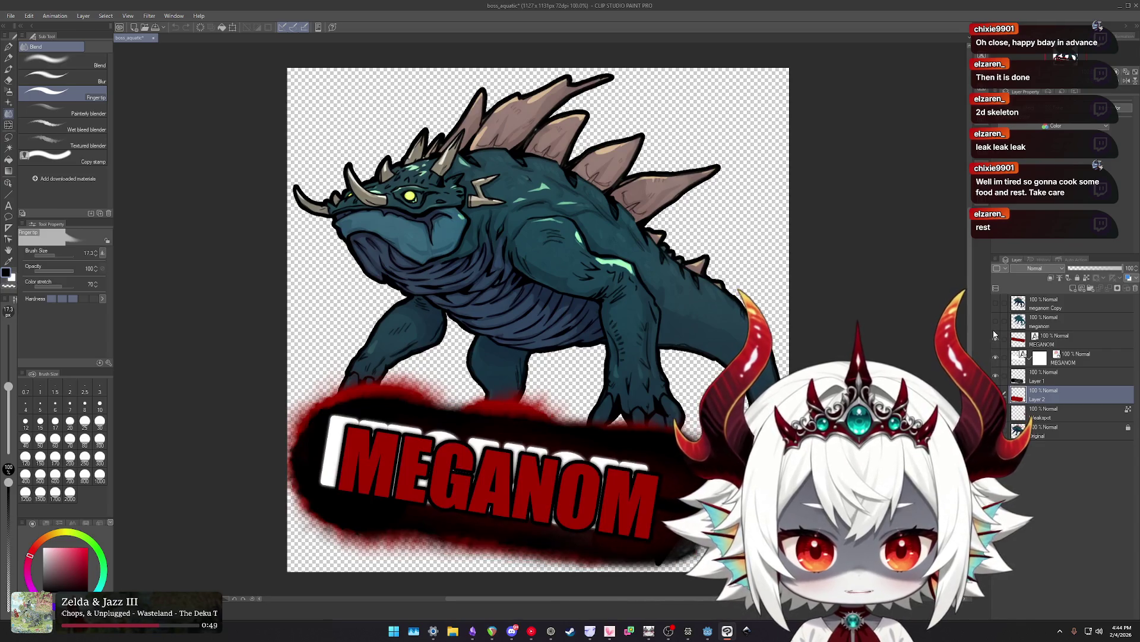
{"action": "left_click", "coordinate": [996, 320]}
{"action": "left_click", "coordinate": [996, 303]}
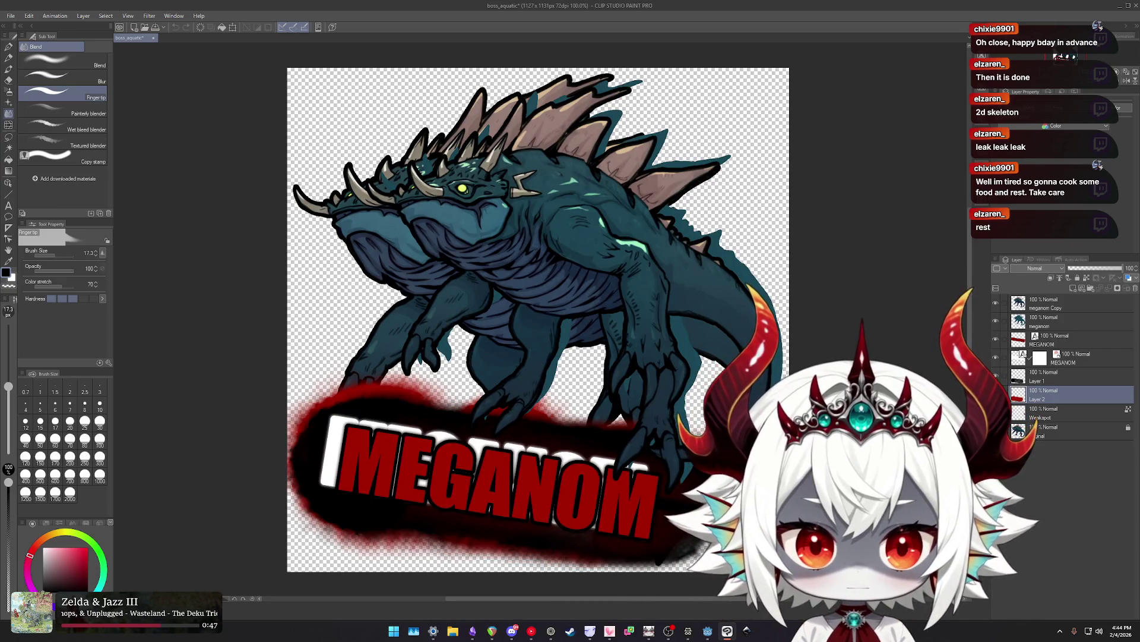
Hide the text, meganom, meganom Copy and Layer 1 layers, keeping only Original's teal creature.
{"action": "left_click", "coordinate": [996, 430]}
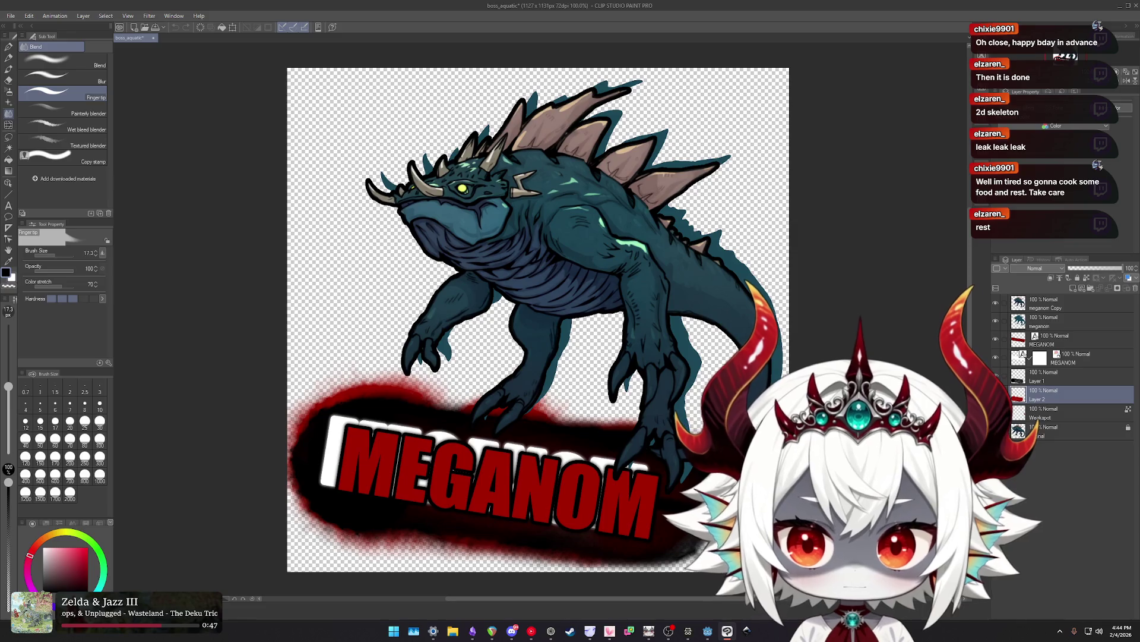
{"action": "left_click", "coordinate": [997, 357]}
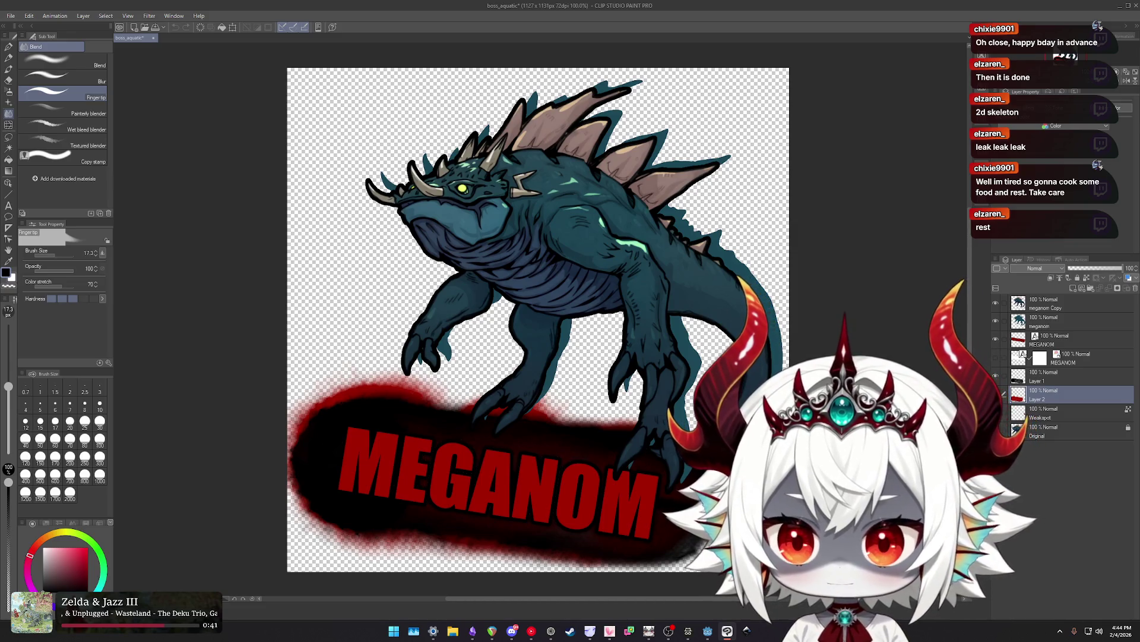
{"action": "left_click", "coordinate": [997, 305]}
{"action": "left_click", "coordinate": [996, 321]}
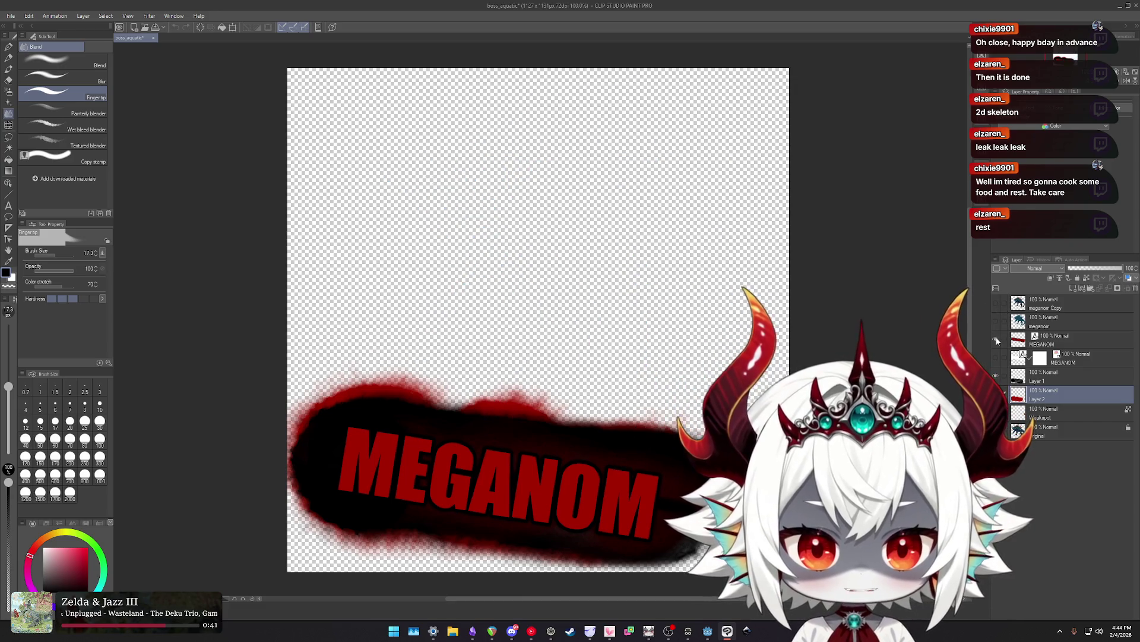
{"action": "left_click", "coordinate": [996, 339]}
{"action": "left_click", "coordinate": [996, 376]}
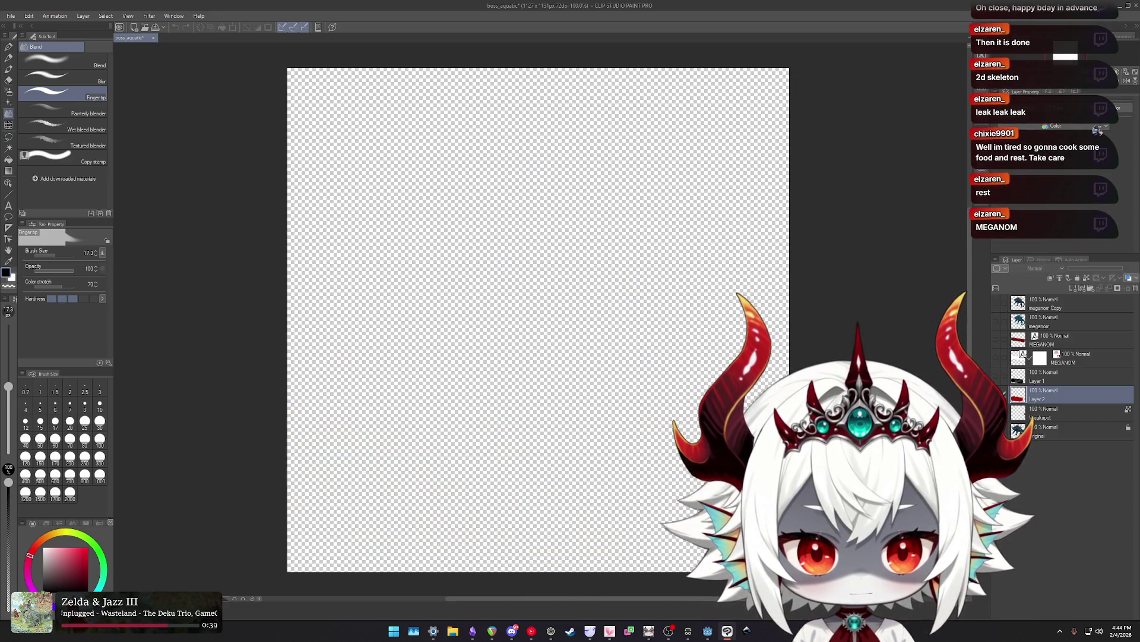
{"action": "left_click", "coordinate": [996, 431]}
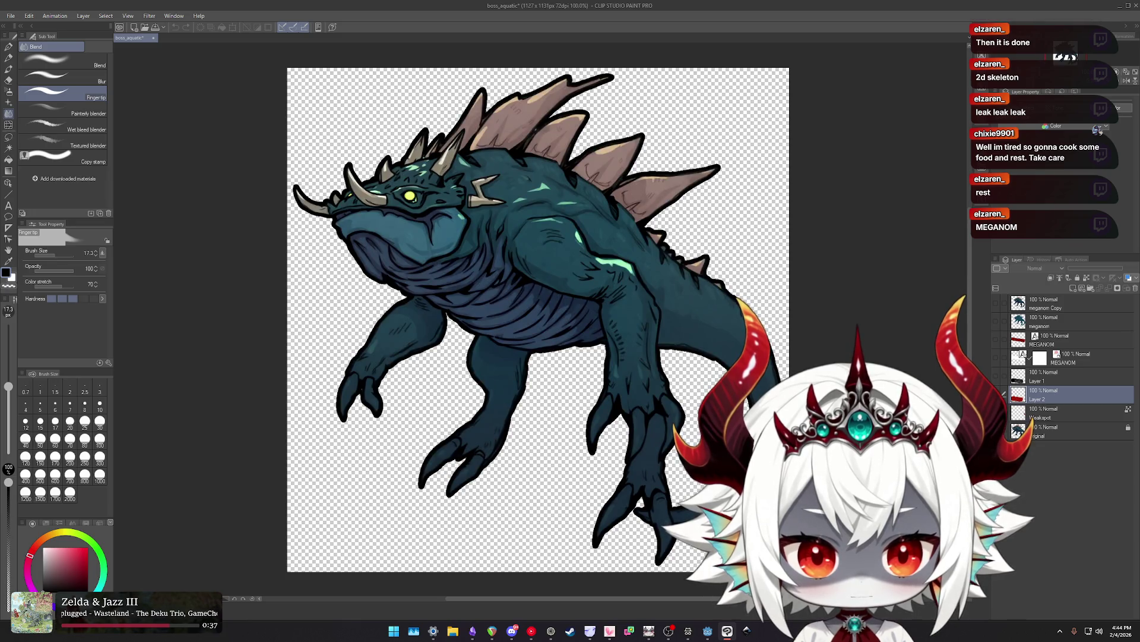
Compare the creature with and without meganom Copy, leave it hidden, and select Original.
{"action": "left_click", "coordinate": [997, 304]}
{"action": "left_click", "coordinate": [997, 304]}
{"action": "left_click", "coordinate": [997, 305]}
{"action": "left_click", "coordinate": [996, 304]}
{"action": "left_click", "coordinate": [997, 305]}
{"action": "left_click", "coordinate": [996, 305]}
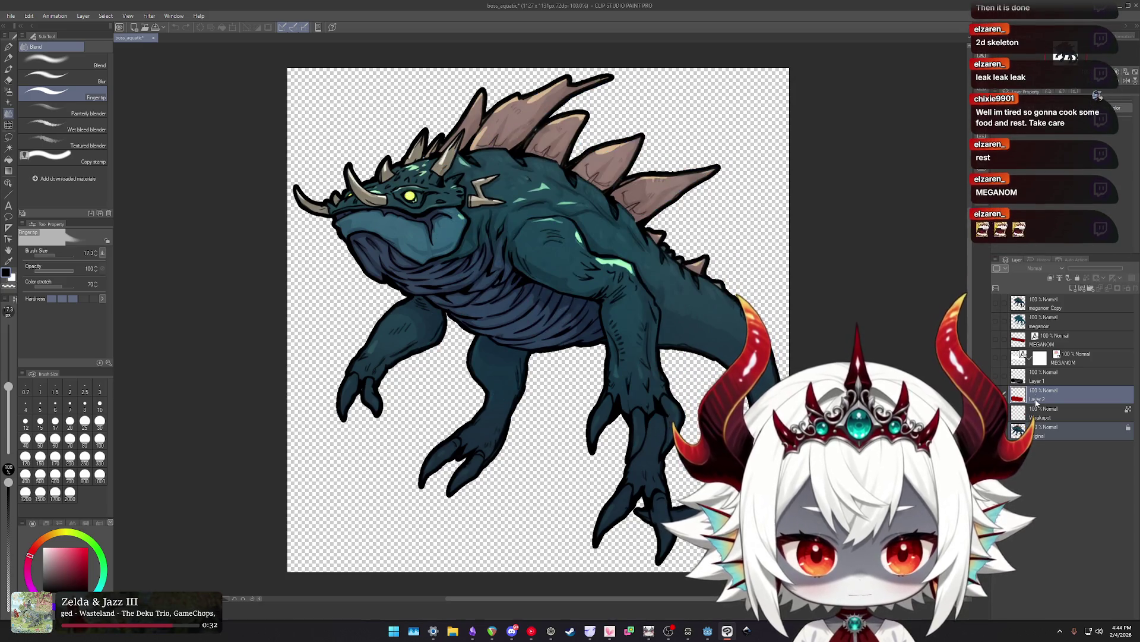
{"action": "left_click", "coordinate": [1047, 434]}
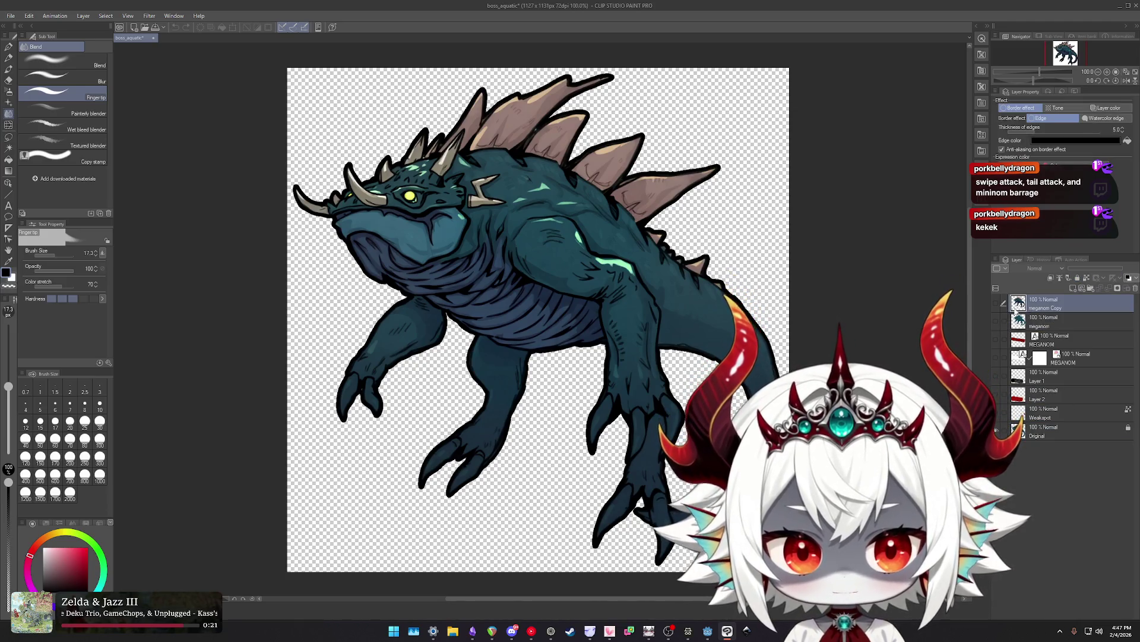
Check meganom Copy's border effect settings, then finish with the Original layer selected.
{"action": "left_click", "coordinate": [1050, 308]}
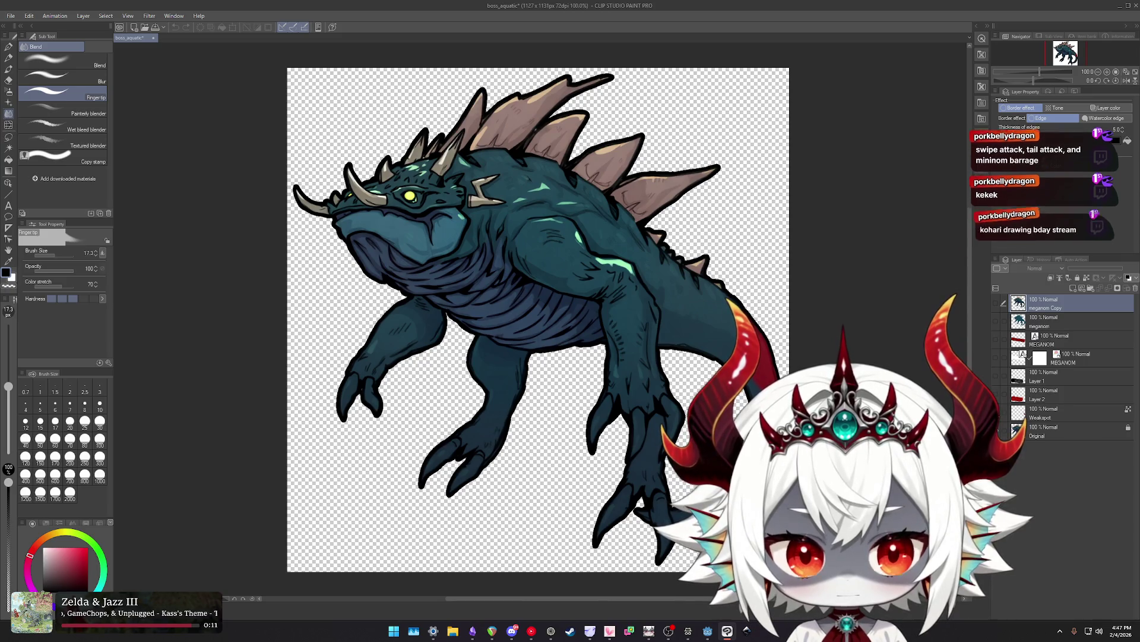
{"action": "left_click", "coordinate": [1048, 434]}
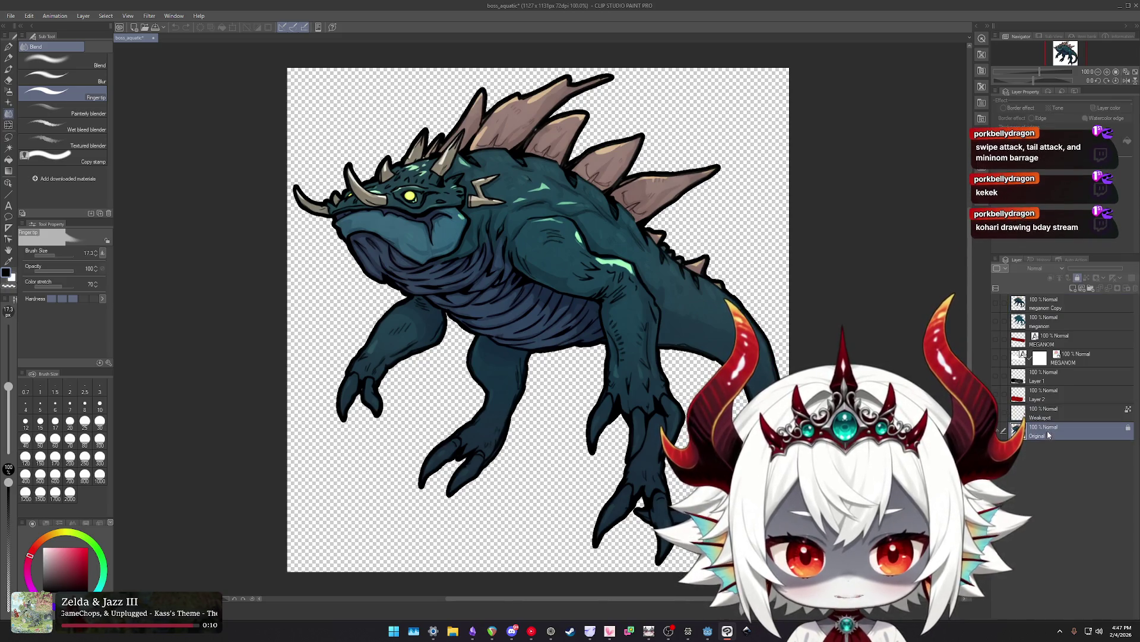
{"action": "left_click", "coordinate": [1046, 305]}
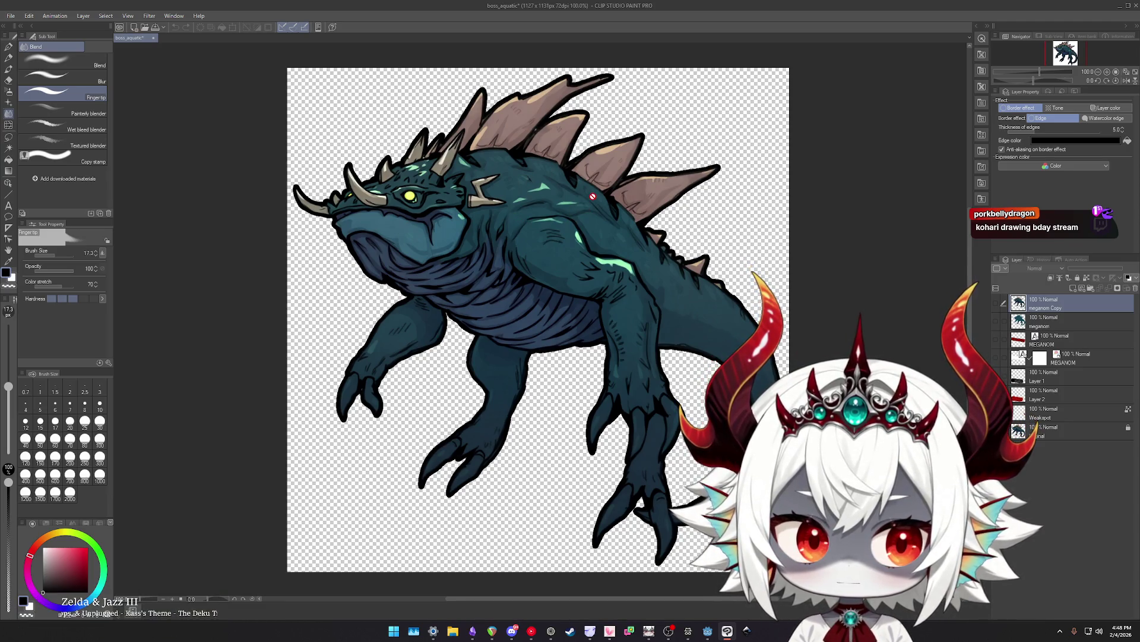
{"action": "left_click", "coordinate": [1052, 435]}
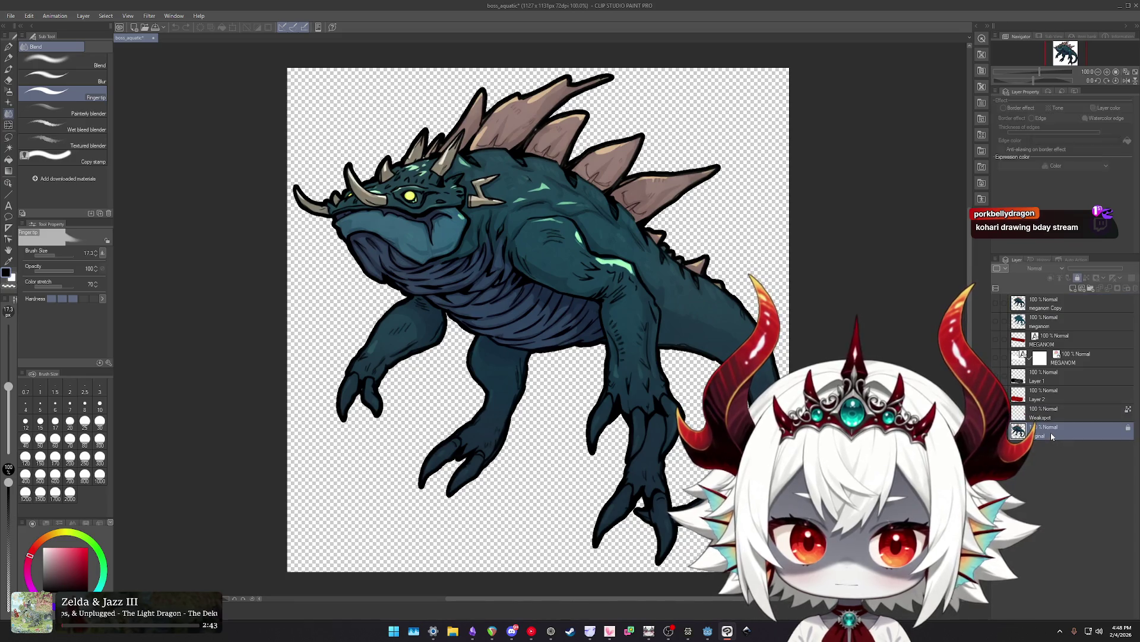
{"action": "left_click", "coordinate": [11, 16]}
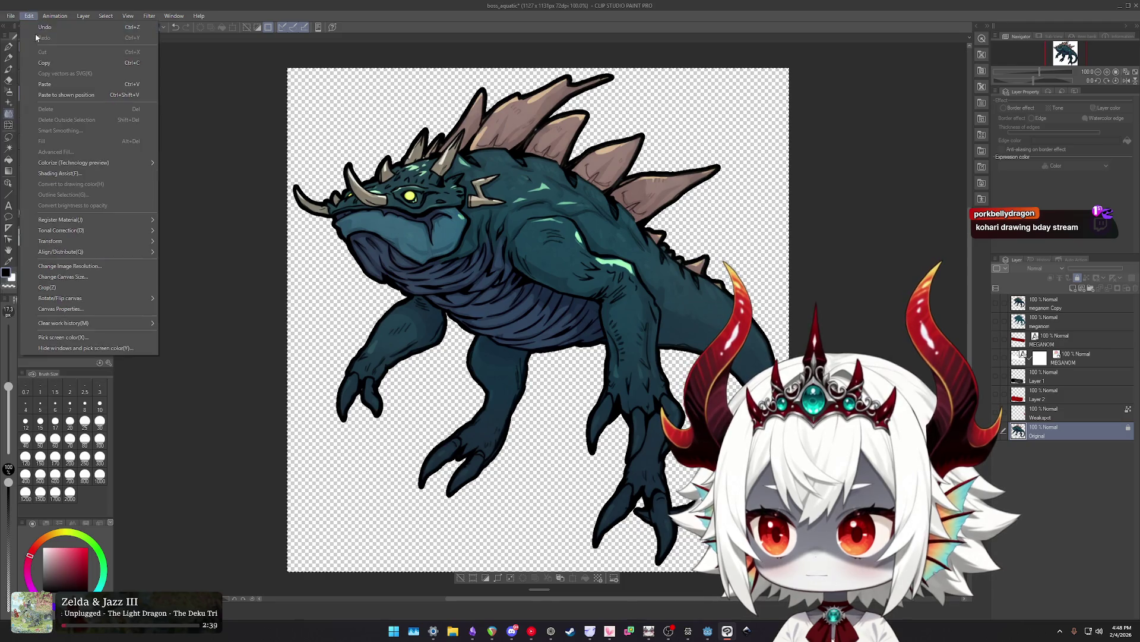
{"action": "left_click", "coordinate": [23, 37]}
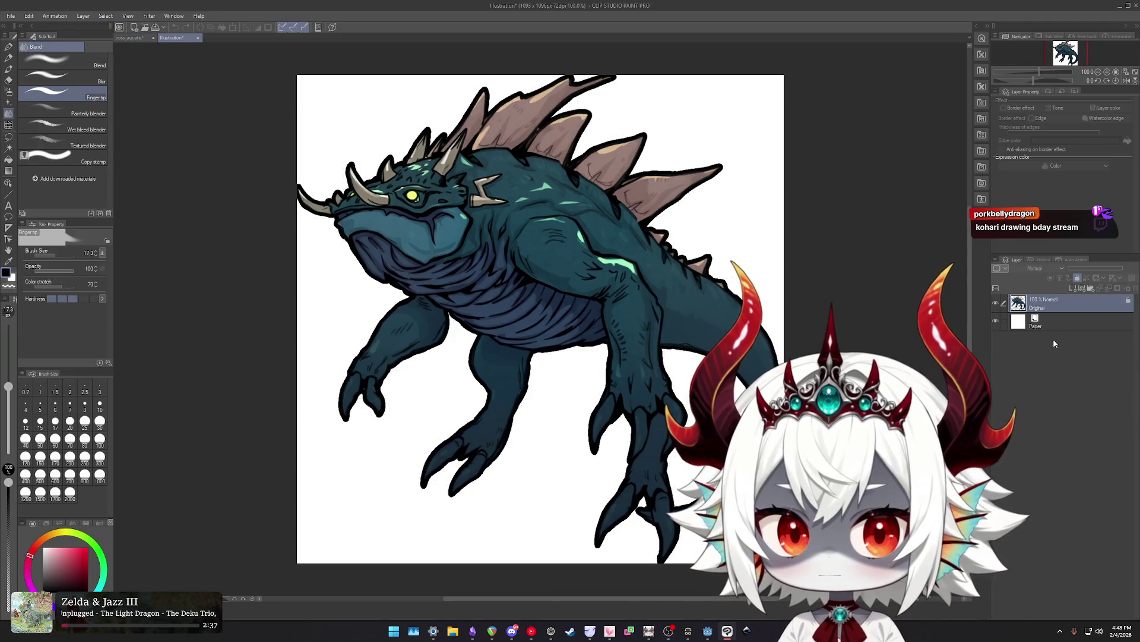
{"action": "right_click", "coordinate": [1050, 321]}
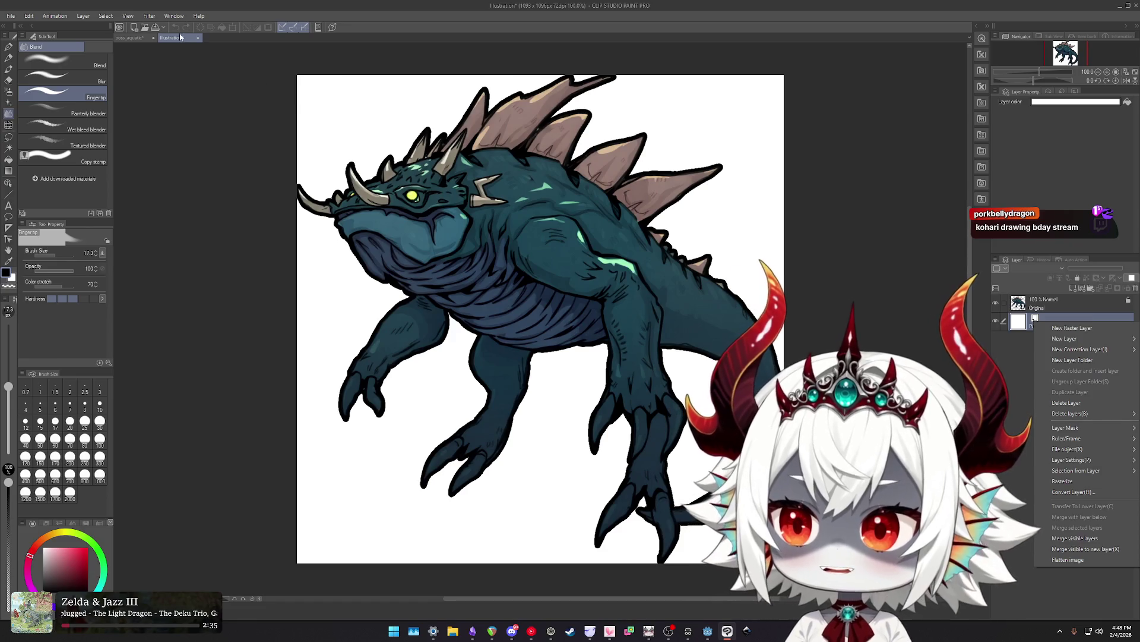
{"action": "left_click", "coordinate": [197, 38]}
{"action": "left_click", "coordinate": [578, 228]}
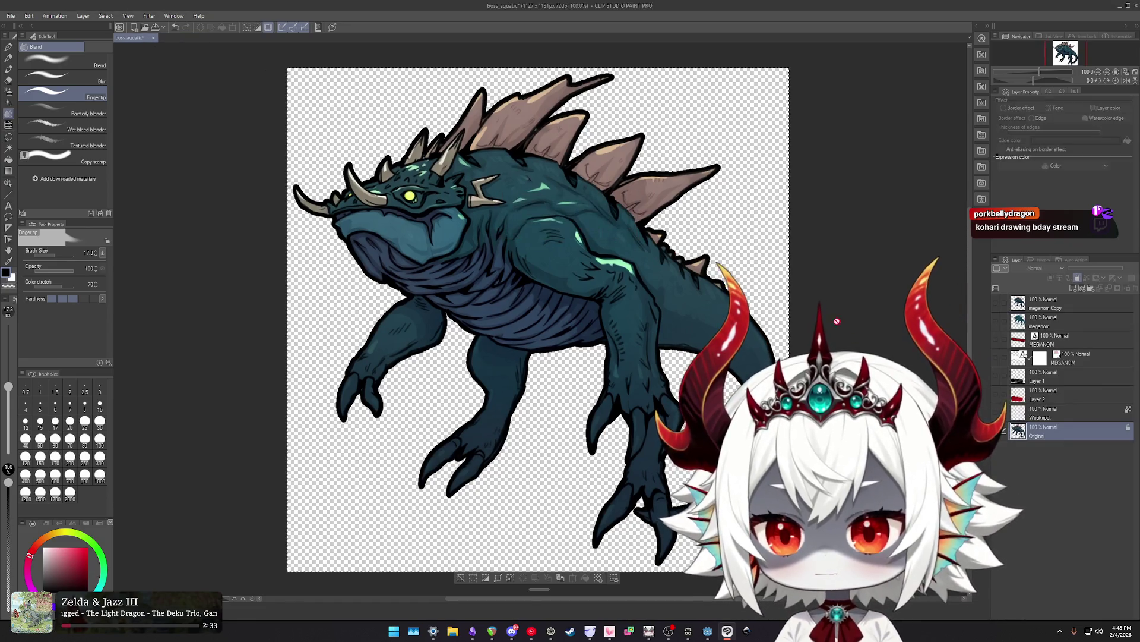
{"action": "left_click", "coordinate": [1037, 431]}
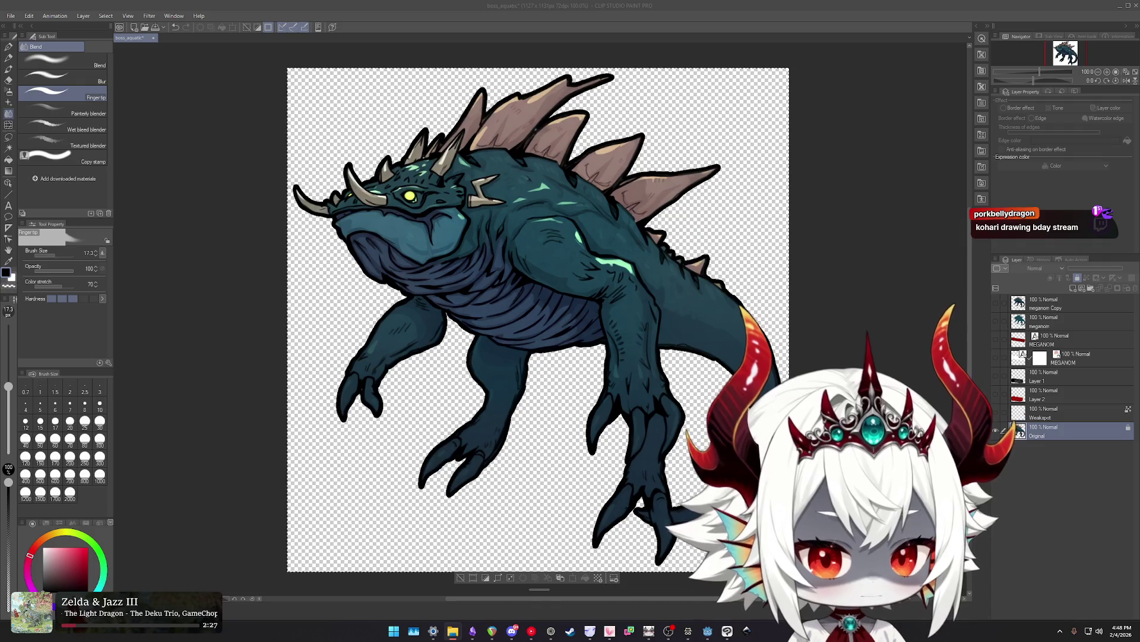
Put the Original layer into a new folder named Backup and collapse it.
{"action": "left_click", "coordinate": [1047, 435]}
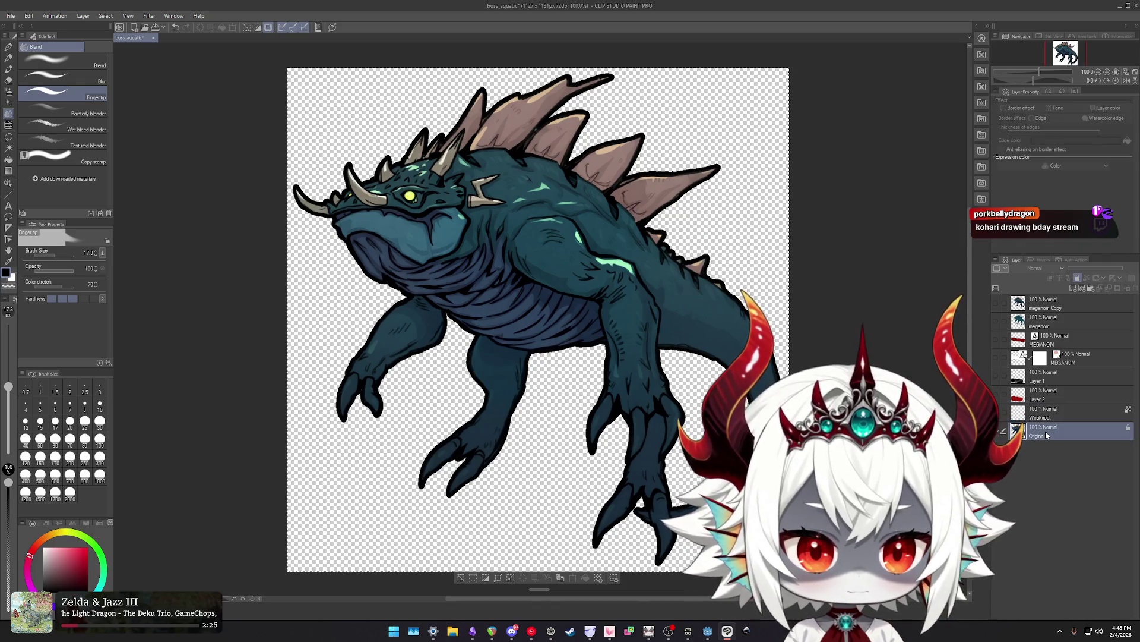
{"action": "right_click", "coordinate": [1043, 433]}
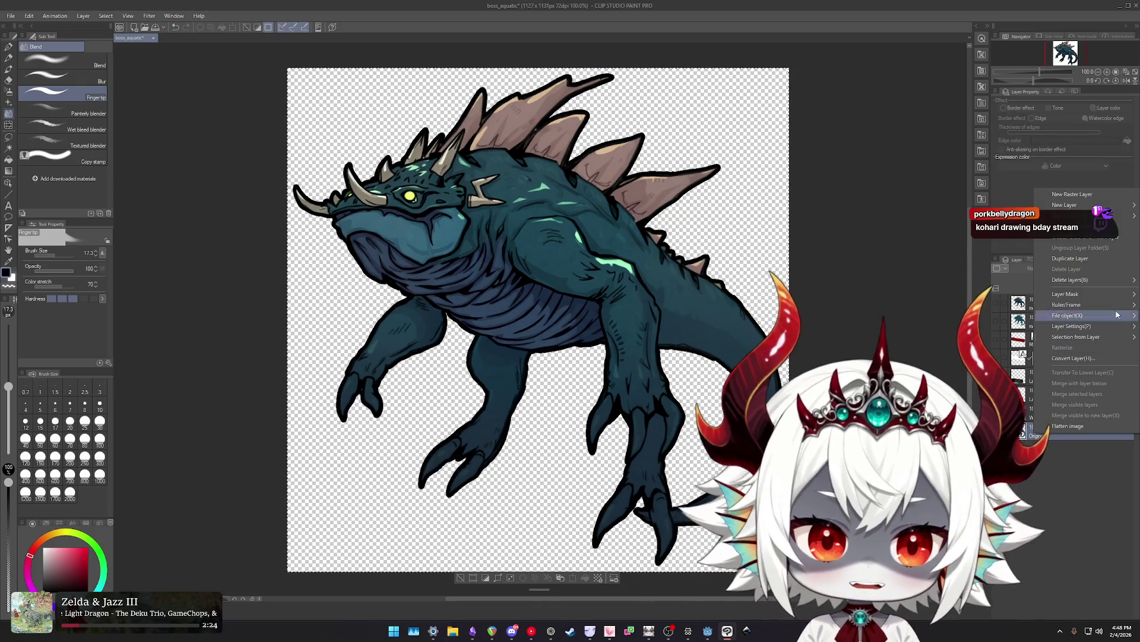
{"action": "left_click", "coordinate": [1093, 237]}
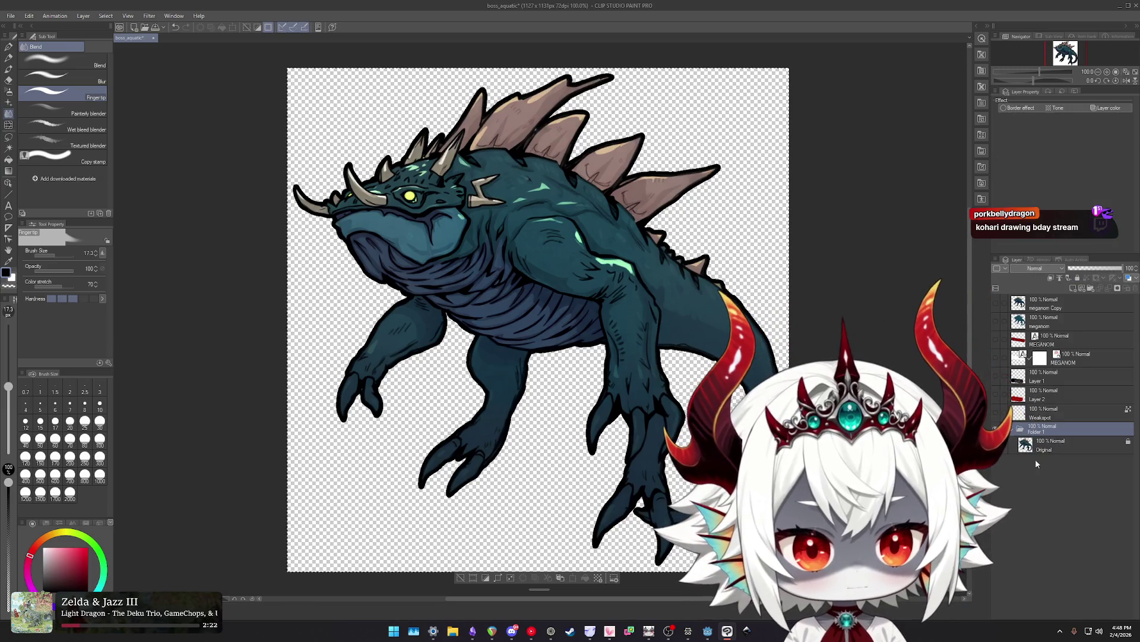
{"action": "double_click", "coordinate": [1046, 429]}
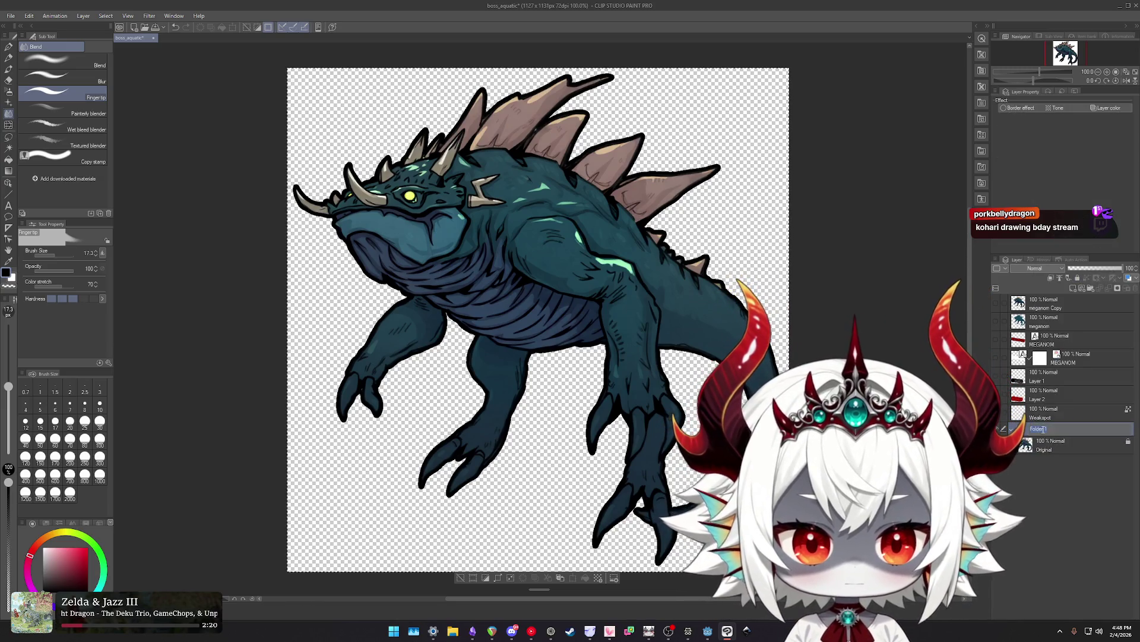
{"action": "type", "text": "Backup"}
{"action": "key", "text": "Return"}
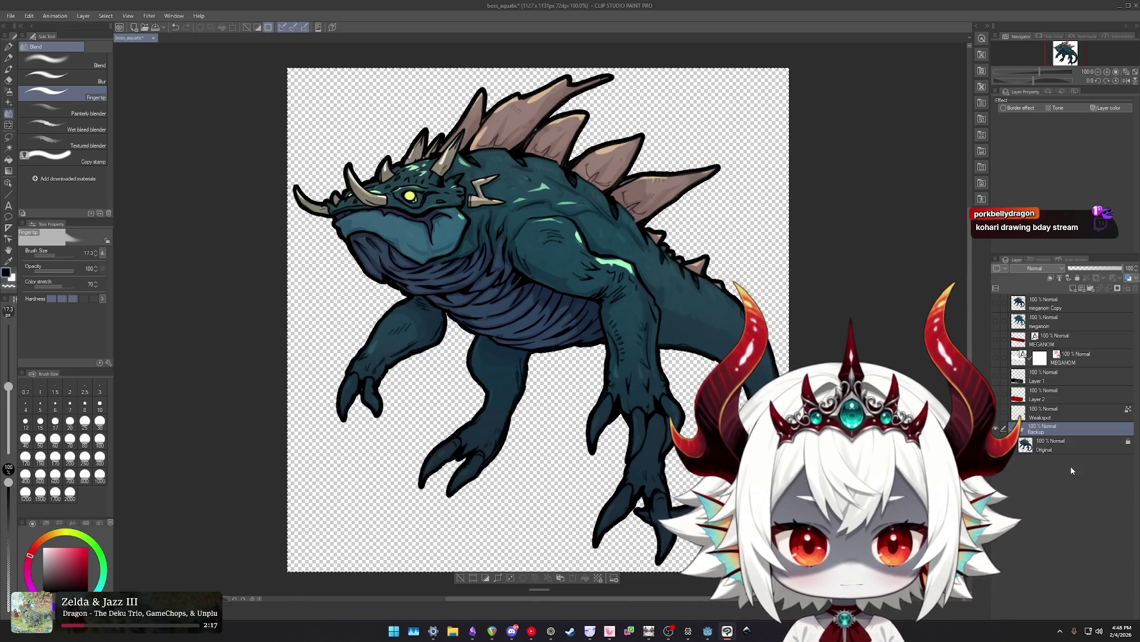
{"action": "left_click", "coordinate": [1017, 429]}
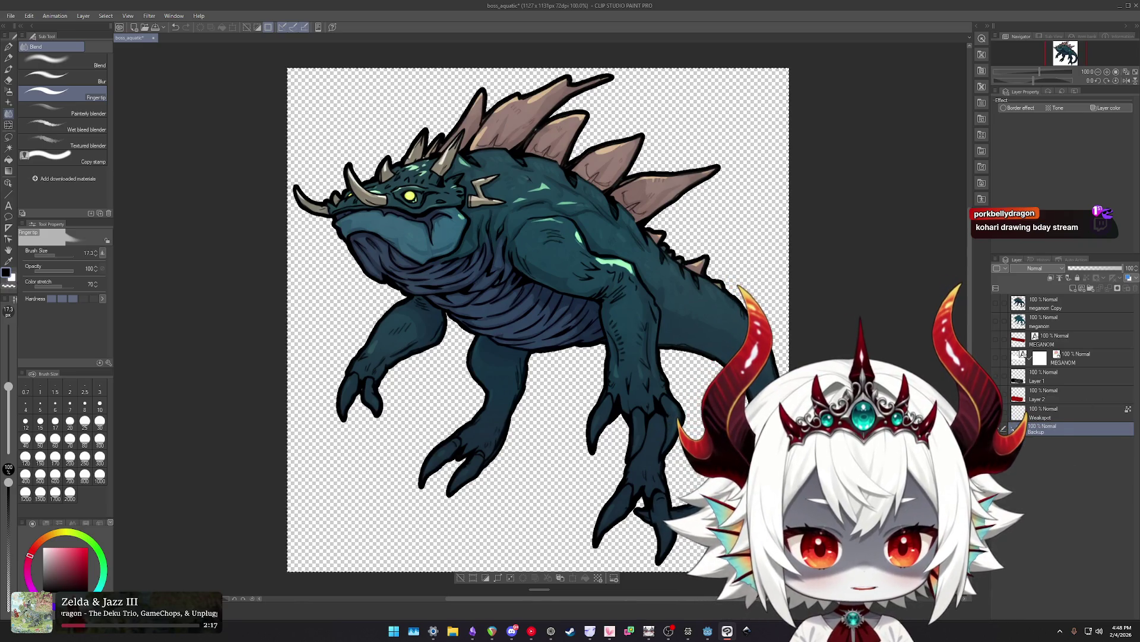
Move Weakspot into the Backup folder, lock it, and hide the Backup folder.
{"action": "left_click", "coordinate": [1053, 413]}
{"action": "left_click", "coordinate": [1058, 304], "text": "shift"}
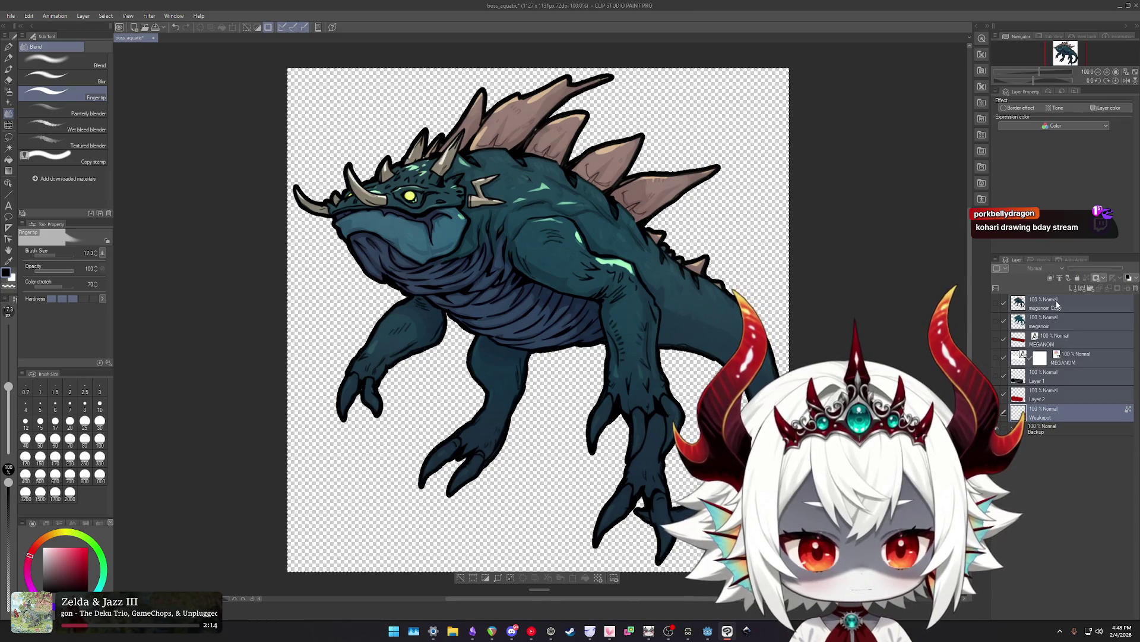
{"action": "mouse_move", "coordinate": [1040, 394]}
{"action": "left_mouse_down"}
{"action": "mouse_move", "coordinate": [1044, 436]}
{"action": "mouse_move", "coordinate": [1049, 421]}
{"action": "left_mouse_up"}
{"action": "left_click", "coordinate": [1012, 410]}
{"action": "left_click", "coordinate": [1056, 427]}
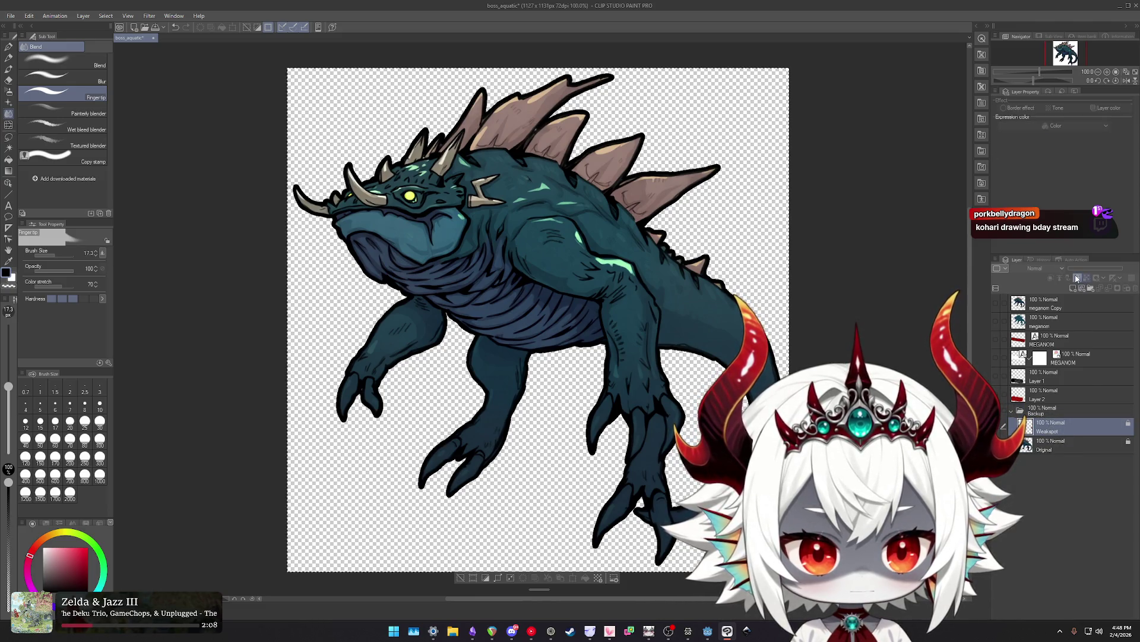
{"action": "left_click", "coordinate": [1013, 411]}
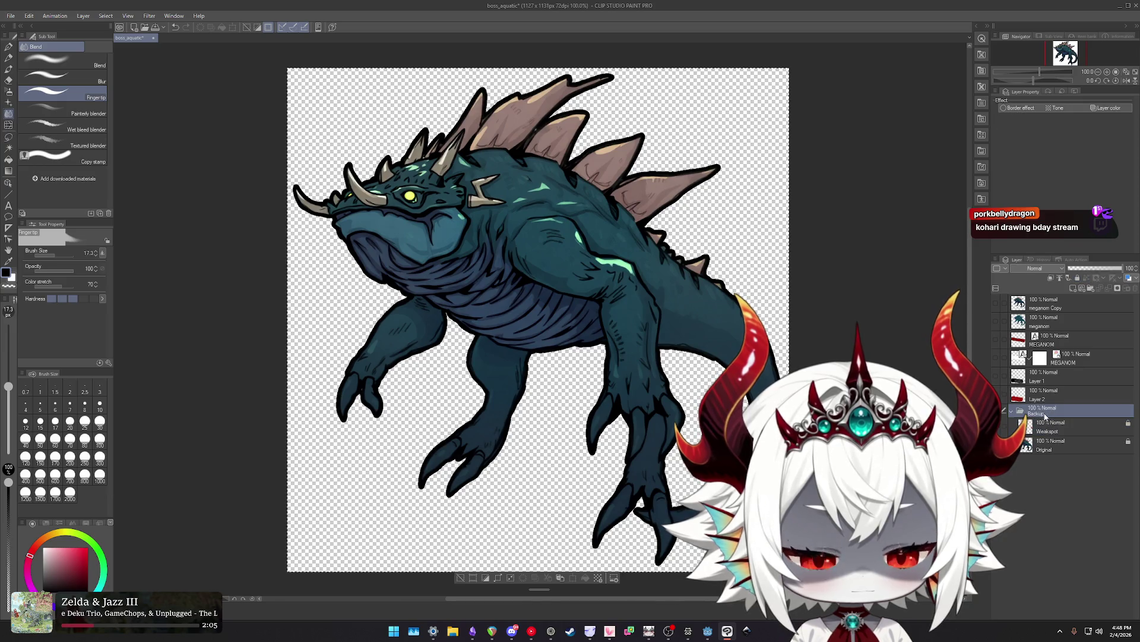
{"action": "left_click", "coordinate": [1012, 411]}
{"action": "left_click", "coordinate": [1011, 410]}
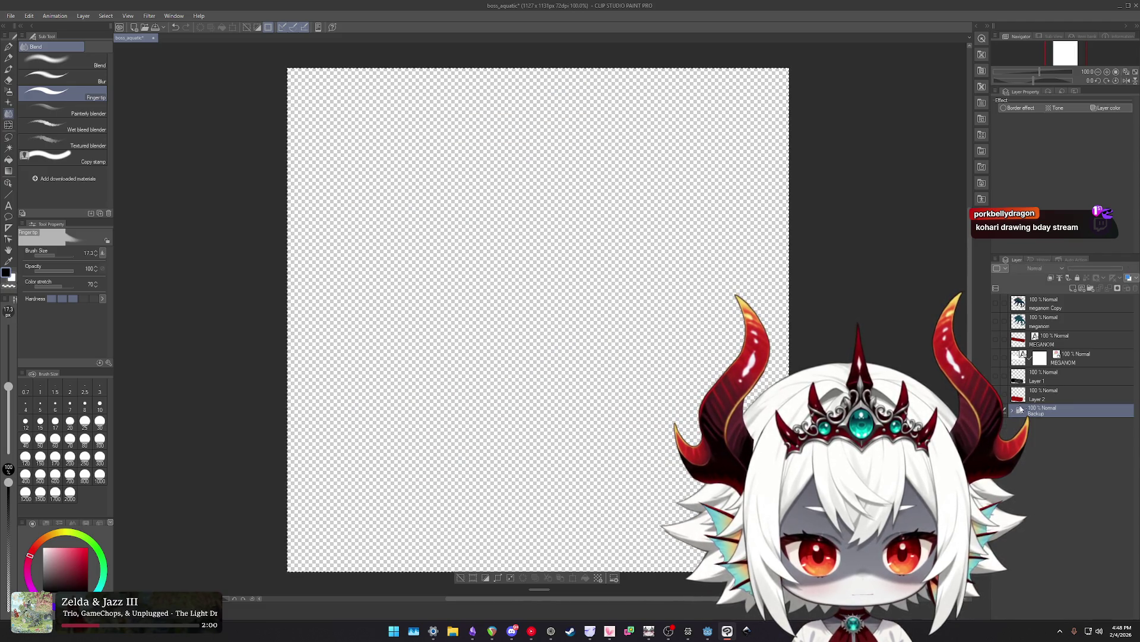
Show the splash art layers and compare the white outline behind MEGANOM on and off.
{"action": "left_click", "coordinate": [1046, 395]}
{"action": "left_click_drag", "start_coordinate": [1004, 302], "coordinate": [1004, 374]}
{"action": "left_click", "coordinate": [995, 302]}
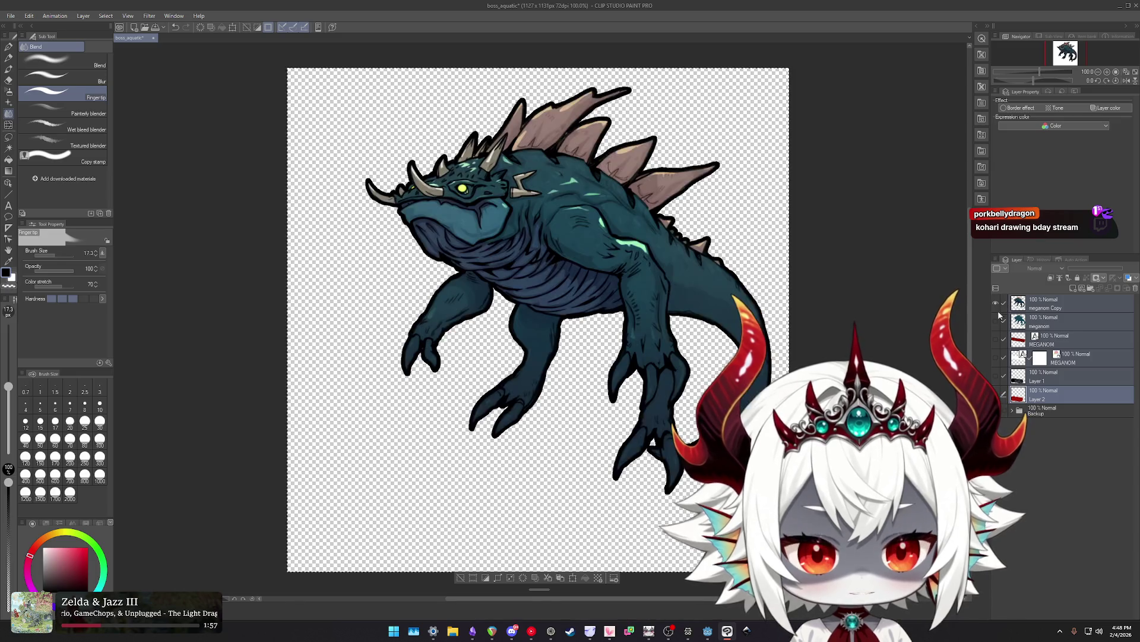
{"action": "left_click_drag", "start_coordinate": [995, 320], "coordinate": [996, 375]}
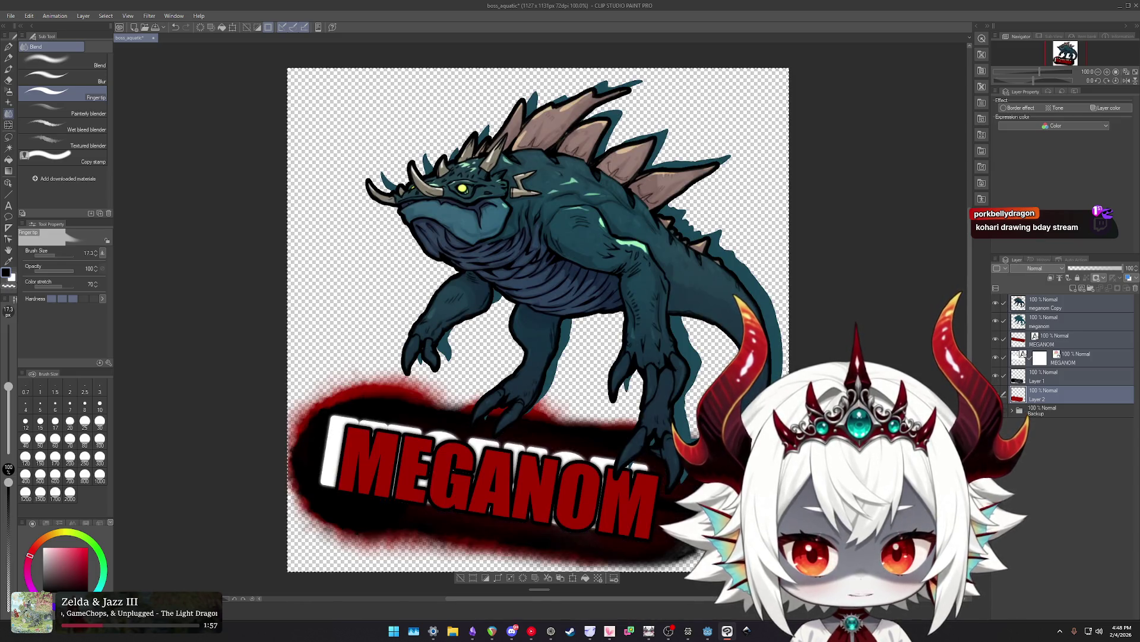
{"action": "left_click", "coordinate": [1077, 359]}
{"action": "left_click", "coordinate": [996, 357]}
{"action": "left_click", "coordinate": [996, 357]}
{"action": "left_click", "coordinate": [996, 357]}
{"action": "left_click", "coordinate": [996, 358]}
{"action": "left_click", "coordinate": [996, 358]}
{"action": "left_click", "coordinate": [996, 358]}
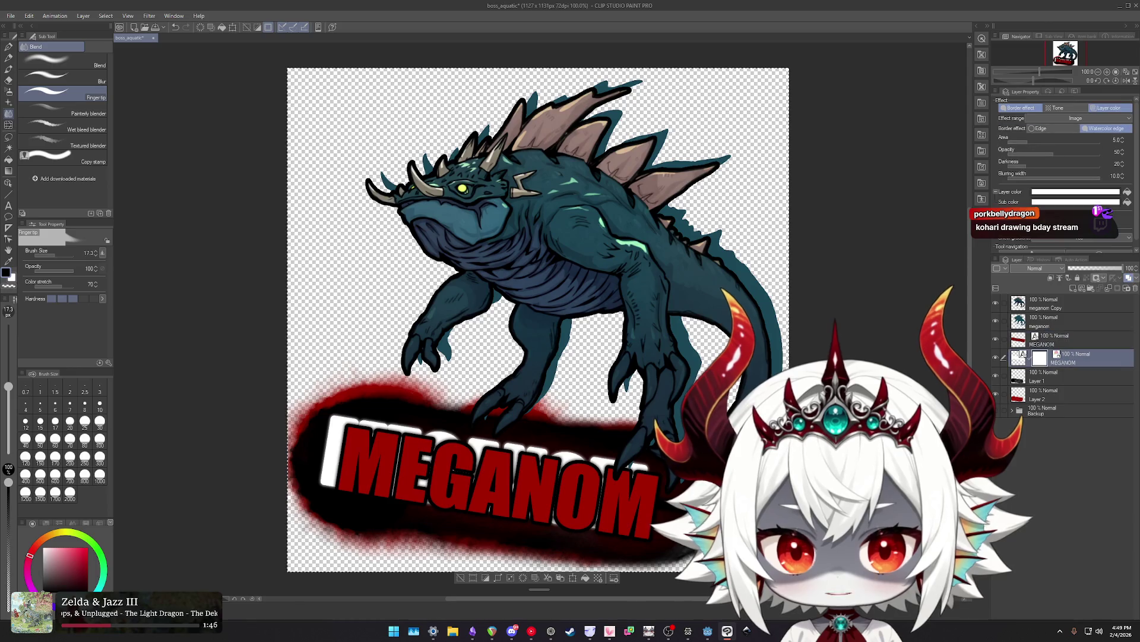
Shift the white MEGANOM outline up and left, then hide and select all splash art layers.
{"action": "key", "text": "ctrl+t"}
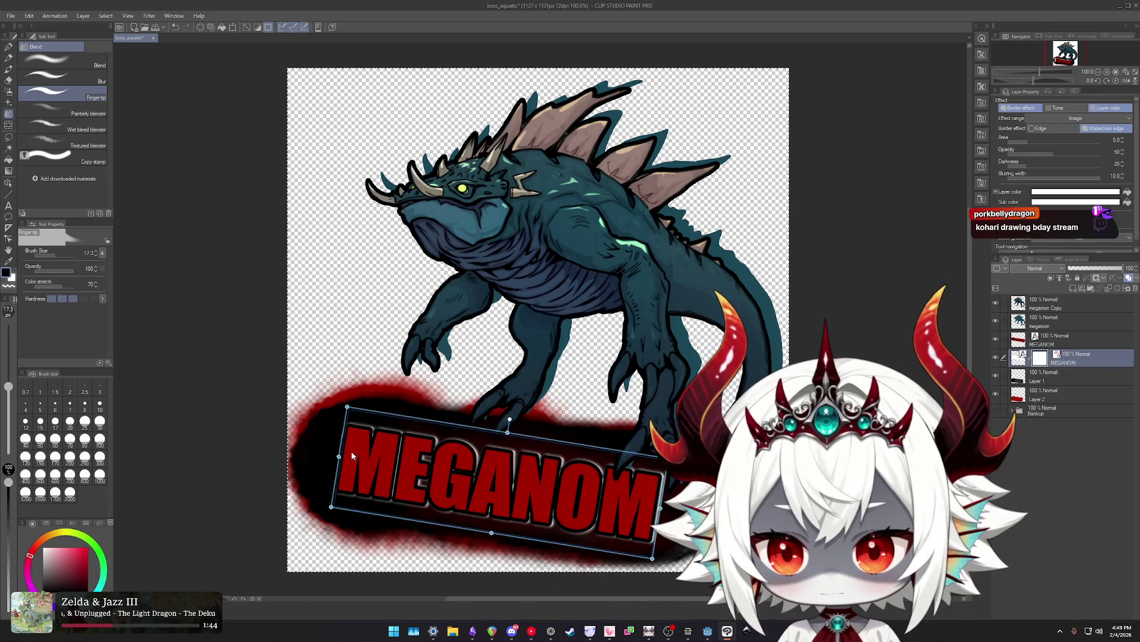
{"action": "left_click_drag", "start_coordinate": [351, 450], "coordinate": [335, 441]}
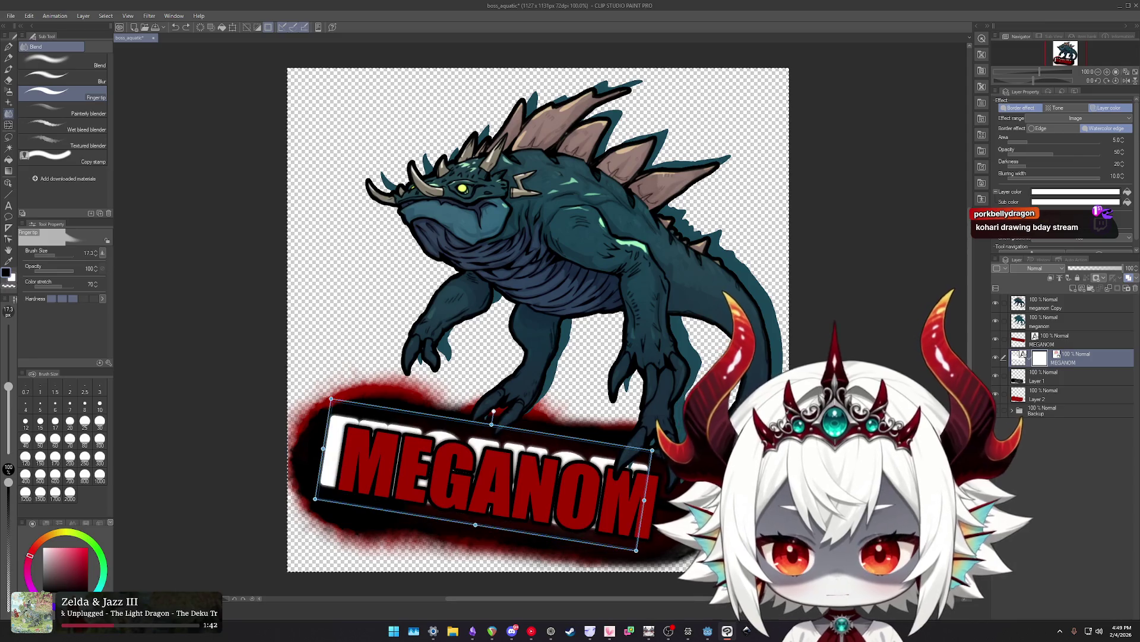
{"action": "key", "text": "Return"}
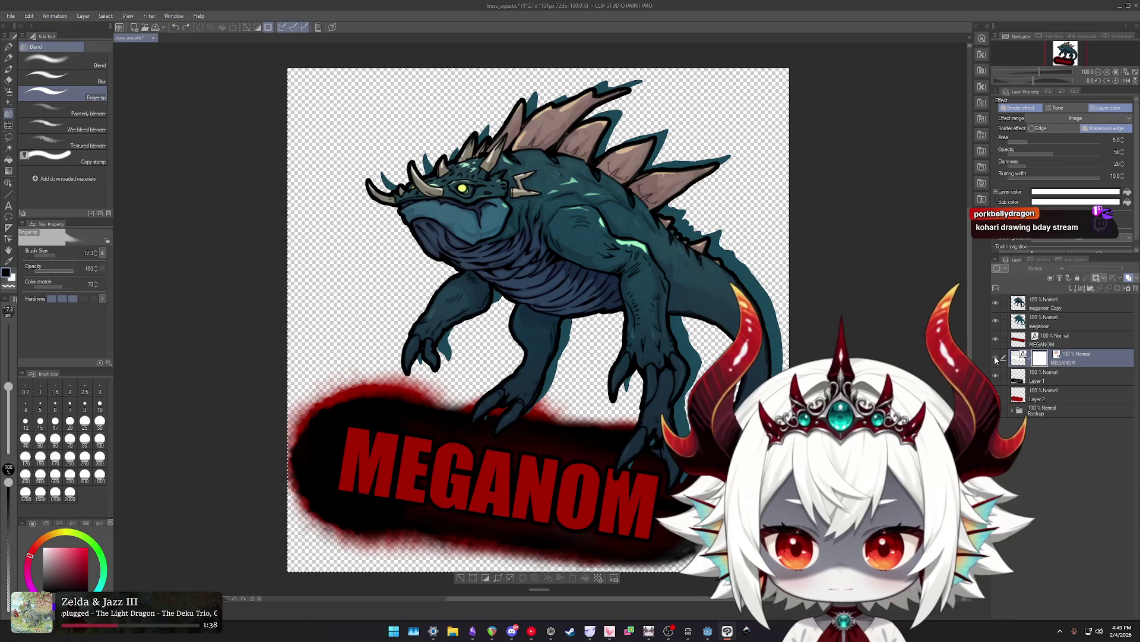
{"action": "left_click_drag", "start_coordinate": [996, 394], "coordinate": [996, 302]}
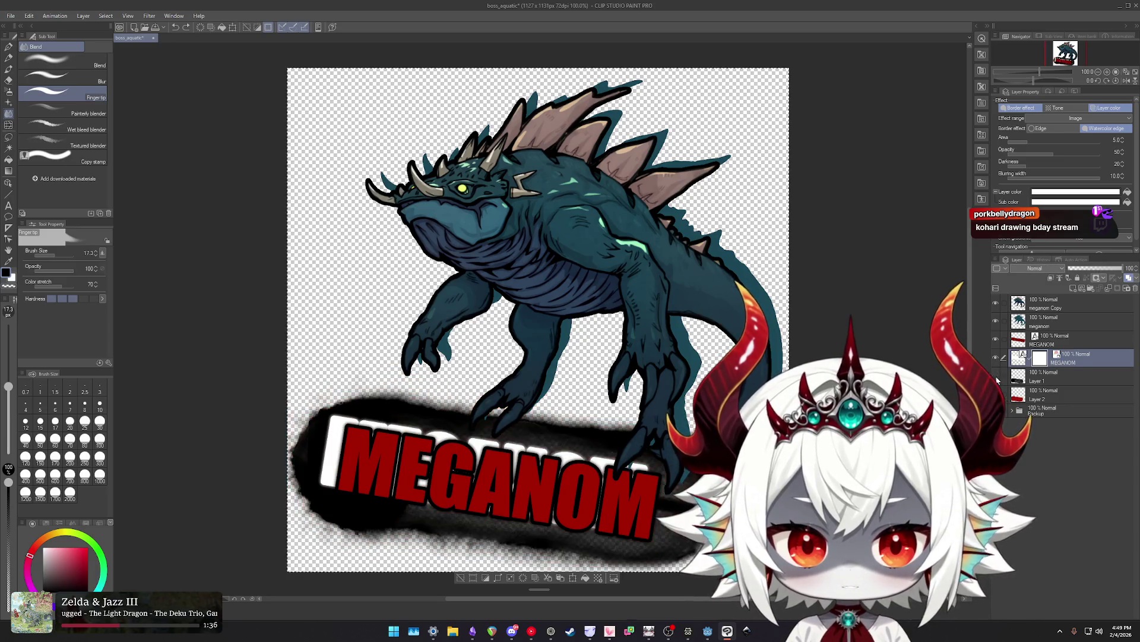
{"action": "left_click", "coordinate": [1043, 304], "text": "shift"}
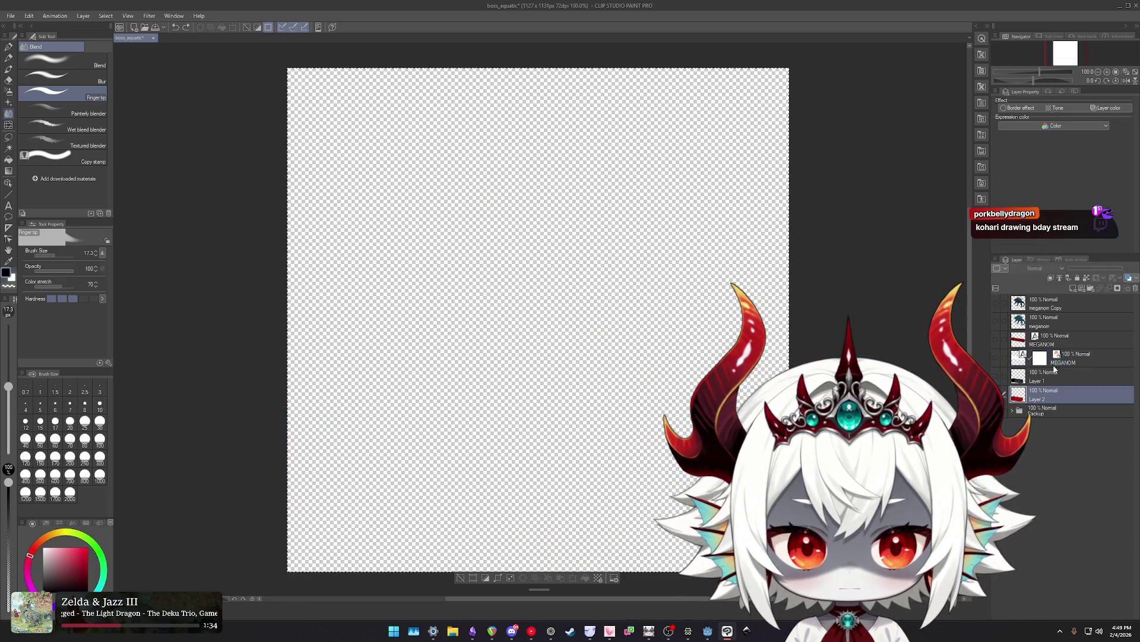
Group the selected splash art layers into a new folder named 'Splash'.
{"action": "right_click", "coordinate": [1043, 304]}
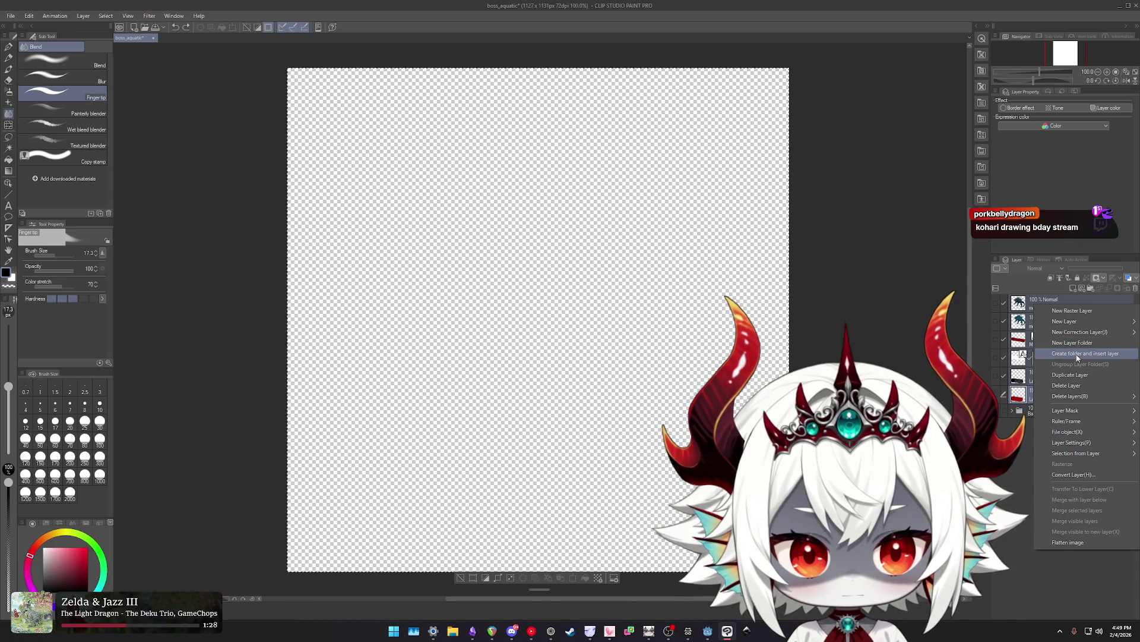
{"action": "left_click", "coordinate": [1078, 356]}
{"action": "double_click", "coordinate": [1043, 303]}
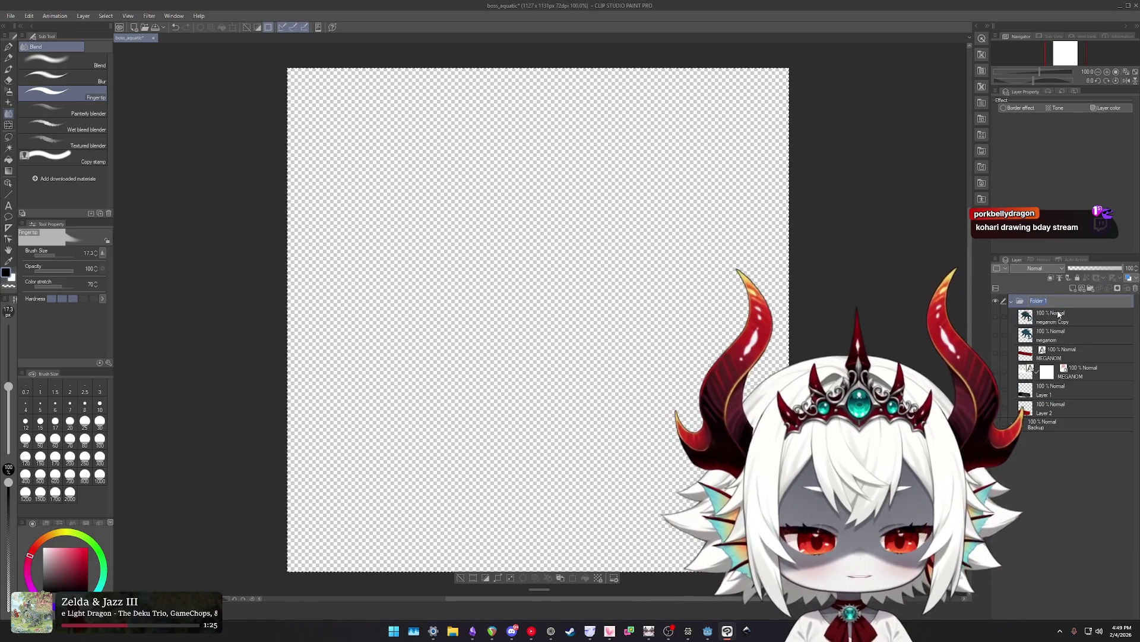
{"action": "type", "text": "Splash"}
{"action": "key", "text": "Return"}
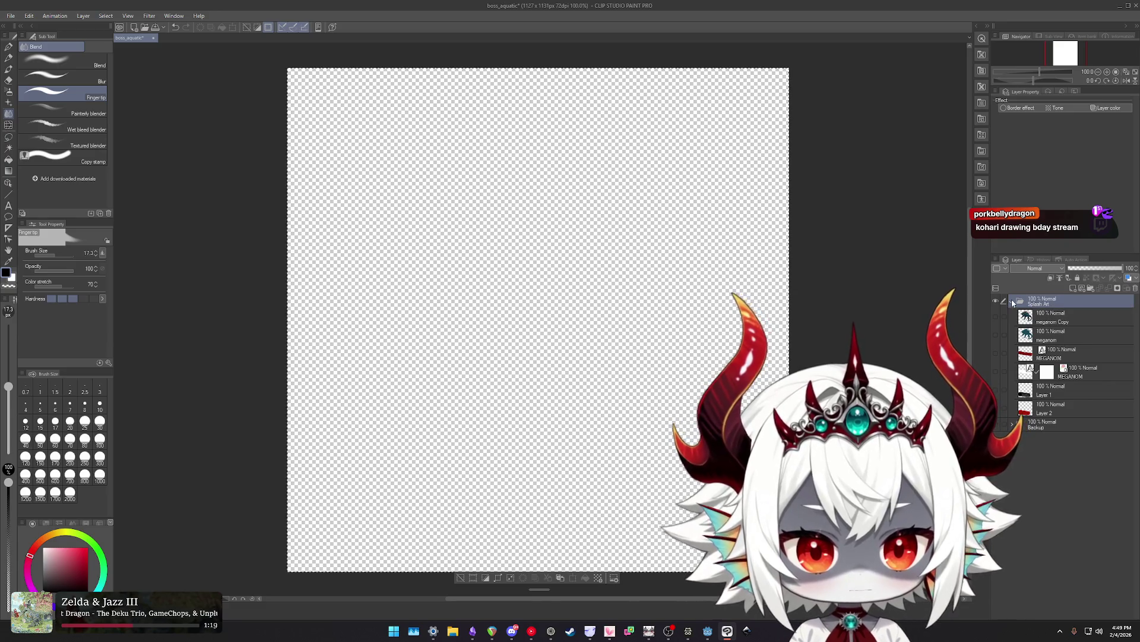
Lock the splash art layers, hide and collapse their folder, and expand the Backup folder.
{"action": "left_click", "coordinate": [1057, 316]}
{"action": "left_click", "coordinate": [1053, 411], "text": "shift"}
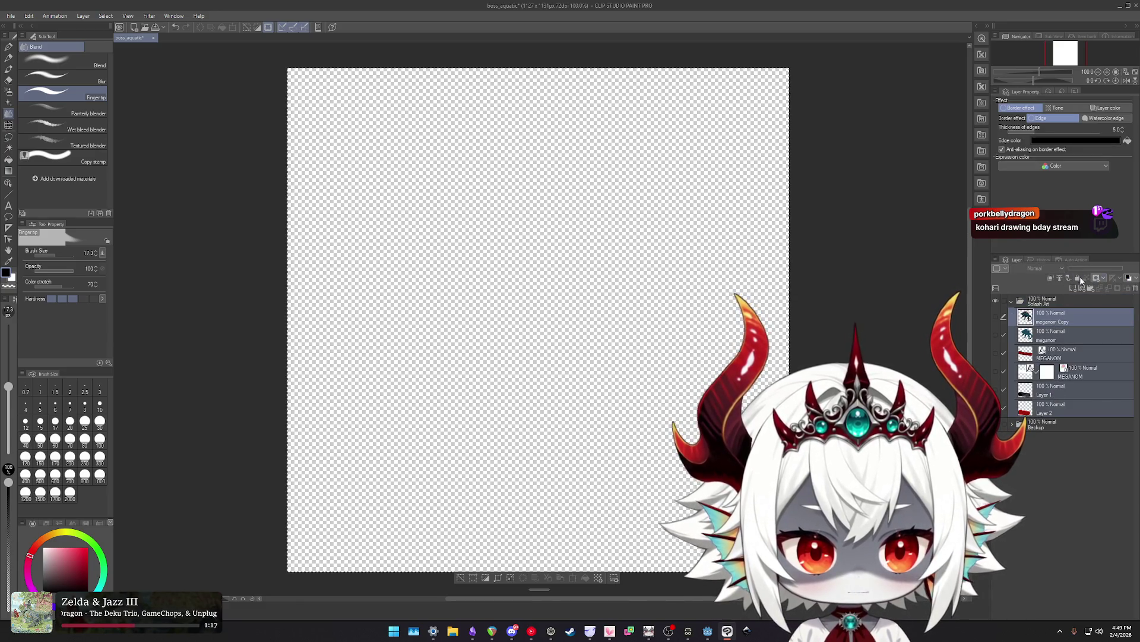
{"action": "left_click", "coordinate": [1079, 278]}
{"action": "left_click", "coordinate": [1029, 305]}
{"action": "left_click", "coordinate": [1014, 301]}
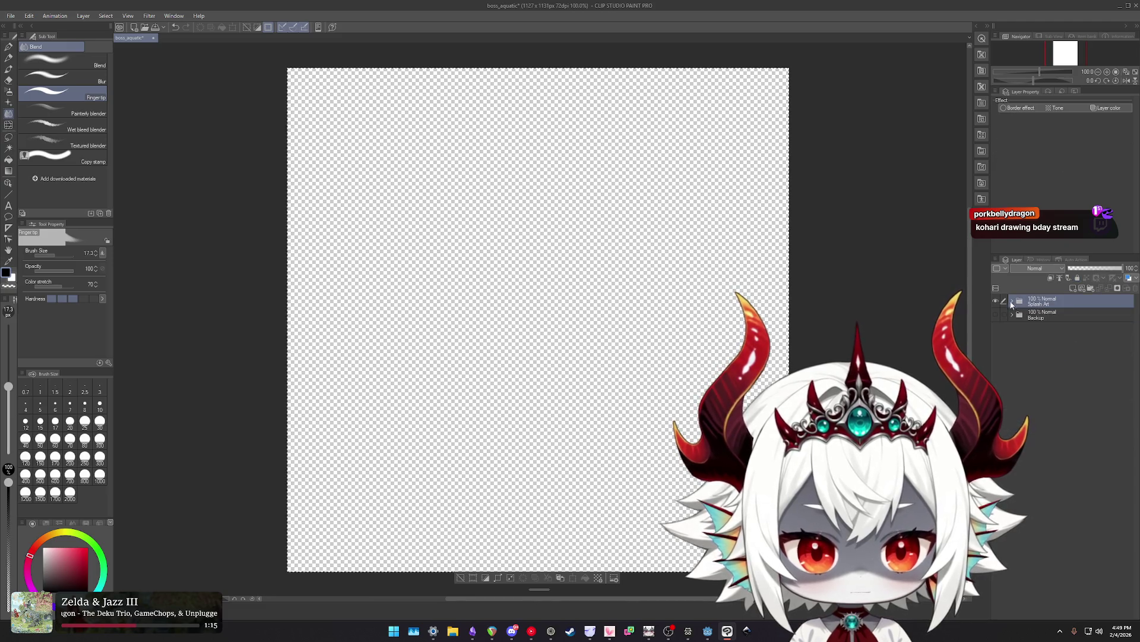
{"action": "left_click", "coordinate": [1012, 300]}
{"action": "left_click_drag", "start_coordinate": [996, 319], "coordinate": [995, 372]}
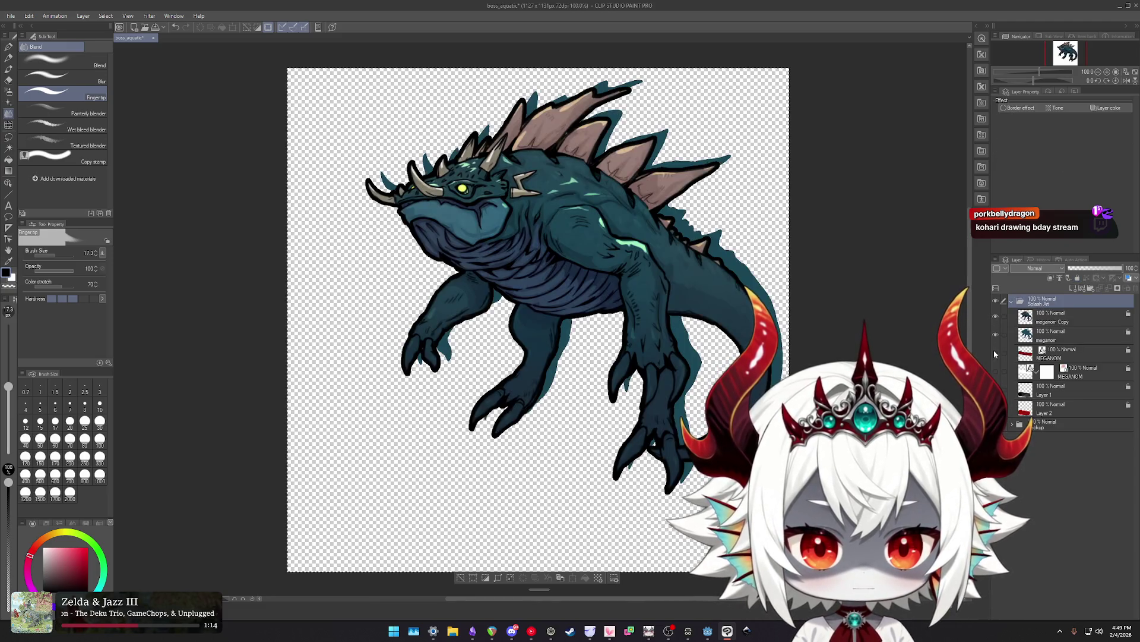
{"action": "left_click", "coordinate": [997, 301]}
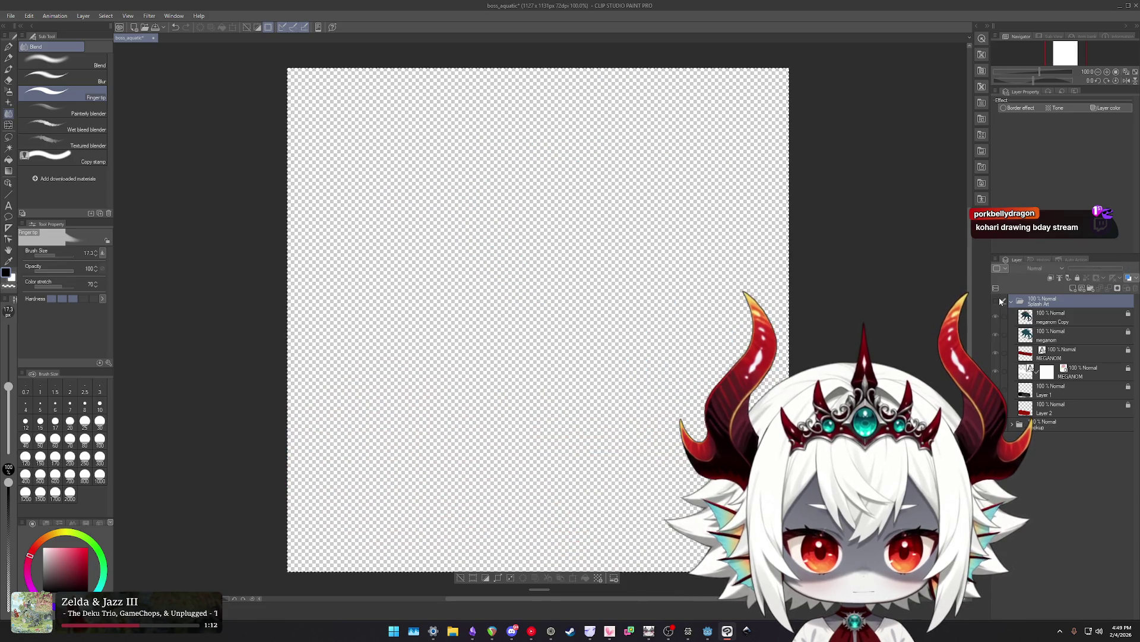
{"action": "left_click", "coordinate": [1013, 302]}
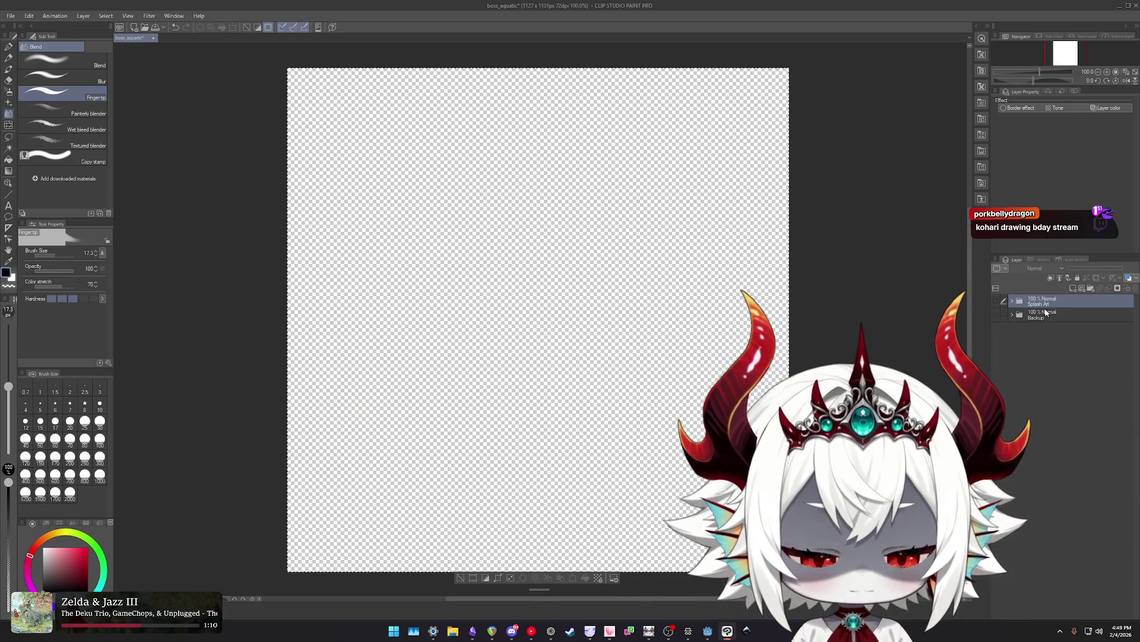
{"action": "left_click", "coordinate": [1013, 315]}
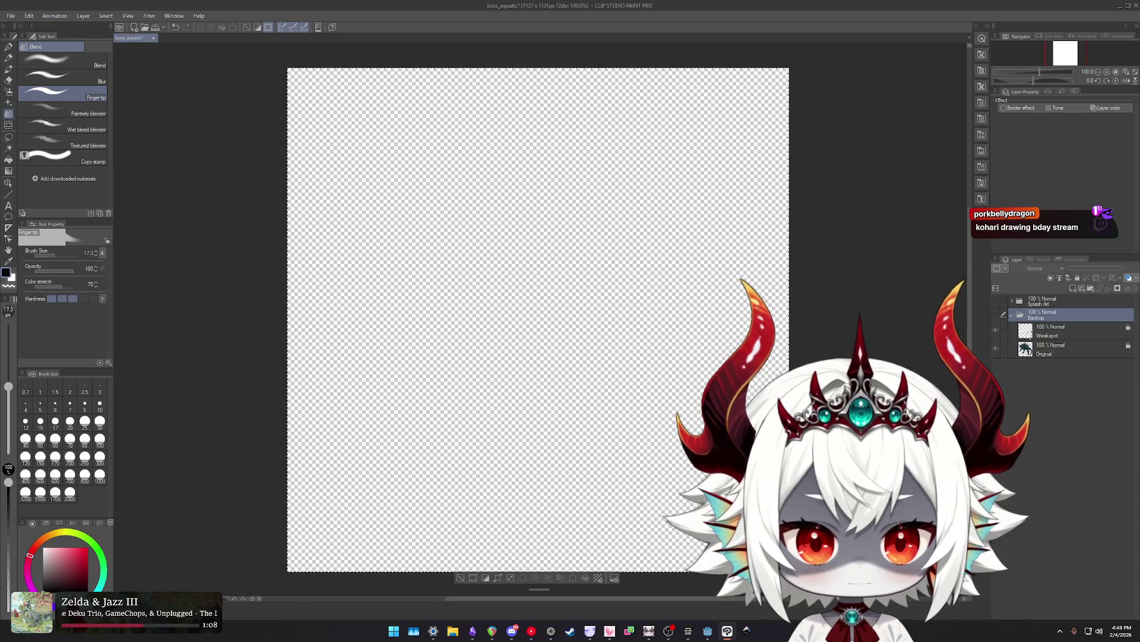
Copy Original to the top, wrap it in a folder named 'Layered', and rename the copy 'Body'.
{"action": "left_click_drag", "start_coordinate": [1075, 331], "coordinate": [1045, 305]}
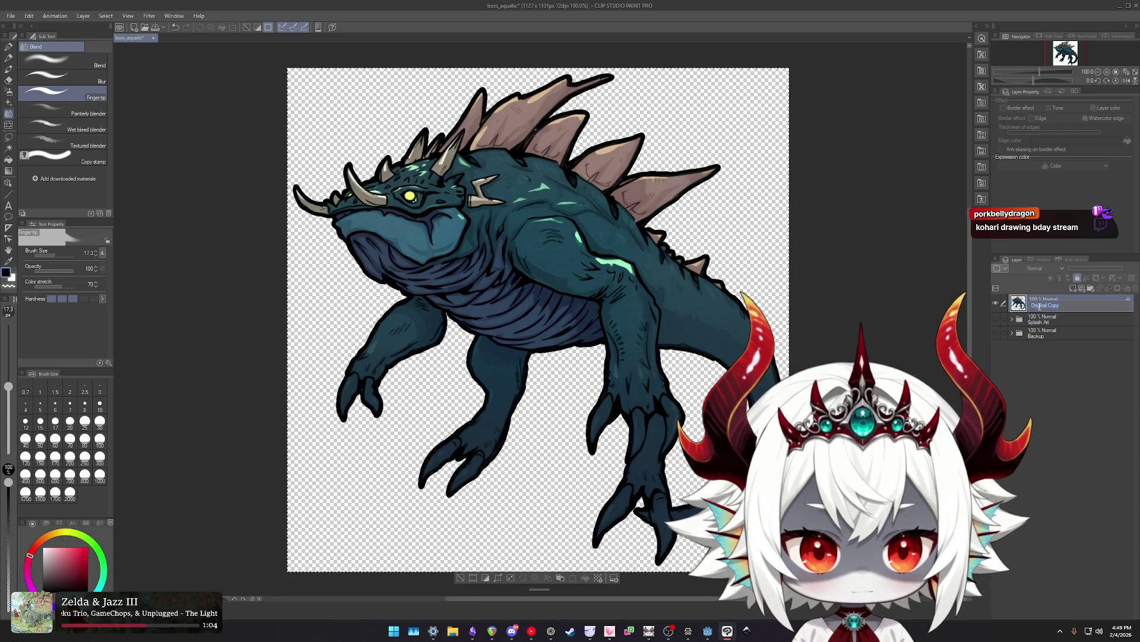
{"action": "type", "text": "Layered"}
{"action": "key", "text": "Return"}
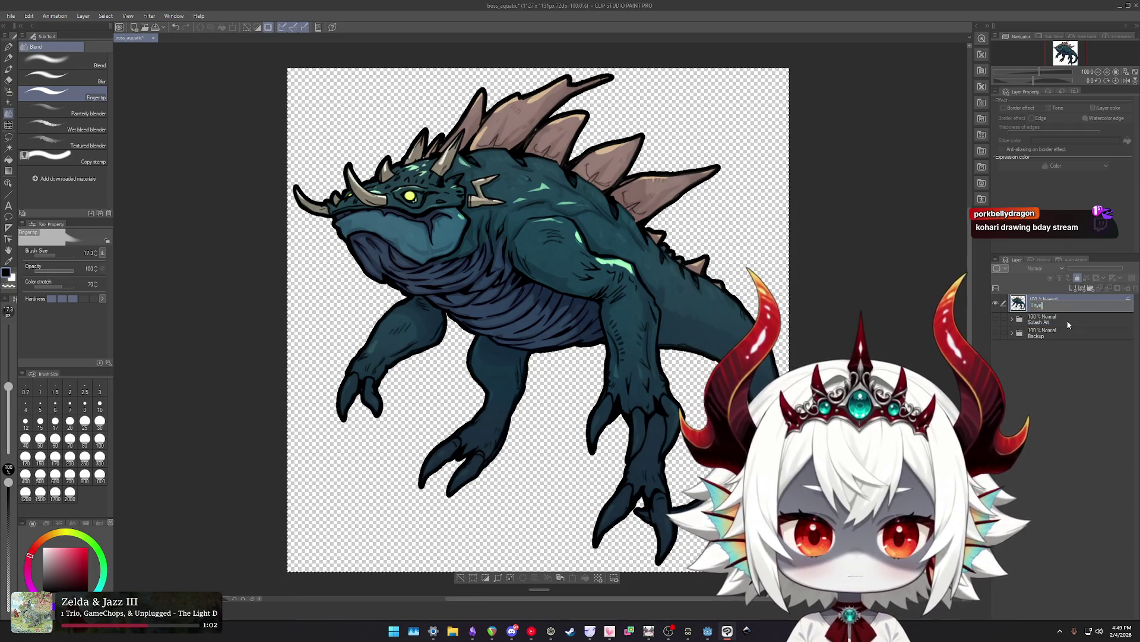
{"action": "right_click", "coordinate": [1051, 300]}
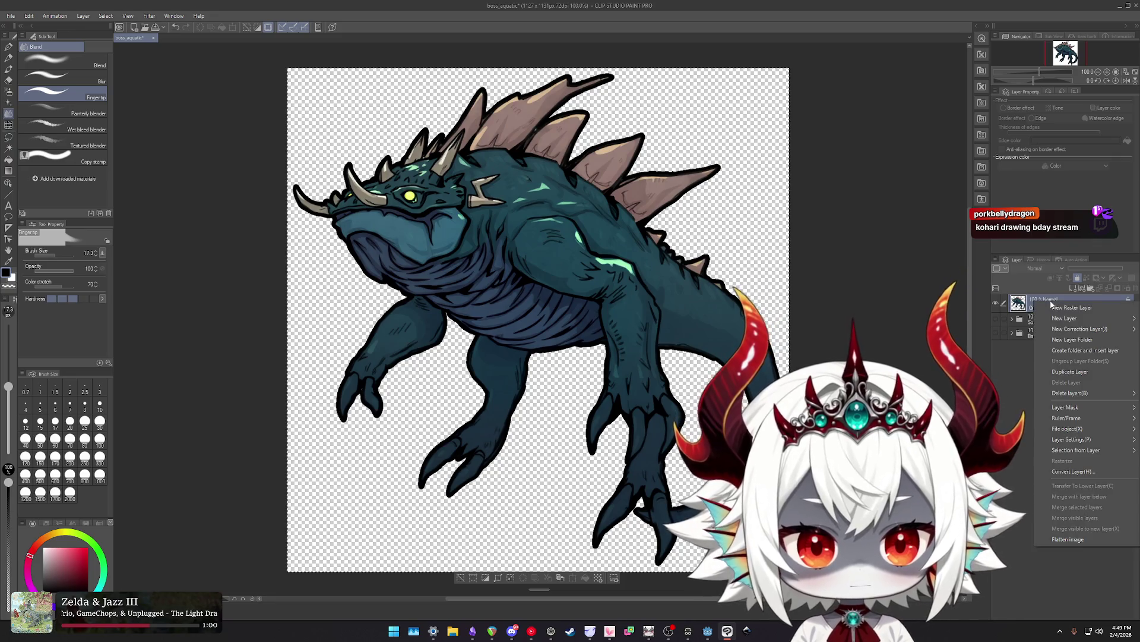
{"action": "left_click", "coordinate": [1084, 350]}
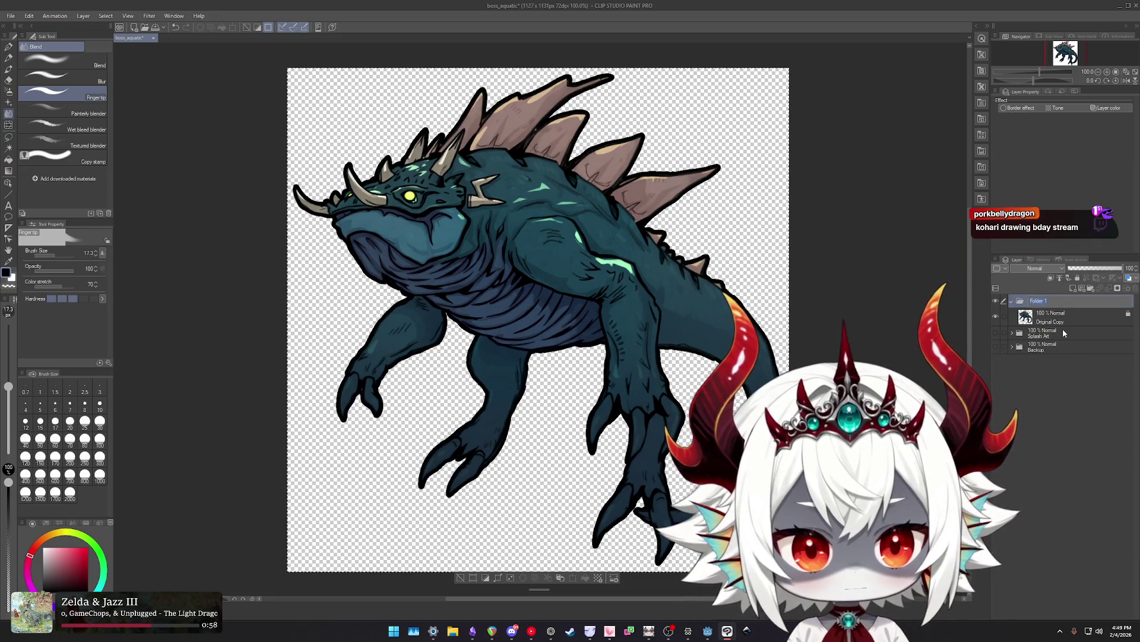
{"action": "type", "text": "Layered"}
{"action": "key", "text": "Return"}
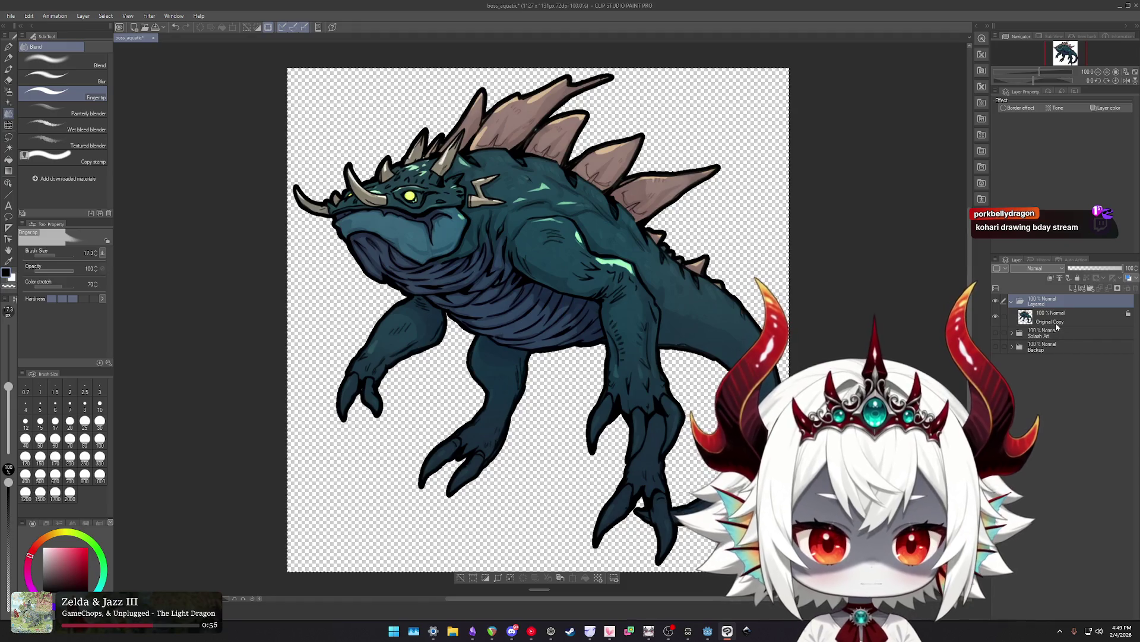
{"action": "left_click", "coordinate": [1057, 321]}
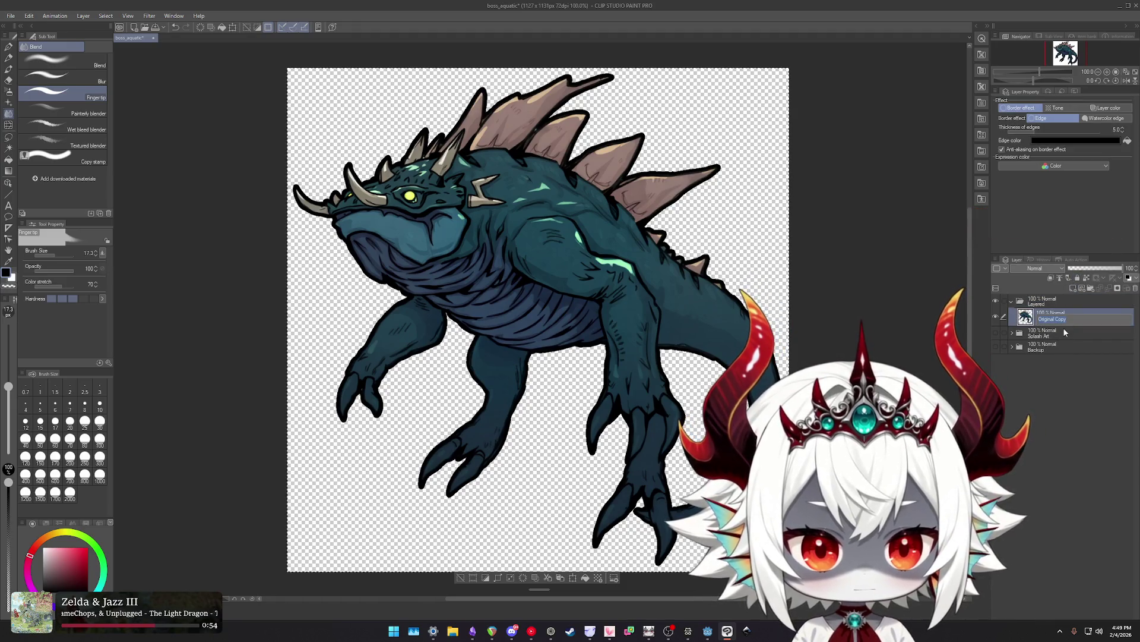
{"action": "type", "text": "Body"}
{"action": "key", "text": "Return"}
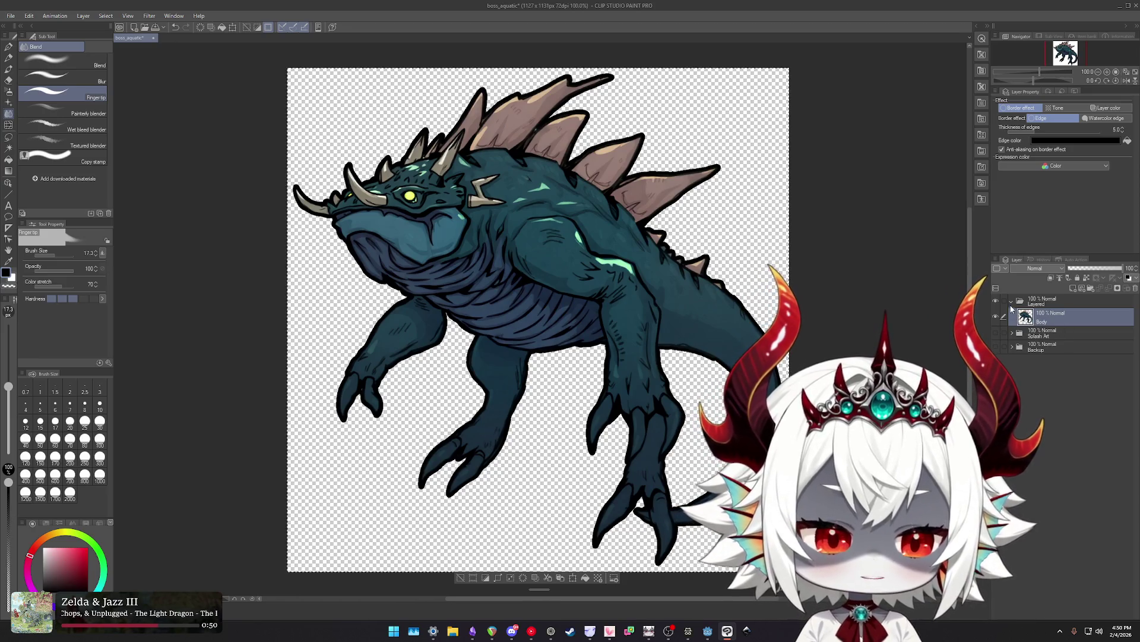
Duplicate the Body layer and name the copy 'Arm R'.
{"action": "left_click", "coordinate": [1050, 304]}
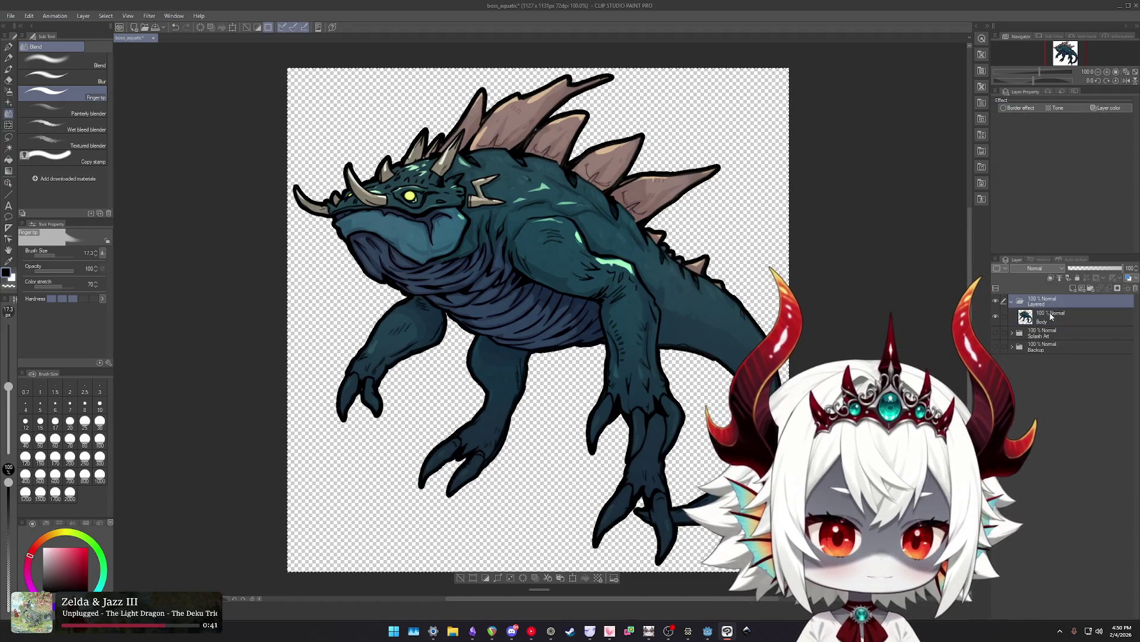
{"action": "left_click", "coordinate": [1046, 322]}
{"action": "left_click", "coordinate": [1052, 307]}
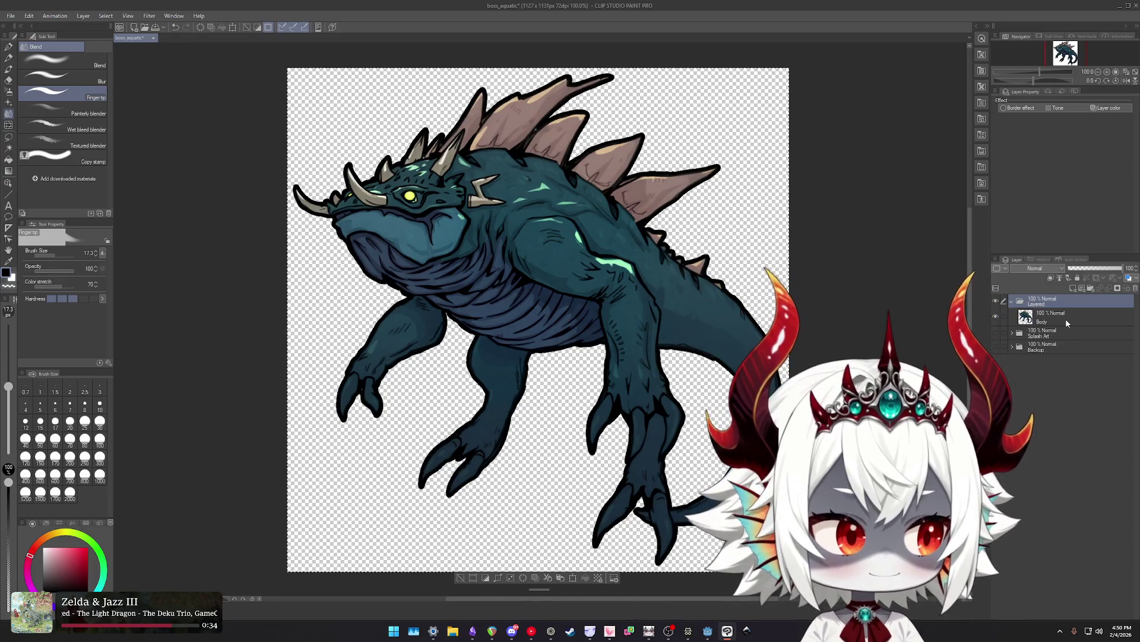
{"action": "left_click", "coordinate": [1064, 318]}
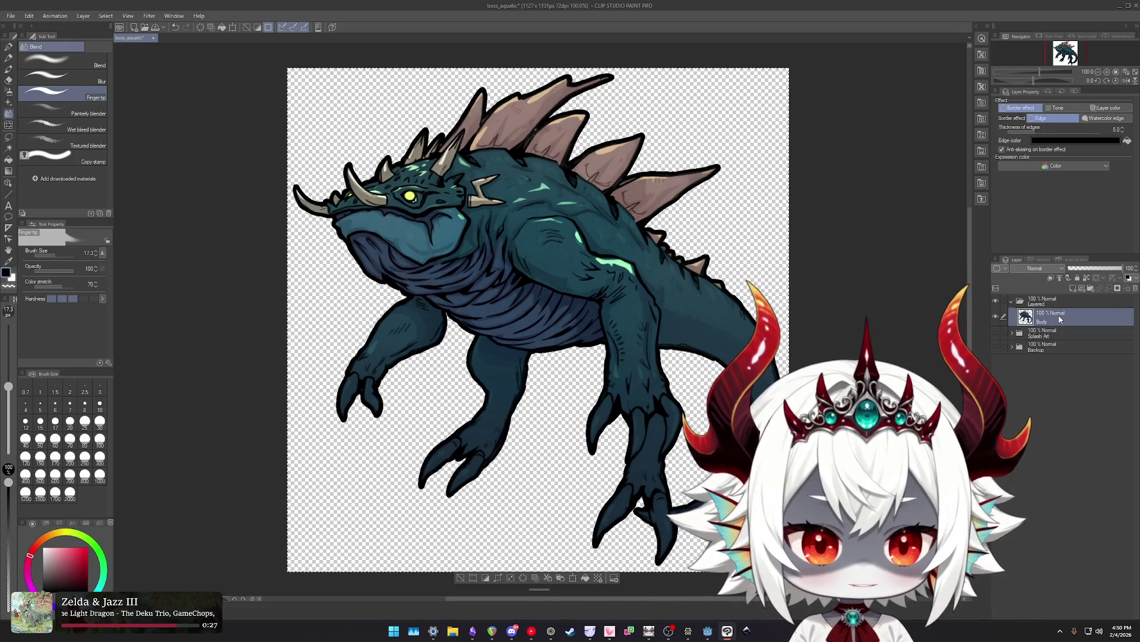
{"action": "left_click", "coordinate": [1056, 302]}
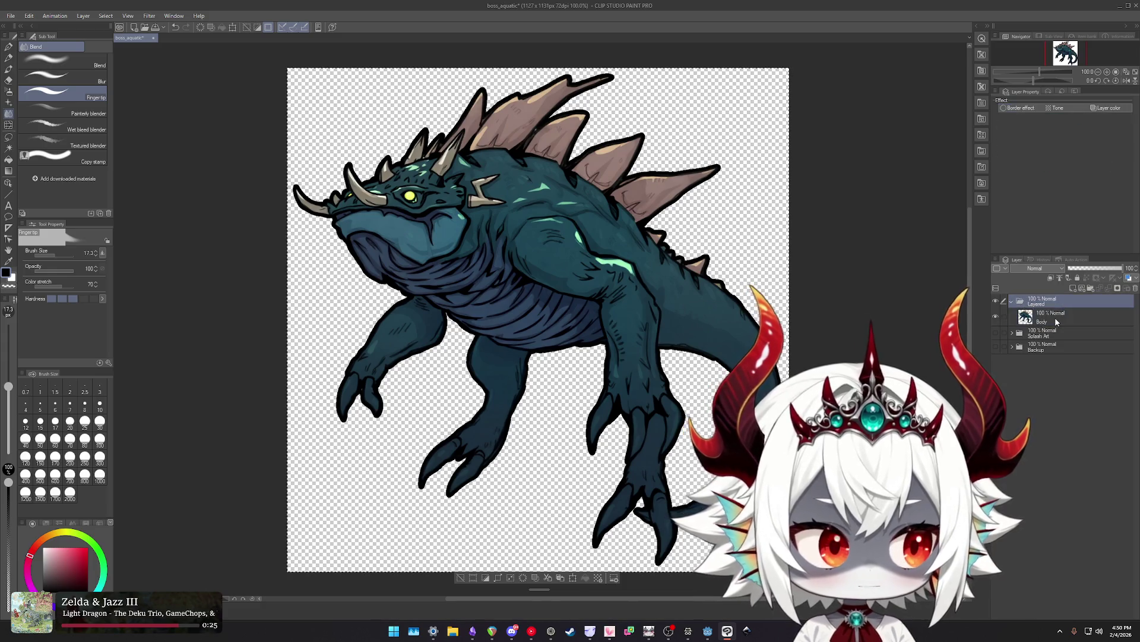
{"action": "left_click", "coordinate": [1048, 314]}
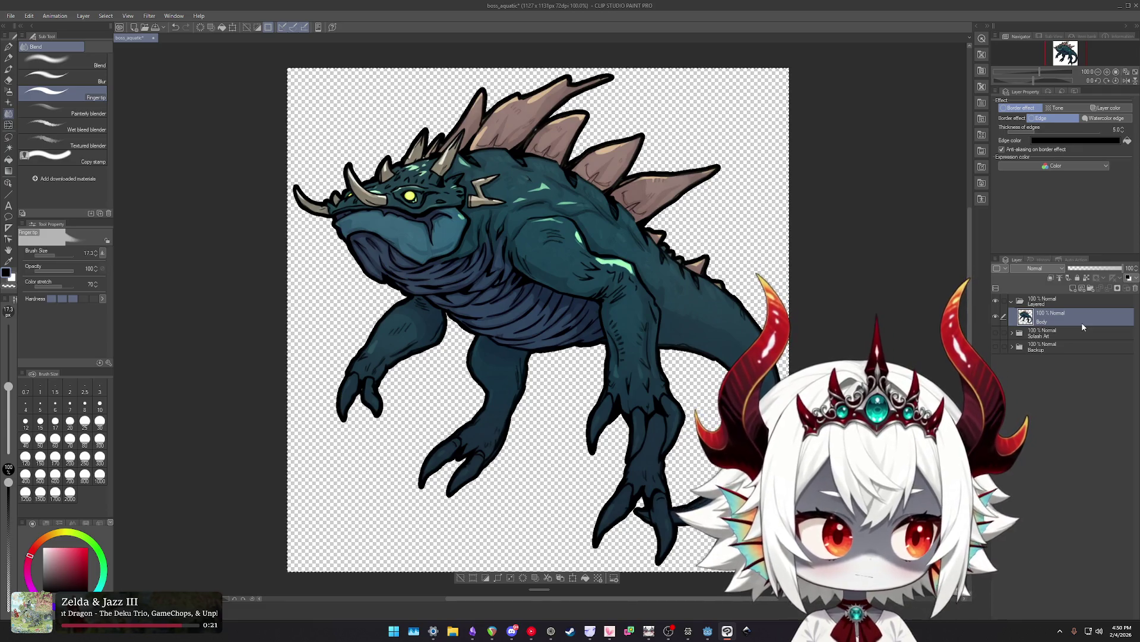
{"action": "left_click", "coordinate": [1065, 301]}
{"action": "left_click", "coordinate": [1067, 321]}
{"action": "key", "text": "ctrl+j"}
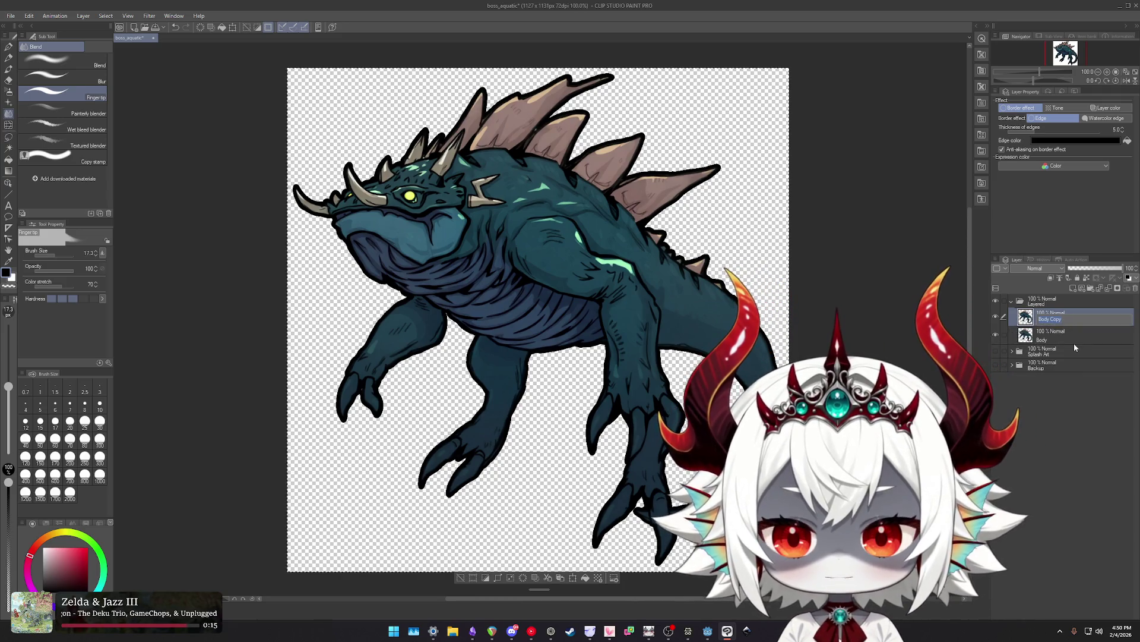
{"action": "type", "text": "Arm"}
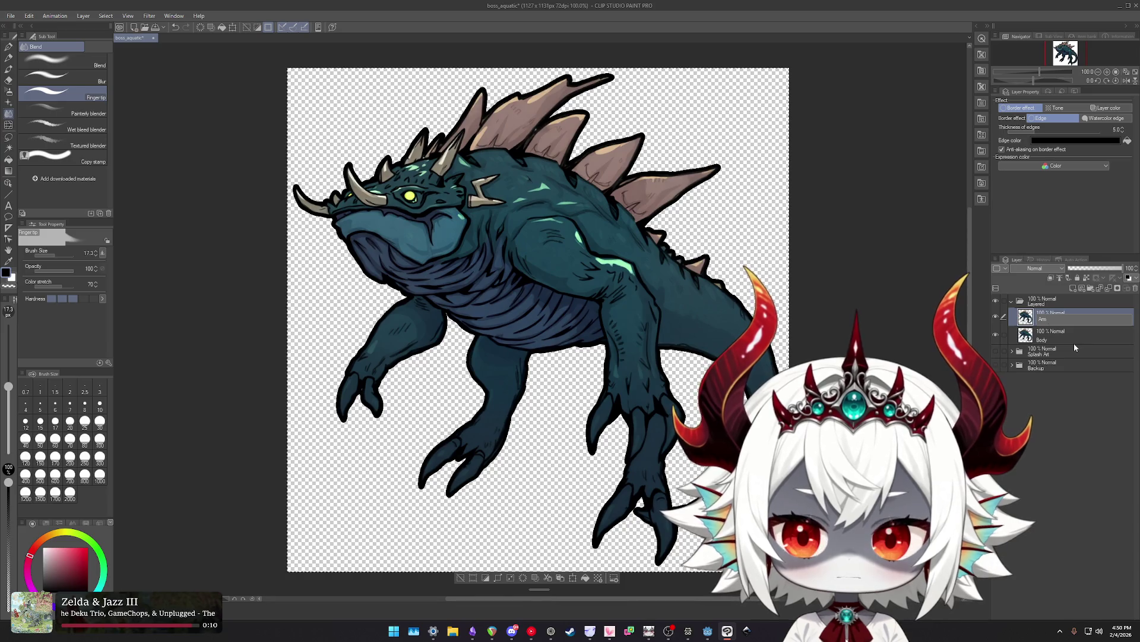
{"action": "type", "text": " R"}
{"action": "key", "text": "Return"}
Duplicate Arm R and rename the copy 'Arm L'.
{"action": "key", "text": "alt+bracketleft"}
{"action": "double_click", "coordinate": [1047, 321]}
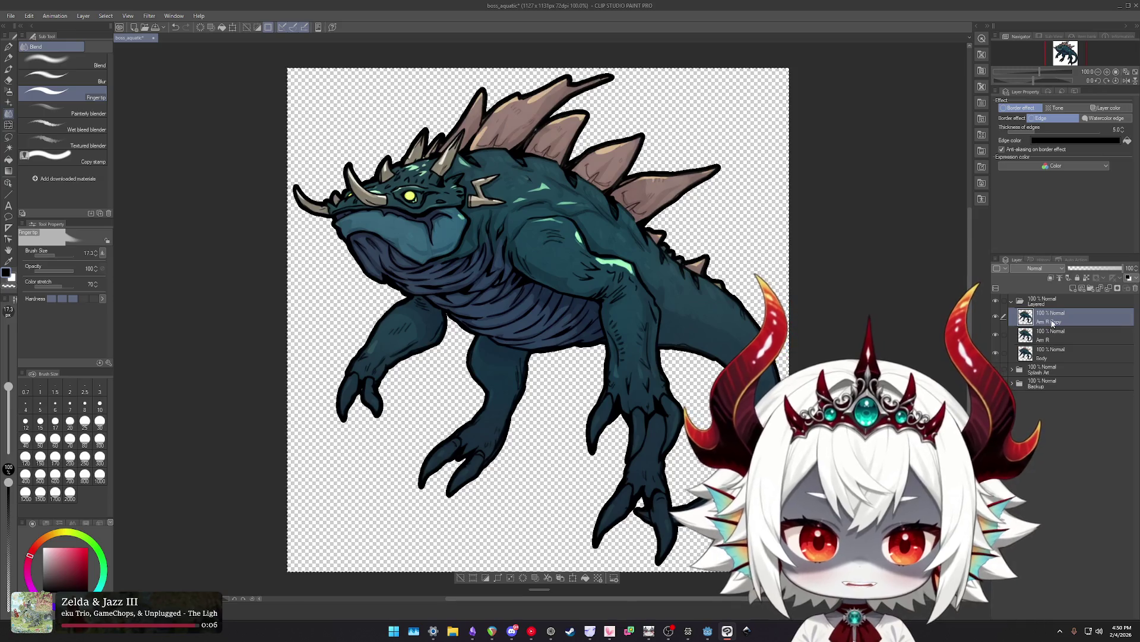
{"action": "key", "text": "Delete"}
{"action": "key", "text": "Delete"}
{"action": "key", "text": "Delete"}
{"action": "type", "text": "L"}
{"action": "left_click", "coordinate": [1063, 335]}
{"action": "left_click", "coordinate": [1065, 319]}
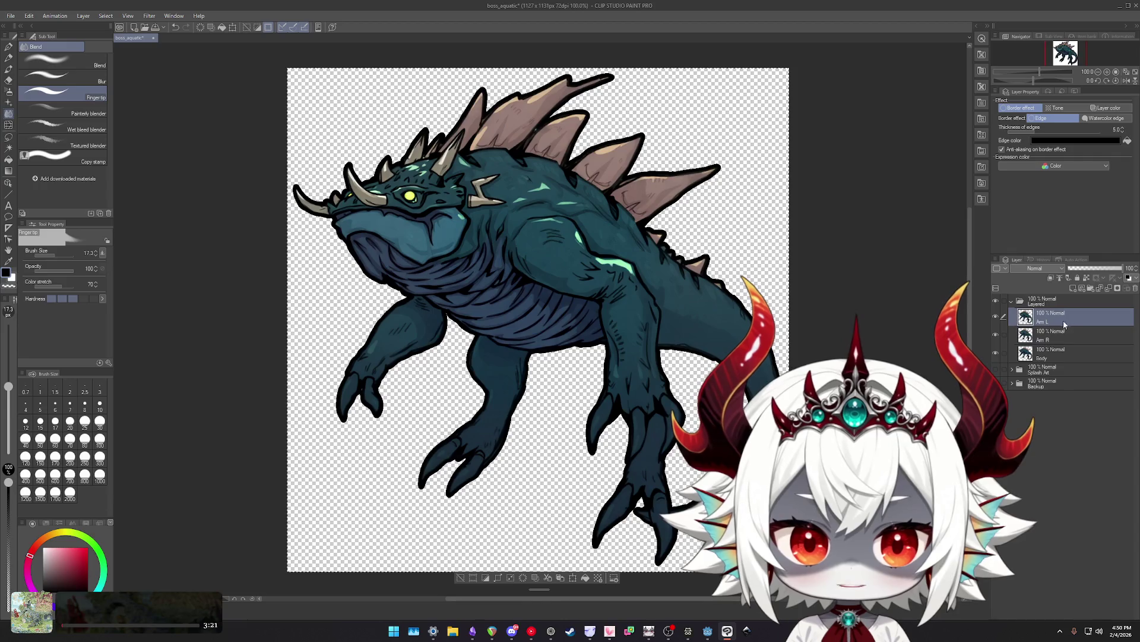
Create two more copies named 'Leg R' and 'Leg L'.
{"action": "key", "text": "ctrl+c"}
{"action": "key", "text": "ctrl+v"}
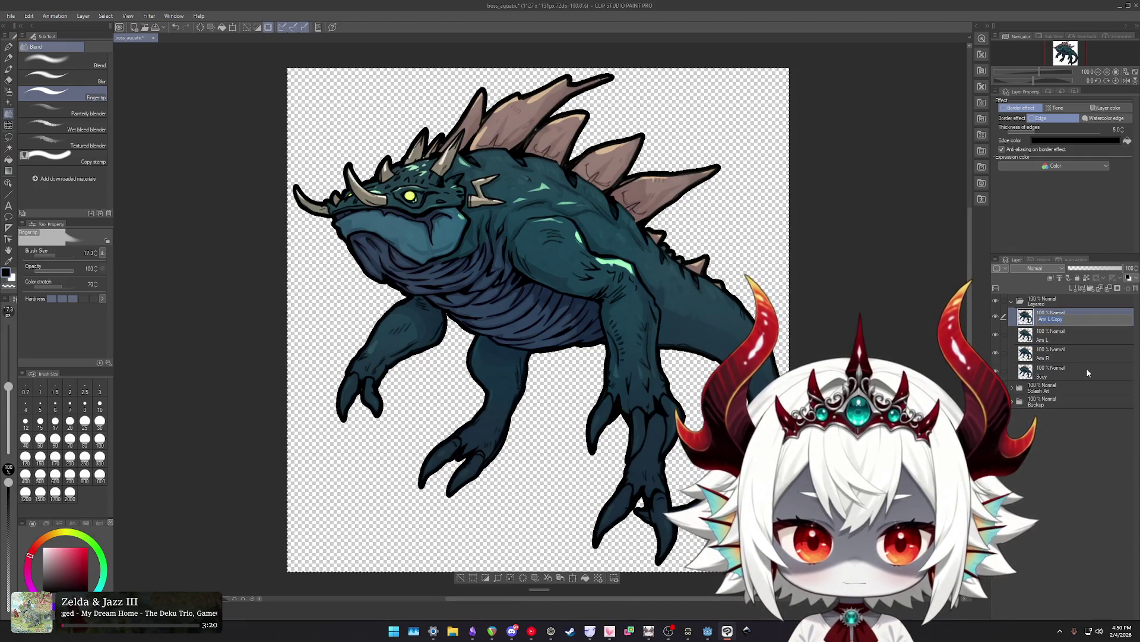
{"action": "type", "text": "Leg R"}
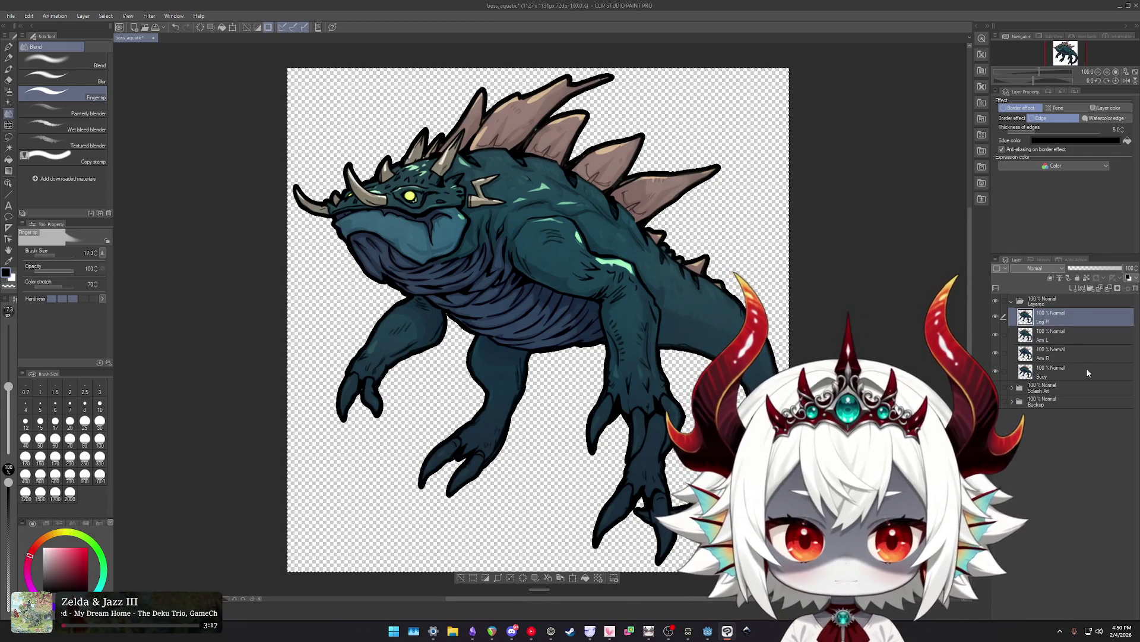
{"action": "key", "text": "ctrl+c"}
{"action": "key", "text": "ctrl+v"}
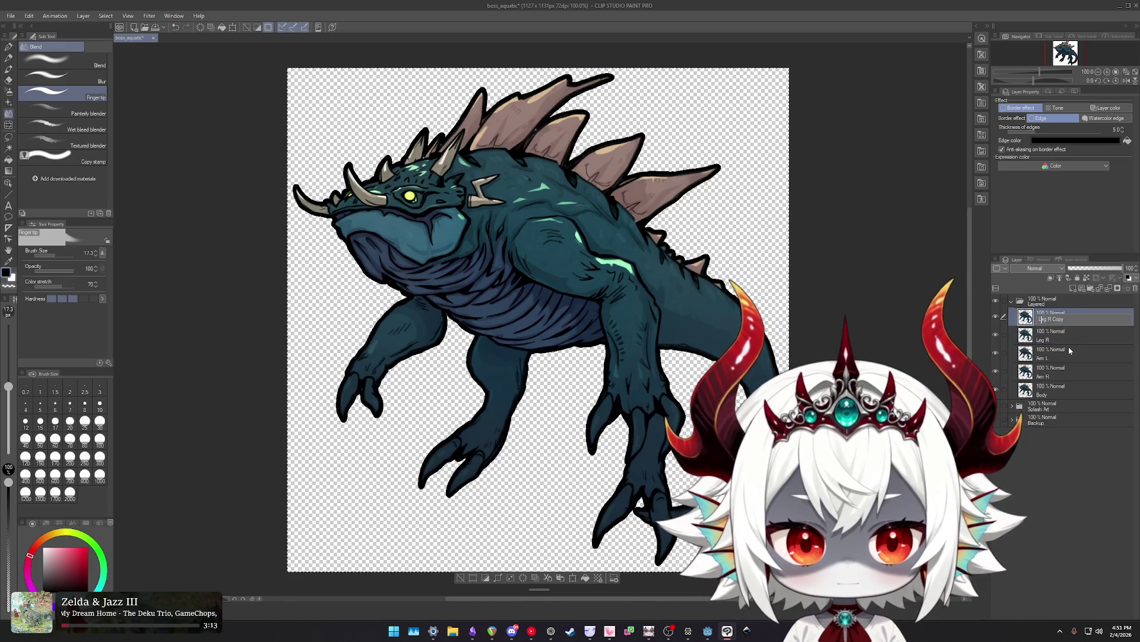
{"action": "type", "text": "Leg L"}
{"action": "key", "text": "Return"}
{"action": "key", "text": "Delete"}
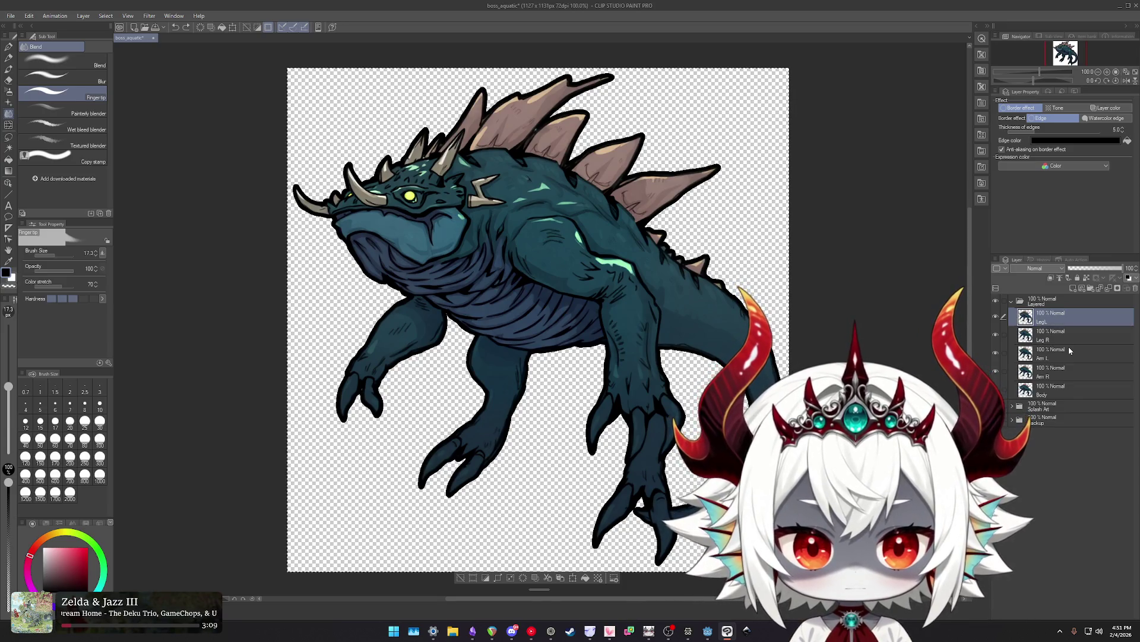
{"action": "double_click", "coordinate": [1043, 319]}
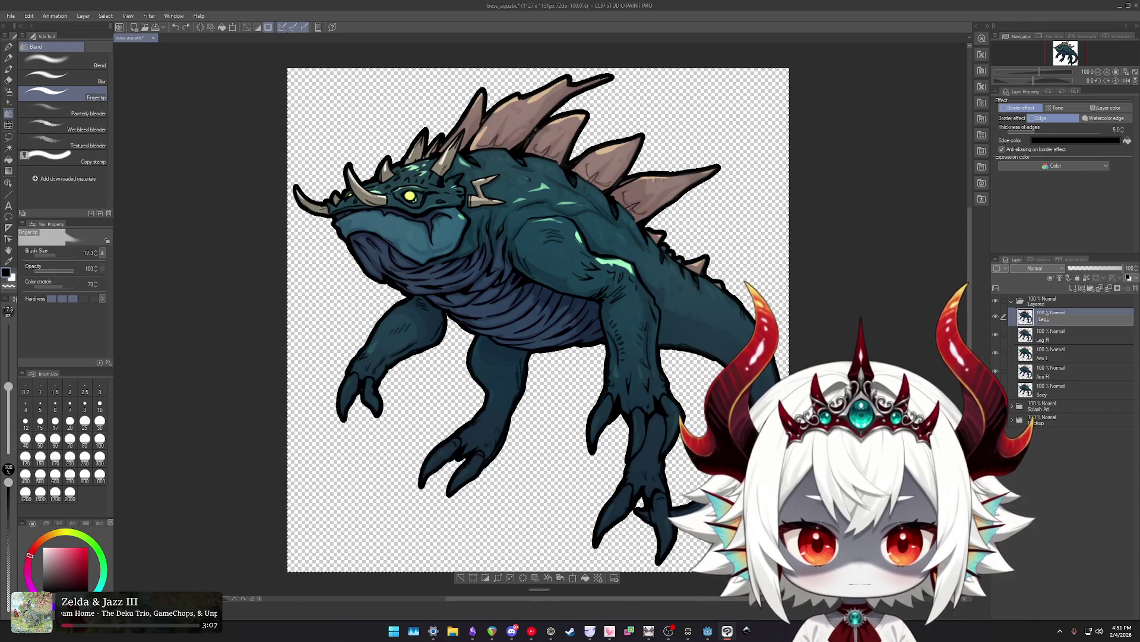
{"action": "key", "text": "Return"}
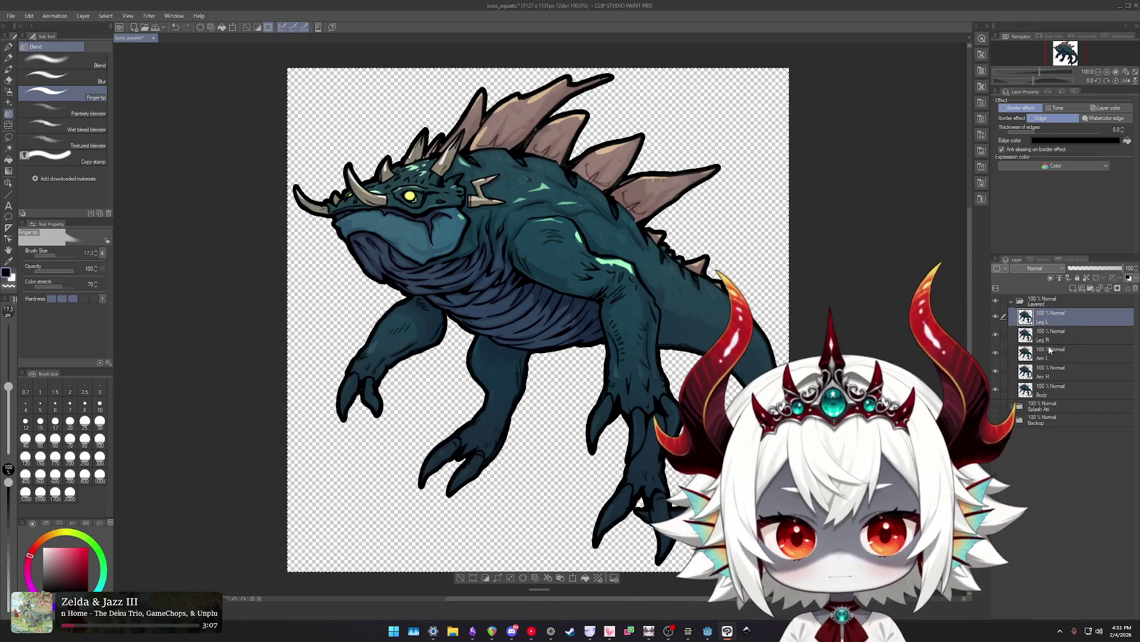
Reorder the layers: arms above legs, Arm L between Leg L and Leg R, Body under Arm R.
{"action": "left_click", "coordinate": [1056, 357]}
{"action": "left_click", "coordinate": [1056, 373], "text": "shift"}
{"action": "left_click_drag", "start_coordinate": [1057, 357], "coordinate": [1061, 319]}
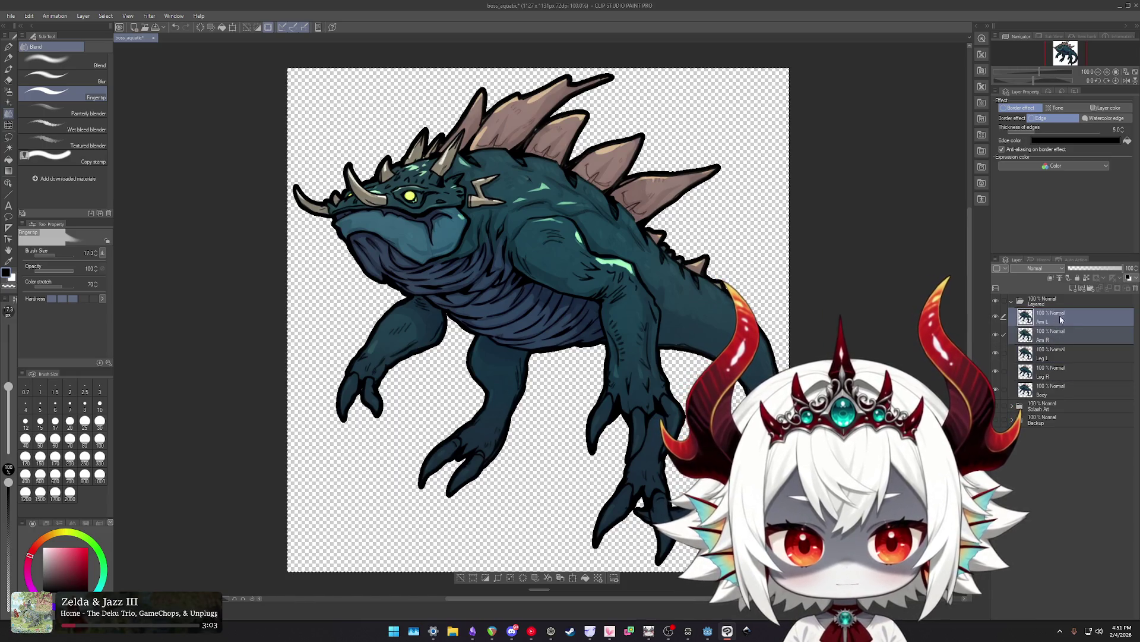
{"action": "left_click", "coordinate": [1063, 320]}
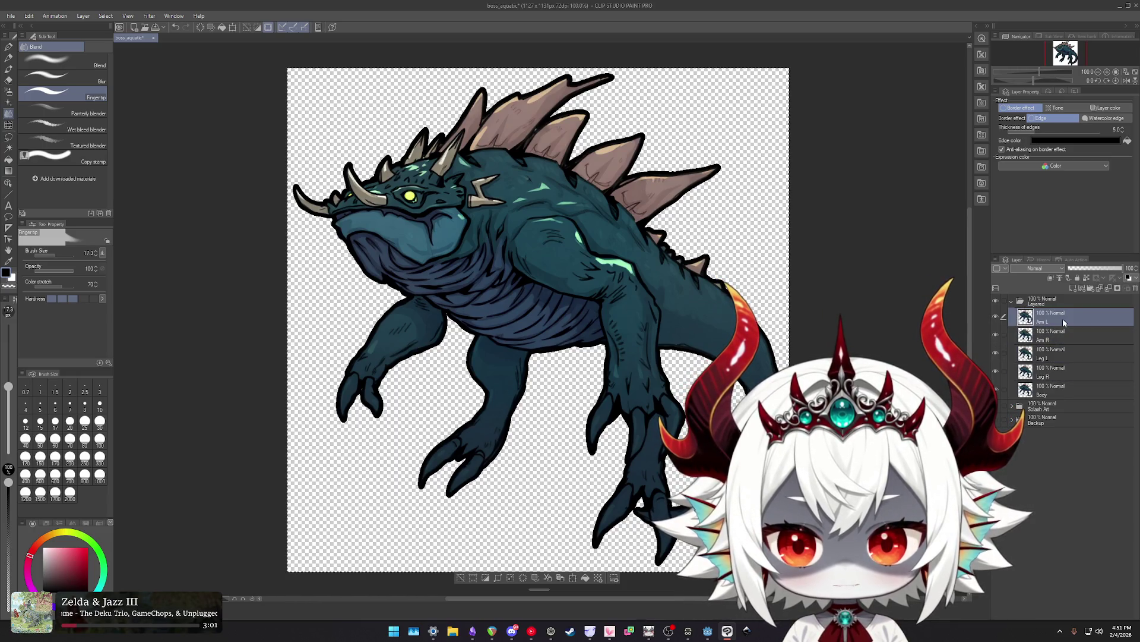
{"action": "left_click_drag", "start_coordinate": [1063, 319], "coordinate": [1066, 365]}
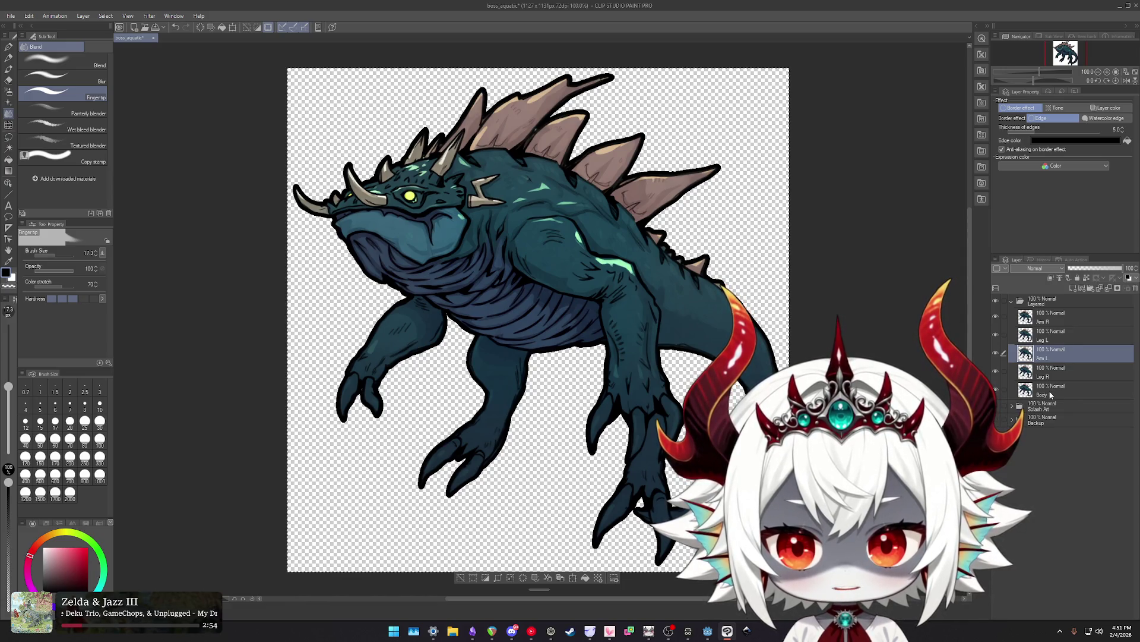
{"action": "left_click_drag", "start_coordinate": [1050, 395], "coordinate": [1058, 345]}
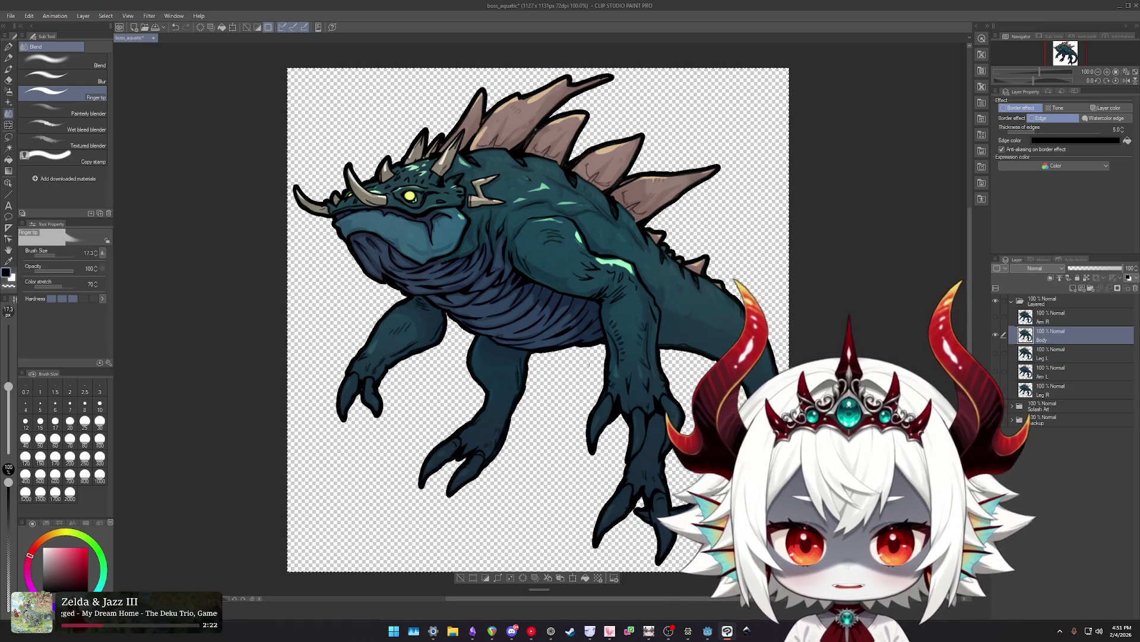
Erase the lower-left claw from the Body layer, adjusting the eraser size.
{"action": "key", "text": "e"}
{"action": "left_click_drag", "start_coordinate": [331, 419], "coordinate": [377, 359]}
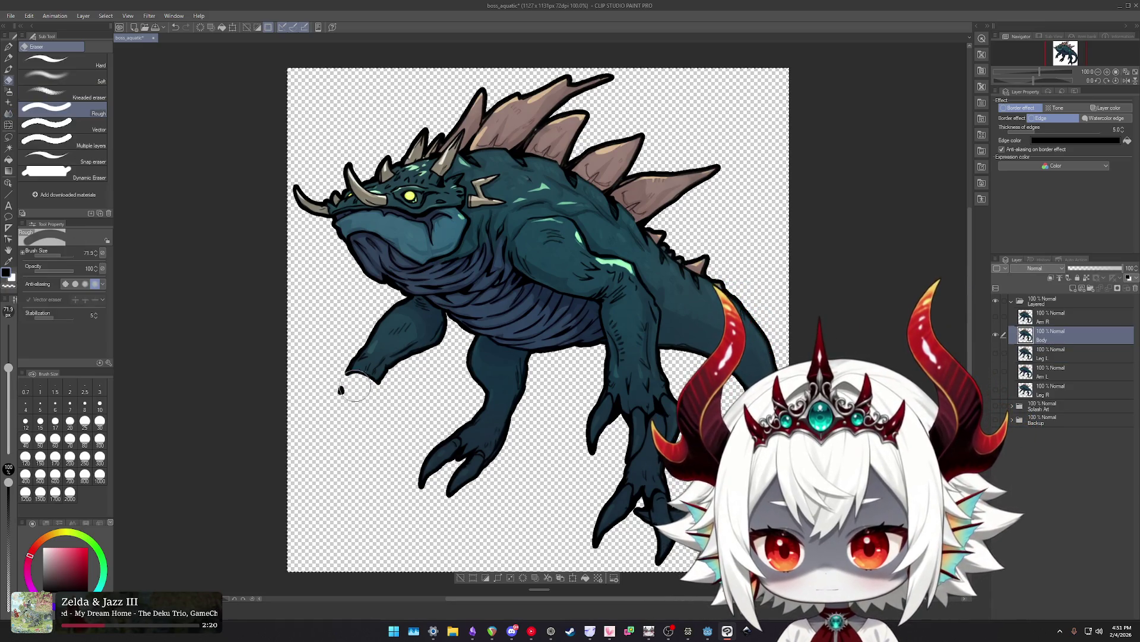
{"action": "mouse_move", "coordinate": [371, 381]}
{"action": "left_mouse_down"}
{"action": "mouse_move", "coordinate": [392, 381]}
{"action": "mouse_move", "coordinate": [456, 322]}
{"action": "left_mouse_up"}
{"action": "scroll", "coordinate": [371, 381], "scroll_direction": "up", "scroll_amount": 3}
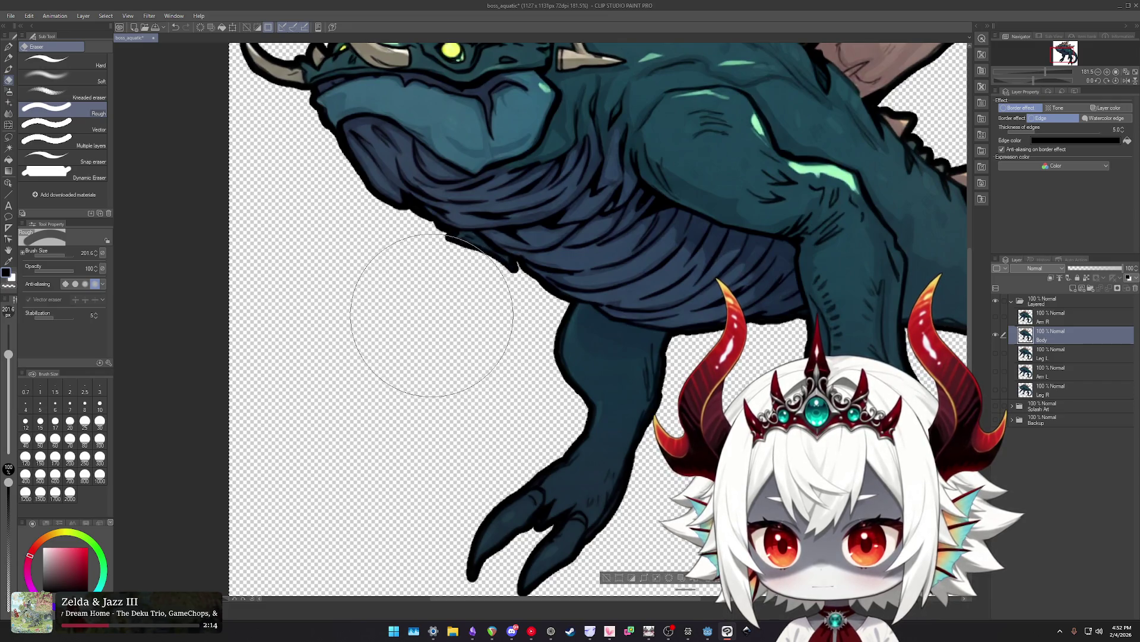
{"action": "mouse_move", "coordinate": [380, 295]}
{"action": "left_mouse_down"}
{"action": "mouse_move", "coordinate": [436, 335]}
{"action": "mouse_move", "coordinate": [403, 313]}
{"action": "left_mouse_up"}
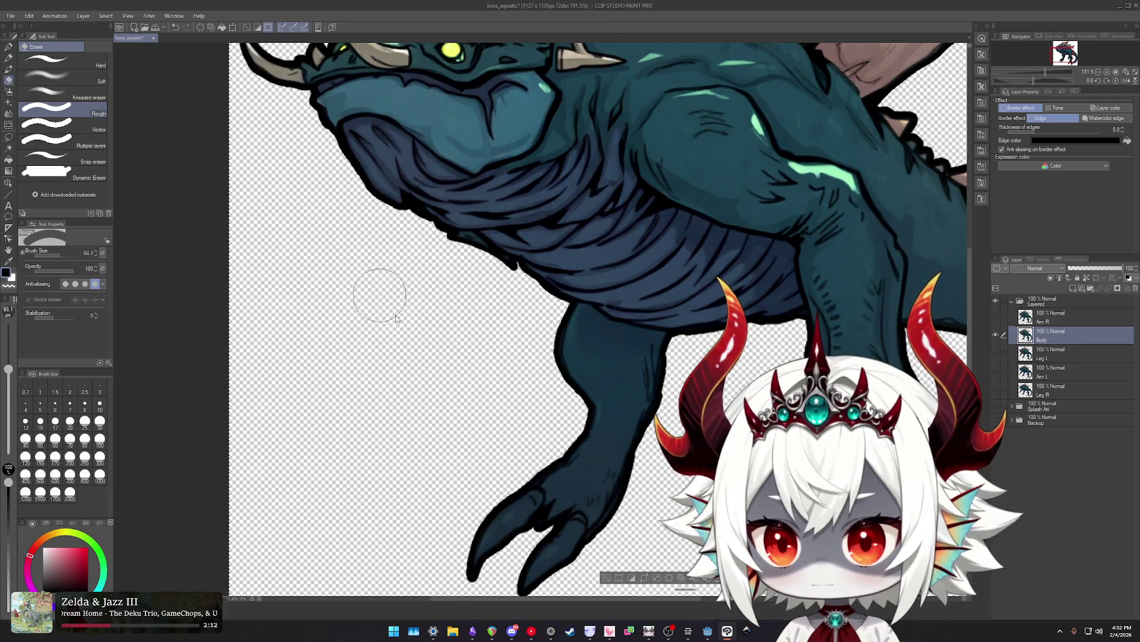
{"action": "scroll", "coordinate": [466, 267], "scroll_direction": "up", "scroll_amount": 2}
{"action": "scroll", "coordinate": [443, 244], "scroll_direction": "up", "scroll_amount": 2}
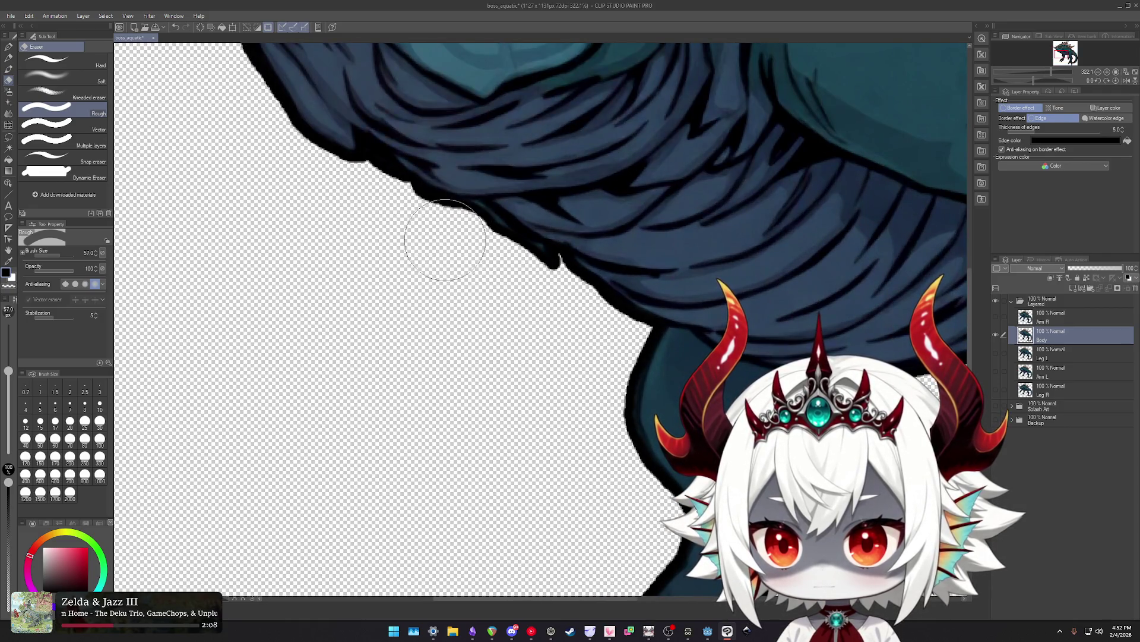
Turn off the Body layer's border effect outline.
{"action": "left_click", "coordinate": [1002, 107]}
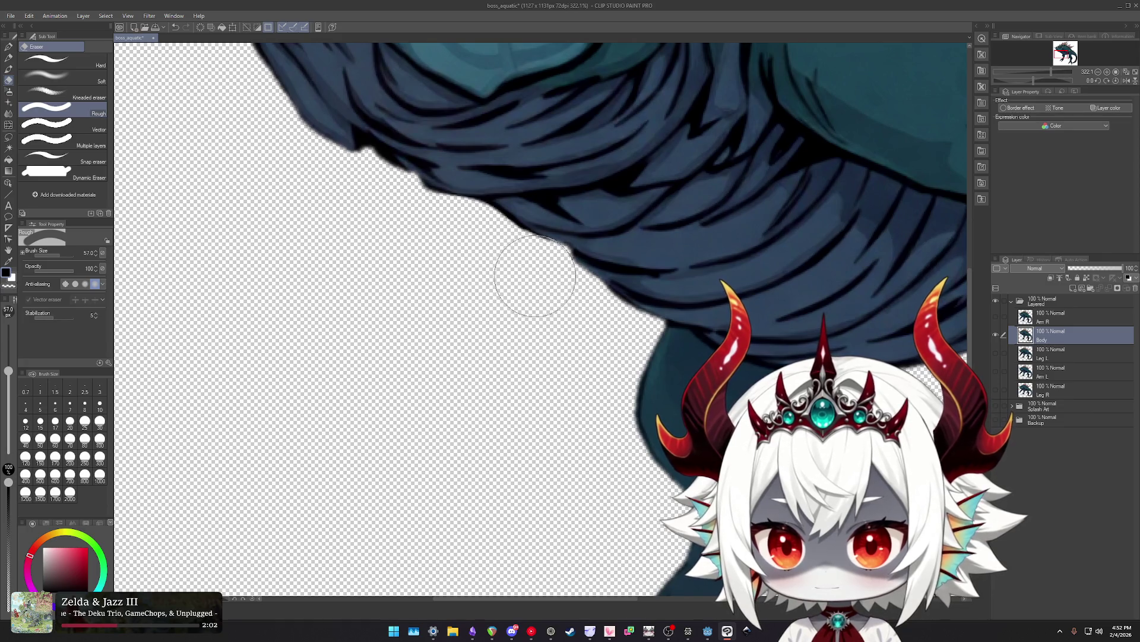
{"action": "left_click", "coordinate": [1003, 108]}
{"action": "left_click", "coordinate": [1003, 108]}
{"action": "scroll", "coordinate": [624, 359], "scroll_direction": "down", "scroll_amount": 3}
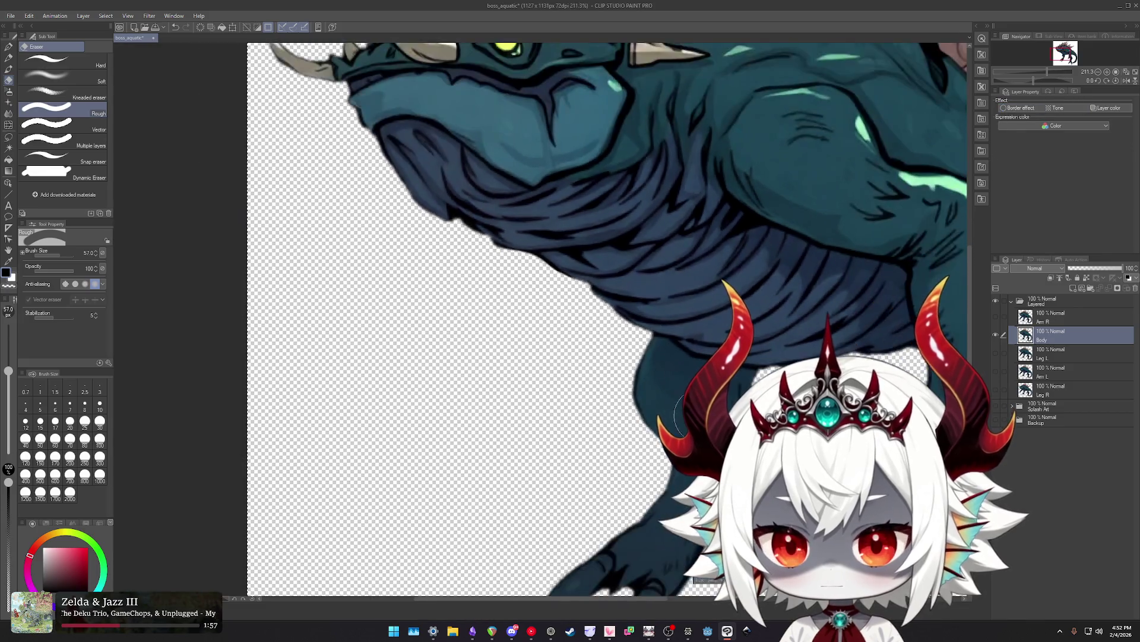
{"action": "scroll", "coordinate": [624, 359], "scroll_direction": "up", "scroll_amount": 3}
Erase the dark edge under the belly, the detached claw piece, and the leg above the claw.
{"action": "left_click_drag", "start_coordinate": [624, 359], "coordinate": [645, 375]}
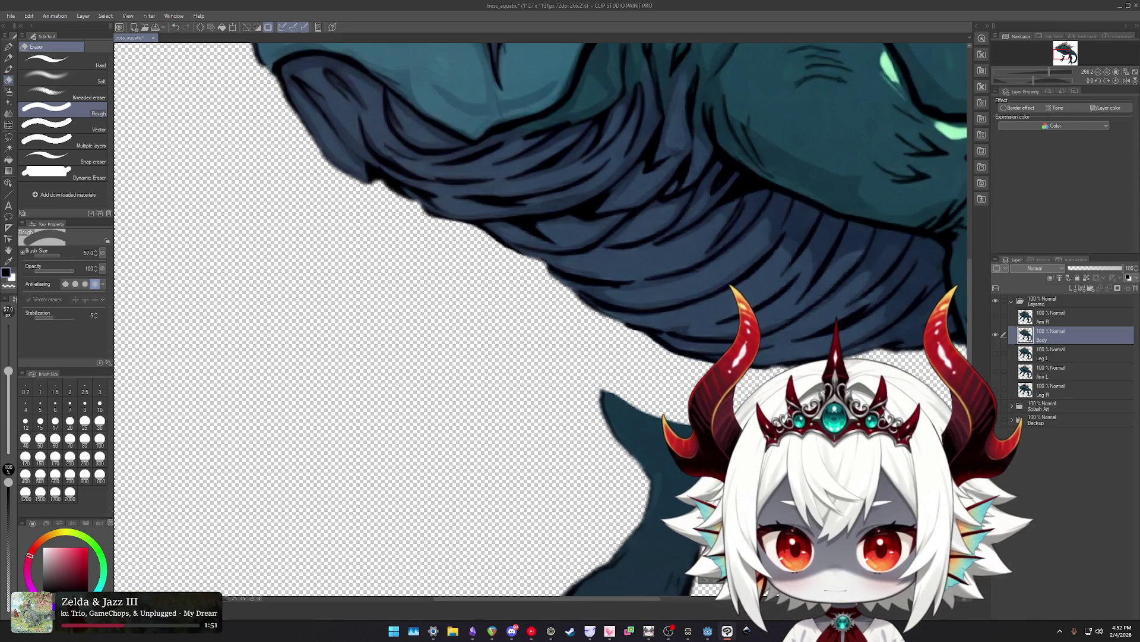
{"action": "scroll", "coordinate": [446, 234], "scroll_direction": "down", "scroll_amount": 2}
{"action": "mouse_move", "coordinate": [420, 254]}
{"action": "left_mouse_down"}
{"action": "mouse_move", "coordinate": [404, 297]}
{"action": "mouse_move", "coordinate": [295, 452]}
{"action": "left_mouse_up"}
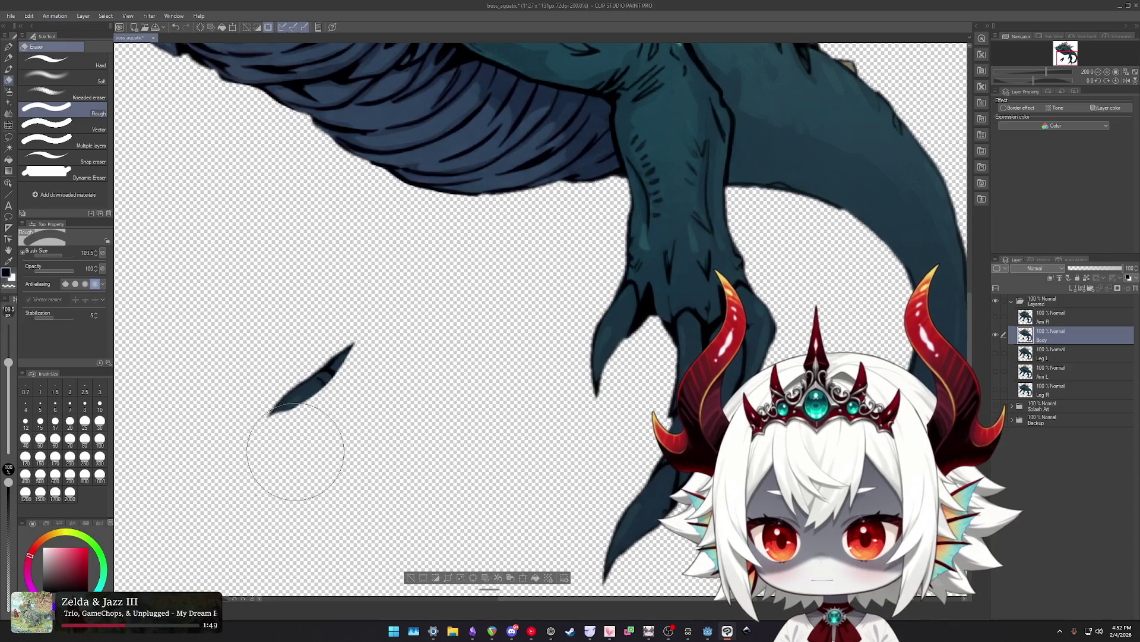
{"action": "left_click_drag", "start_coordinate": [395, 310], "coordinate": [178, 256]}
{"action": "mouse_move", "coordinate": [452, 244]}
{"action": "left_mouse_down"}
{"action": "mouse_move", "coordinate": [494, 238]}
{"action": "mouse_move", "coordinate": [492, 213]}
{"action": "left_mouse_up"}
{"action": "scroll", "coordinate": [492, 214], "scroll_direction": "up", "scroll_amount": 2}
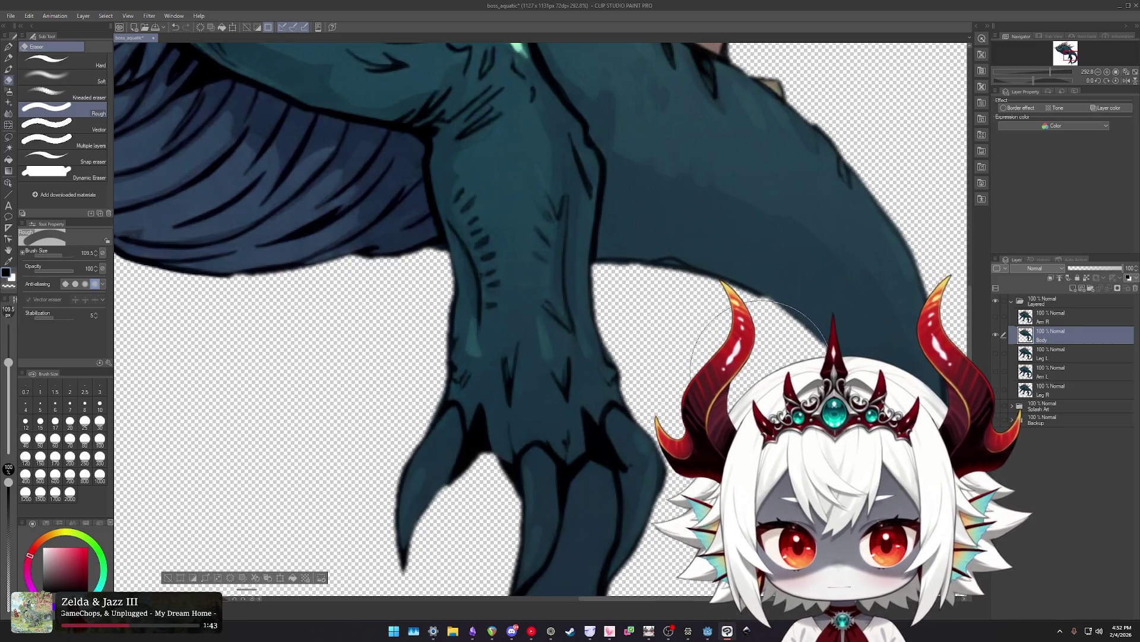
{"action": "mouse_move", "coordinate": [469, 386]}
{"action": "left_mouse_down"}
{"action": "mouse_move", "coordinate": [606, 338]}
{"action": "mouse_move", "coordinate": [486, 331]}
{"action": "left_mouse_up"}
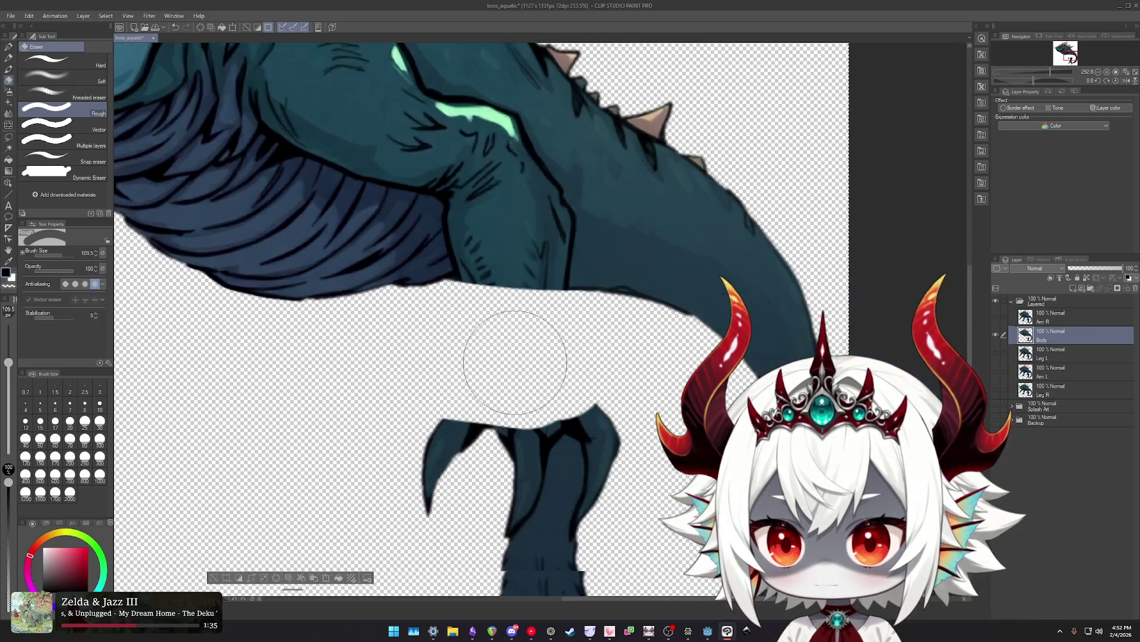
Rough-erase the tops of both foot pieces, the whole left foot, and the fin tip under the tail.
{"action": "scroll", "coordinate": [511, 343], "scroll_direction": "down", "scroll_amount": 5}
{"action": "left_click_drag", "start_coordinate": [469, 391], "coordinate": [480, 302]}
{"action": "mouse_move", "coordinate": [508, 343]}
{"action": "left_mouse_down"}
{"action": "mouse_move", "coordinate": [546, 344]}
{"action": "mouse_move", "coordinate": [560, 381]}
{"action": "left_mouse_up"}
{"action": "scroll", "coordinate": [534, 311], "scroll_direction": "up", "scroll_amount": 5}
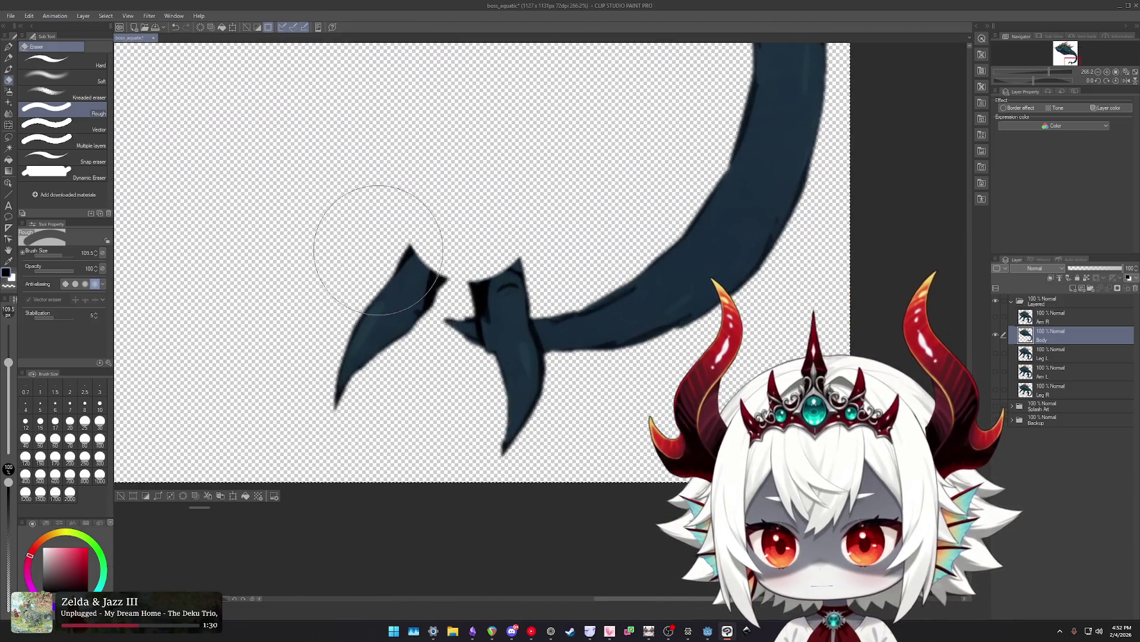
{"action": "left_click_drag", "start_coordinate": [378, 249], "coordinate": [527, 252]}
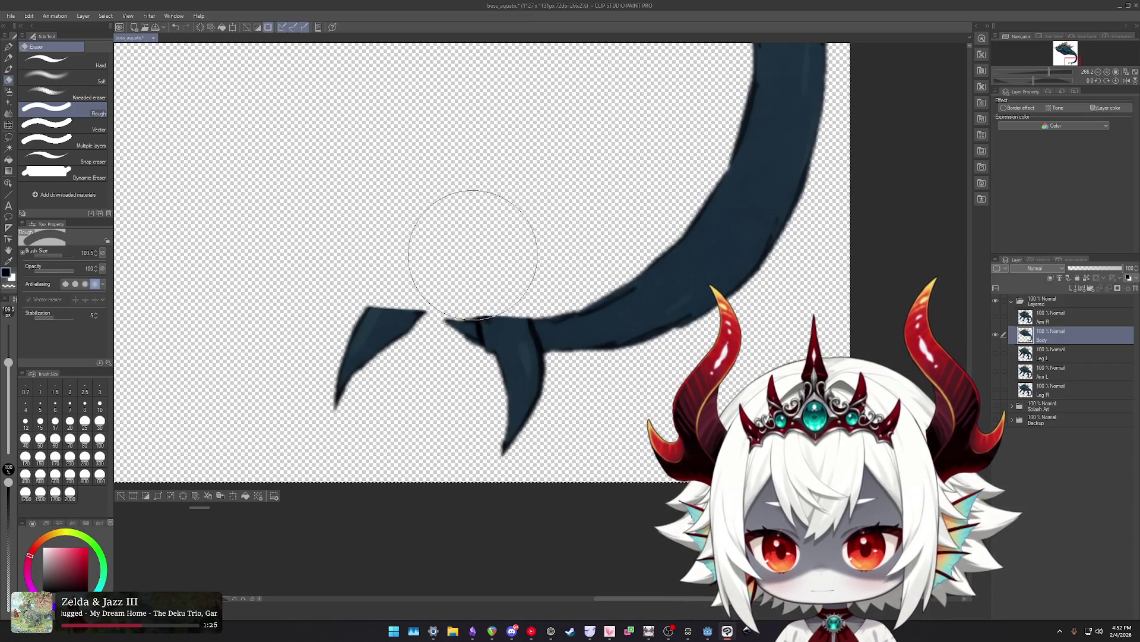
{"action": "left_click_drag", "start_coordinate": [400, 224], "coordinate": [323, 351]}
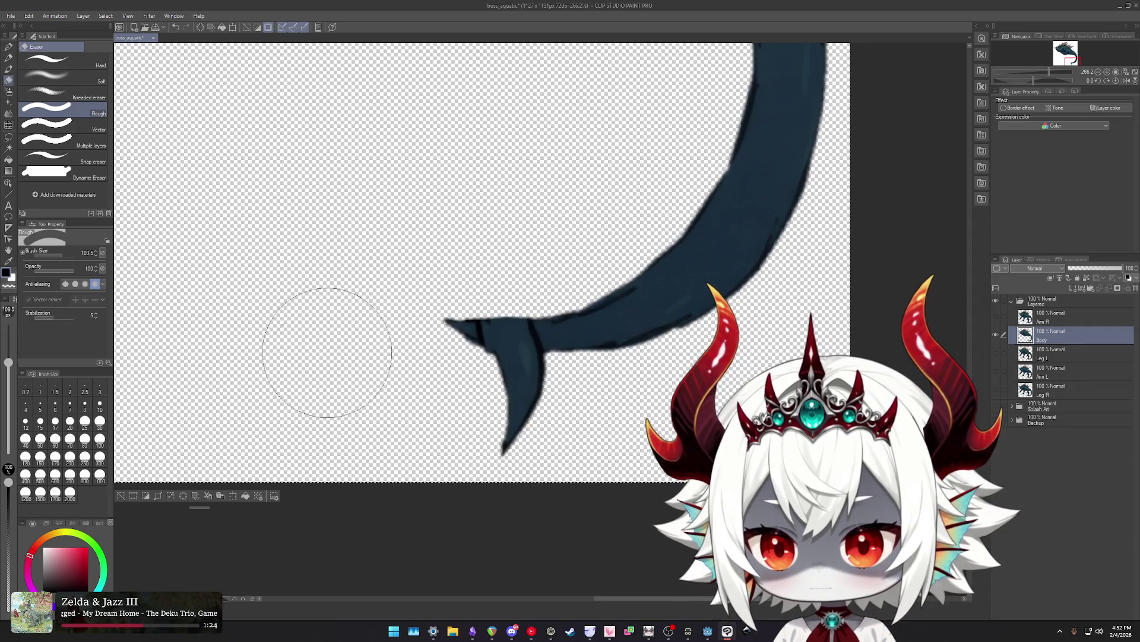
{"action": "mouse_move", "coordinate": [458, 423]}
{"action": "left_mouse_down"}
{"action": "mouse_move", "coordinate": [459, 386]}
{"action": "mouse_move", "coordinate": [536, 416]}
{"action": "left_mouse_up"}
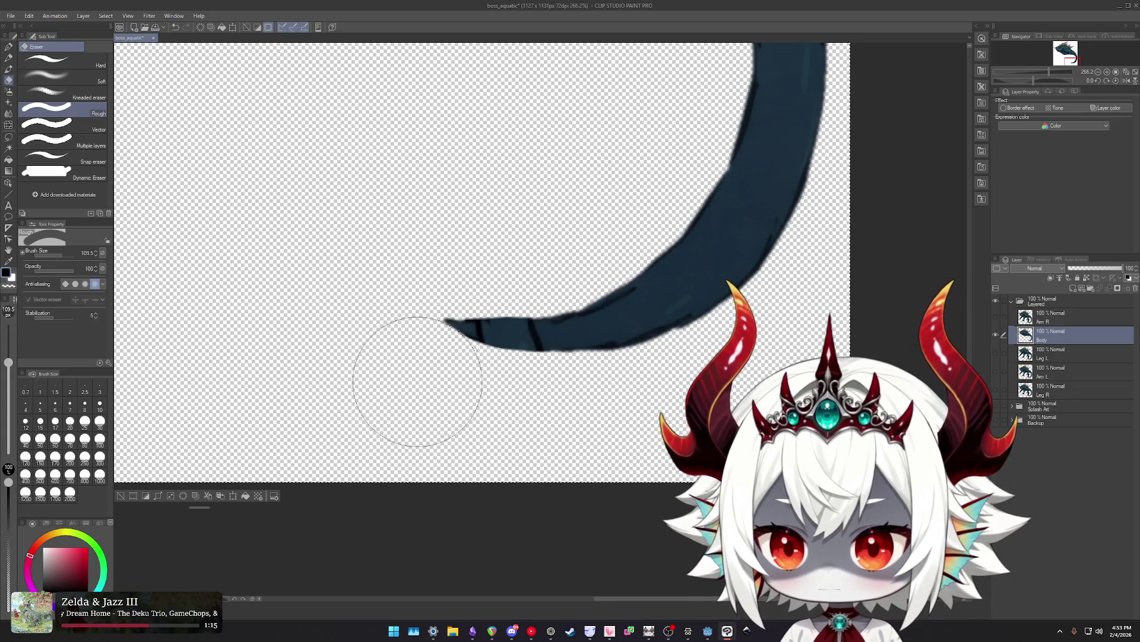
{"action": "scroll", "coordinate": [471, 408], "scroll_direction": "up", "scroll_amount": 1}
{"action": "scroll", "coordinate": [509, 394], "scroll_direction": "up", "scroll_amount": 2}
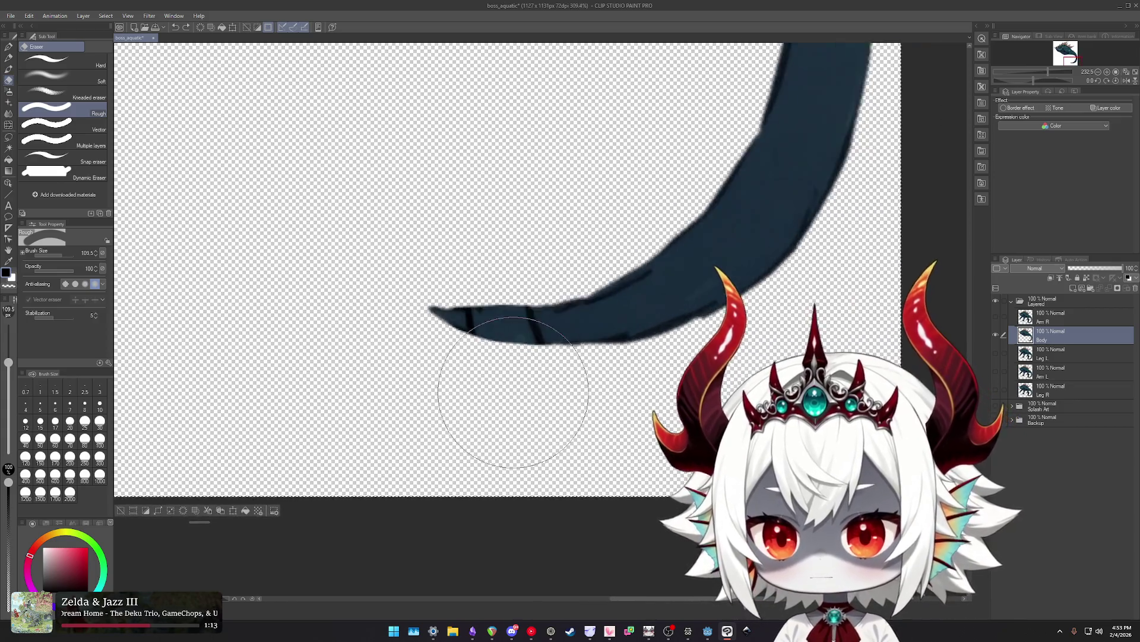
{"action": "scroll", "coordinate": [489, 273], "scroll_direction": "up", "scroll_amount": 2}
{"action": "scroll", "coordinate": [488, 274], "scroll_direction": "up", "scroll_amount": 2}
With a small soft airbrush, paint the tail's dark blue over the black tail line.
{"action": "key", "text": "b"}
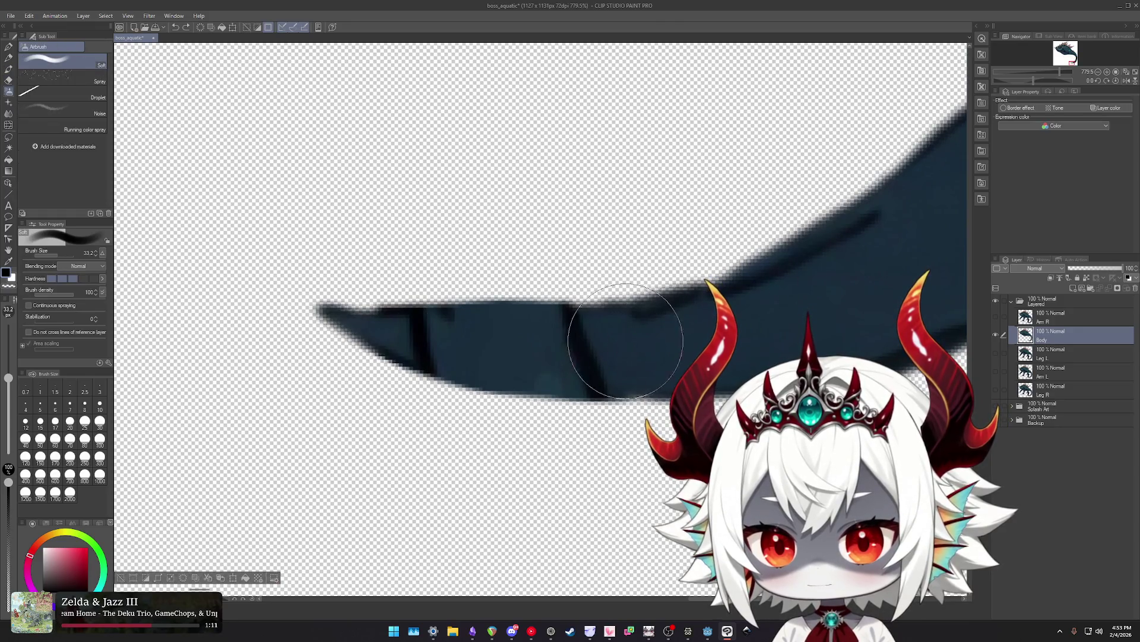
{"action": "key", "text": "bracketleft"}
{"action": "key", "text": "bracketleft"}
{"action": "key", "text": "bracketleft"}
{"action": "left_click", "coordinate": [624, 338], "text": "alt"}
{"action": "left_click_drag", "start_coordinate": [594, 341], "coordinate": [532, 340]}
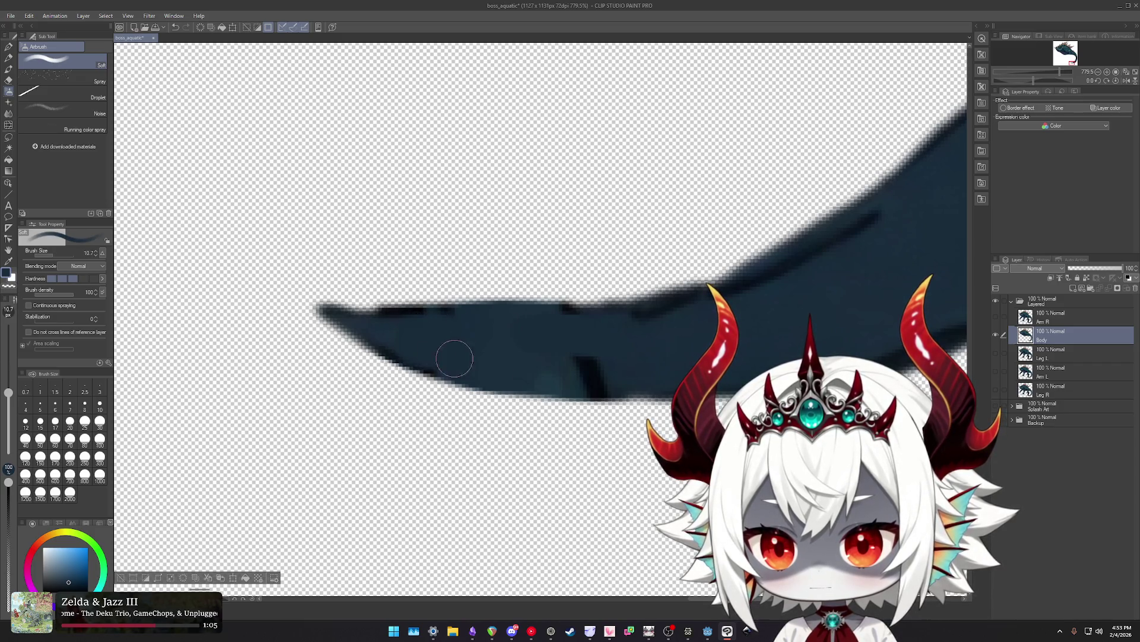
{"action": "left_click_drag", "start_coordinate": [567, 365], "coordinate": [601, 377]}
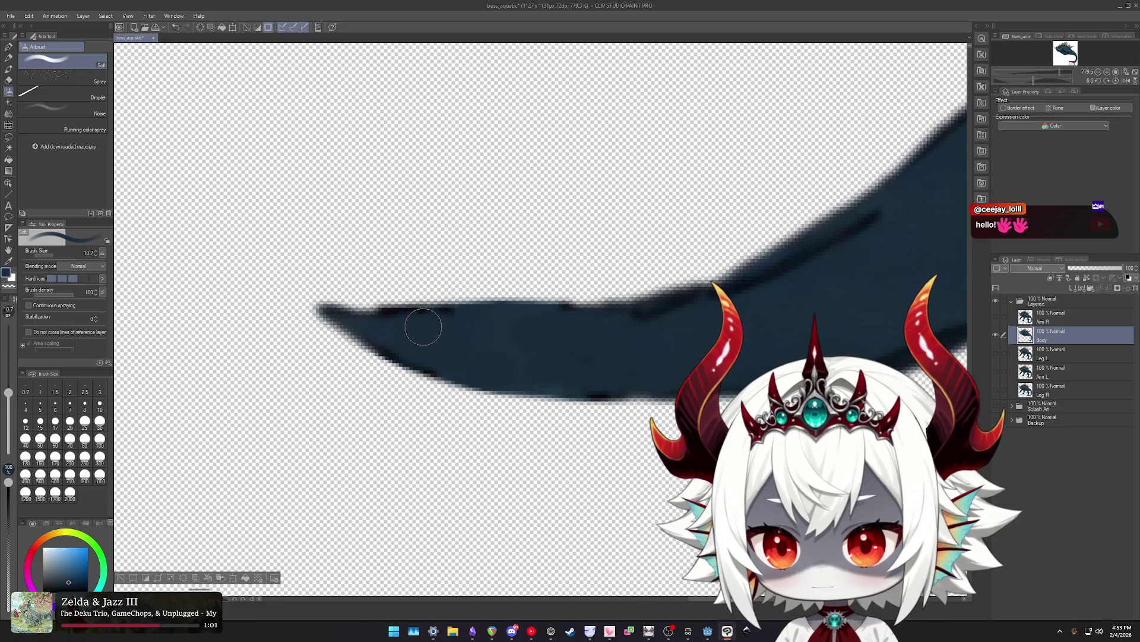
Sample the body teal and airbrush it over the shoulder lines and light-teal highlight.
{"action": "scroll", "coordinate": [511, 357], "scroll_direction": "down", "scroll_amount": 2}
{"action": "scroll", "coordinate": [534, 374], "scroll_direction": "down", "scroll_amount": 3}
{"action": "scroll", "coordinate": [570, 398], "scroll_direction": "down", "scroll_amount": 2}
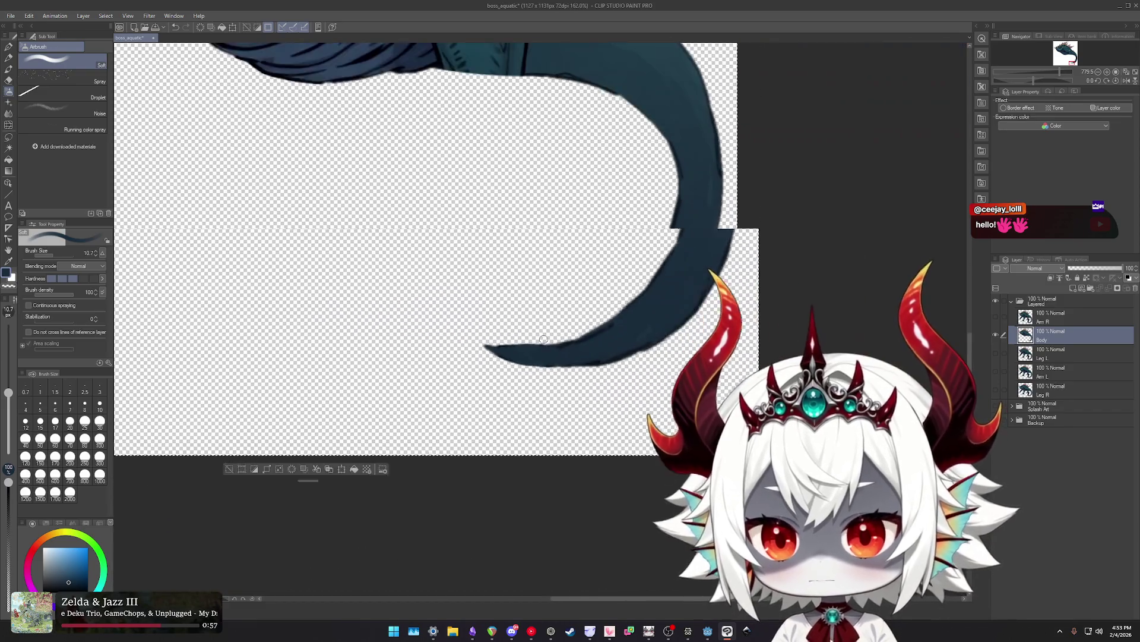
{"action": "scroll", "coordinate": [602, 422], "scroll_direction": "down", "scroll_amount": 2}
{"action": "scroll", "coordinate": [602, 422], "scroll_direction": "down", "scroll_amount": 2}
{"action": "scroll", "coordinate": [554, 292], "scroll_direction": "down", "scroll_amount": 1}
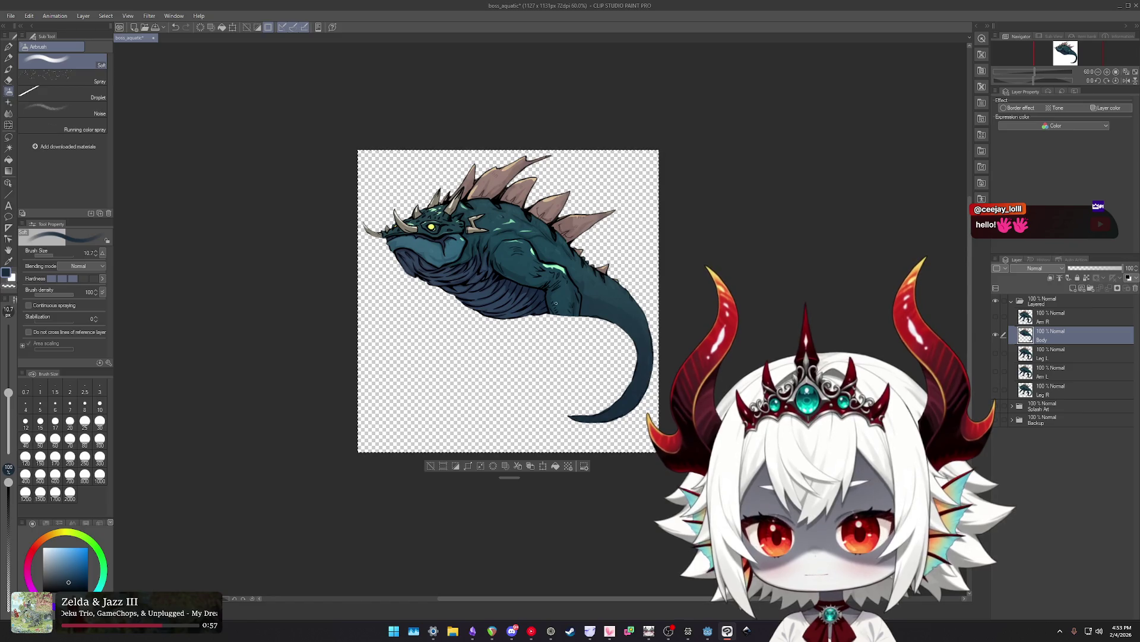
{"action": "scroll", "coordinate": [553, 292], "scroll_direction": "up", "scroll_amount": 1}
{"action": "scroll", "coordinate": [544, 292], "scroll_direction": "up", "scroll_amount": 2}
{"action": "scroll", "coordinate": [530, 292], "scroll_direction": "up", "scroll_amount": 2}
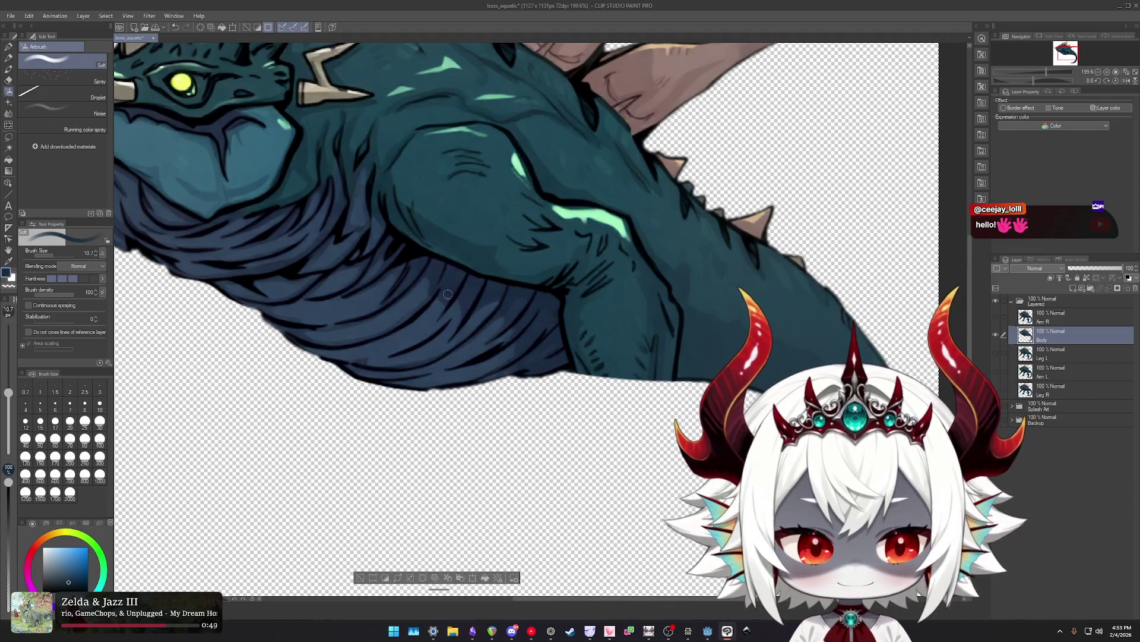
{"action": "scroll", "coordinate": [515, 325], "scroll_direction": "down", "scroll_amount": 2}
{"action": "scroll", "coordinate": [487, 297], "scroll_direction": "up", "scroll_amount": 2}
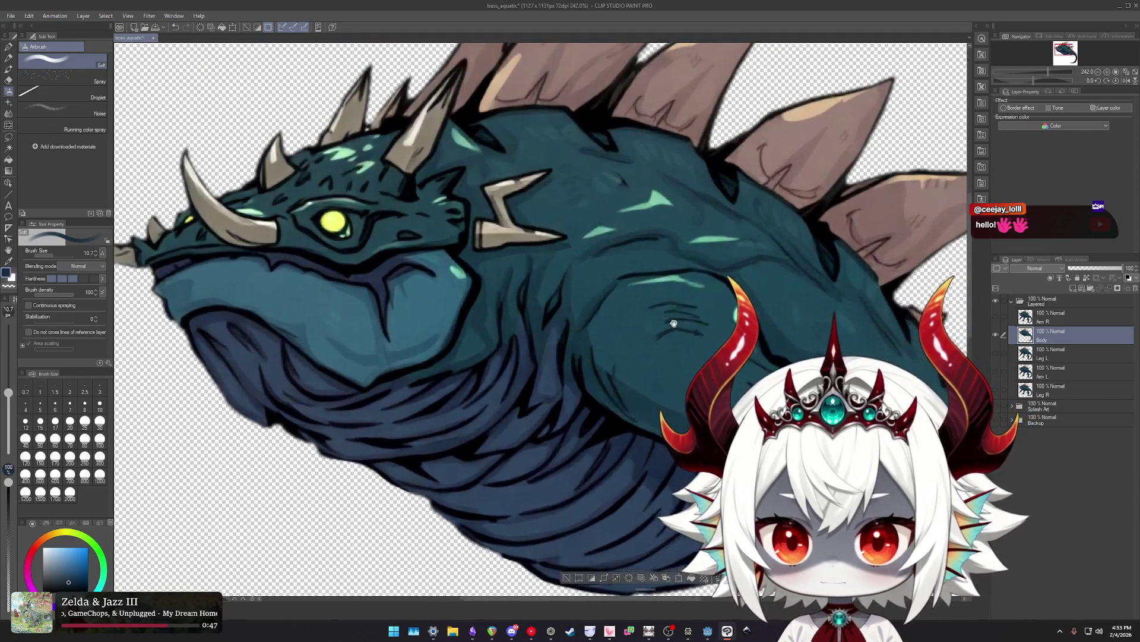
{"action": "scroll", "coordinate": [473, 284], "scroll_direction": "up", "scroll_amount": 2}
{"action": "scroll", "coordinate": [473, 284], "scroll_direction": "down", "scroll_amount": 2}
{"action": "scroll", "coordinate": [594, 303], "scroll_direction": "up", "scroll_amount": 2}
{"action": "scroll", "coordinate": [653, 318], "scroll_direction": "up", "scroll_amount": 2}
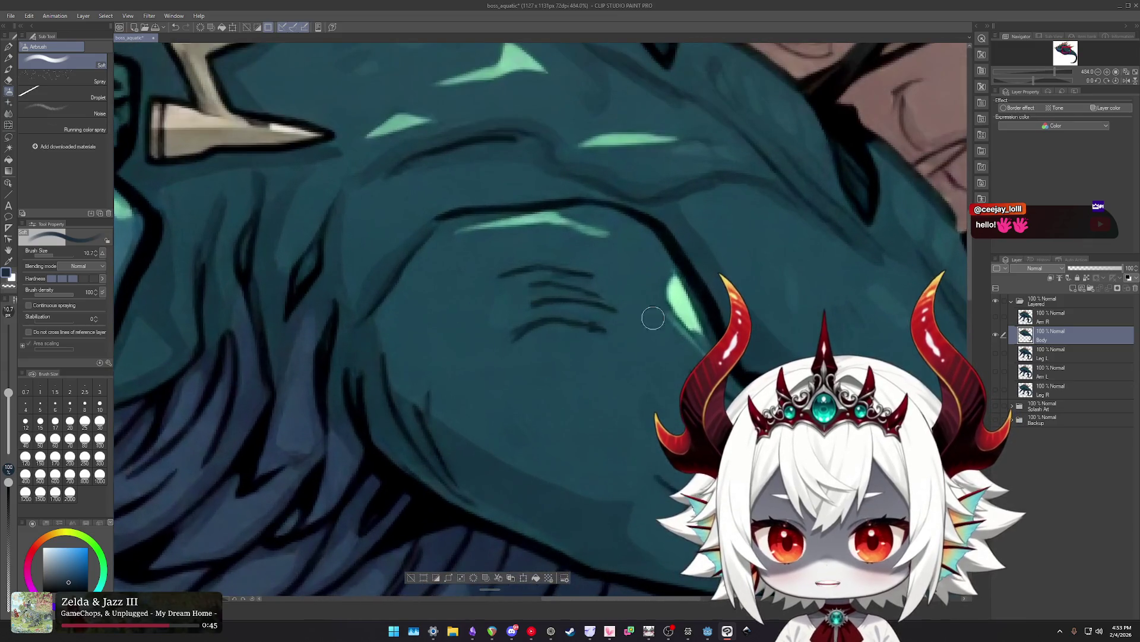
{"action": "left_click", "coordinate": [482, 190], "text": "alt"}
{"action": "mouse_move", "coordinate": [447, 268]}
{"action": "left_mouse_down"}
{"action": "mouse_move", "coordinate": [601, 248]}
{"action": "mouse_move", "coordinate": [531, 227]}
{"action": "left_mouse_up"}
{"action": "mouse_move", "coordinate": [584, 273]}
{"action": "left_mouse_down"}
{"action": "mouse_move", "coordinate": [553, 242]}
{"action": "mouse_move", "coordinate": [624, 318]}
{"action": "left_mouse_up"}
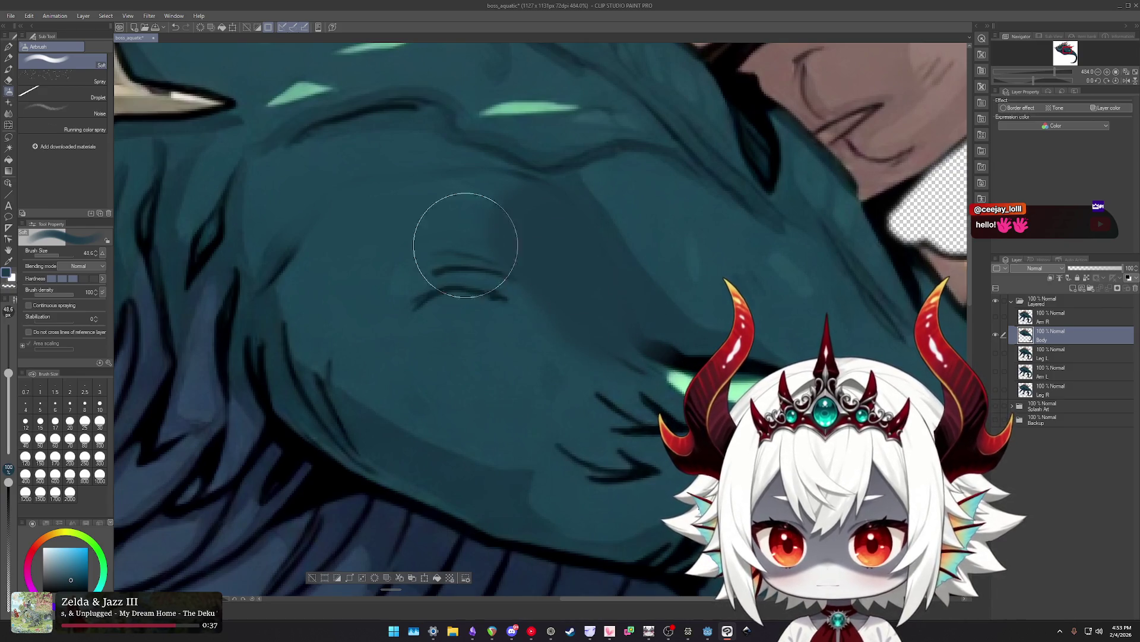
With a smaller brush, cover the remaining dark line strokes with the body colour.
{"action": "key", "text": "bracketleft"}
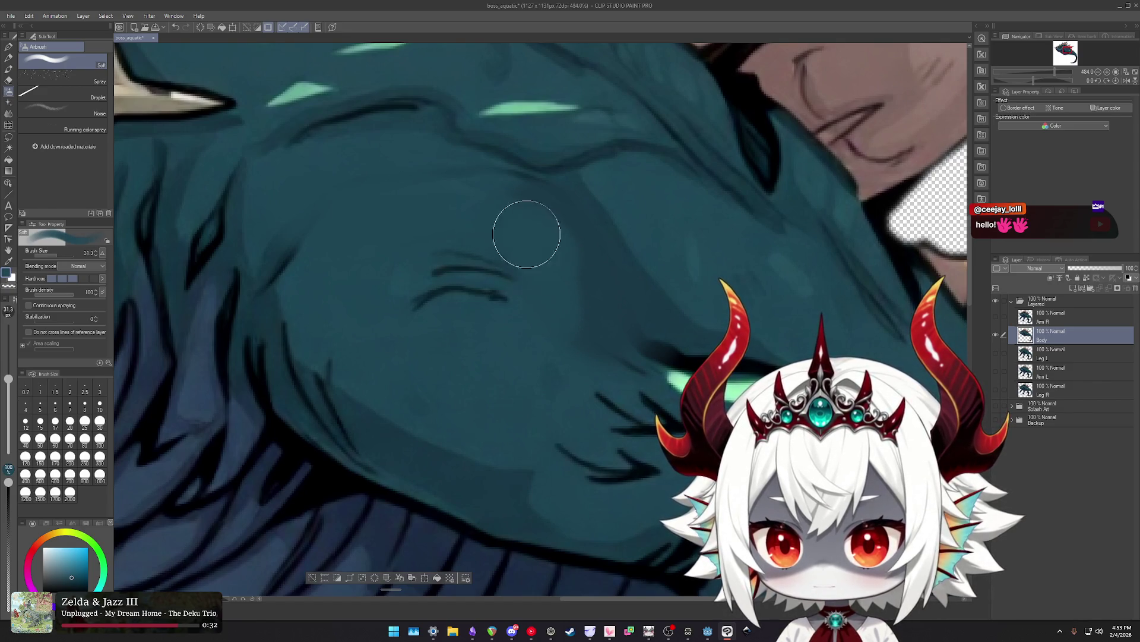
{"action": "scroll", "coordinate": [560, 331], "scroll_direction": "down", "scroll_amount": 3}
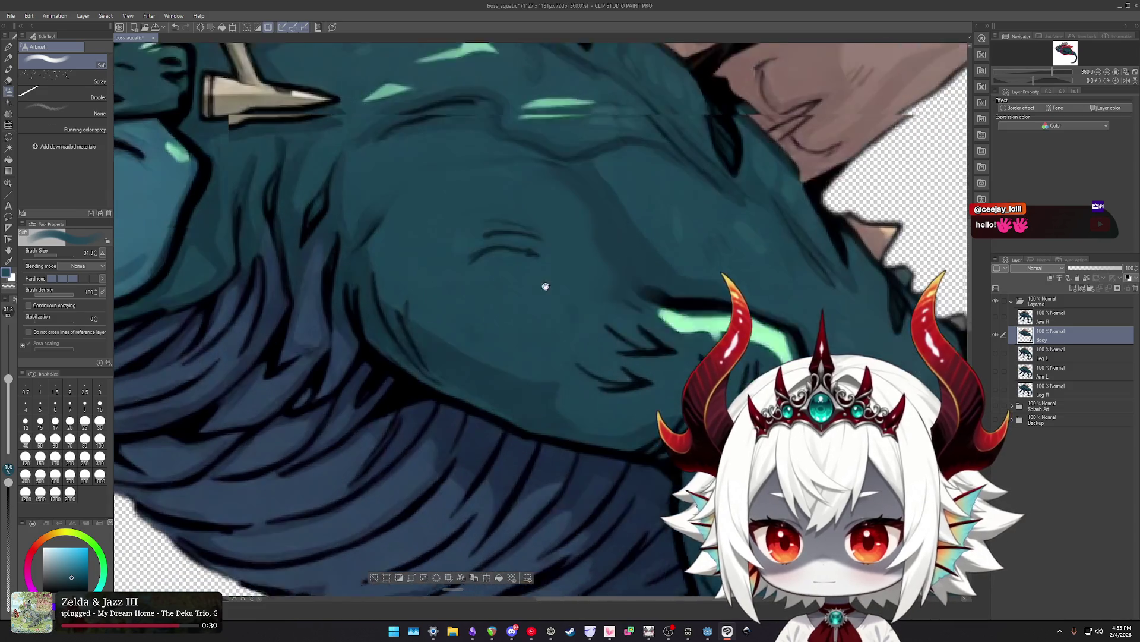
{"action": "scroll", "coordinate": [557, 326], "scroll_direction": "down", "scroll_amount": 2}
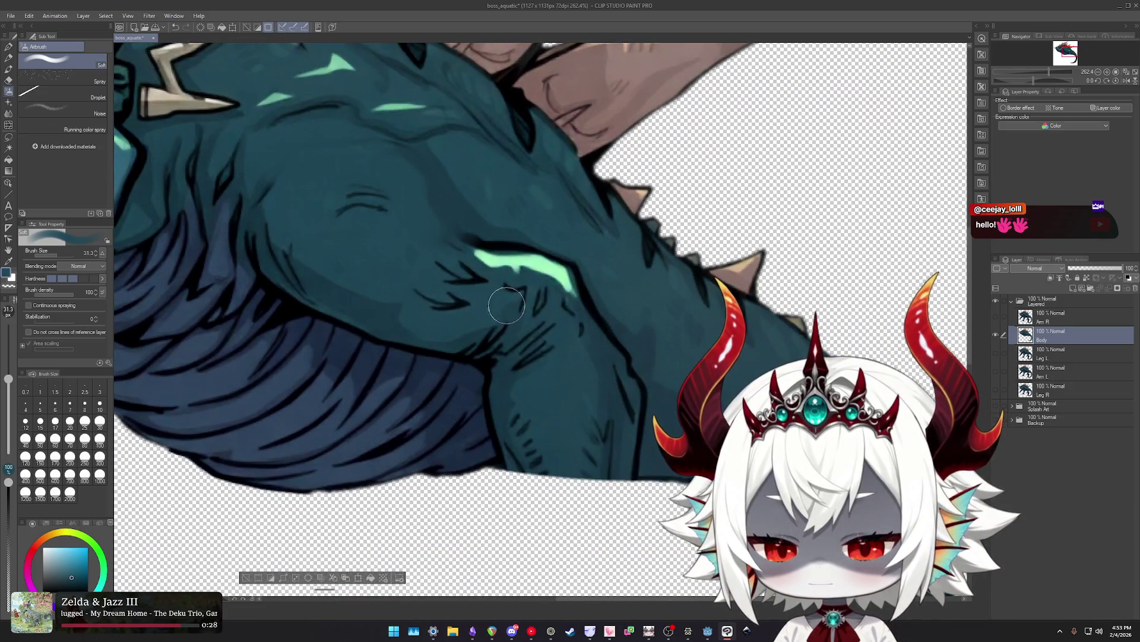
{"action": "scroll", "coordinate": [507, 305], "scroll_direction": "down", "scroll_amount": 2}
{"action": "scroll", "coordinate": [535, 345], "scroll_direction": "down", "scroll_amount": 2}
{"action": "scroll", "coordinate": [594, 404], "scroll_direction": "up", "scroll_amount": 2}
{"action": "scroll", "coordinate": [637, 439], "scroll_direction": "up", "scroll_amount": 2}
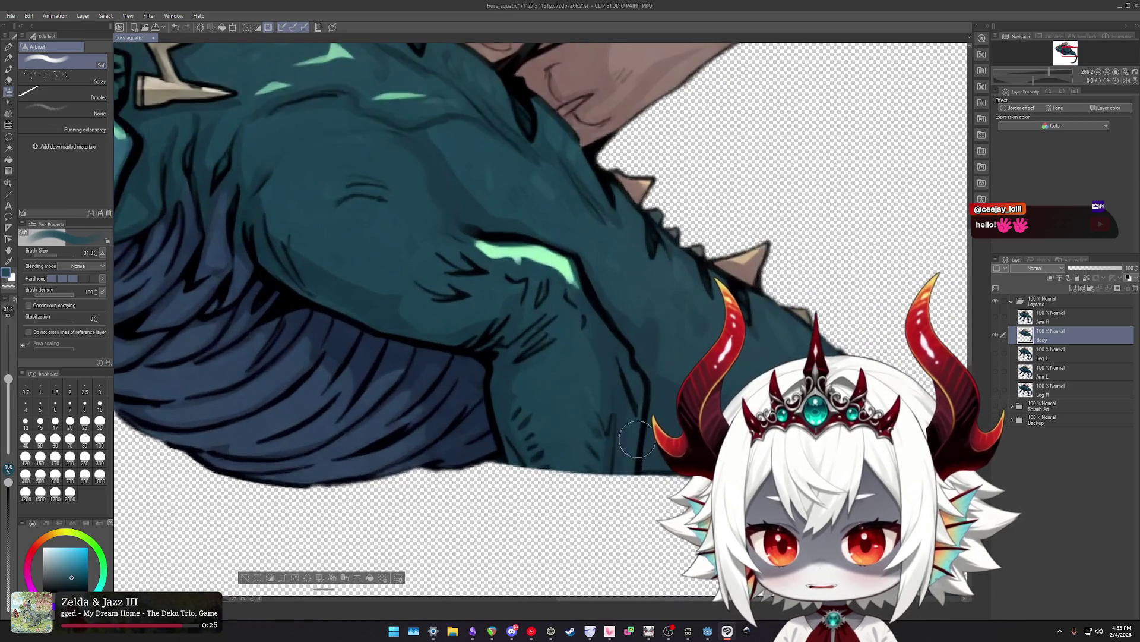
{"action": "scroll", "coordinate": [637, 439], "scroll_direction": "up", "scroll_amount": 1}
{"action": "scroll", "coordinate": [590, 357], "scroll_direction": "up", "scroll_amount": 2}
{"action": "scroll", "coordinate": [626, 349], "scroll_direction": "up", "scroll_amount": 1}
{"action": "left_click_drag", "start_coordinate": [590, 370], "coordinate": [590, 356]}
{"action": "mouse_move", "coordinate": [496, 338]}
{"action": "left_mouse_down"}
{"action": "mouse_move", "coordinate": [569, 253]}
{"action": "mouse_move", "coordinate": [556, 363]}
{"action": "mouse_move", "coordinate": [560, 301]}
{"action": "mouse_move", "coordinate": [483, 178]}
{"action": "mouse_move", "coordinate": [496, 191]}
{"action": "mouse_move", "coordinate": [419, 128]}
{"action": "mouse_move", "coordinate": [357, 120]}
{"action": "mouse_move", "coordinate": [356, 129]}
{"action": "left_mouse_up"}
{"action": "scroll", "coordinate": [451, 214], "scroll_direction": "down", "scroll_amount": 5}
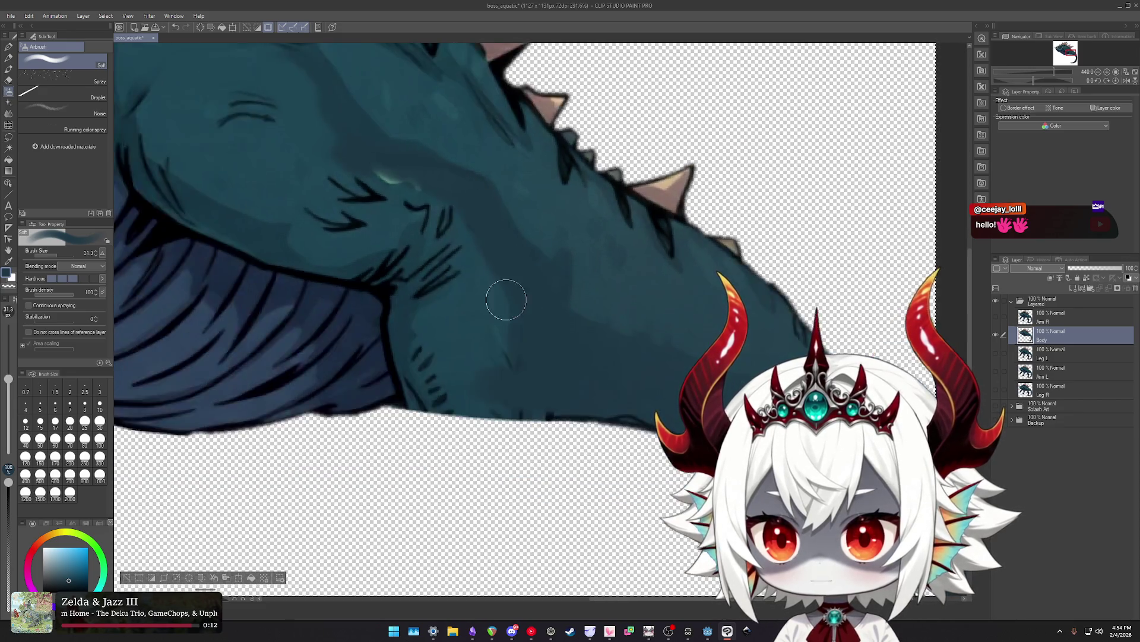
{"action": "scroll", "coordinate": [612, 334], "scroll_direction": "up", "scroll_amount": 2}
{"action": "left_click_drag", "start_coordinate": [507, 241], "coordinate": [534, 256]}
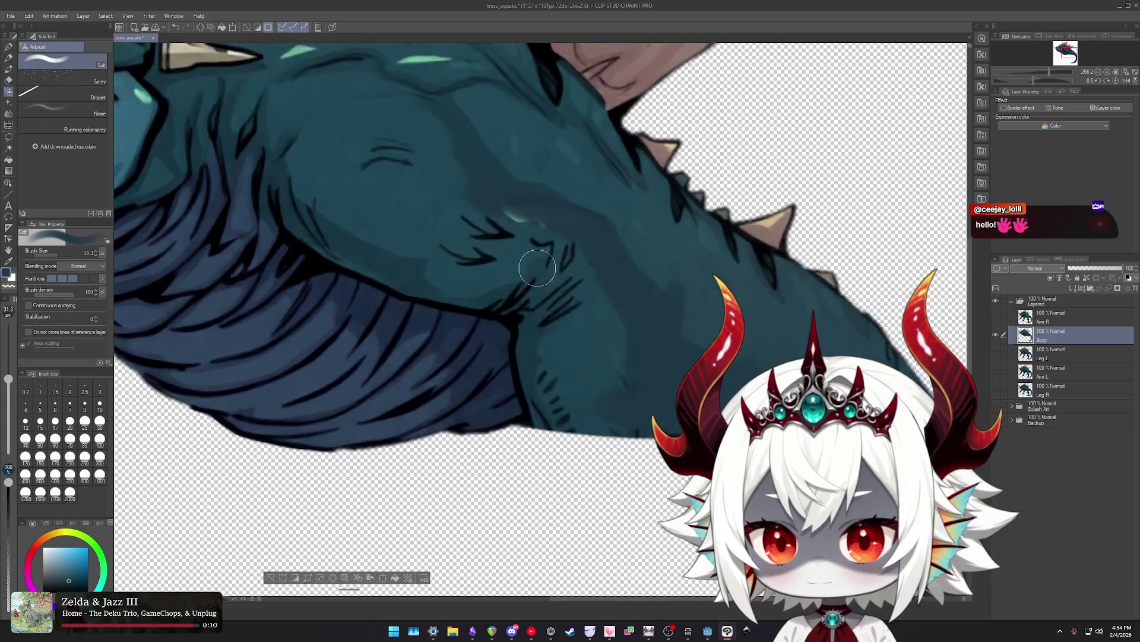
{"action": "scroll", "coordinate": [573, 318], "scroll_direction": "up", "scroll_amount": 1}
{"action": "scroll", "coordinate": [521, 308], "scroll_direction": "up", "scroll_amount": 1}
{"action": "scroll", "coordinate": [521, 308], "scroll_direction": "up", "scroll_amount": 1}
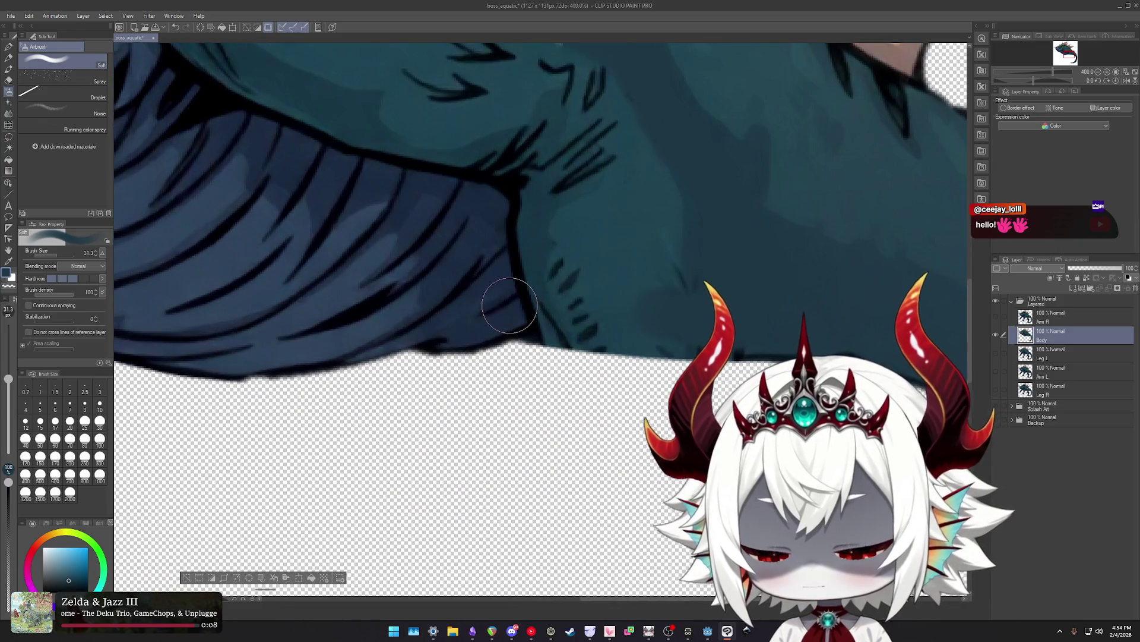
{"action": "scroll", "coordinate": [476, 285], "scroll_direction": "down", "scroll_amount": 1}
{"action": "scroll", "coordinate": [470, 262], "scroll_direction": "down", "scroll_amount": 1}
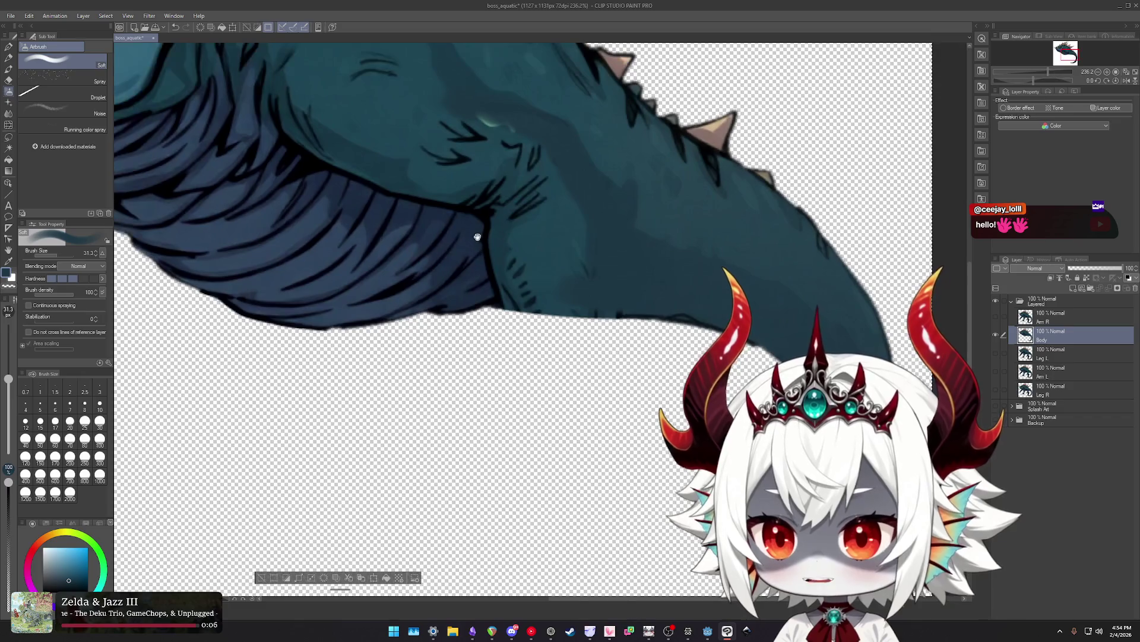
{"action": "scroll", "coordinate": [467, 288], "scroll_direction": "down", "scroll_amount": 1}
Try blending the belly's hatch strokes with a Blend sub tool, then undo it.
{"action": "key", "text": "j"}
{"action": "left_click", "coordinate": [59, 158]}
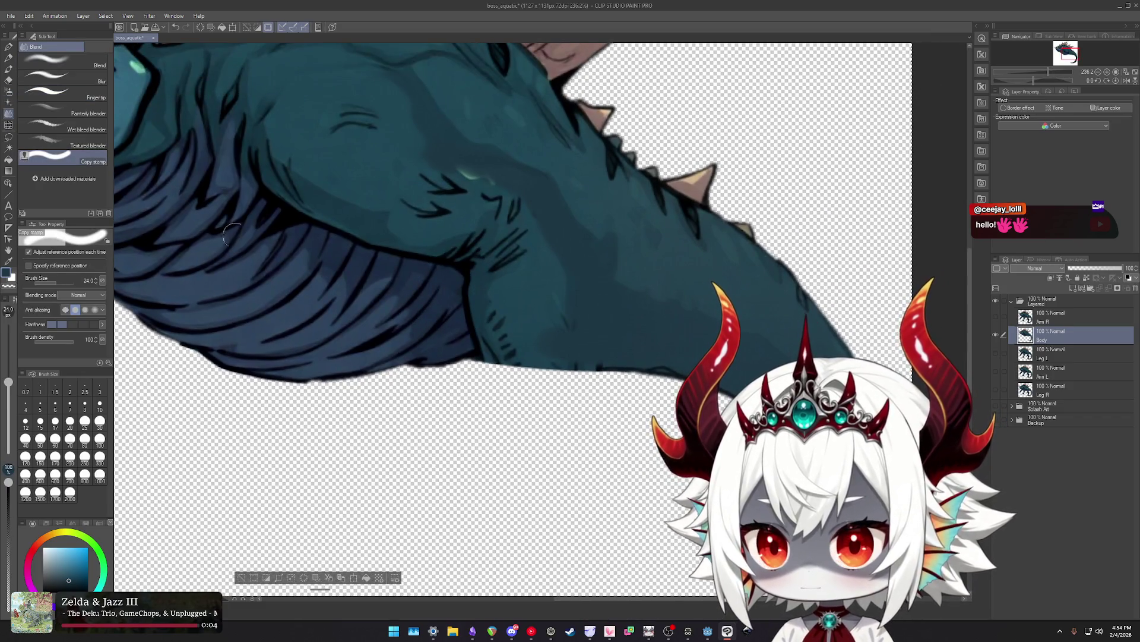
{"action": "scroll", "coordinate": [447, 348], "scroll_direction": "up", "scroll_amount": 2}
{"action": "scroll", "coordinate": [448, 348], "scroll_direction": "up", "scroll_amount": 1}
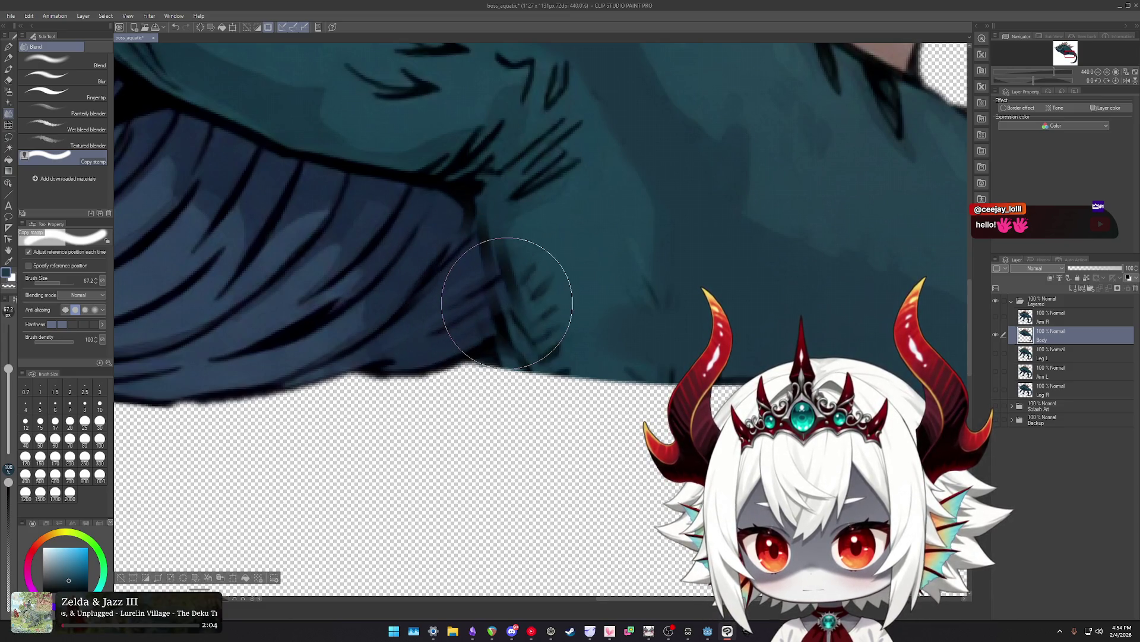
{"action": "left_click_drag", "start_coordinate": [520, 297], "coordinate": [489, 319]}
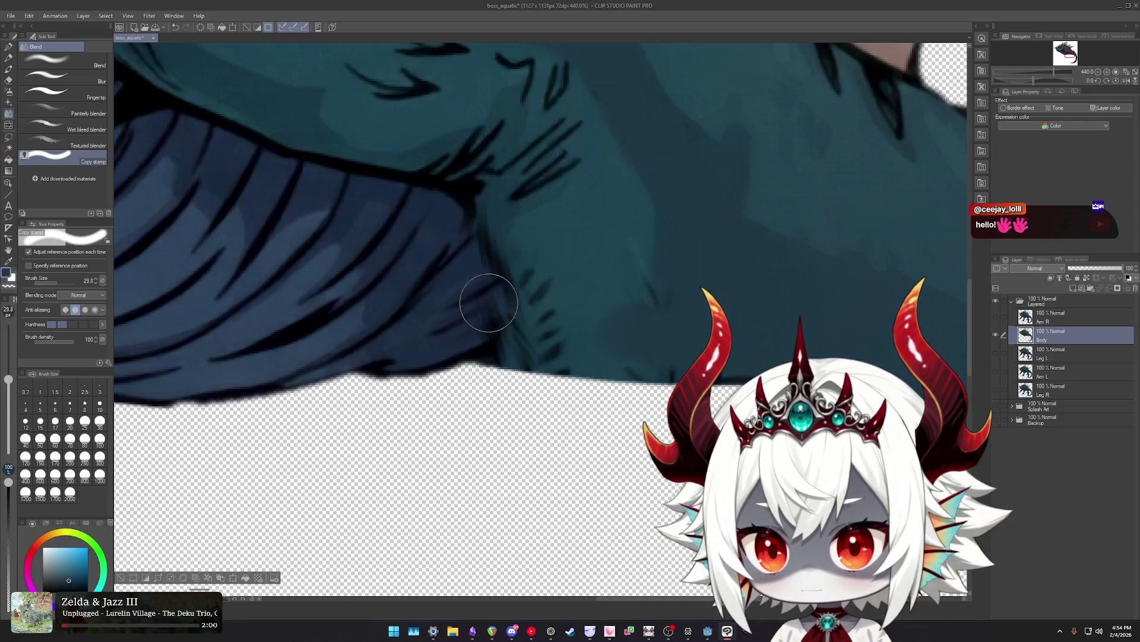
{"action": "key", "text": "ctrl+z"}
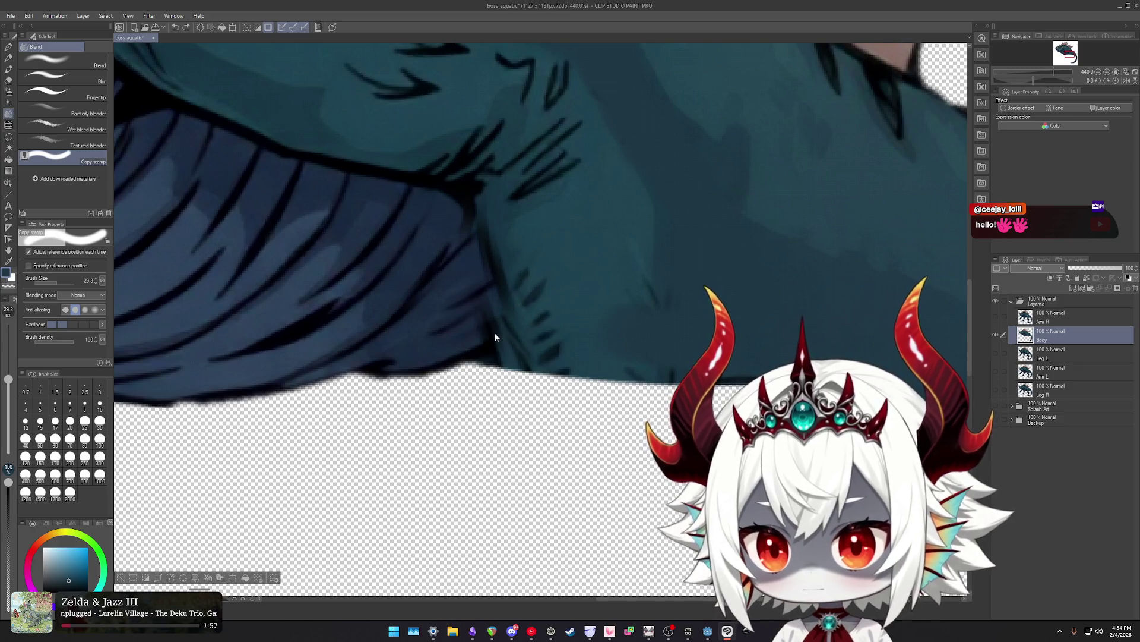
{"action": "scroll", "coordinate": [497, 336], "scroll_direction": "up", "scroll_amount": 4}
{"action": "key", "text": "b"}
{"action": "key", "text": "b"}
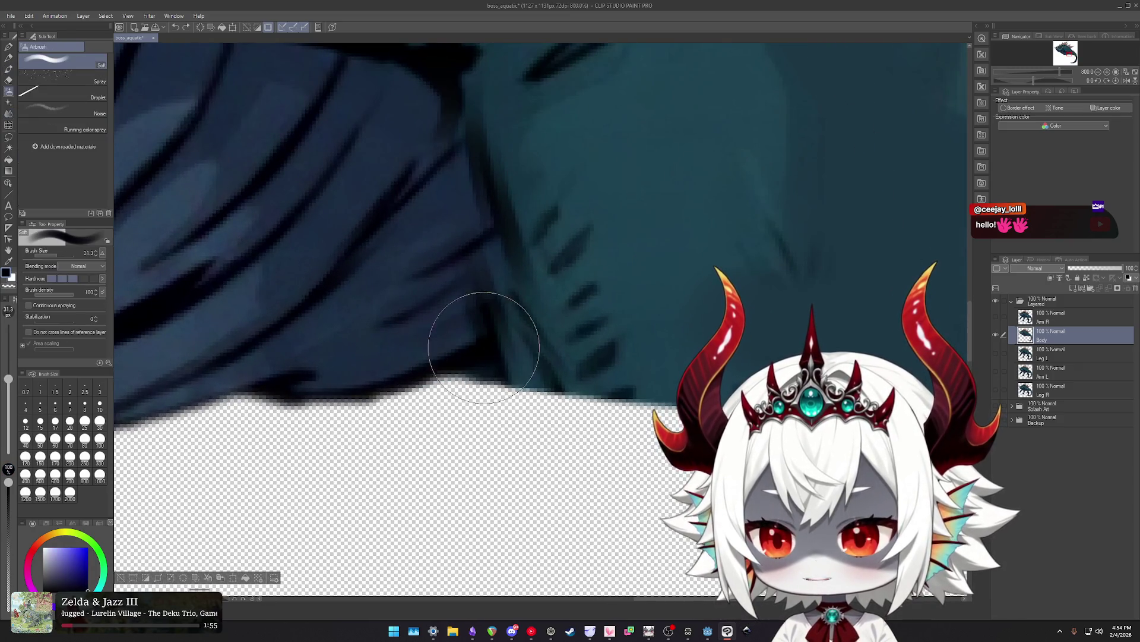
{"action": "scroll", "coordinate": [527, 357], "scroll_direction": "up", "scroll_amount": 1}
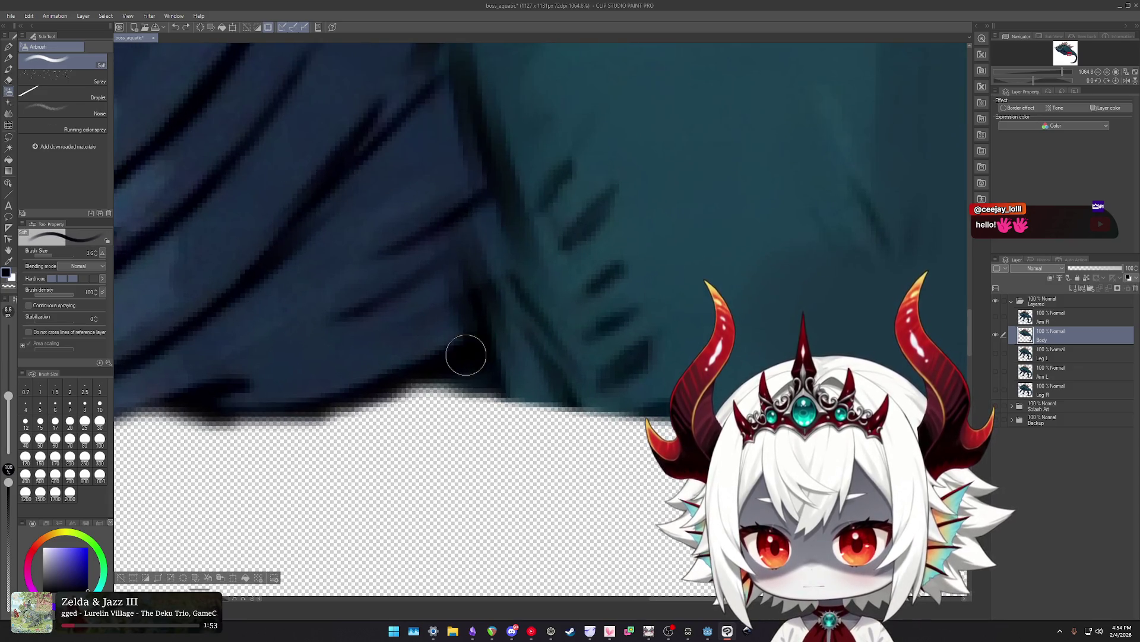
{"action": "scroll", "coordinate": [509, 339], "scroll_direction": "down", "scroll_amount": 3}
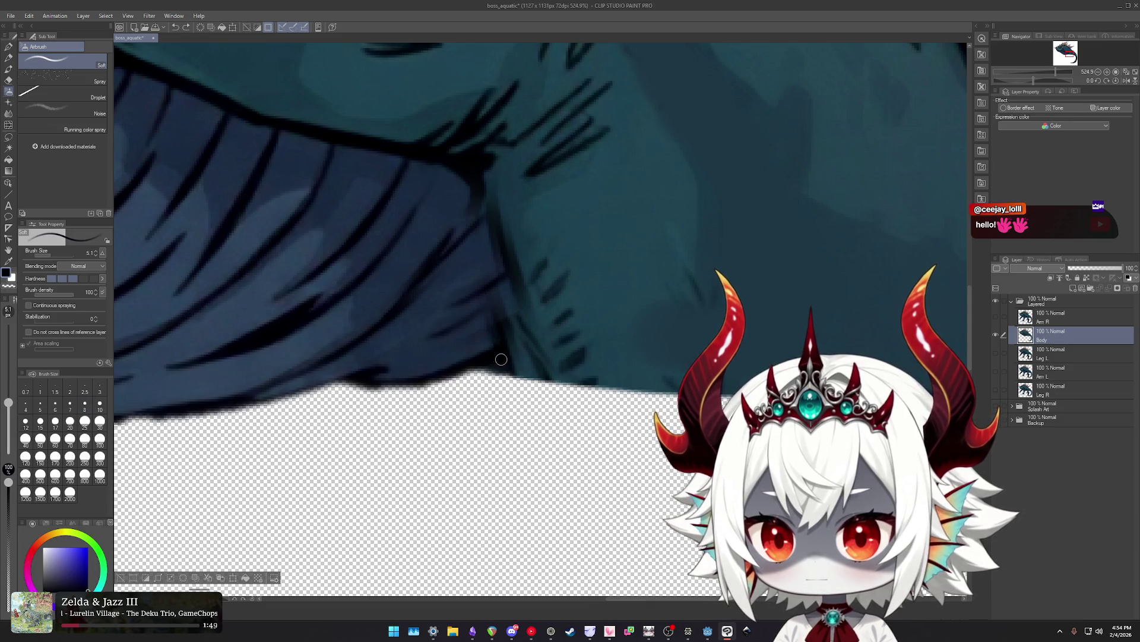
Smudge the body's lower edge and the belly lineart with the Finger tip blend tool.
{"action": "key", "text": "j"}
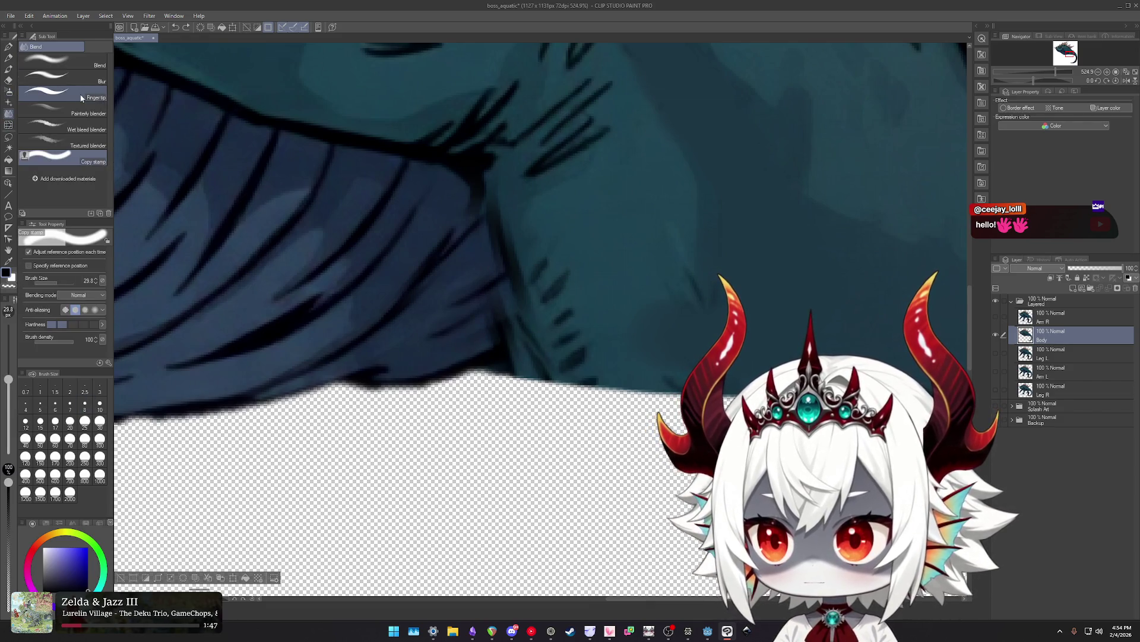
{"action": "left_click", "coordinate": [59, 92]}
{"action": "scroll", "coordinate": [502, 380], "scroll_direction": "up", "scroll_amount": 1}
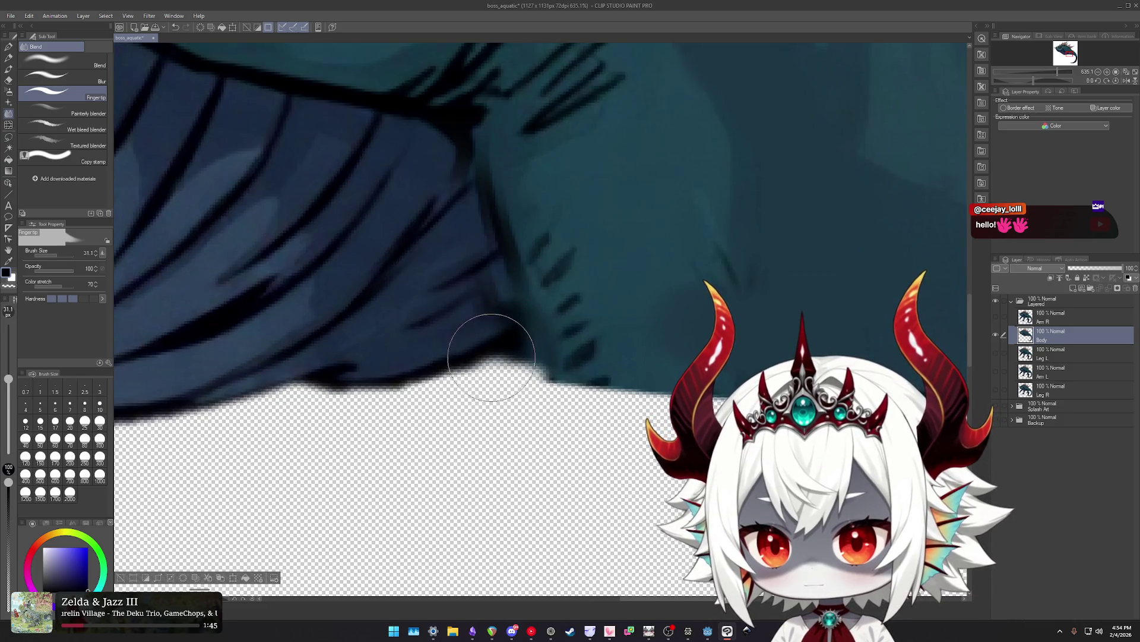
{"action": "mouse_move", "coordinate": [497, 339]}
{"action": "left_mouse_down"}
{"action": "mouse_move", "coordinate": [556, 370]}
{"action": "mouse_move", "coordinate": [707, 409]}
{"action": "left_mouse_up"}
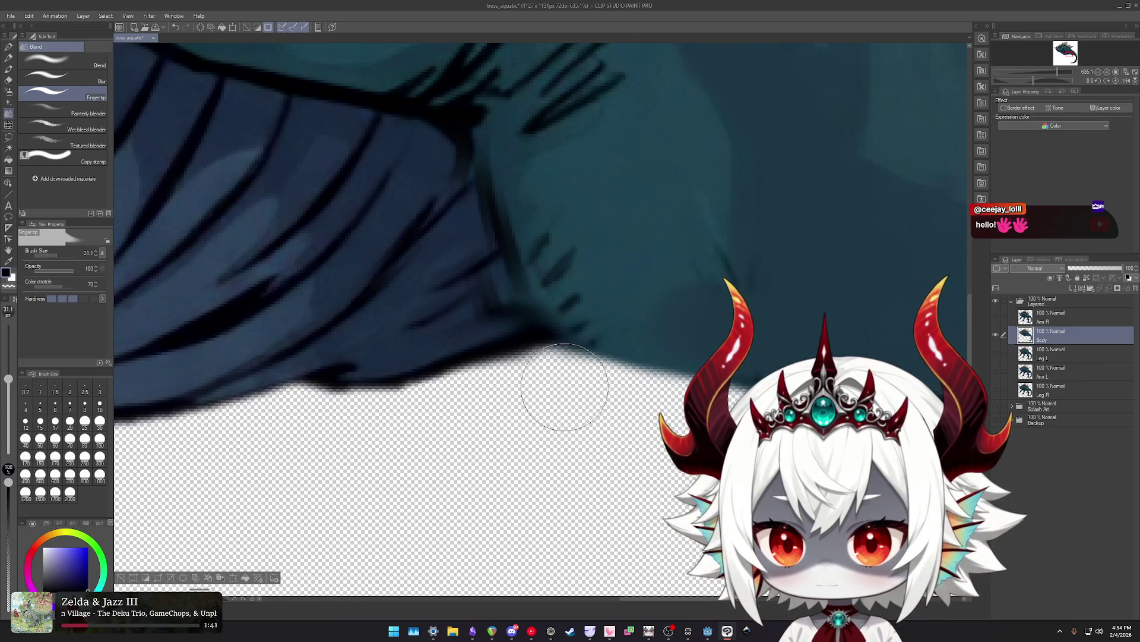
{"action": "scroll", "coordinate": [516, 344], "scroll_direction": "down", "scroll_amount": 1}
{"action": "mouse_move", "coordinate": [454, 341]}
{"action": "left_mouse_down"}
{"action": "mouse_move", "coordinate": [445, 347]}
{"action": "mouse_move", "coordinate": [461, 324]}
{"action": "mouse_move", "coordinate": [446, 273]}
{"action": "mouse_move", "coordinate": [458, 250]}
{"action": "left_mouse_up"}
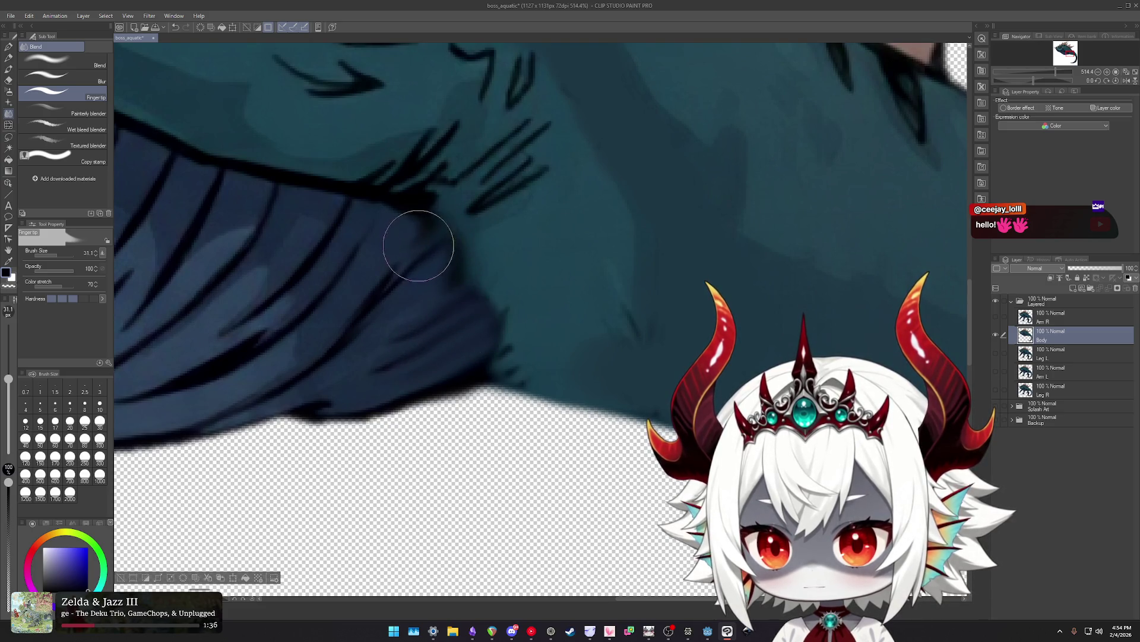
{"action": "mouse_move", "coordinate": [441, 196]}
{"action": "left_mouse_down"}
{"action": "mouse_move", "coordinate": [478, 201]}
{"action": "mouse_move", "coordinate": [474, 214]}
{"action": "mouse_move", "coordinate": [560, 257]}
{"action": "mouse_move", "coordinate": [441, 193]}
{"action": "mouse_move", "coordinate": [529, 247]}
{"action": "mouse_move", "coordinate": [489, 280]}
{"action": "mouse_move", "coordinate": [473, 326]}
{"action": "mouse_move", "coordinate": [532, 324]}
{"action": "mouse_move", "coordinate": [574, 295]}
{"action": "mouse_move", "coordinate": [560, 321]}
{"action": "mouse_move", "coordinate": [572, 315]}
{"action": "mouse_move", "coordinate": [543, 274]}
{"action": "left_mouse_up"}
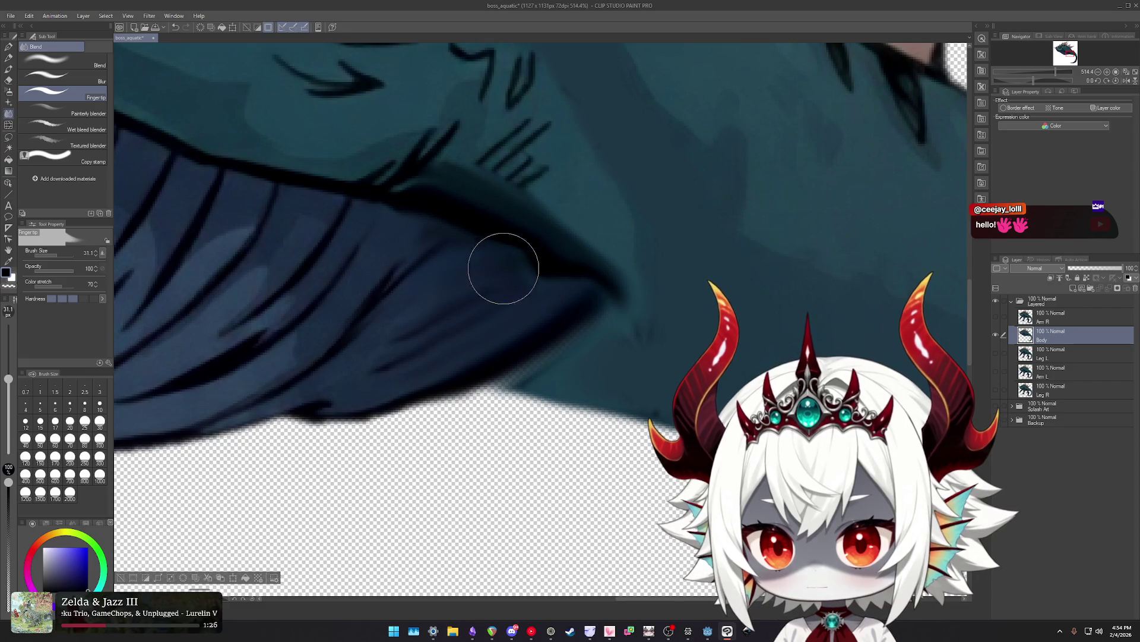
{"action": "scroll", "coordinate": [563, 382], "scroll_direction": "down", "scroll_amount": 5}
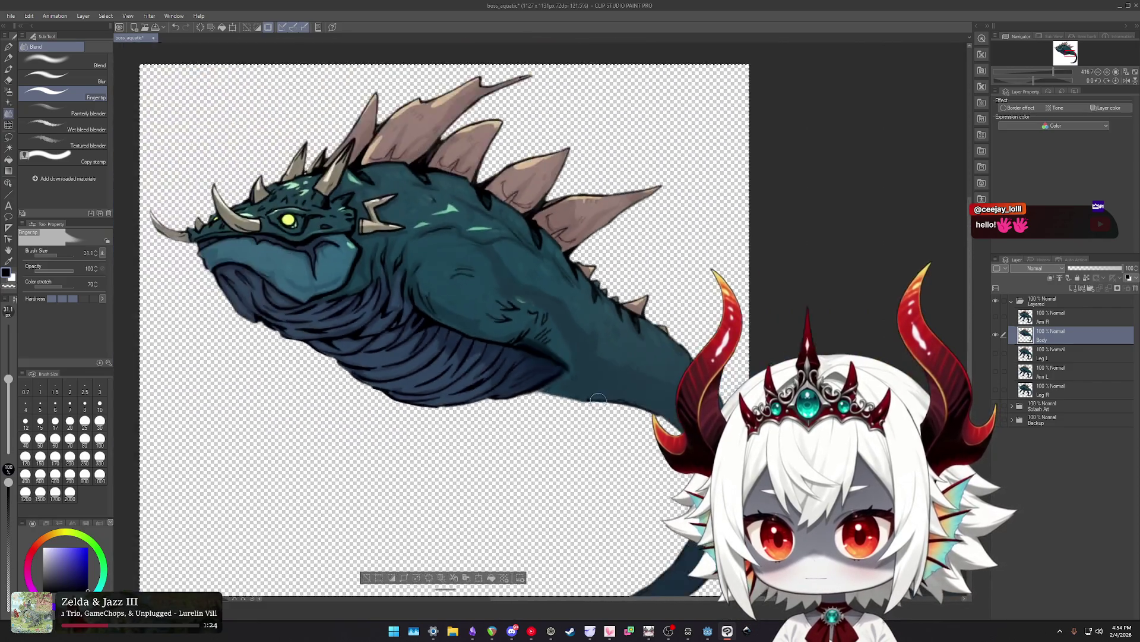
Try smudging the hatch lines on the body, then undo the stroke.
{"action": "scroll", "coordinate": [594, 392], "scroll_direction": "up", "scroll_amount": 2}
{"action": "scroll", "coordinate": [581, 375], "scroll_direction": "up", "scroll_amount": 2}
{"action": "scroll", "coordinate": [548, 360], "scroll_direction": "up", "scroll_amount": 1}
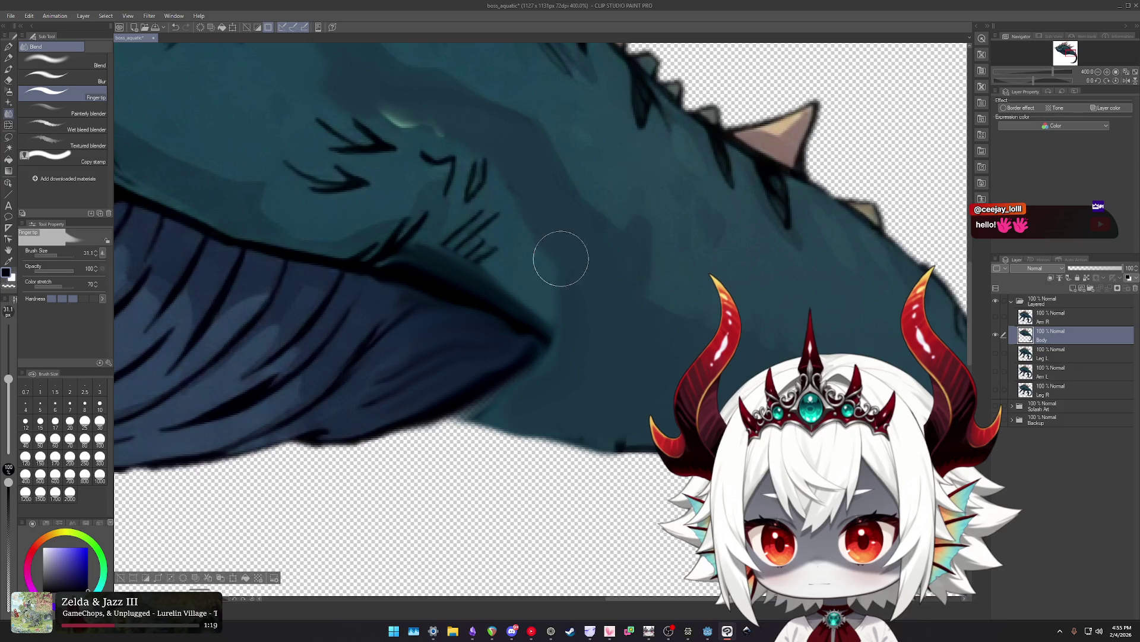
{"action": "scroll", "coordinate": [516, 301], "scroll_direction": "down", "scroll_amount": 2}
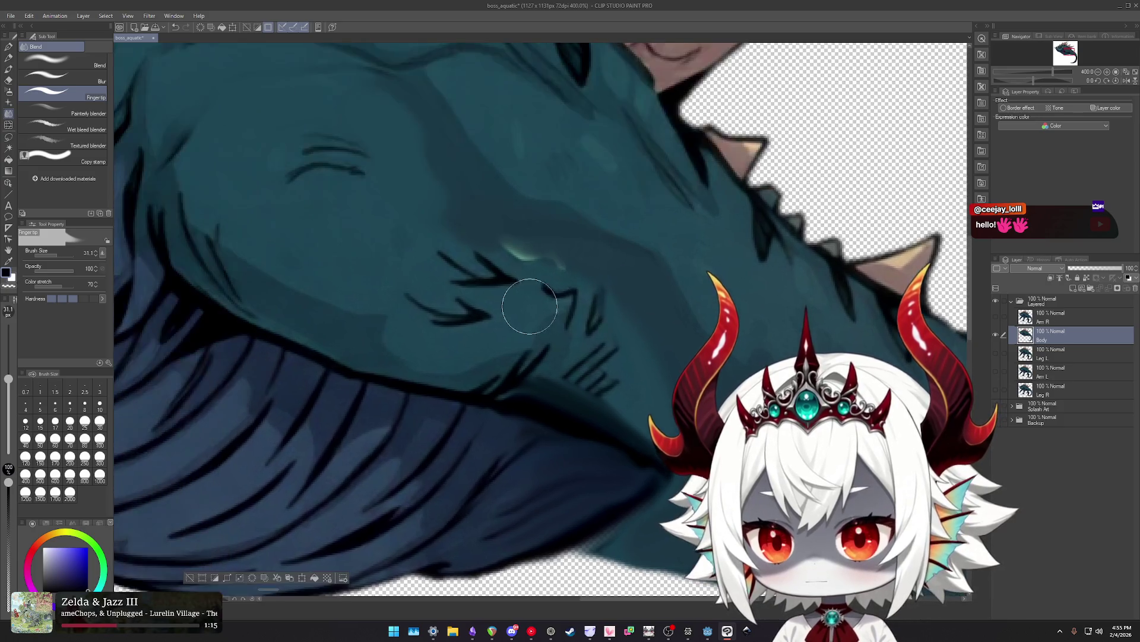
{"action": "scroll", "coordinate": [529, 321], "scroll_direction": "down", "scroll_amount": 3}
{"action": "scroll", "coordinate": [543, 345], "scroll_direction": "up", "scroll_amount": 3}
{"action": "scroll", "coordinate": [543, 345], "scroll_direction": "up", "scroll_amount": 2}
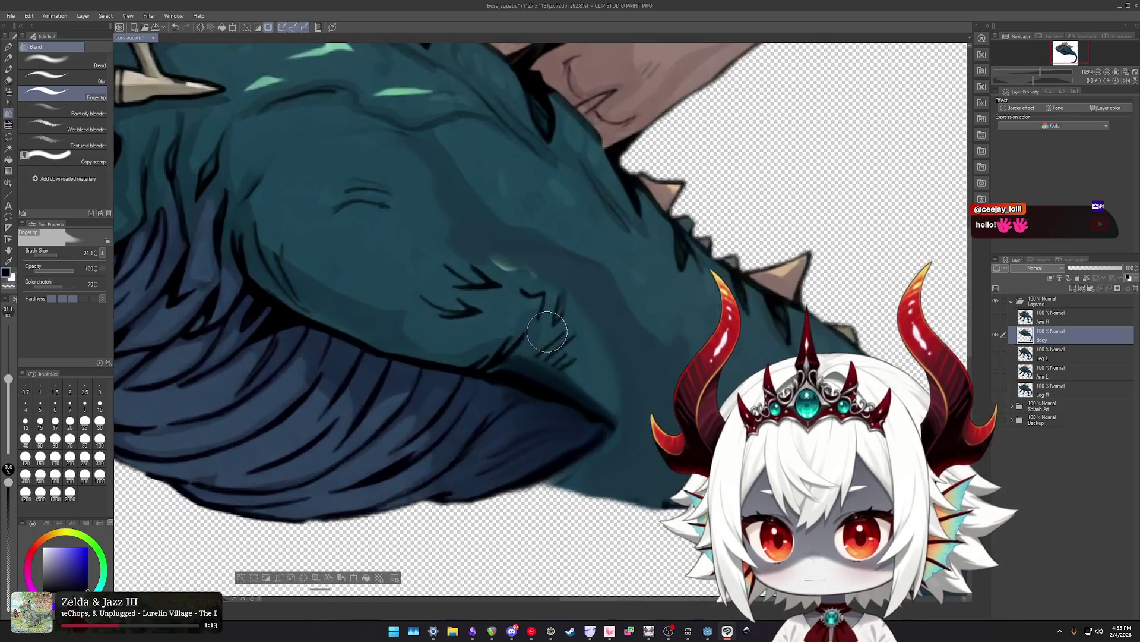
{"action": "left_click_drag", "start_coordinate": [430, 286], "coordinate": [476, 302]}
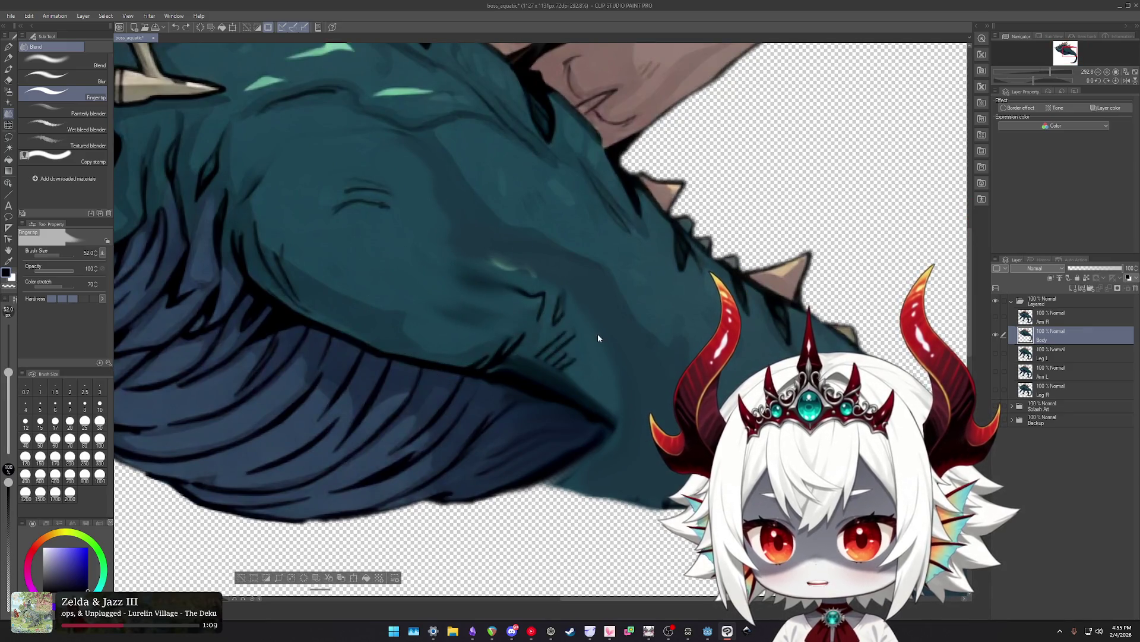
{"action": "key", "text": "ctrl+z"}
{"action": "scroll", "coordinate": [537, 314], "scroll_direction": "down", "scroll_amount": 4}
{"action": "scroll", "coordinate": [552, 340], "scroll_direction": "up", "scroll_amount": 3}
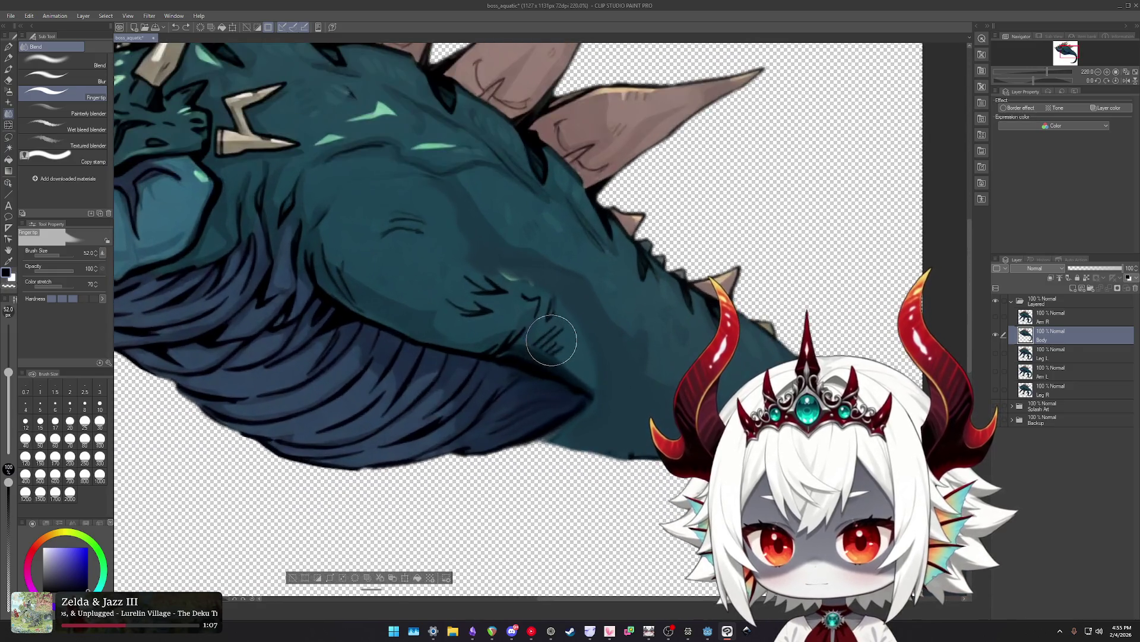
{"action": "scroll", "coordinate": [561, 340], "scroll_direction": "up", "scroll_amount": 2}
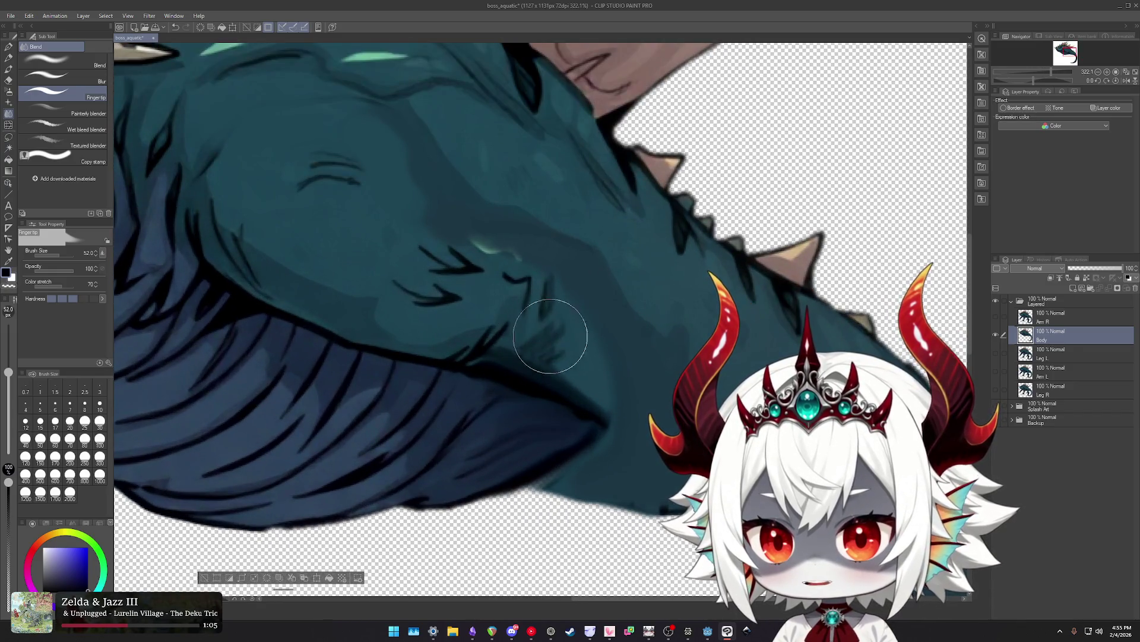
Shrink the smudge brush and soften the dark line under the creature's body.
{"action": "mouse_move", "coordinate": [578, 352]}
{"action": "left_mouse_down"}
{"action": "mouse_move", "coordinate": [516, 308]}
{"action": "mouse_move", "coordinate": [550, 310]}
{"action": "mouse_move", "coordinate": [488, 273]}
{"action": "mouse_move", "coordinate": [536, 286]}
{"action": "mouse_move", "coordinate": [437, 243]}
{"action": "mouse_move", "coordinate": [479, 309]}
{"action": "mouse_move", "coordinate": [421, 321]}
{"action": "left_mouse_up"}
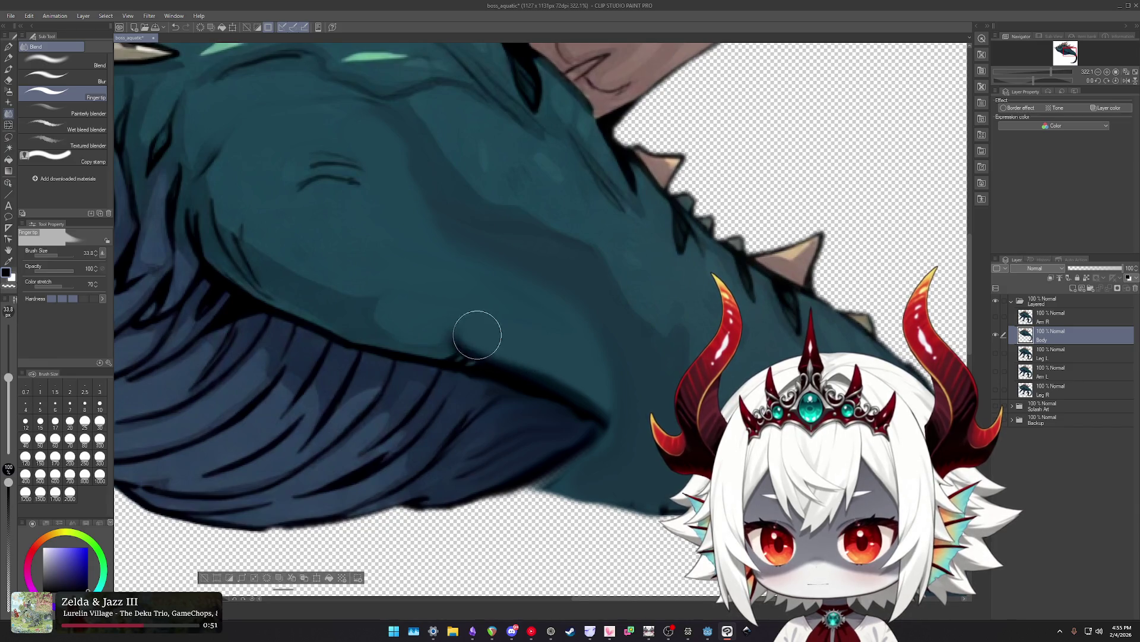
{"action": "left_click_drag", "start_coordinate": [471, 331], "coordinate": [566, 378]}
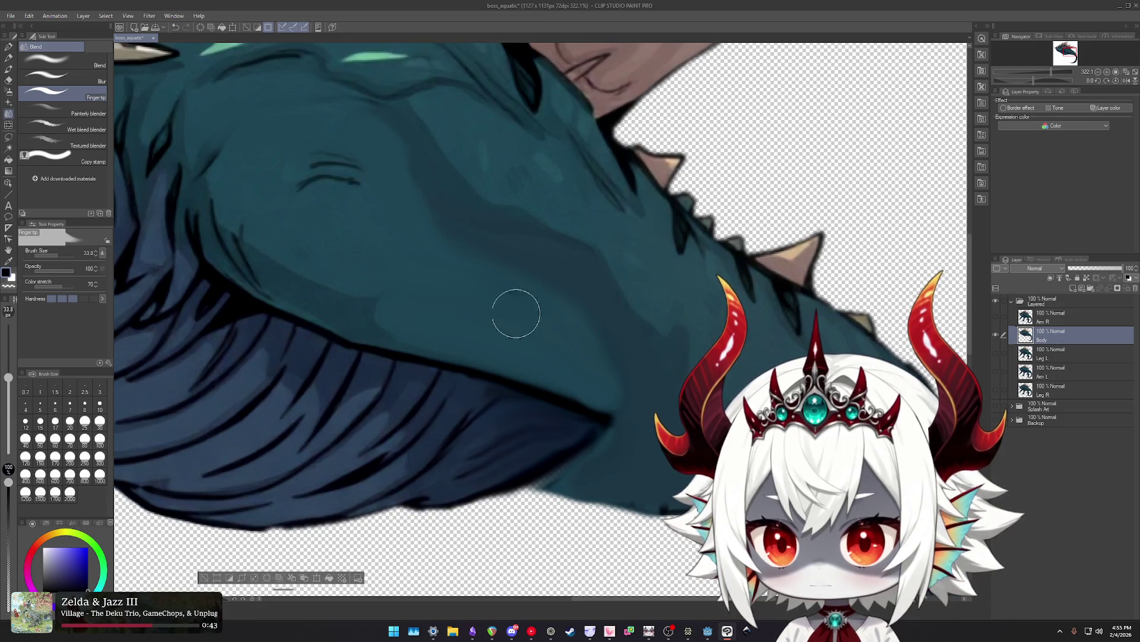
{"action": "left_click_drag", "start_coordinate": [429, 276], "coordinate": [511, 364]}
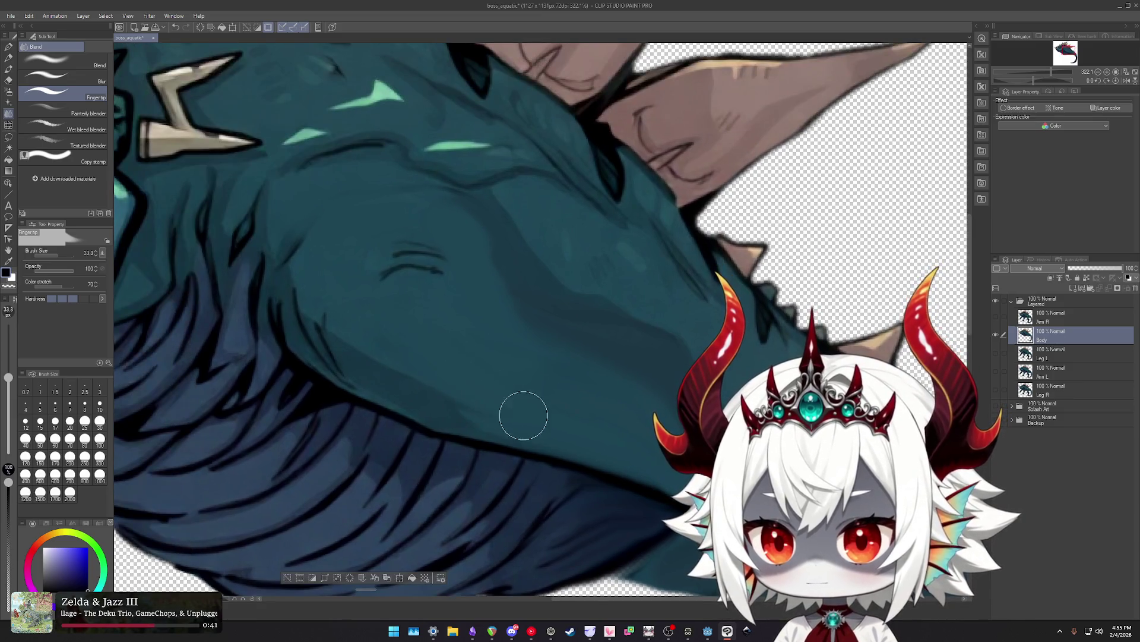
{"action": "scroll", "coordinate": [522, 389], "scroll_direction": "down", "scroll_amount": 3}
{"action": "scroll", "coordinate": [524, 386], "scroll_direction": "down", "scroll_amount": 3}
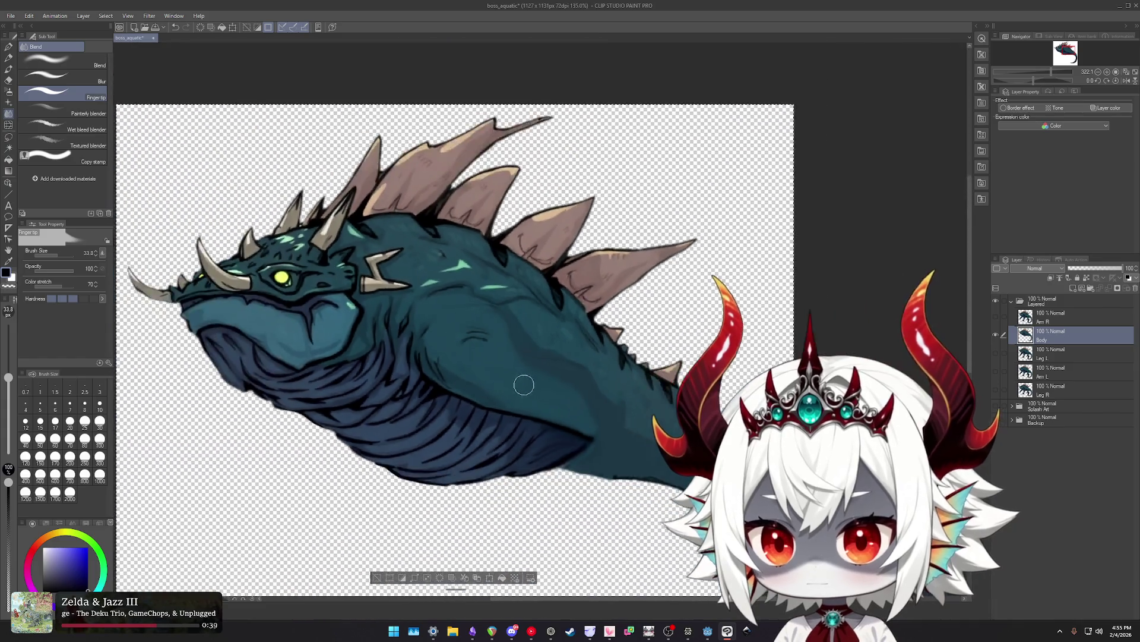
{"action": "scroll", "coordinate": [524, 385], "scroll_direction": "down", "scroll_amount": 3}
{"action": "scroll", "coordinate": [534, 368], "scroll_direction": "up", "scroll_amount": 3}
{"action": "scroll", "coordinate": [565, 343], "scroll_direction": "down", "scroll_amount": 5}
{"action": "scroll", "coordinate": [558, 335], "scroll_direction": "up", "scroll_amount": 2}
{"action": "scroll", "coordinate": [543, 321], "scroll_direction": "up", "scroll_amount": 2}
{"action": "scroll", "coordinate": [530, 303], "scroll_direction": "down", "scroll_amount": 2}
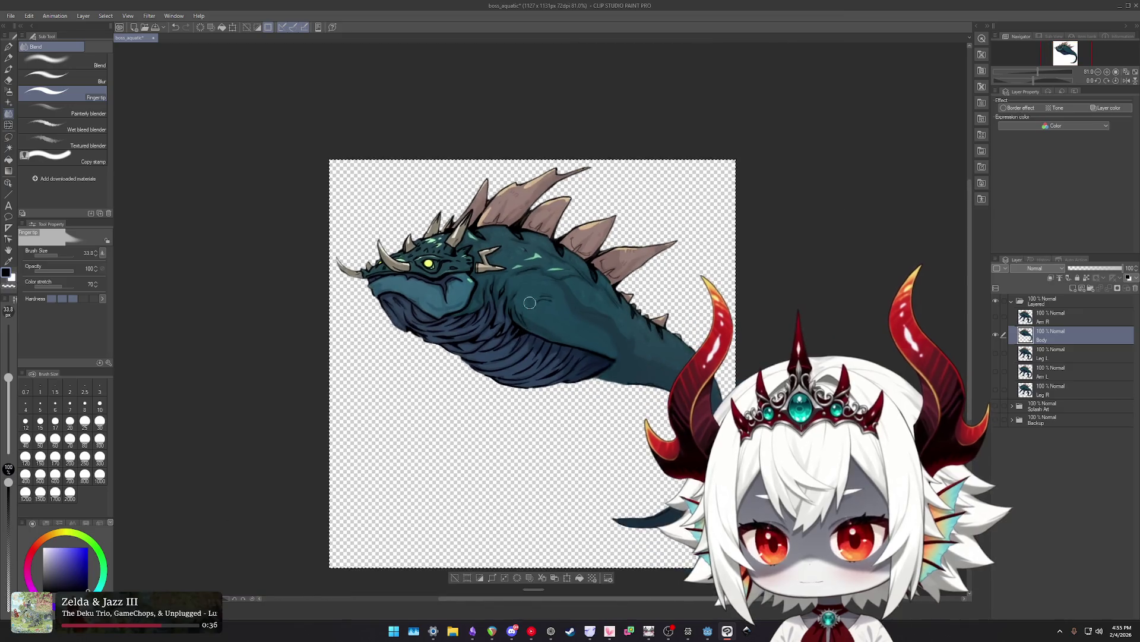
{"action": "scroll", "coordinate": [523, 312], "scroll_direction": "up", "scroll_amount": 4}
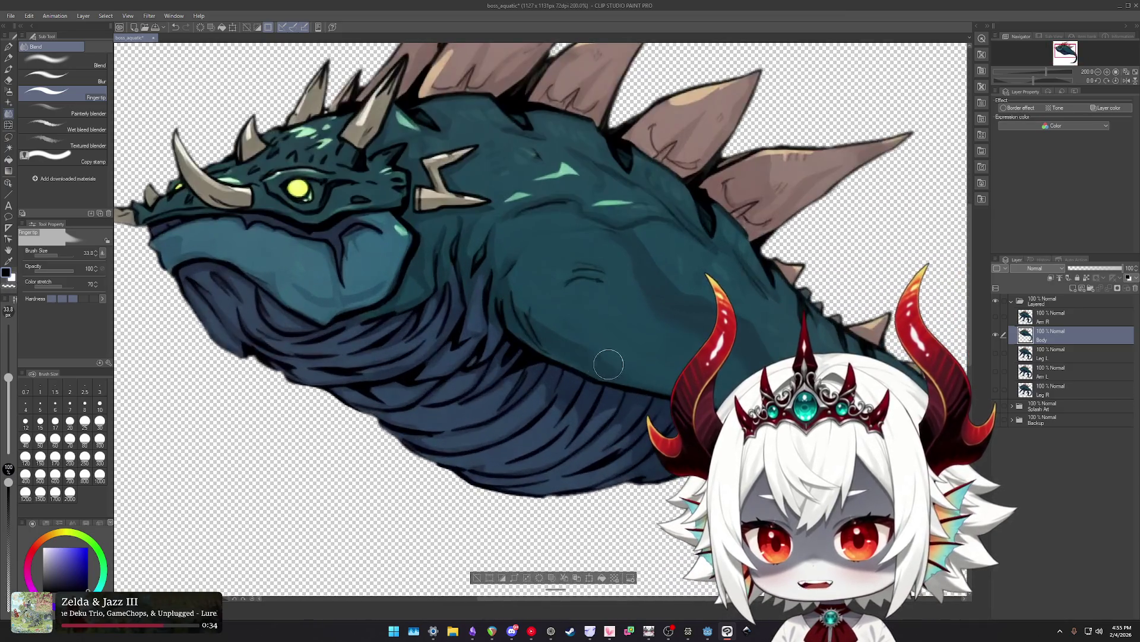
{"action": "scroll", "coordinate": [594, 363], "scroll_direction": "down", "scroll_amount": 1}
Toggle the leg layer's visibility repeatedly to compare the body with and without legs.
{"action": "left_click", "coordinate": [996, 317]}
{"action": "left_click", "coordinate": [997, 318]}
{"action": "left_click", "coordinate": [996, 317]}
{"action": "left_click", "coordinate": [996, 317]}
{"action": "scroll", "coordinate": [592, 339], "scroll_direction": "down", "scroll_amount": 1}
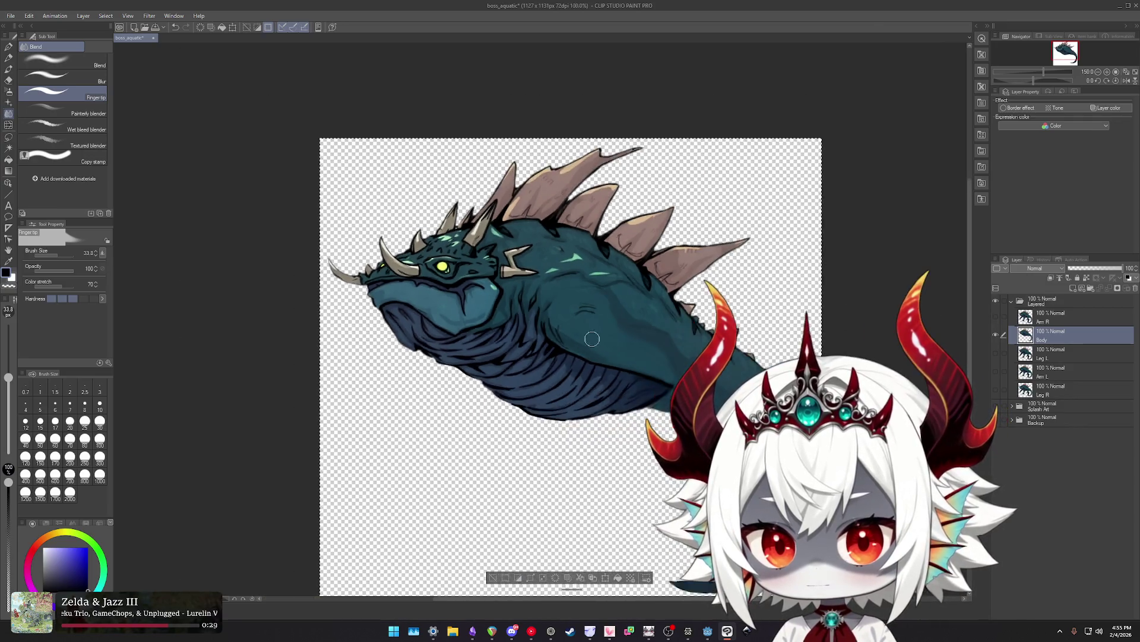
{"action": "scroll", "coordinate": [618, 355], "scroll_direction": "up", "scroll_amount": 1}
{"action": "scroll", "coordinate": [617, 354], "scroll_direction": "up", "scroll_amount": 1}
{"action": "scroll", "coordinate": [617, 353], "scroll_direction": "down", "scroll_amount": 2}
{"action": "scroll", "coordinate": [616, 353], "scroll_direction": "down", "scroll_amount": 2}
{"action": "left_click", "coordinate": [994, 316]}
{"action": "left_click", "coordinate": [995, 316]}
{"action": "left_click", "coordinate": [995, 317]}
{"action": "left_click", "coordinate": [995, 317]}
{"action": "scroll", "coordinate": [605, 369], "scroll_direction": "up", "scroll_amount": 1}
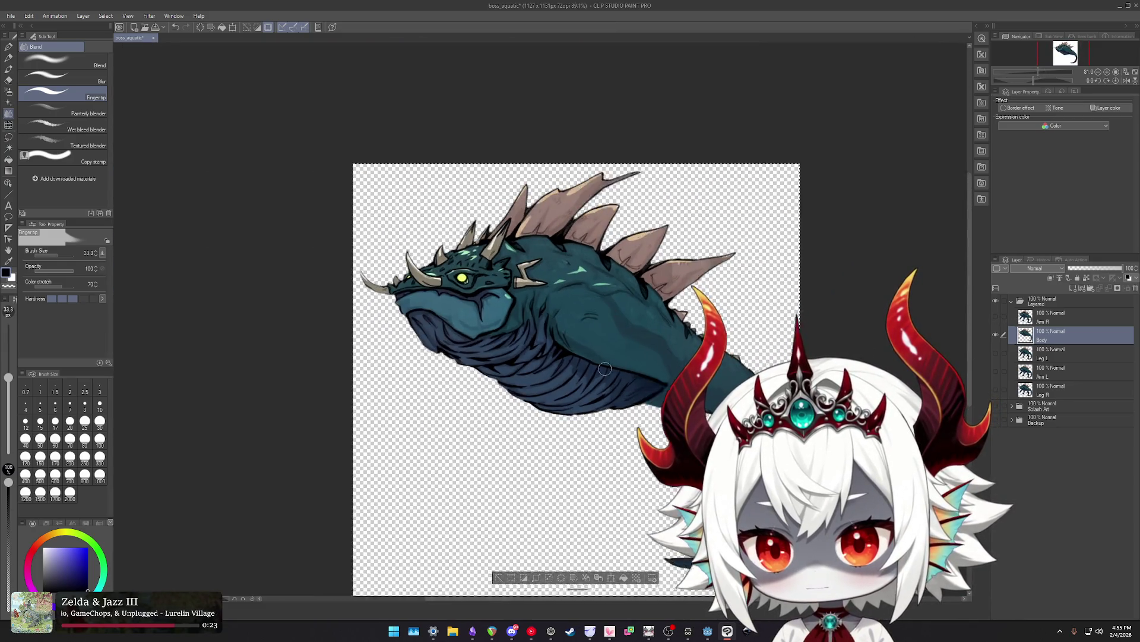
{"action": "scroll", "coordinate": [604, 369], "scroll_direction": "up", "scroll_amount": 2}
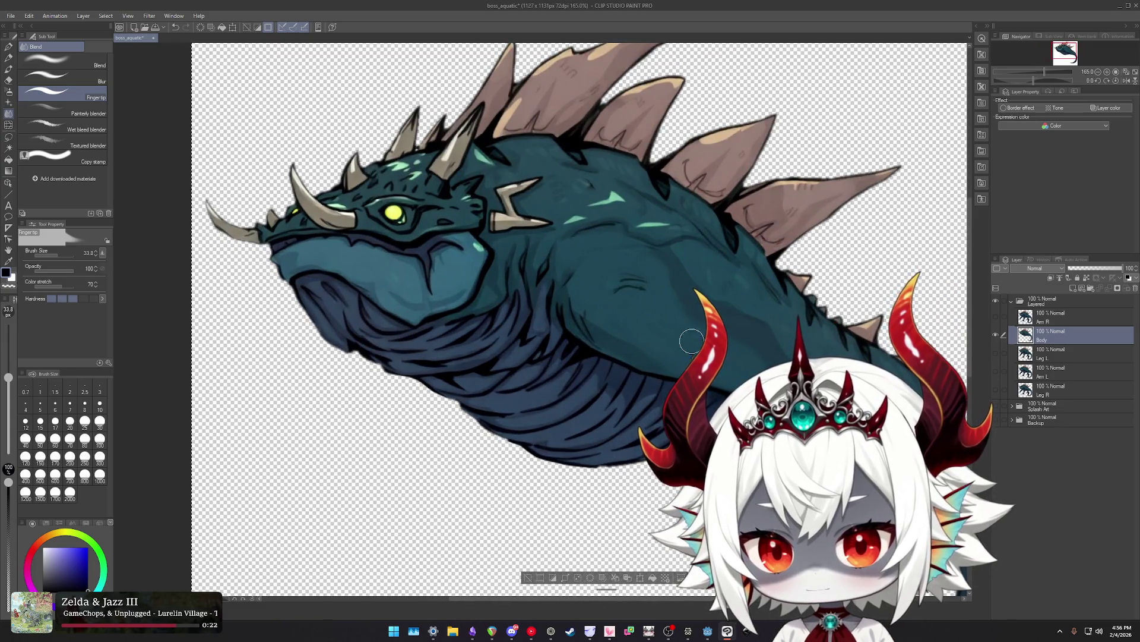
{"action": "left_click_drag", "start_coordinate": [692, 341], "coordinate": [571, 293]}
Liquify the belly's lower outline near the tail into a tapered point, then add a new layer.
{"action": "key", "text": "j"}
{"action": "mouse_move", "coordinate": [439, 278]}
{"action": "left_mouse_down"}
{"action": "mouse_move", "coordinate": [514, 309]}
{"action": "mouse_move", "coordinate": [454, 245]}
{"action": "mouse_move", "coordinate": [479, 249]}
{"action": "mouse_move", "coordinate": [560, 327]}
{"action": "mouse_move", "coordinate": [603, 352]}
{"action": "mouse_move", "coordinate": [630, 360]}
{"action": "mouse_move", "coordinate": [616, 338]}
{"action": "mouse_move", "coordinate": [649, 355]}
{"action": "left_mouse_up"}
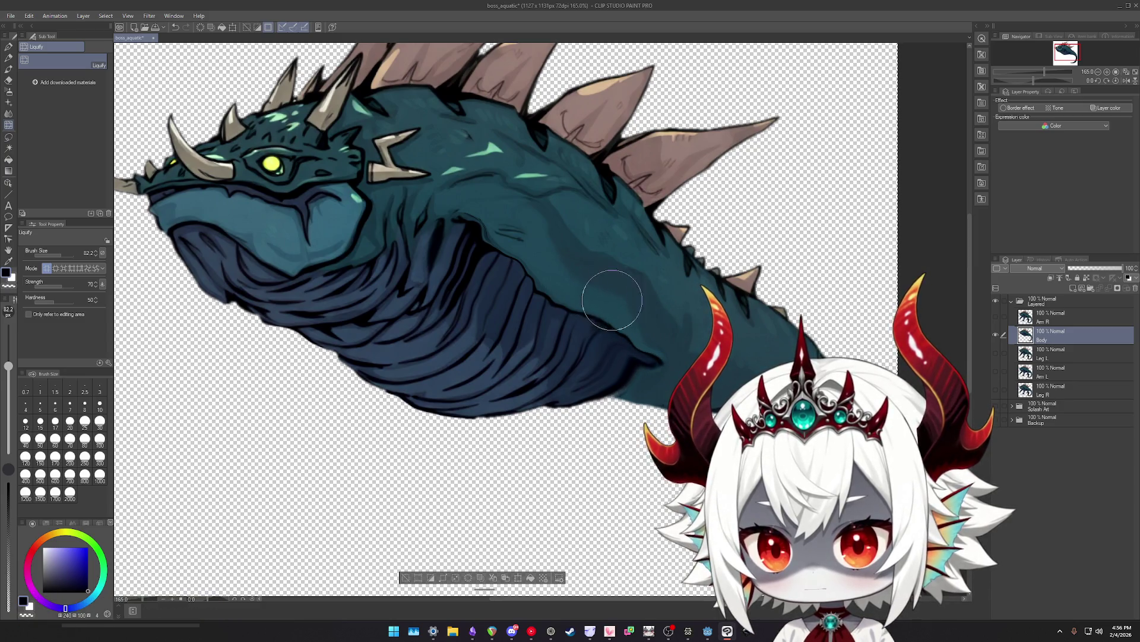
{"action": "scroll", "coordinate": [650, 386], "scroll_direction": "up", "scroll_amount": 1}
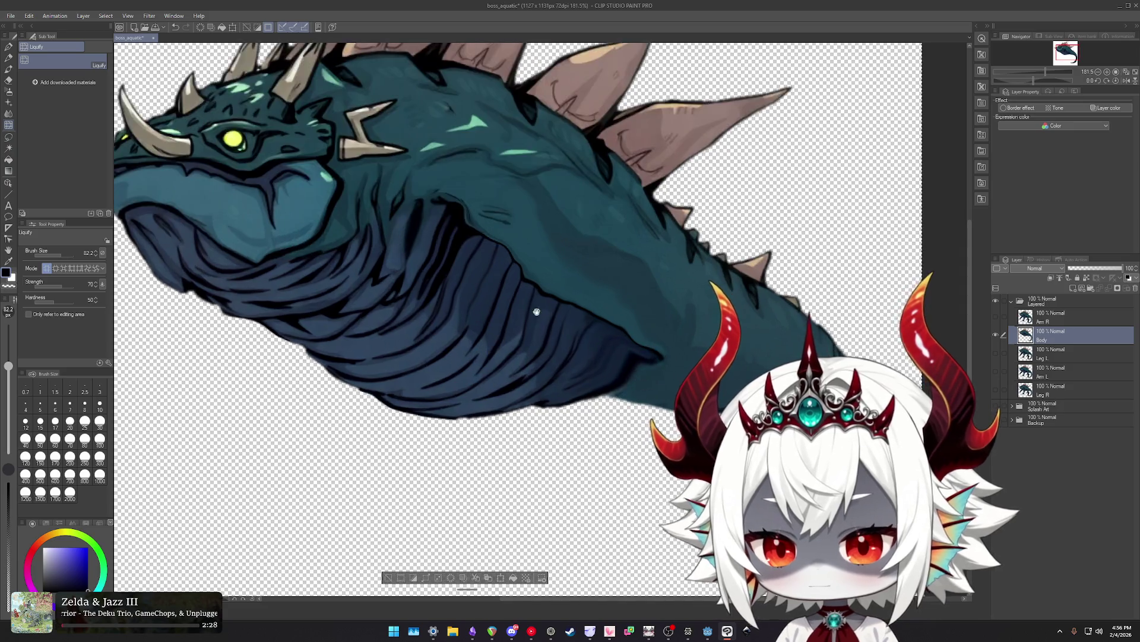
{"action": "scroll", "coordinate": [570, 345], "scroll_direction": "up", "scroll_amount": 1}
{"action": "scroll", "coordinate": [502, 302], "scroll_direction": "up", "scroll_amount": 1}
{"action": "mouse_move", "coordinate": [502, 302]}
{"action": "left_mouse_down"}
{"action": "mouse_move", "coordinate": [502, 265]}
{"action": "mouse_move", "coordinate": [478, 311]}
{"action": "mouse_move", "coordinate": [504, 347]}
{"action": "mouse_move", "coordinate": [497, 319]}
{"action": "left_mouse_up"}
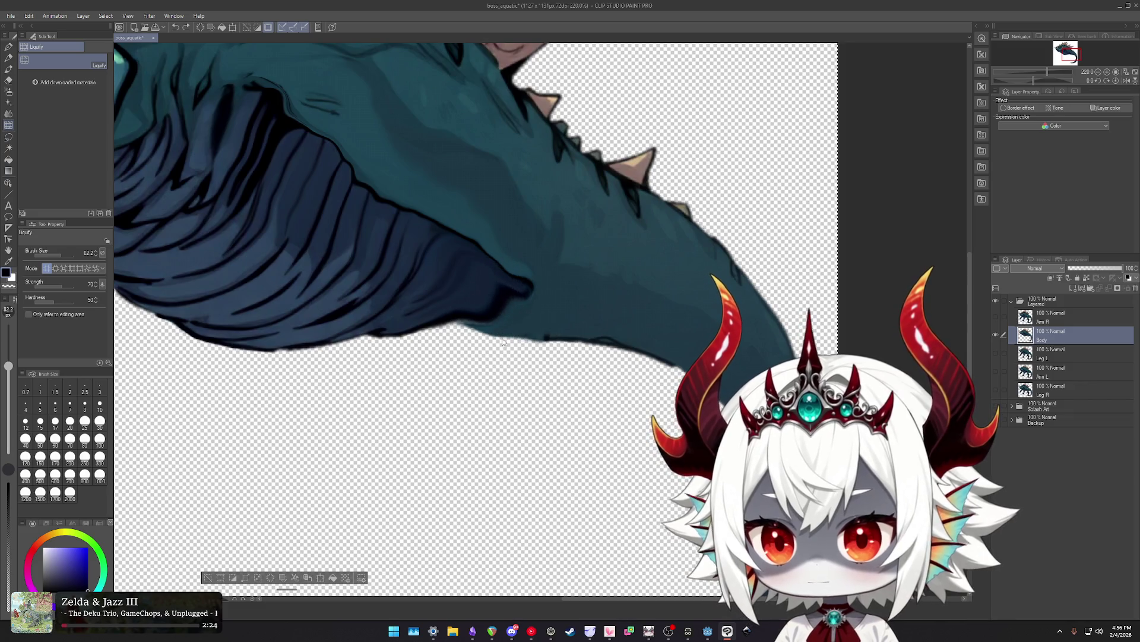
{"action": "scroll", "coordinate": [493, 322], "scroll_direction": "up", "scroll_amount": 5}
{"action": "scroll", "coordinate": [490, 323], "scroll_direction": "up", "scroll_amount": 1}
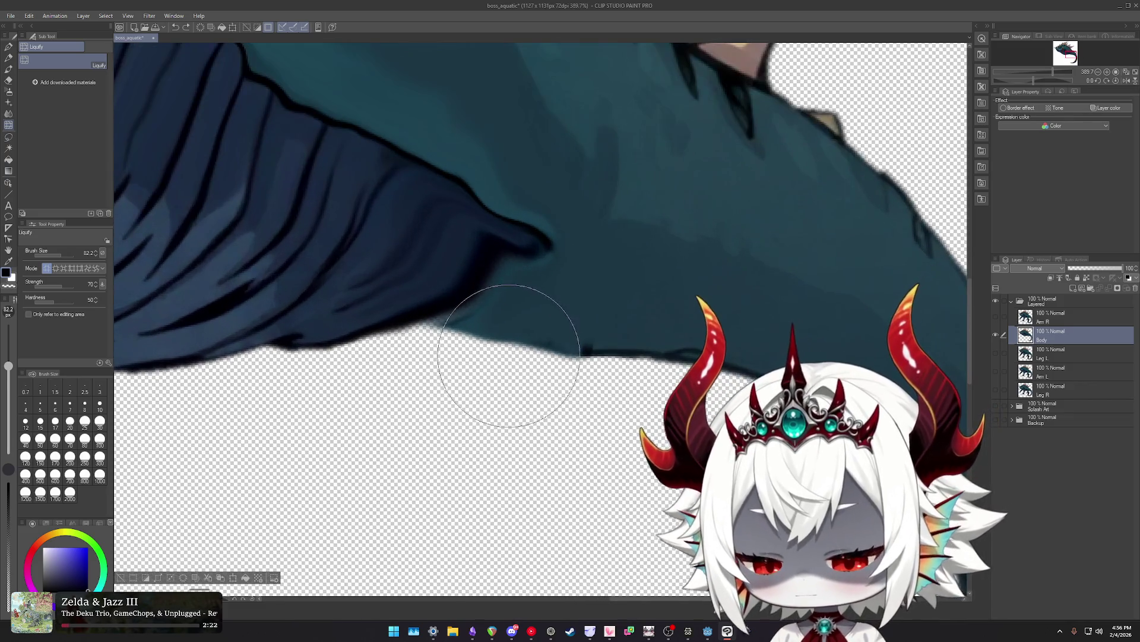
{"action": "key", "text": "j"}
{"action": "left_click", "coordinate": [1082, 289]}
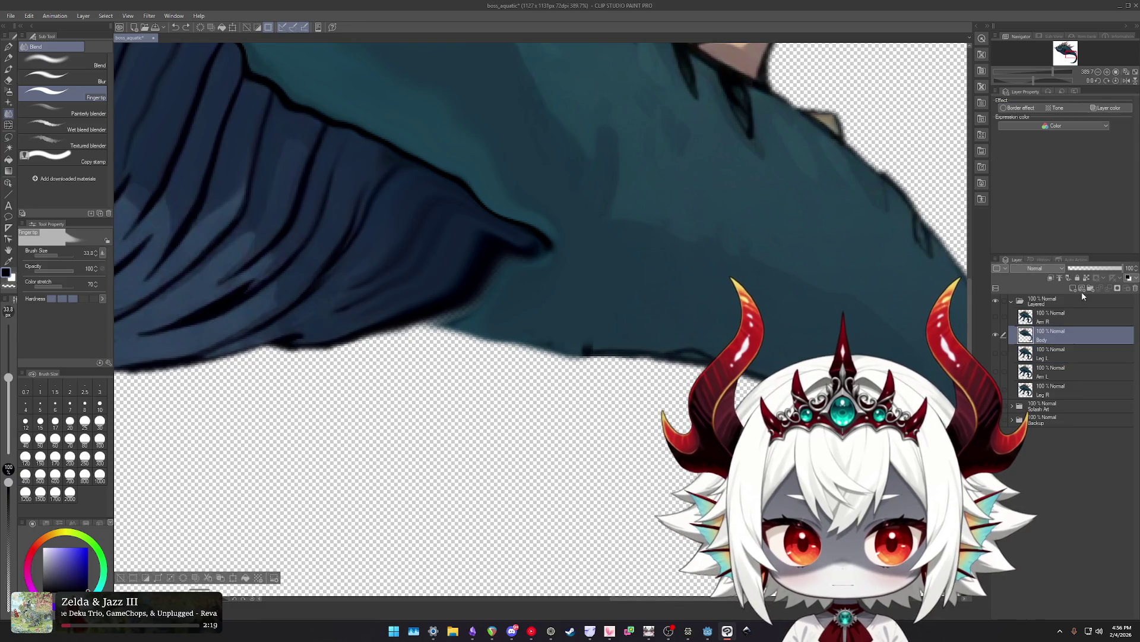
Place the new layer below Body, then airbrush soft shading (size ~27) along the belly tip.
{"action": "left_click_drag", "start_coordinate": [1057, 337], "coordinate": [1057, 361]}
{"action": "key", "text": "b"}
{"action": "left_click_drag", "start_coordinate": [470, 306], "coordinate": [494, 306]}
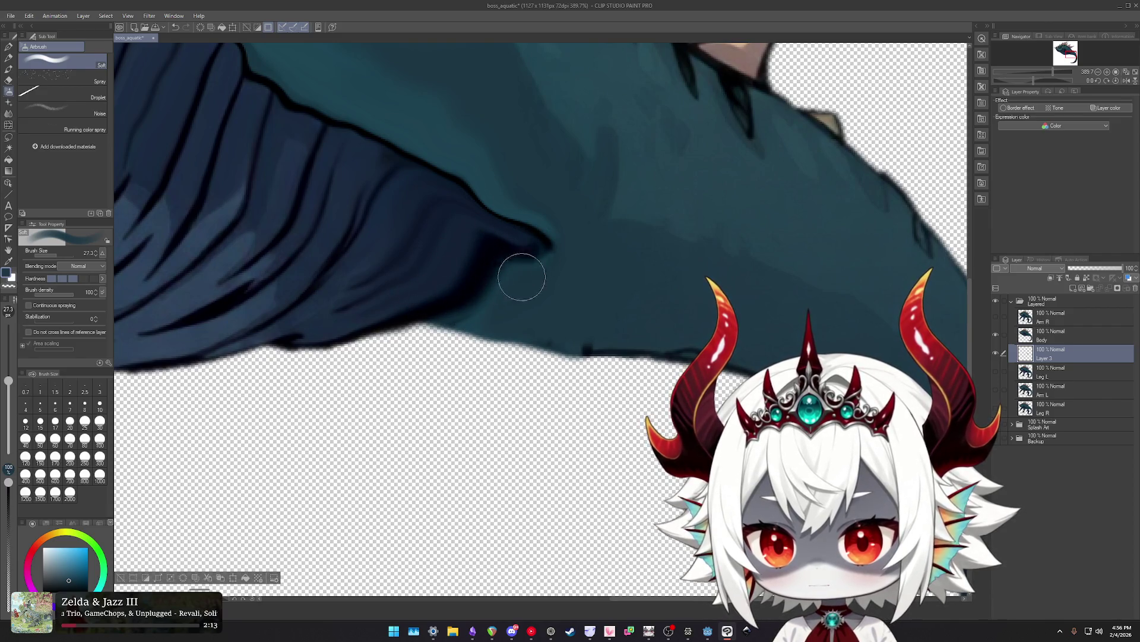
{"action": "left_click_drag", "start_coordinate": [402, 207], "coordinate": [547, 288]}
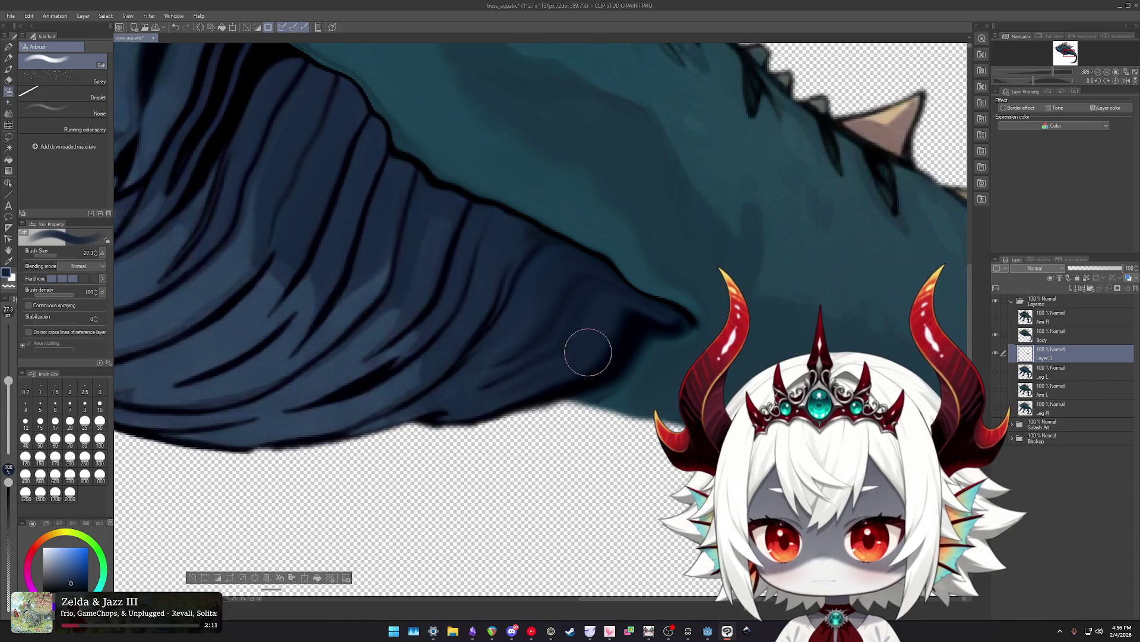
{"action": "left_click", "coordinate": [586, 347], "text": "ctrl+shift"}
{"action": "left_click_drag", "start_coordinate": [586, 346], "coordinate": [625, 337]}
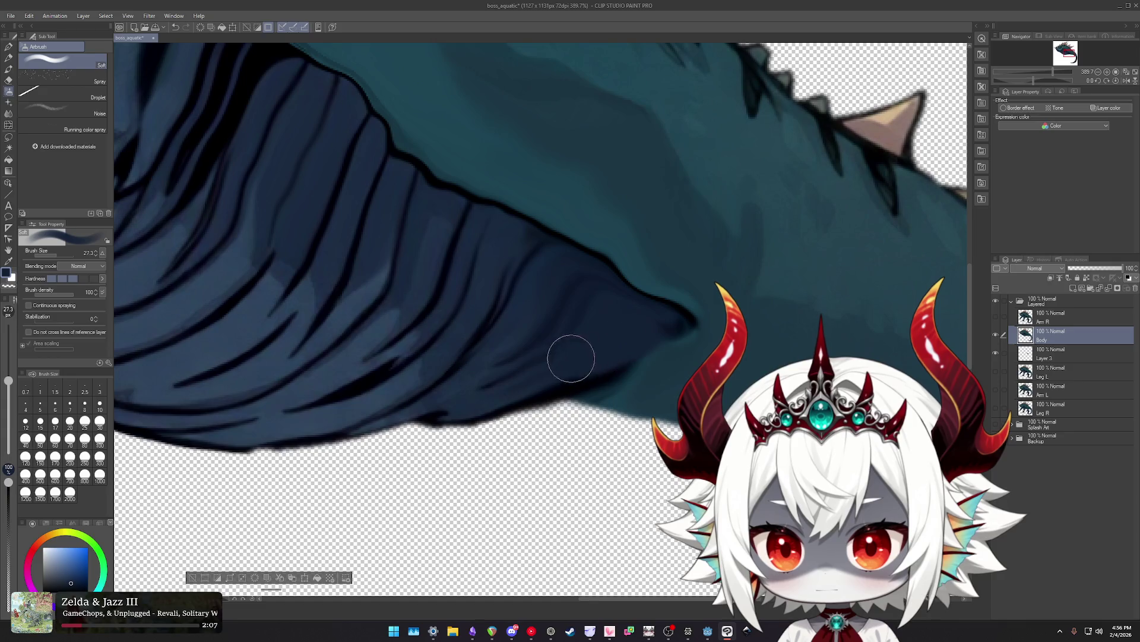
{"action": "left_click_drag", "start_coordinate": [555, 373], "coordinate": [652, 330]}
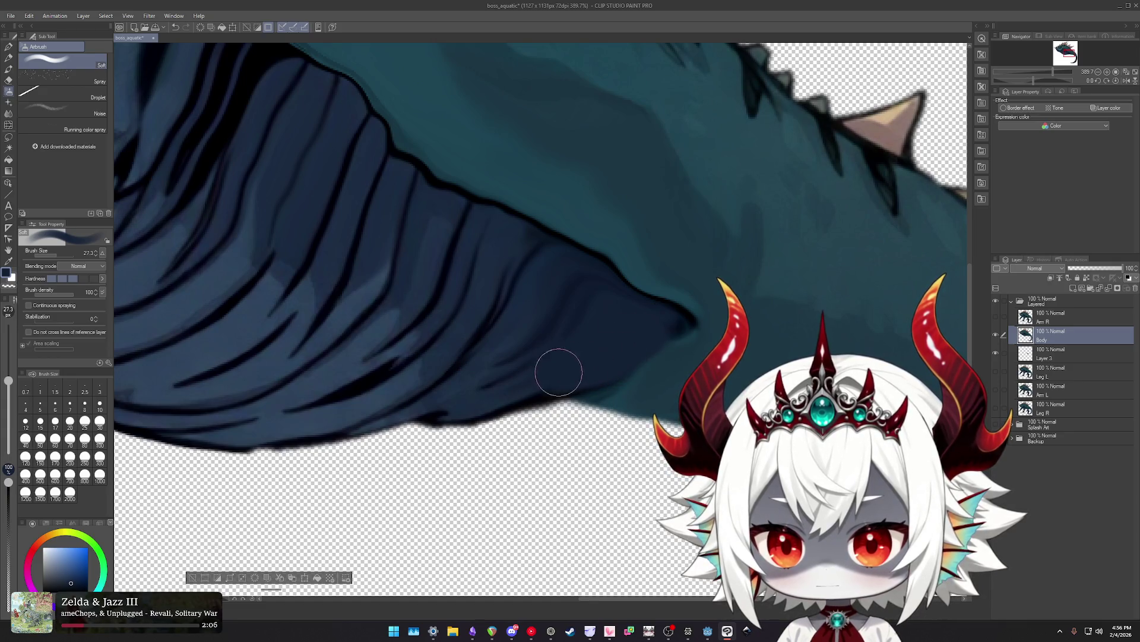
Set the watercolor brush to size 5 and the soft airbrush to about 7.6.
{"action": "scroll", "coordinate": [570, 380], "scroll_direction": "up", "scroll_amount": 1}
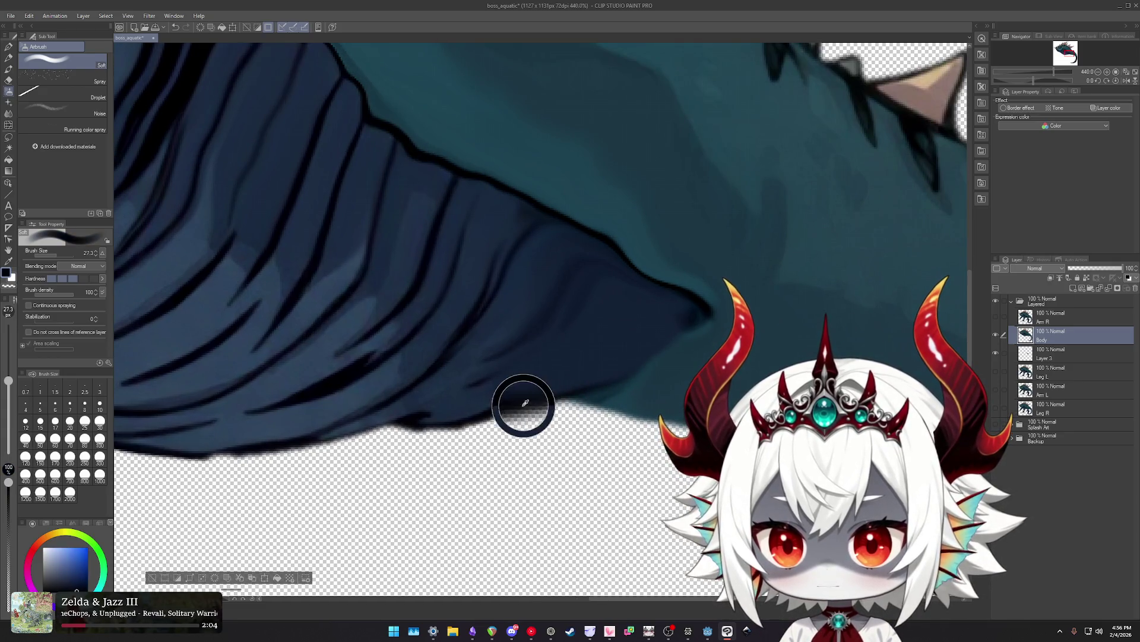
{"action": "key", "text": "b"}
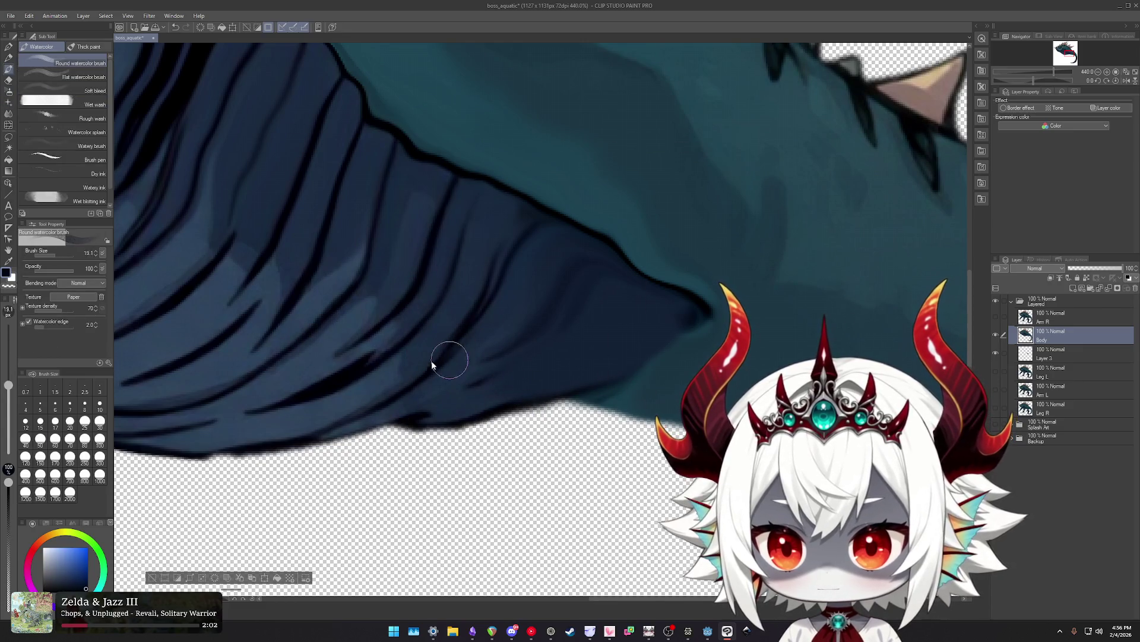
{"action": "key", "text": "bracketright"}
{"action": "key", "text": "bracketright"}
{"action": "key", "text": "bracketright"}
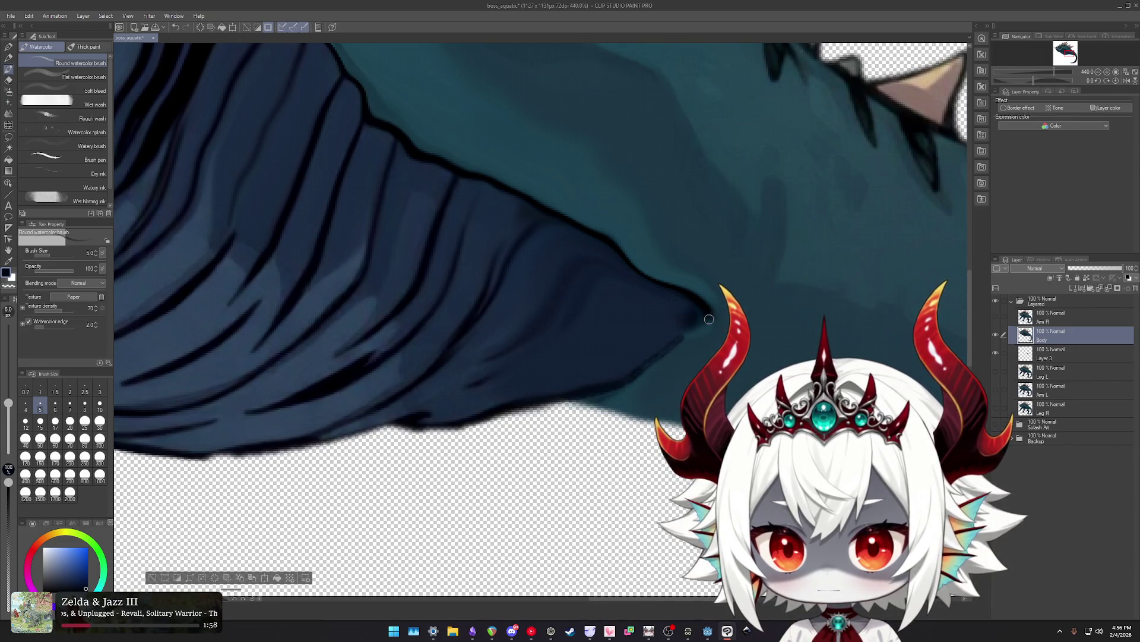
{"action": "key", "text": "b"}
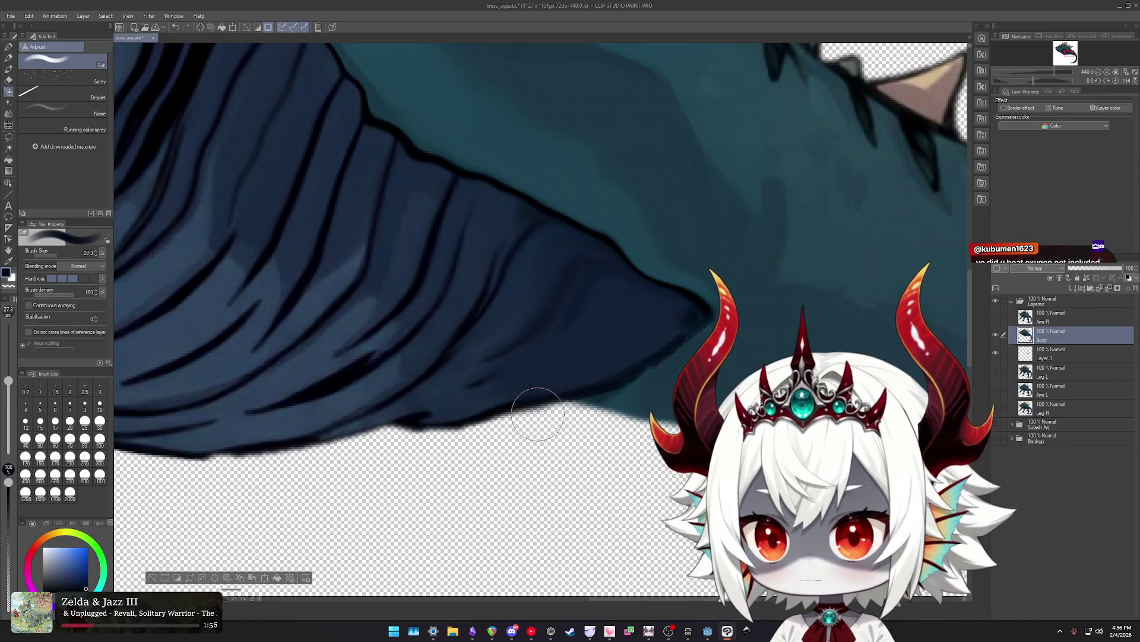
{"action": "mouse_move", "coordinate": [543, 413]}
{"action": "left_mouse_down"}
{"action": "mouse_move", "coordinate": [555, 404]}
{"action": "mouse_move", "coordinate": [538, 404]}
{"action": "left_mouse_up"}
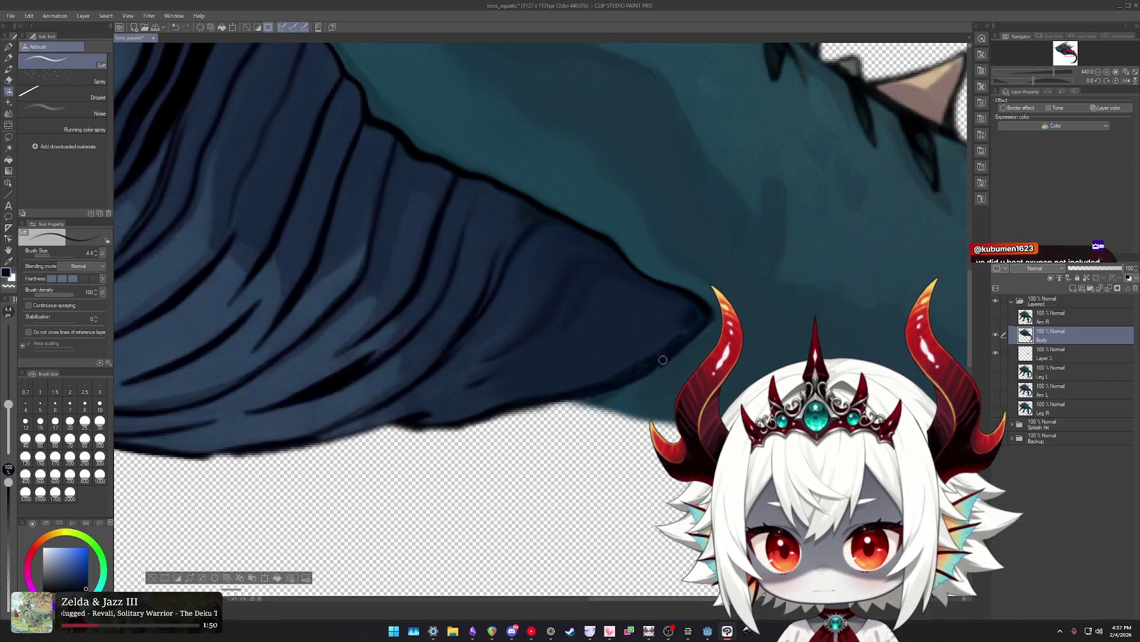
{"action": "left_click_drag", "start_coordinate": [679, 333], "coordinate": [684, 343]}
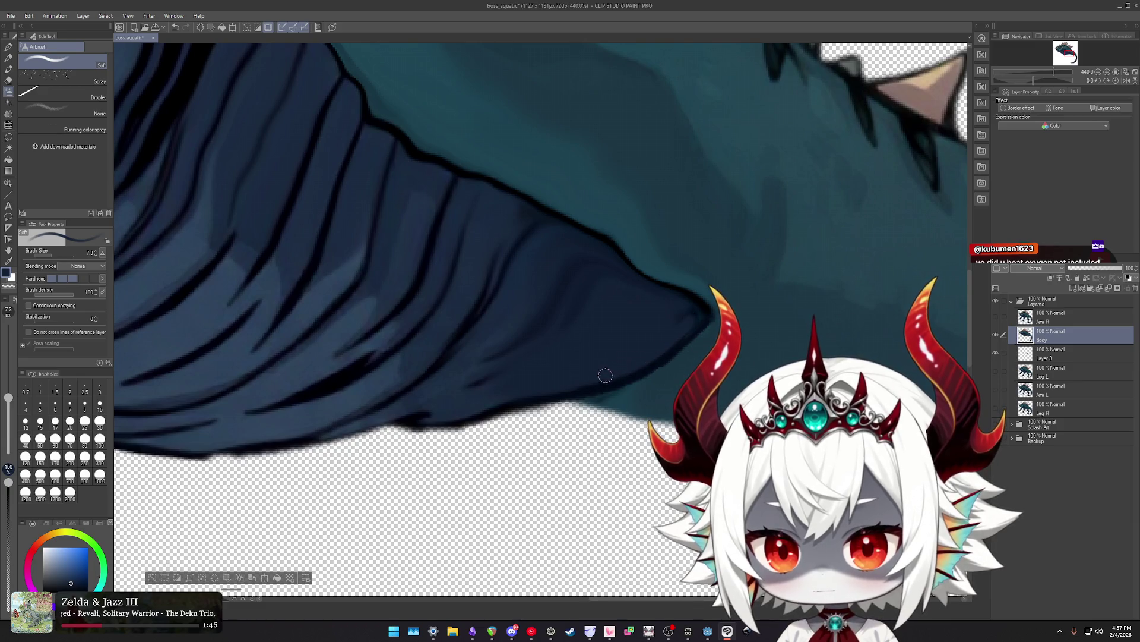
{"action": "scroll", "coordinate": [589, 377], "scroll_direction": "down", "scroll_amount": 5}
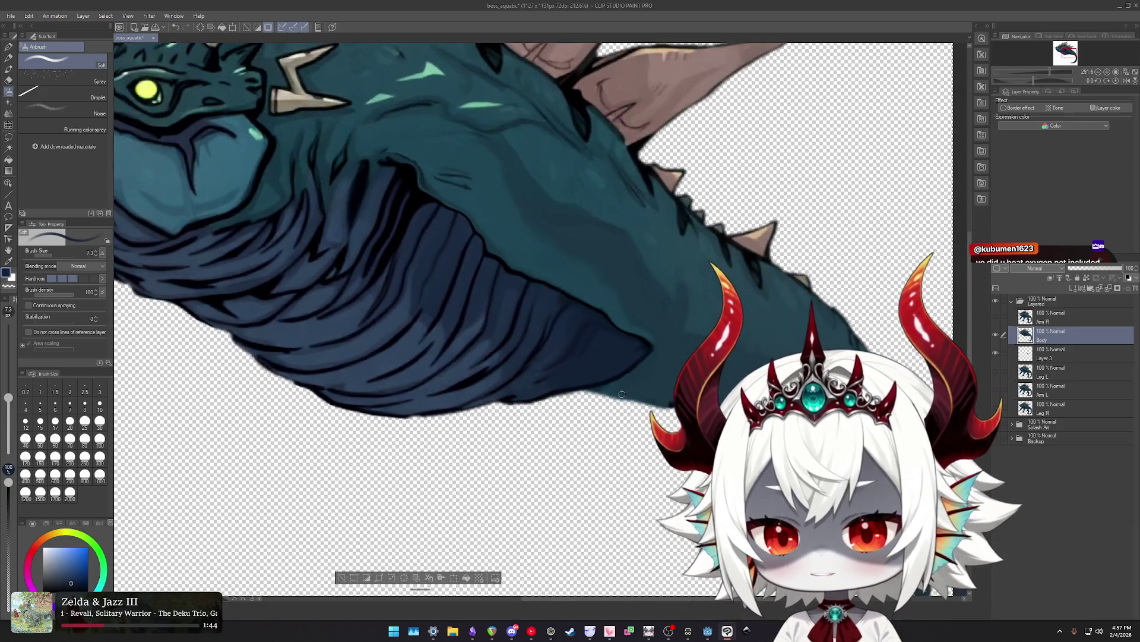
{"action": "scroll", "coordinate": [594, 373], "scroll_direction": "up", "scroll_amount": 3}
{"action": "scroll", "coordinate": [597, 371], "scroll_direction": "up", "scroll_amount": 2}
{"action": "key", "text": "j"}
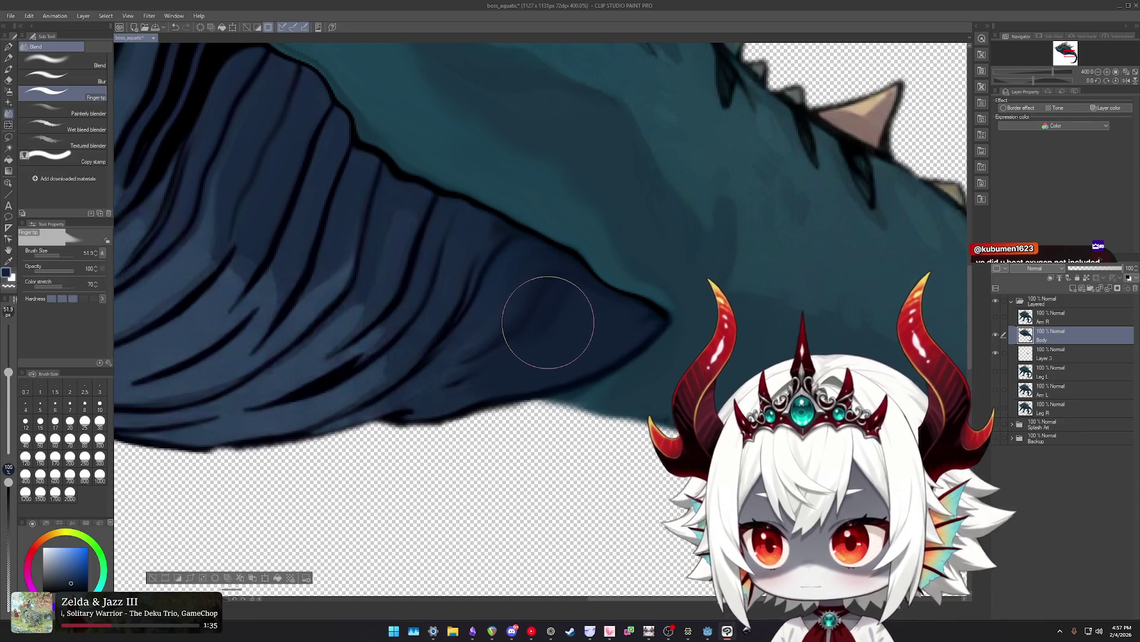
Zoom in on the striped belly, then swap the Liquify tool for Blend's Finger tip sub tool.
{"action": "key", "text": "j"}
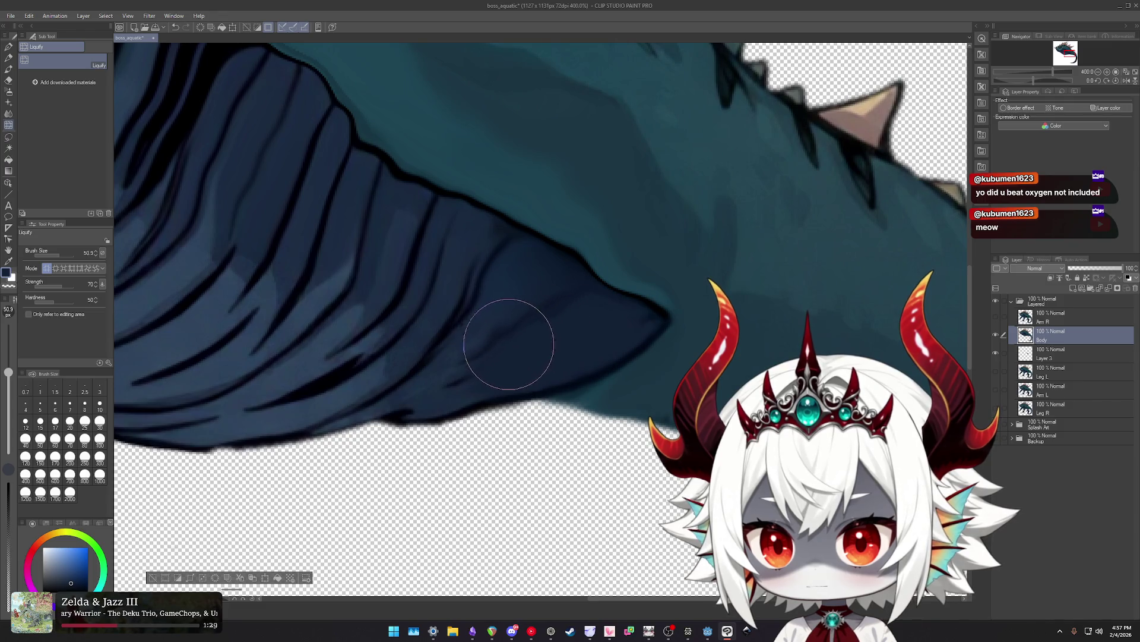
{"action": "scroll", "coordinate": [499, 402], "scroll_direction": "down", "scroll_amount": 5}
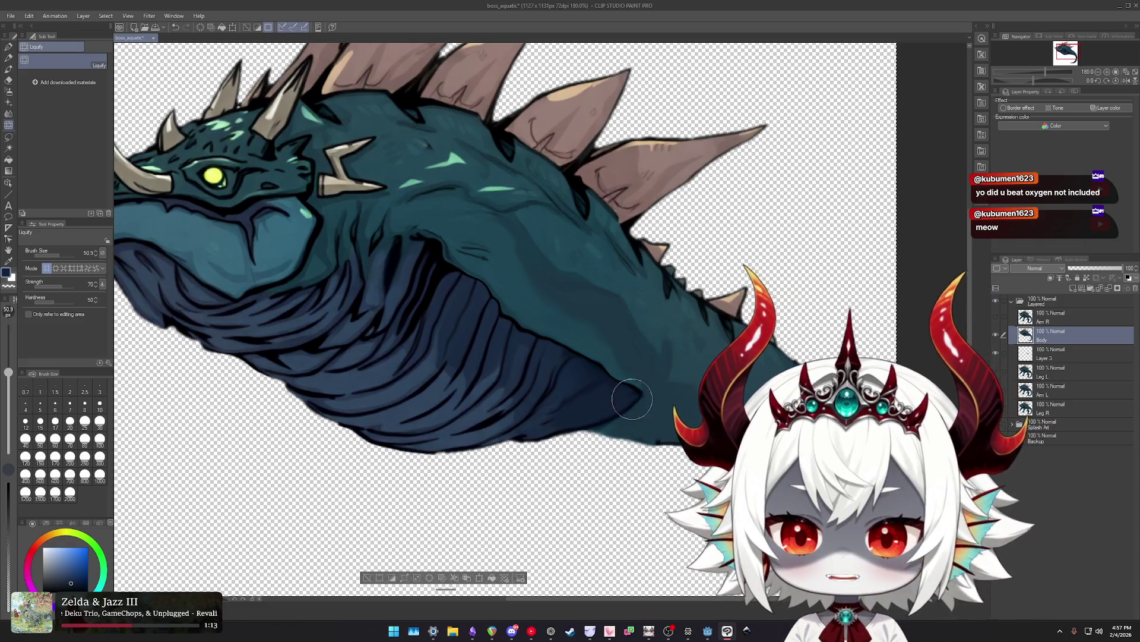
{"action": "scroll", "coordinate": [634, 350], "scroll_direction": "down", "scroll_amount": 2}
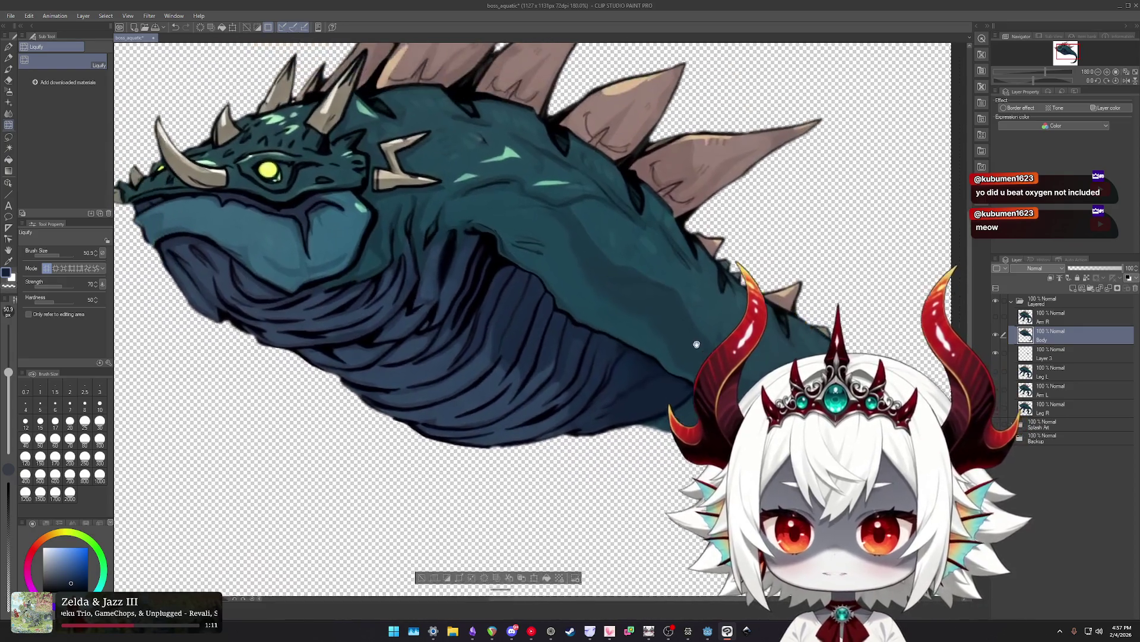
{"action": "scroll", "coordinate": [572, 337], "scroll_direction": "up", "scroll_amount": 4}
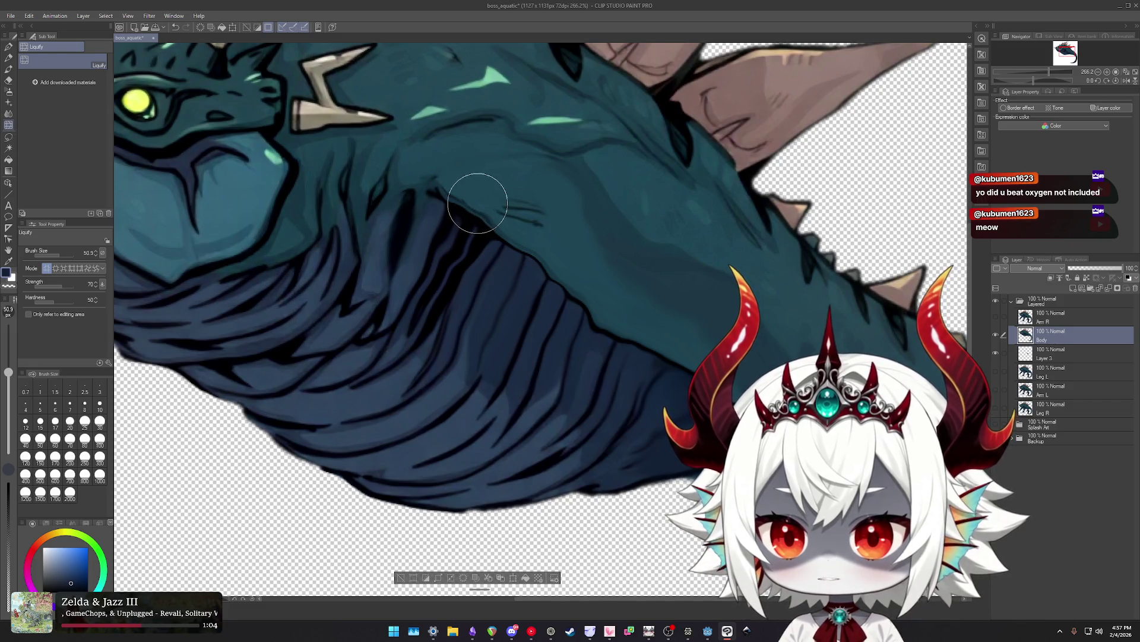
{"action": "scroll", "coordinate": [518, 260], "scroll_direction": "down", "scroll_amount": 4}
{"action": "scroll", "coordinate": [531, 287], "scroll_direction": "down", "scroll_amount": 2}
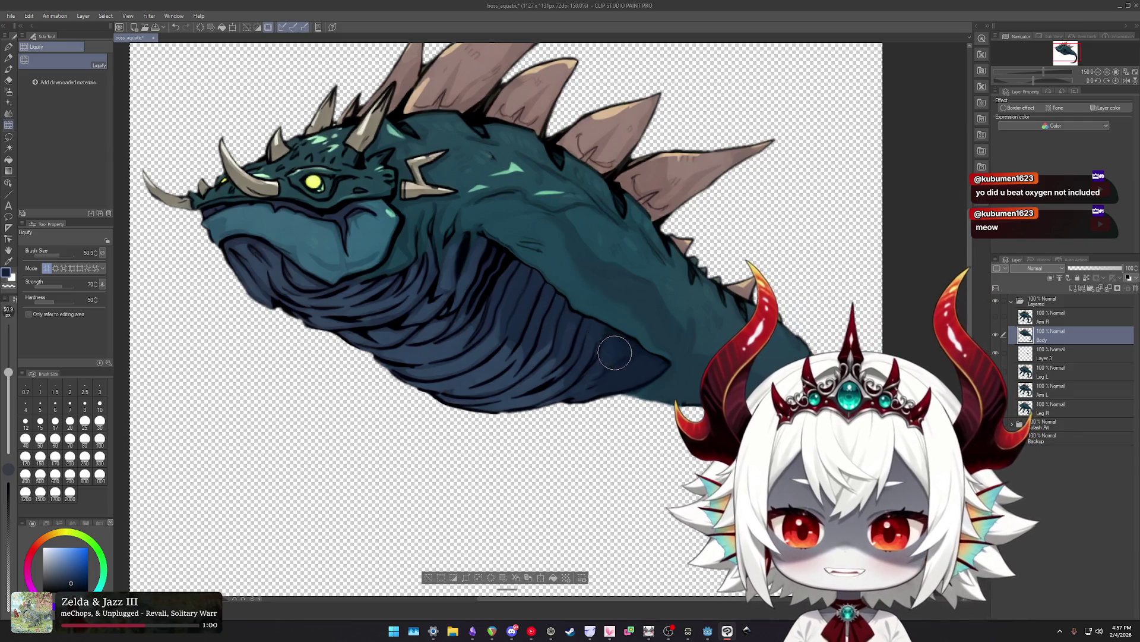
{"action": "scroll", "coordinate": [581, 317], "scroll_direction": "up", "scroll_amount": 3}
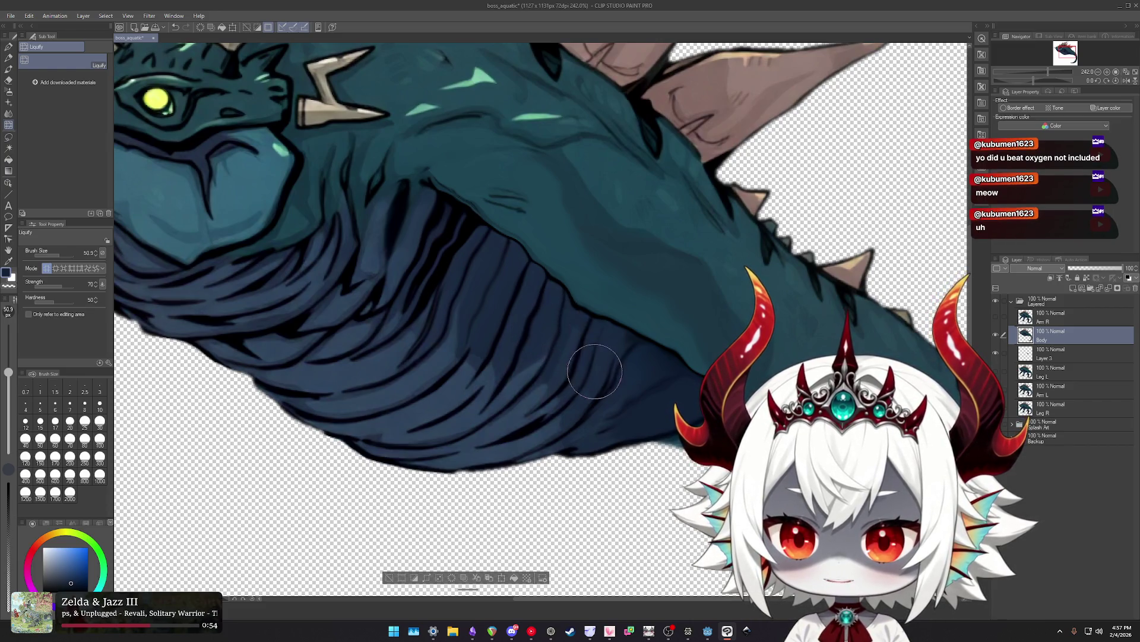
{"action": "scroll", "coordinate": [631, 327], "scroll_direction": "up", "scroll_amount": 2}
{"action": "scroll", "coordinate": [614, 318], "scroll_direction": "up", "scroll_amount": 1}
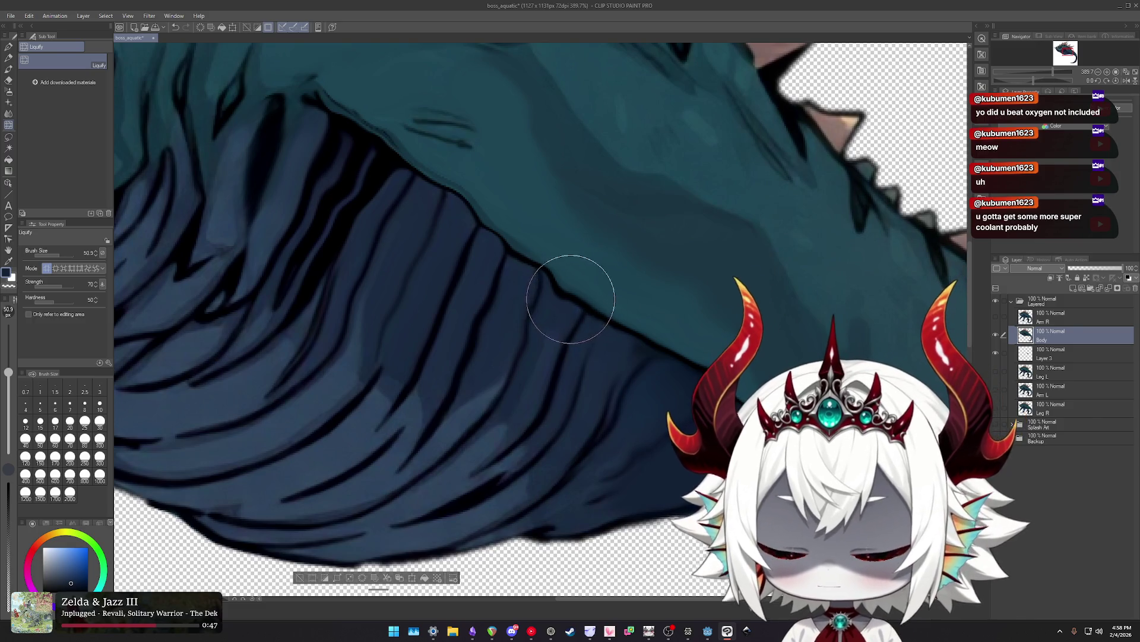
{"action": "key", "text": "j"}
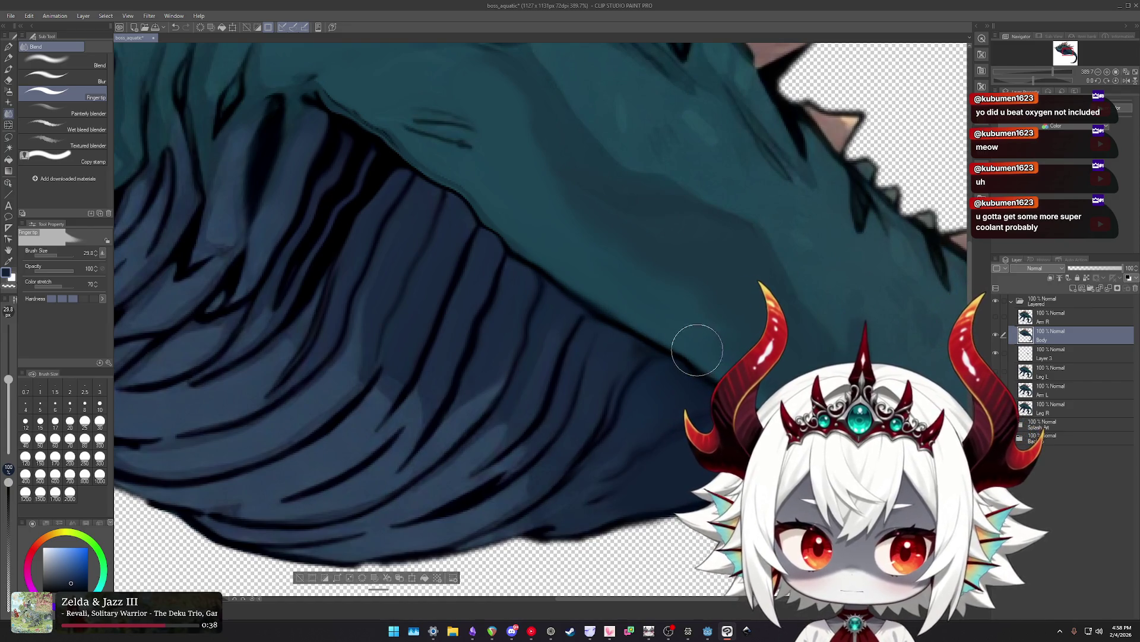
Zoom in and out to inspect the smudged line between the shoulder and belly.
{"action": "scroll", "coordinate": [687, 337], "scroll_direction": "up", "scroll_amount": 1}
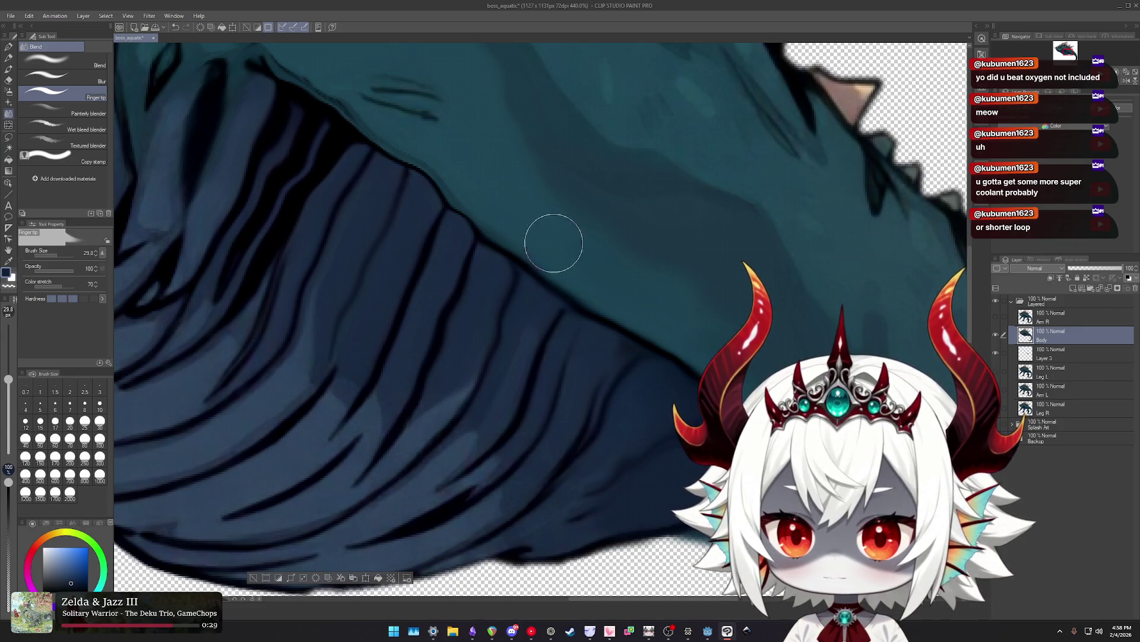
{"action": "scroll", "coordinate": [581, 264], "scroll_direction": "down", "scroll_amount": 5}
{"action": "scroll", "coordinate": [624, 297], "scroll_direction": "up", "scroll_amount": 2}
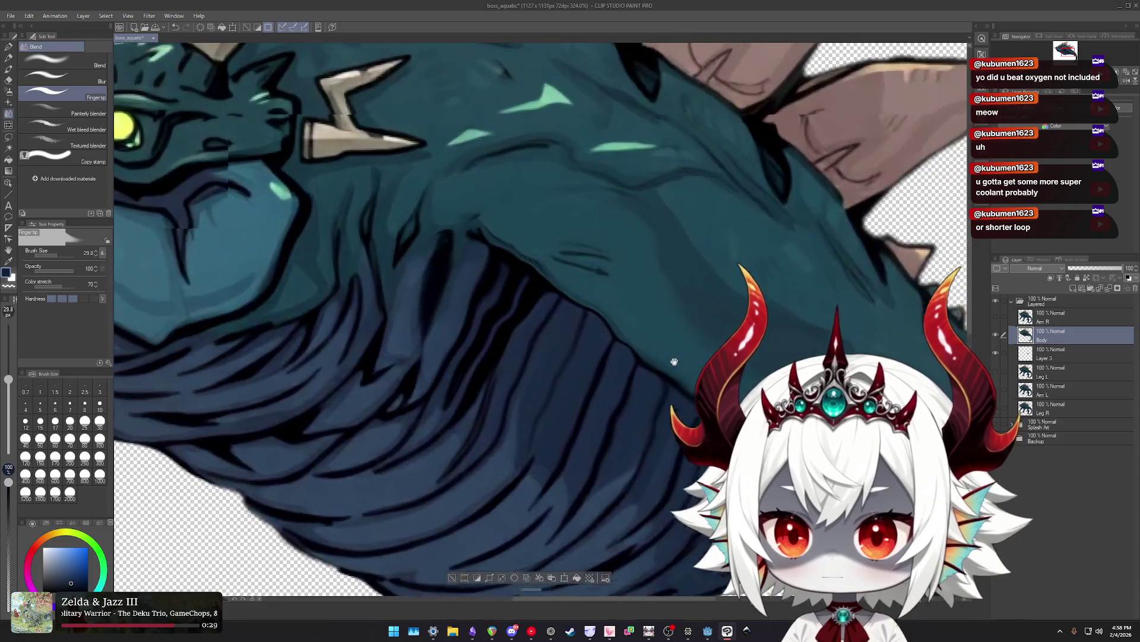
{"action": "scroll", "coordinate": [651, 317], "scroll_direction": "up", "scroll_amount": 1}
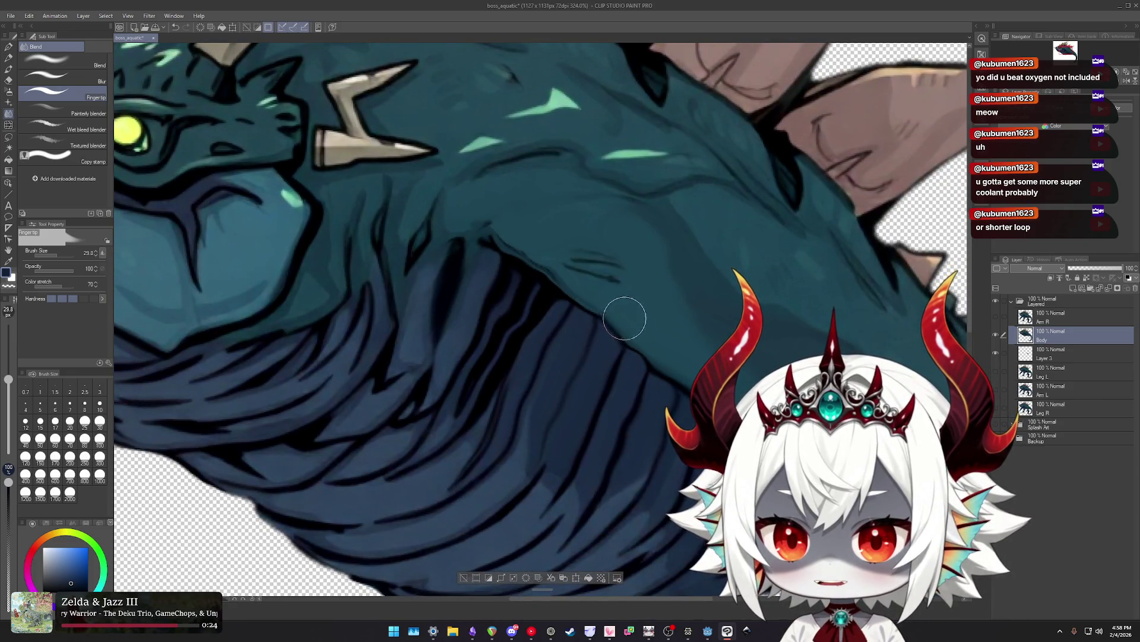
{"action": "scroll", "coordinate": [613, 309], "scroll_direction": "up", "scroll_amount": 1}
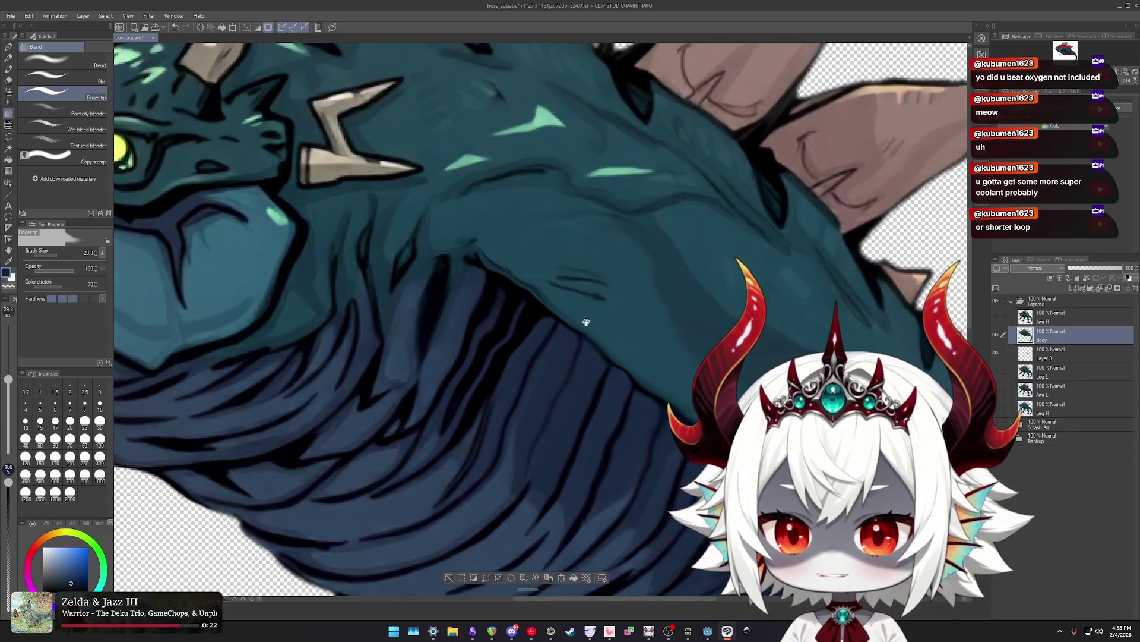
{"action": "scroll", "coordinate": [570, 305], "scroll_direction": "up", "scroll_amount": 1}
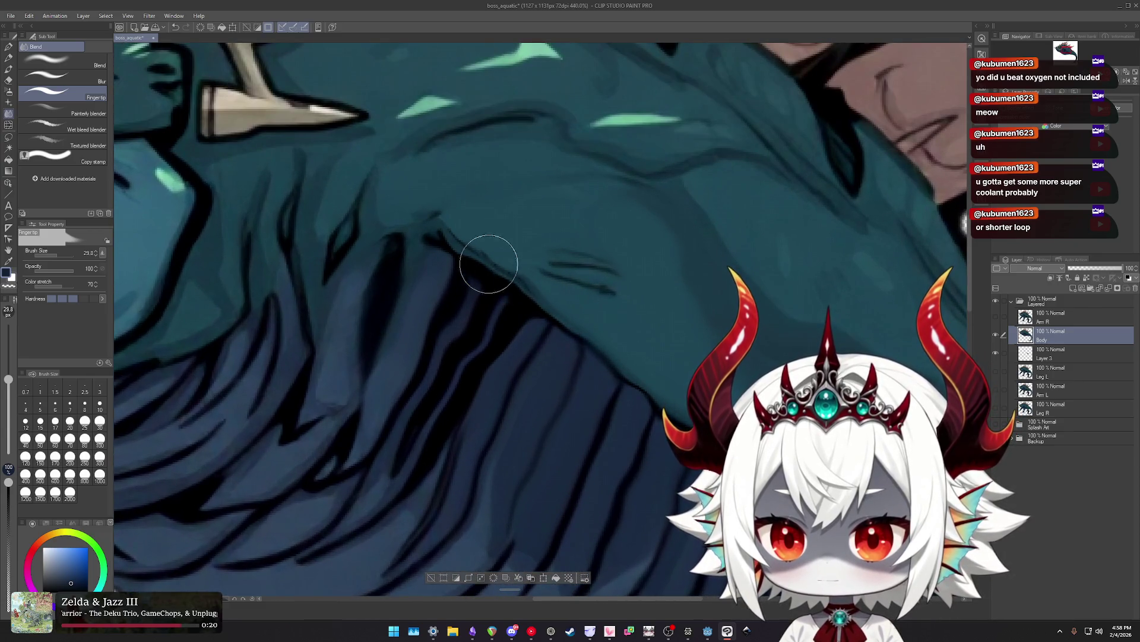
{"action": "scroll", "coordinate": [591, 349], "scroll_direction": "down", "scroll_amount": 3}
{"action": "scroll", "coordinate": [590, 349], "scroll_direction": "down", "scroll_amount": 2}
{"action": "scroll", "coordinate": [600, 362], "scroll_direction": "up", "scroll_amount": 1}
{"action": "scroll", "coordinate": [610, 379], "scroll_direction": "up", "scroll_amount": 3}
{"action": "scroll", "coordinate": [610, 379], "scroll_direction": "up", "scroll_amount": 1}
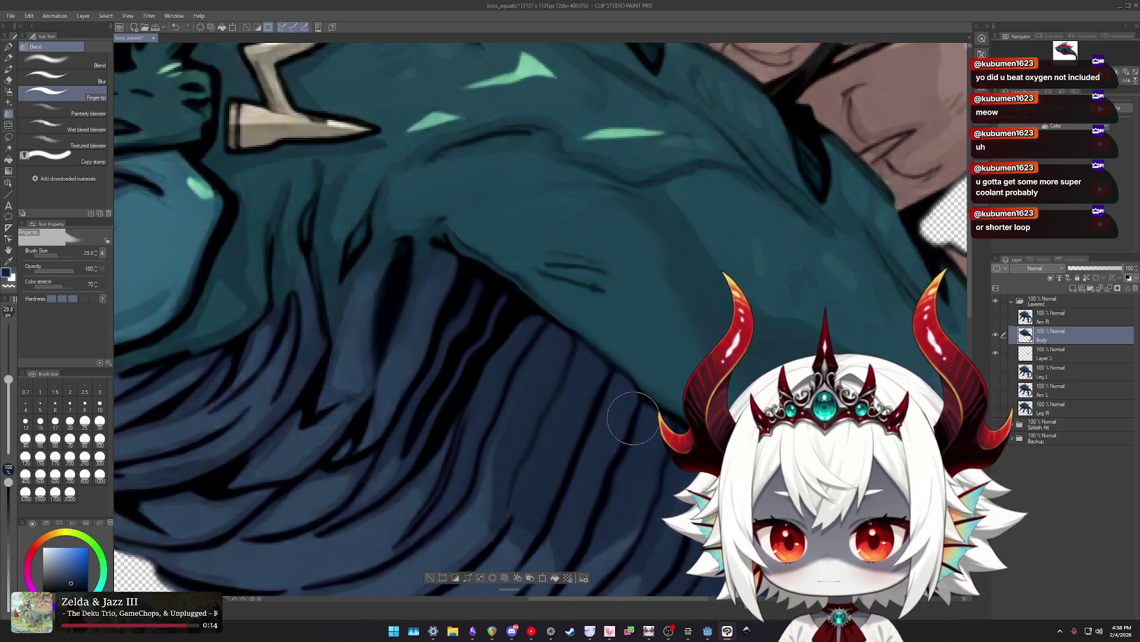
{"action": "scroll", "coordinate": [630, 381], "scroll_direction": "down", "scroll_amount": 3}
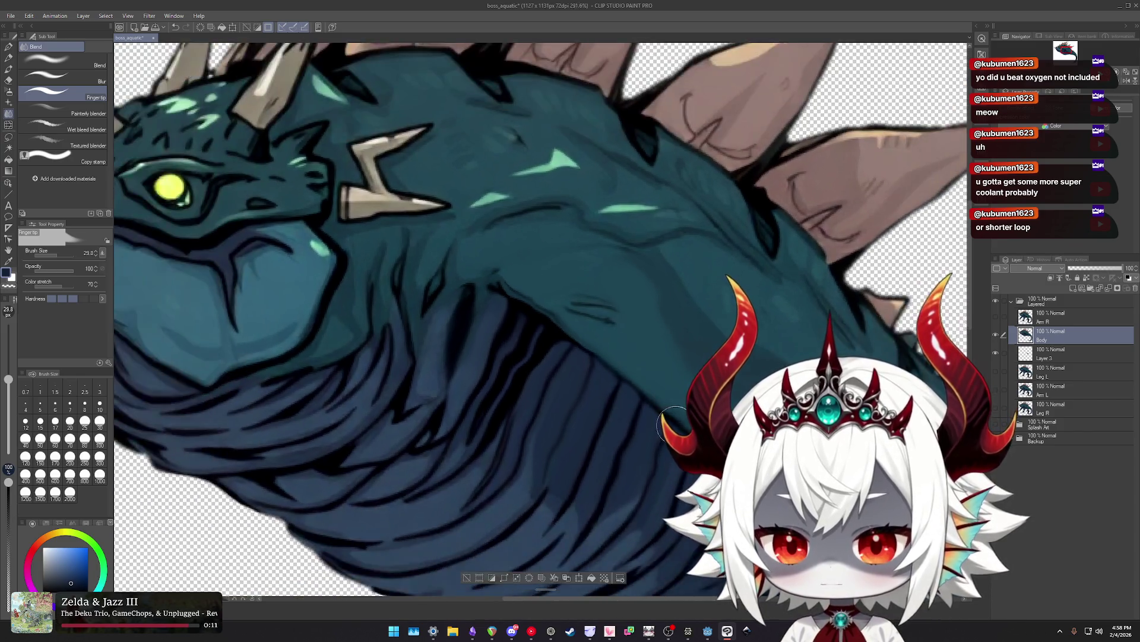
{"action": "scroll", "coordinate": [624, 356], "scroll_direction": "down", "scroll_amount": 3}
{"action": "scroll", "coordinate": [623, 335], "scroll_direction": "up", "scroll_amount": 2}
{"action": "scroll", "coordinate": [622, 335], "scroll_direction": "up", "scroll_amount": 1}
{"action": "scroll", "coordinate": [618, 336], "scroll_direction": "down", "scroll_amount": 2}
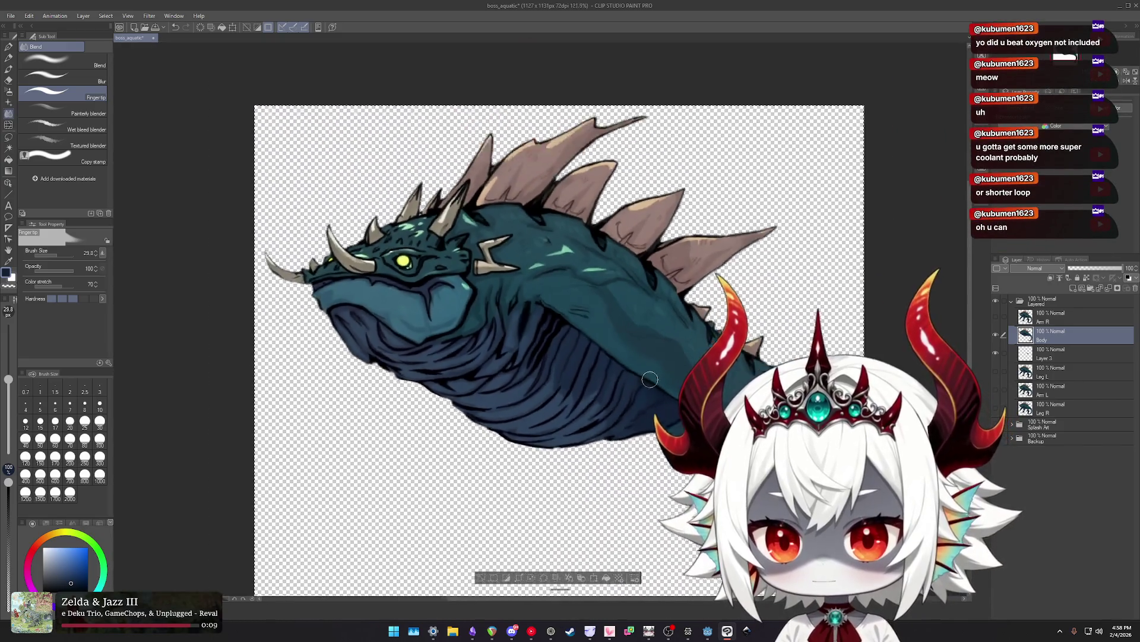
{"action": "scroll", "coordinate": [594, 341], "scroll_direction": "down", "scroll_amount": 1}
Switch back to Liquify and enlarge its brush to about 164.
{"action": "scroll", "coordinate": [584, 346], "scroll_direction": "up", "scroll_amount": 1}
{"action": "scroll", "coordinate": [584, 346], "scroll_direction": "up", "scroll_amount": 2}
{"action": "scroll", "coordinate": [588, 357], "scroll_direction": "up", "scroll_amount": 1}
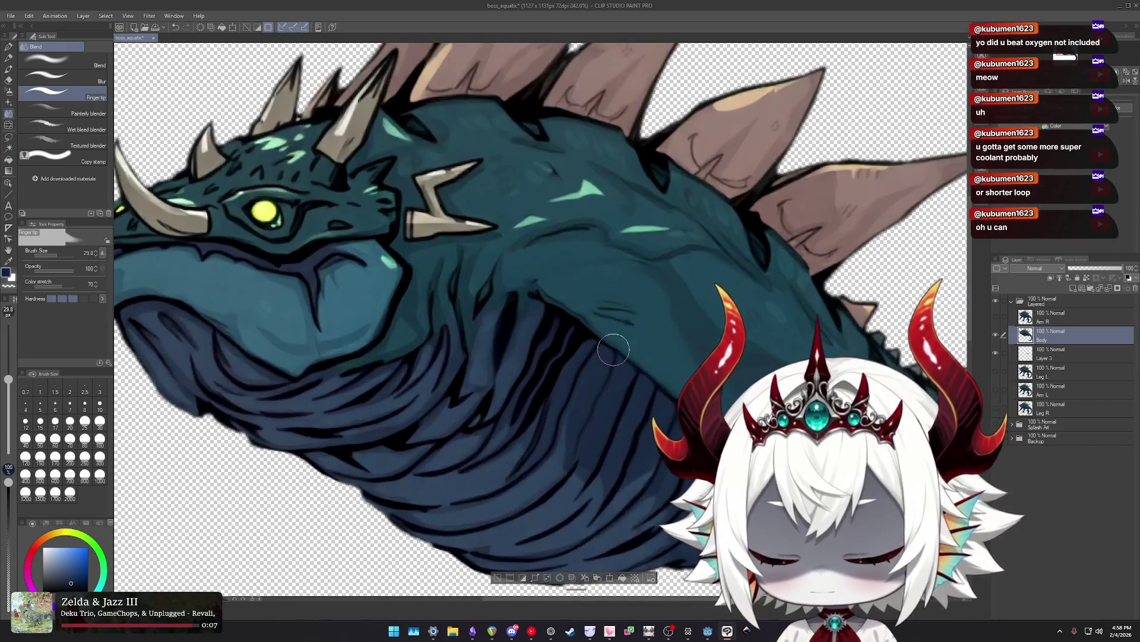
{"action": "key", "text": "j"}
{"action": "left_click_drag", "start_coordinate": [612, 364], "coordinate": [700, 363], "text": "ctrl+alt"}
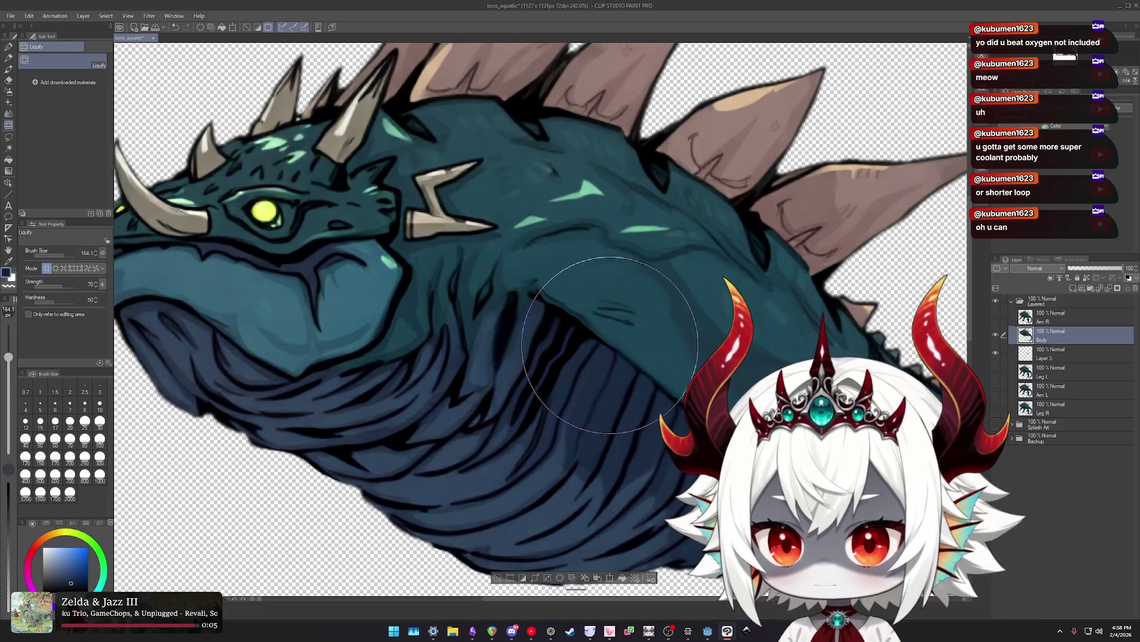
Push the belly's dark underside and stripes with the broad warp, then undo the last distortion.
{"action": "left_click_drag", "start_coordinate": [613, 364], "coordinate": [598, 356]}
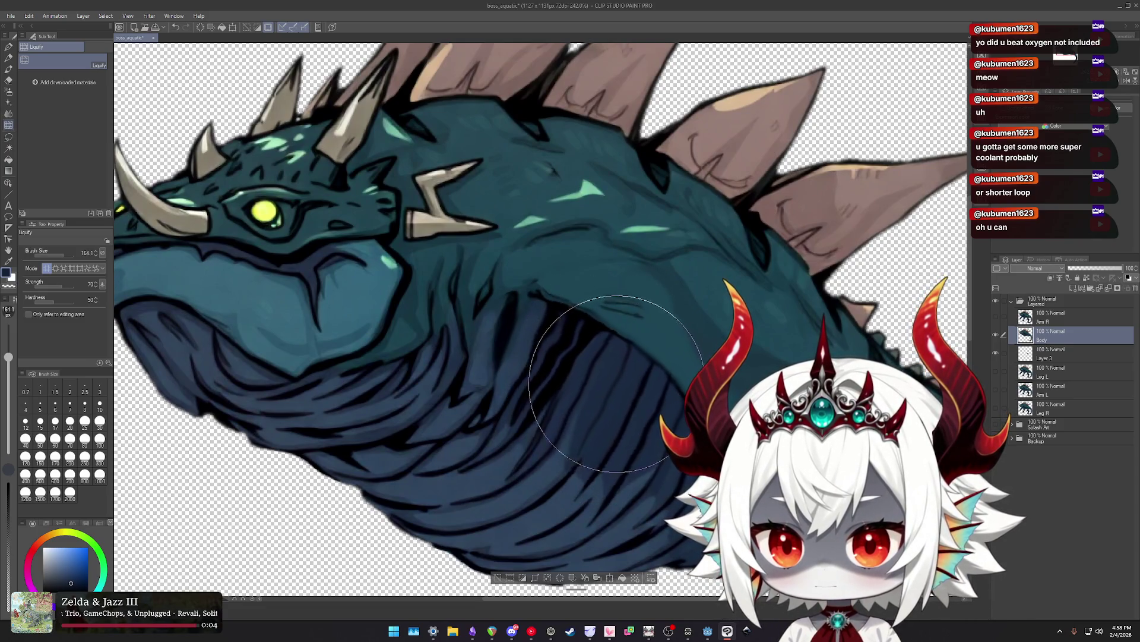
{"action": "mouse_move", "coordinate": [598, 357]}
{"action": "left_mouse_down"}
{"action": "mouse_move", "coordinate": [679, 425]}
{"action": "mouse_move", "coordinate": [589, 276]}
{"action": "left_mouse_up"}
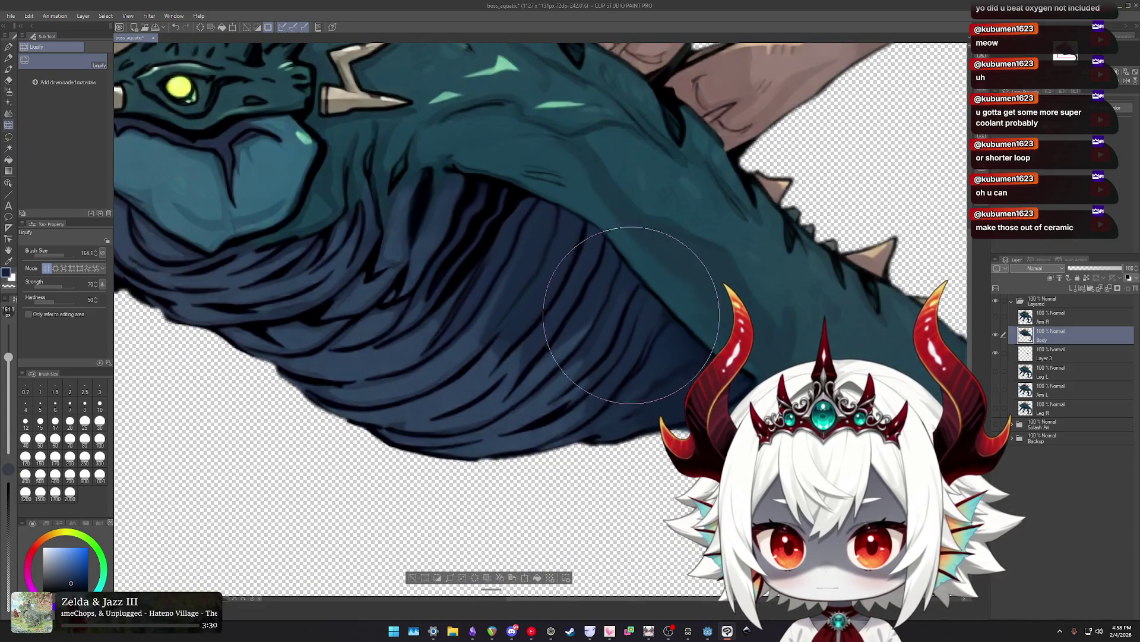
{"action": "mouse_move", "coordinate": [645, 324]}
{"action": "left_mouse_down"}
{"action": "mouse_move", "coordinate": [544, 248]}
{"action": "mouse_move", "coordinate": [755, 384]}
{"action": "left_mouse_up"}
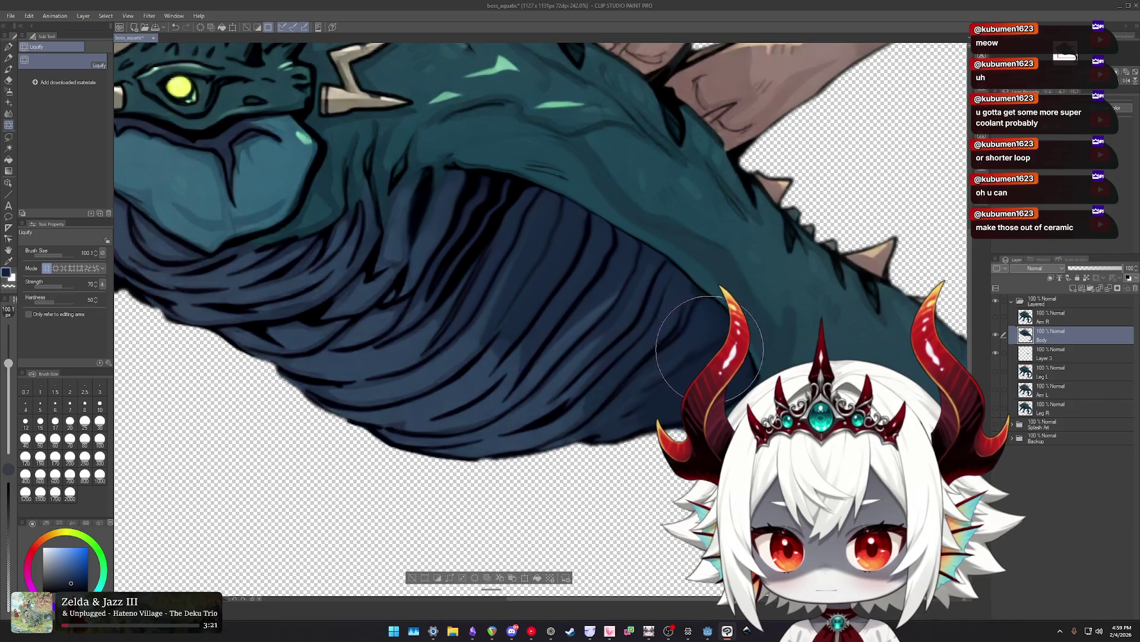
{"action": "scroll", "coordinate": [720, 321], "scroll_direction": "down", "scroll_amount": 5}
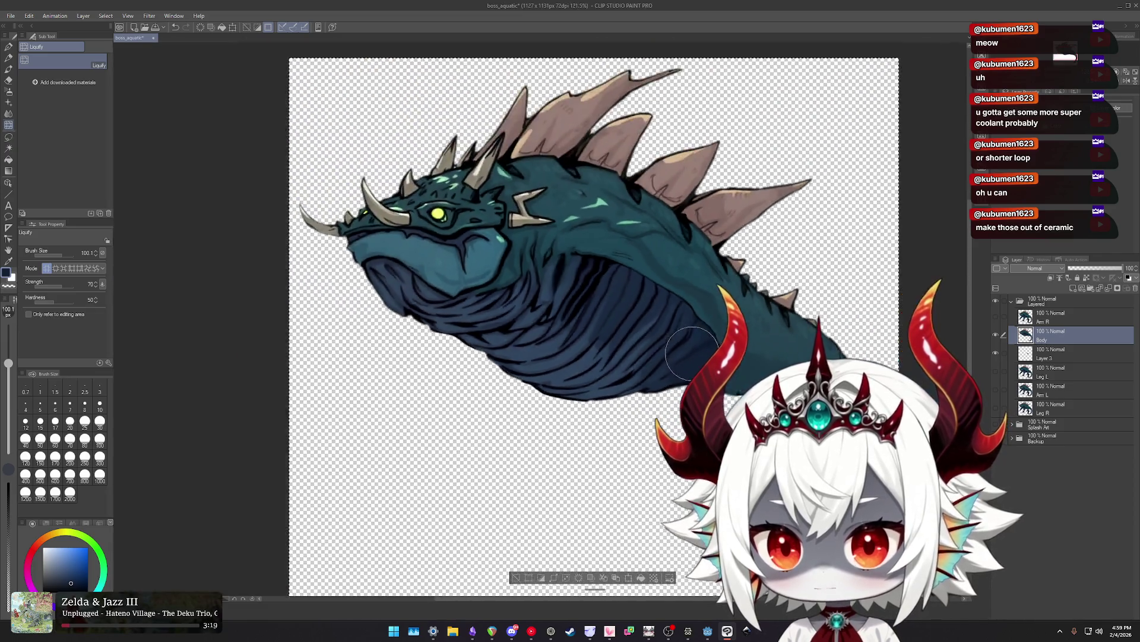
{"action": "scroll", "coordinate": [507, 245], "scroll_direction": "up", "scroll_amount": 3}
{"action": "scroll", "coordinate": [506, 245], "scroll_direction": "up", "scroll_amount": 2}
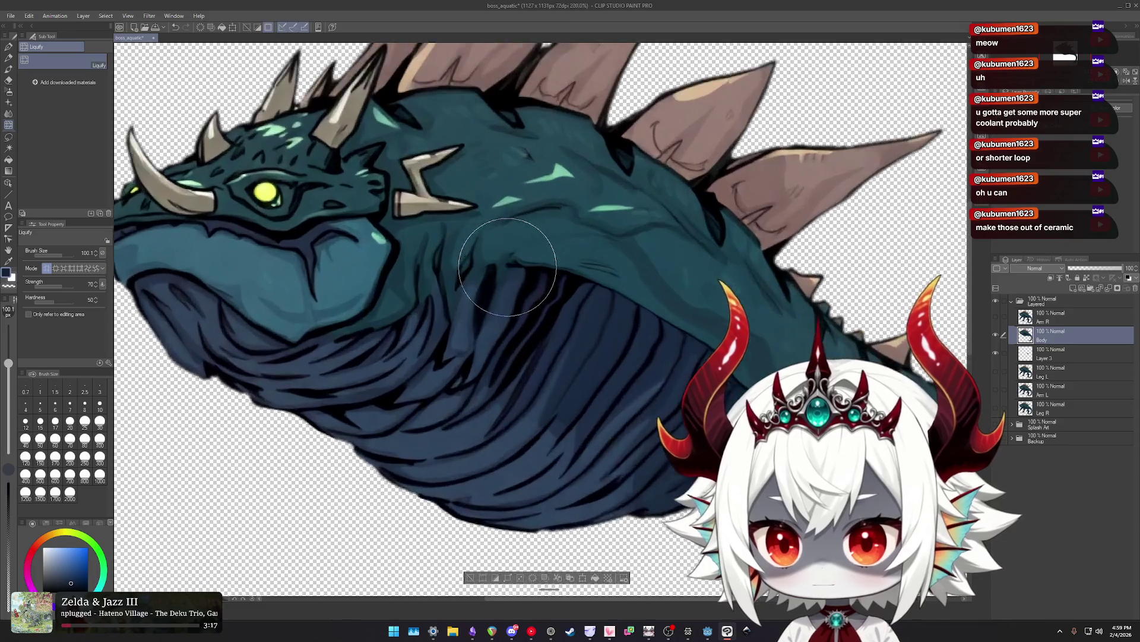
{"action": "scroll", "coordinate": [506, 245], "scroll_direction": "up", "scroll_amount": 3}
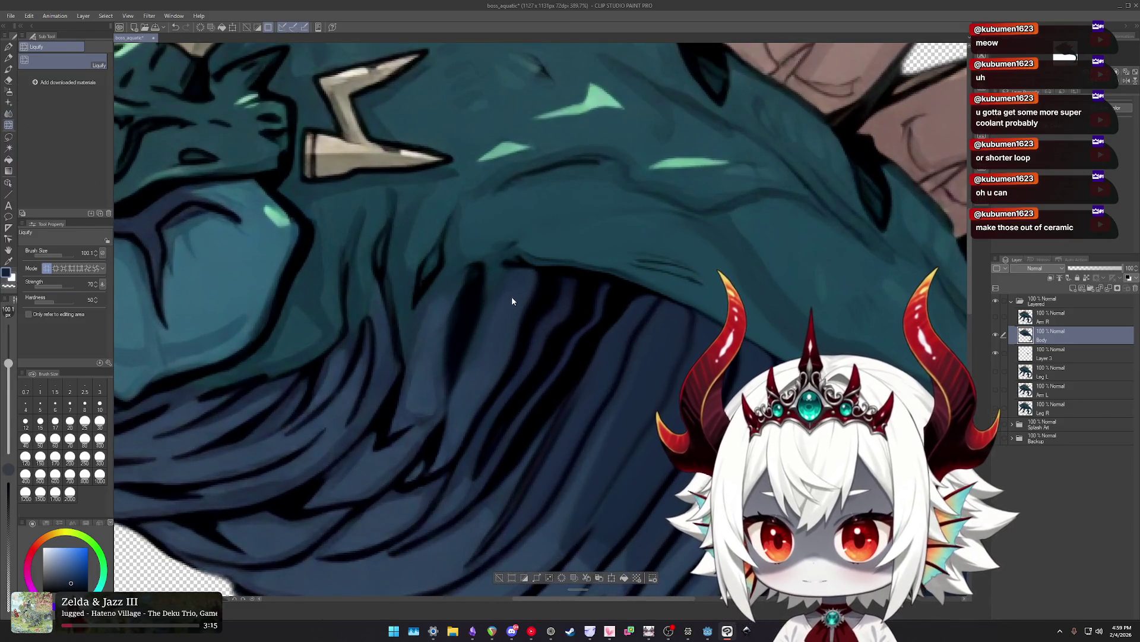
{"action": "key", "text": "ctrl+z"}
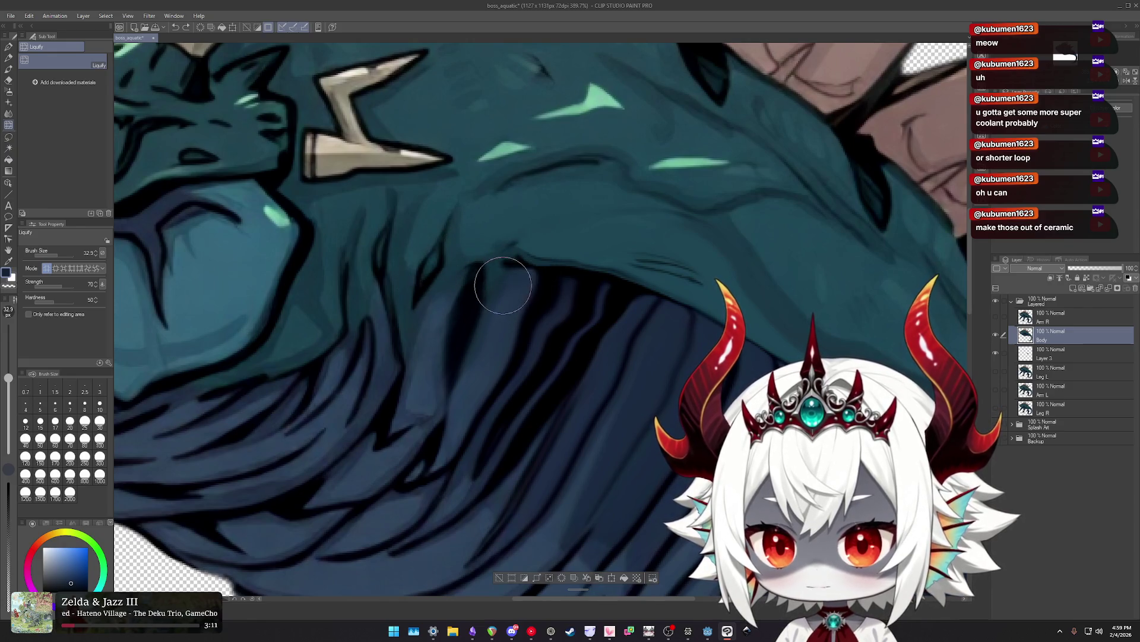
Smudge the dark edge under the jaw upward with Finger tip, then return to Liquify.
{"action": "key", "text": "j"}
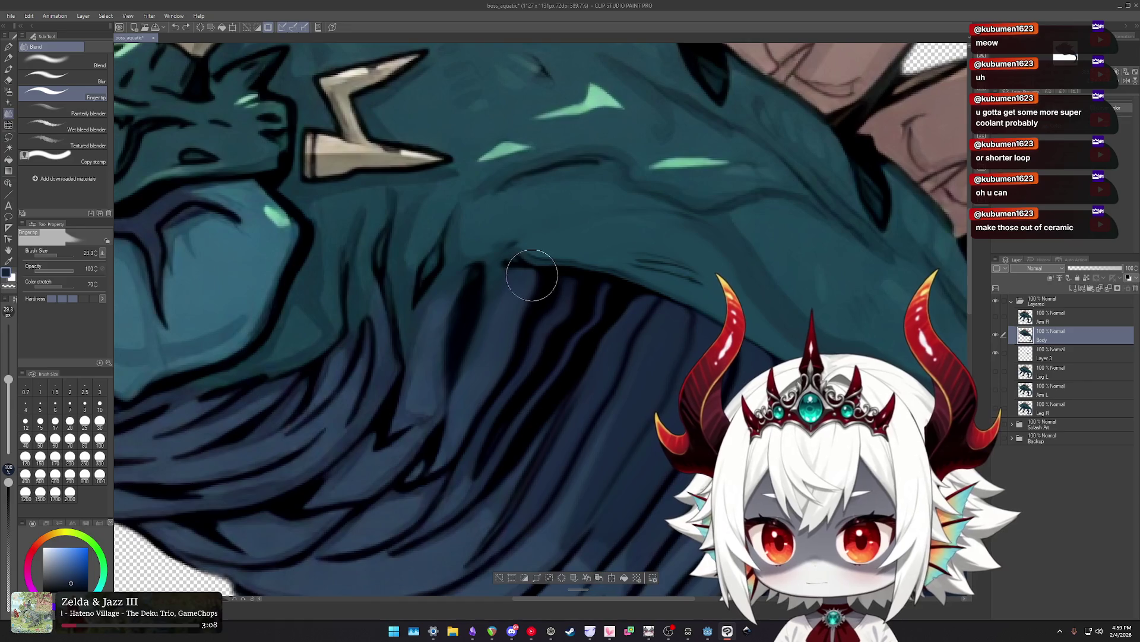
{"action": "left_click_drag", "start_coordinate": [520, 266], "coordinate": [515, 259]}
{"action": "scroll", "coordinate": [488, 262], "scroll_direction": "down", "scroll_amount": 3}
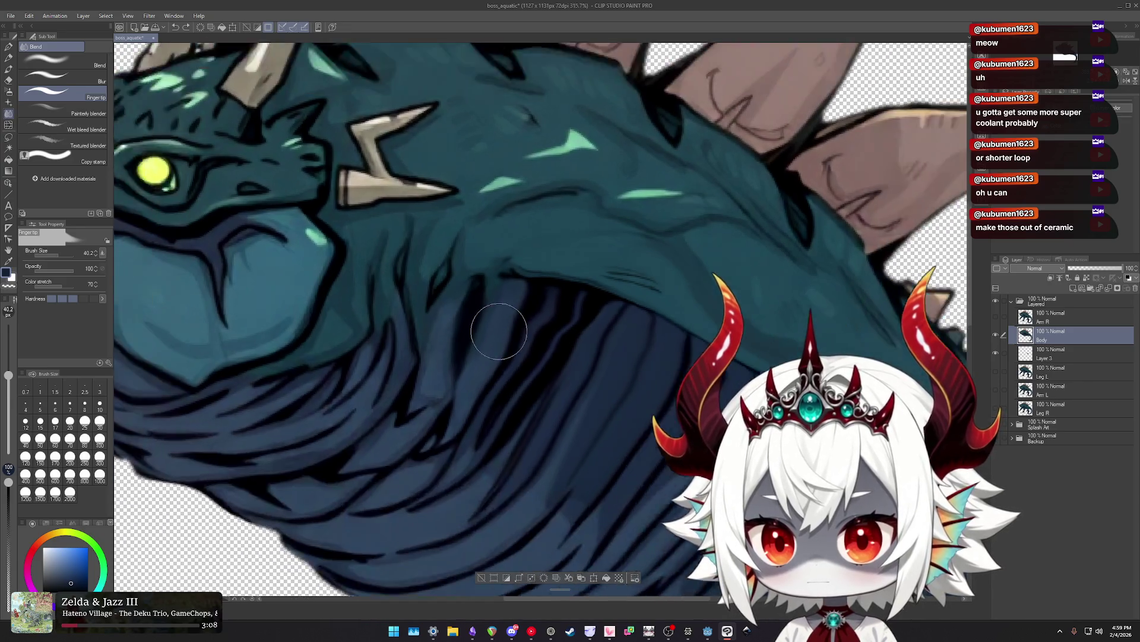
{"action": "scroll", "coordinate": [574, 371], "scroll_direction": "down", "scroll_amount": 2}
{"action": "scroll", "coordinate": [574, 370], "scroll_direction": "up", "scroll_amount": 1}
{"action": "scroll", "coordinate": [526, 293], "scroll_direction": "up", "scroll_amount": 1}
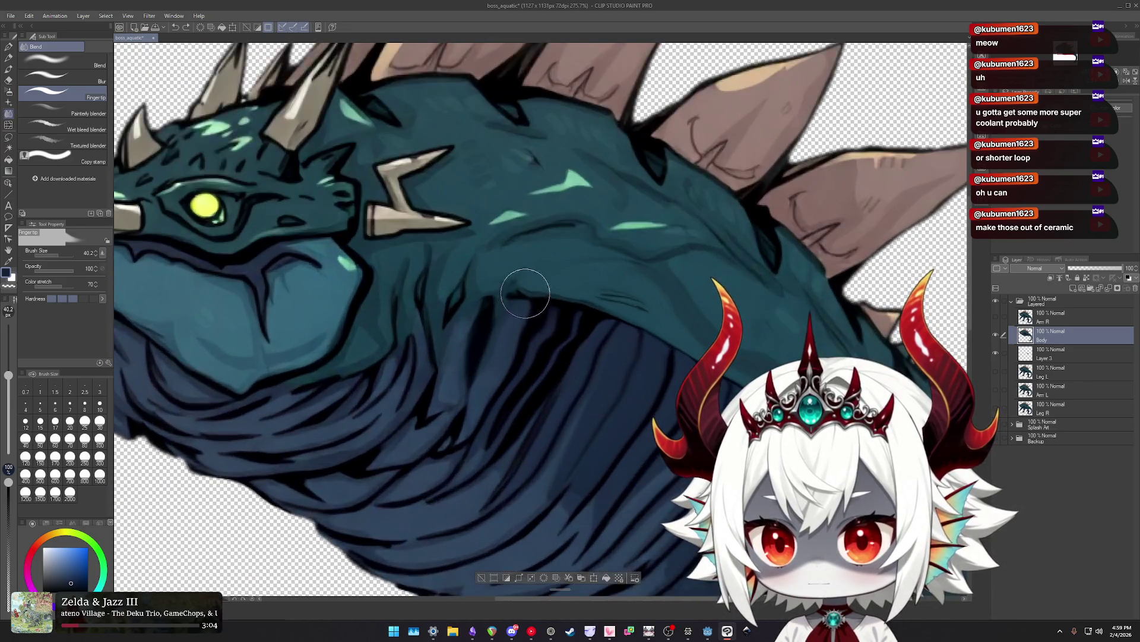
{"action": "key", "text": "j"}
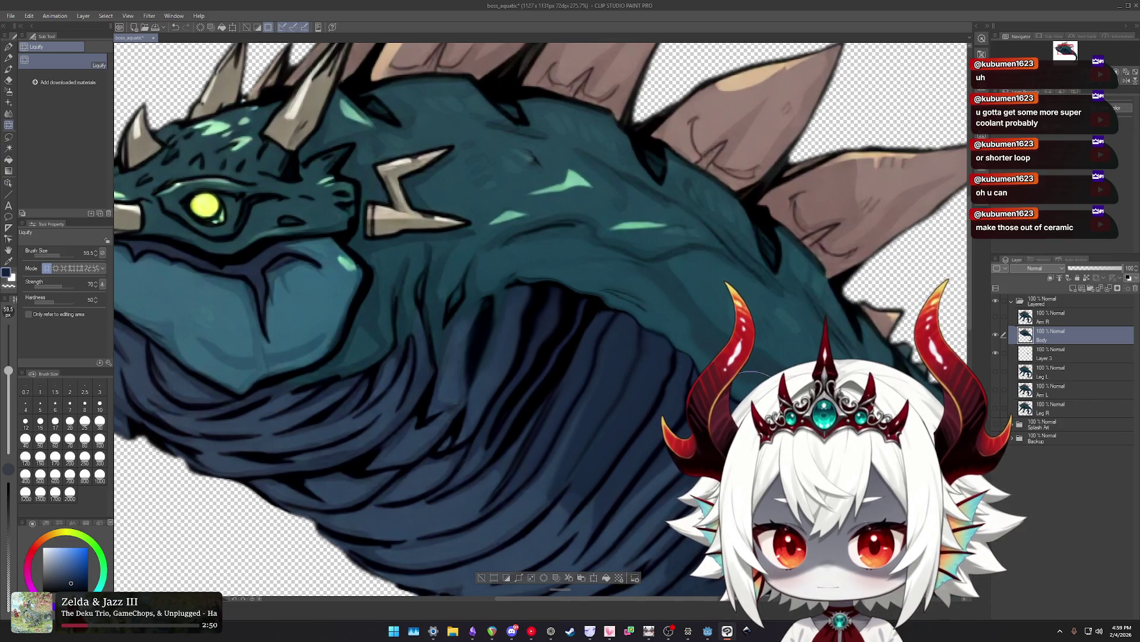
View the whole creature at 100% and zoom around the belly, trying Finger tip before returning to Liquify.
{"action": "key", "text": "ctrl+alt+0"}
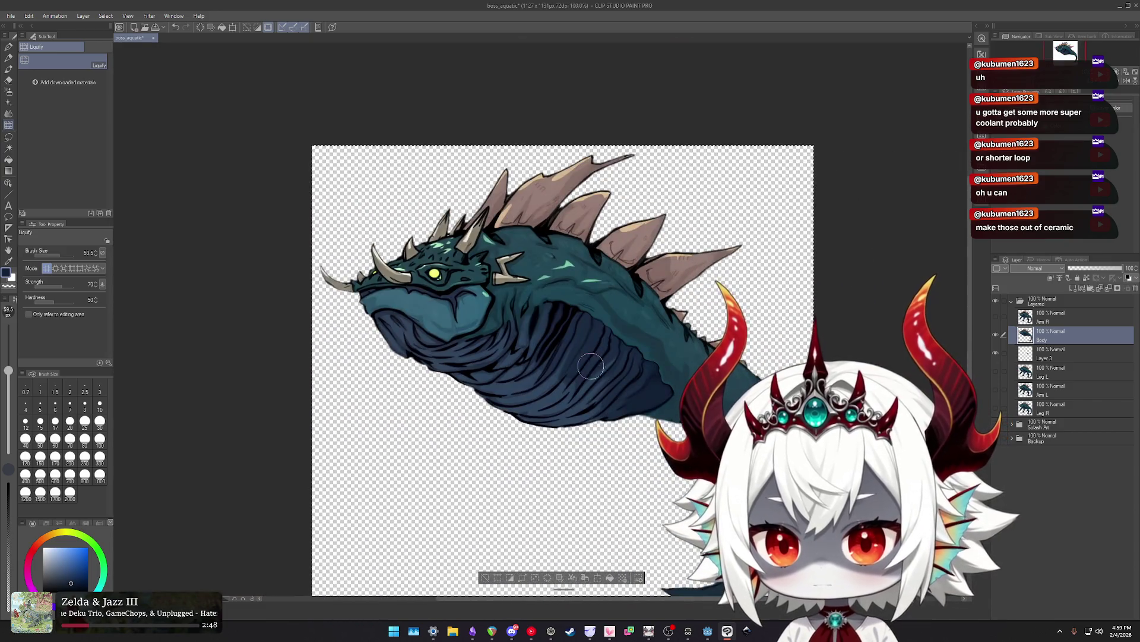
{"action": "scroll", "coordinate": [577, 361], "scroll_direction": "up", "scroll_amount": 1}
{"action": "scroll", "coordinate": [560, 301], "scroll_direction": "up", "scroll_amount": 1}
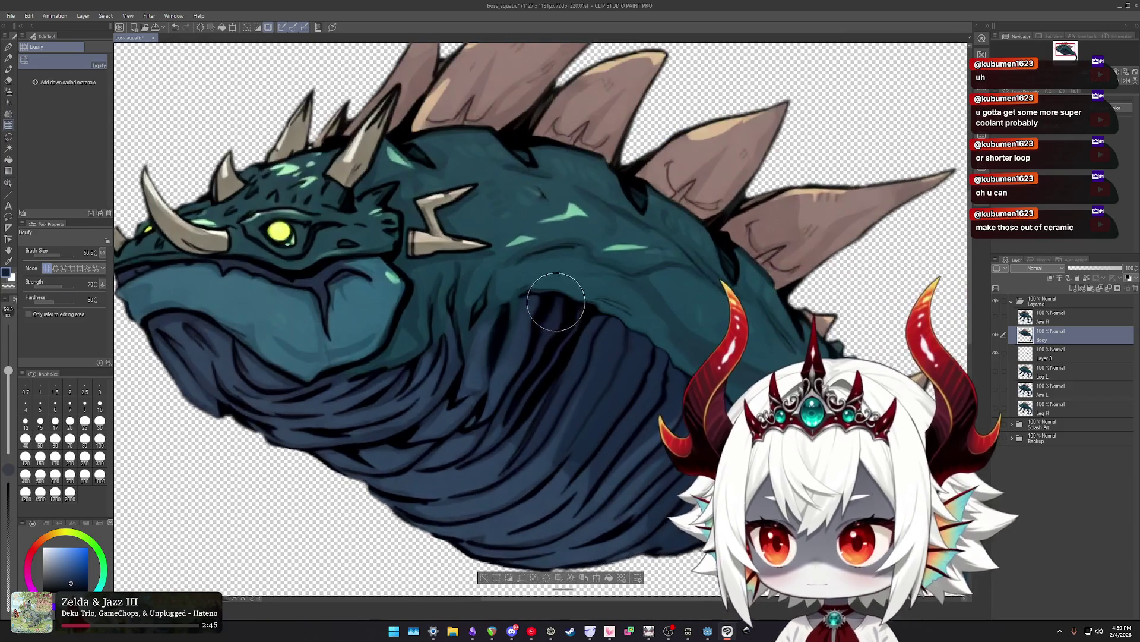
{"action": "key", "text": "j"}
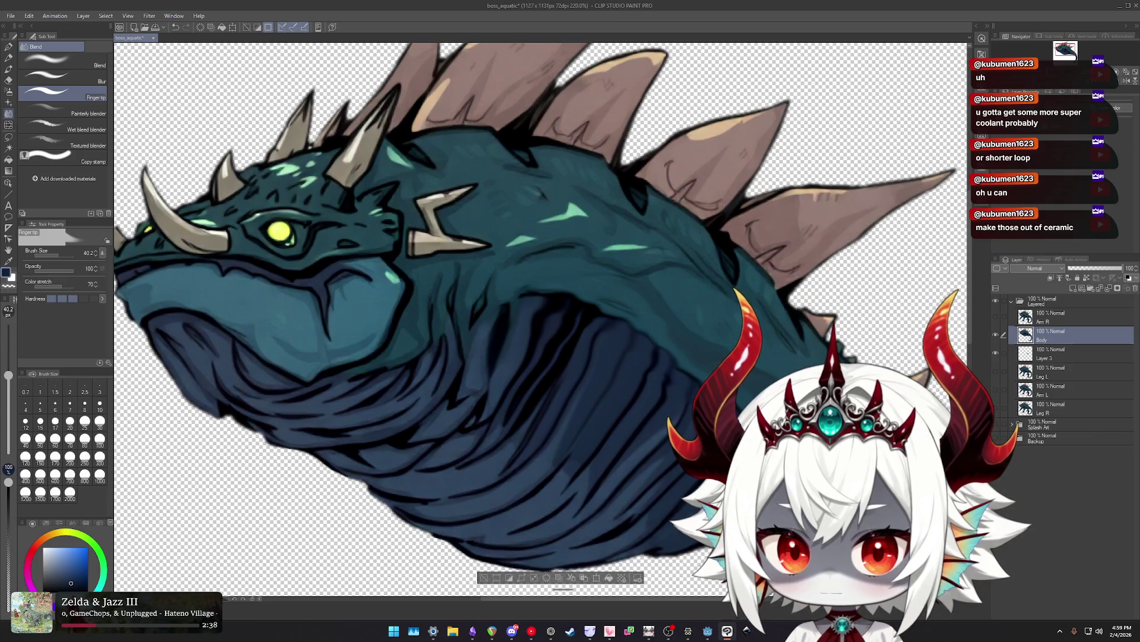
{"action": "scroll", "coordinate": [558, 348], "scroll_direction": "down", "scroll_amount": 2}
{"action": "scroll", "coordinate": [558, 348], "scroll_direction": "down", "scroll_amount": 3}
{"action": "scroll", "coordinate": [558, 348], "scroll_direction": "down", "scroll_amount": 2}
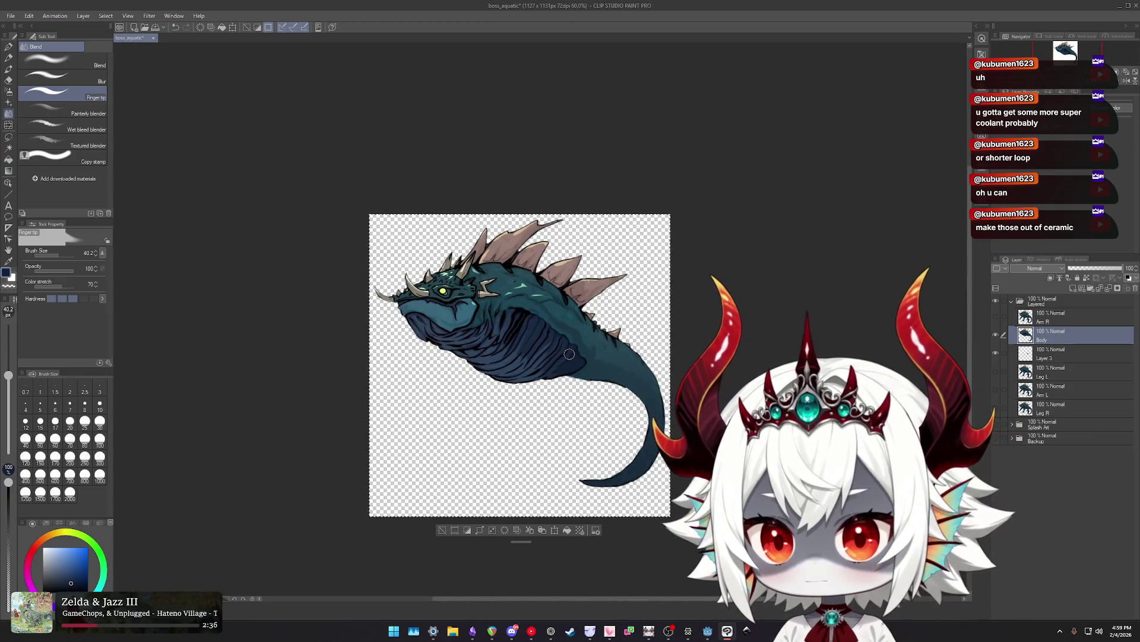
{"action": "scroll", "coordinate": [522, 329], "scroll_direction": "up", "scroll_amount": 1}
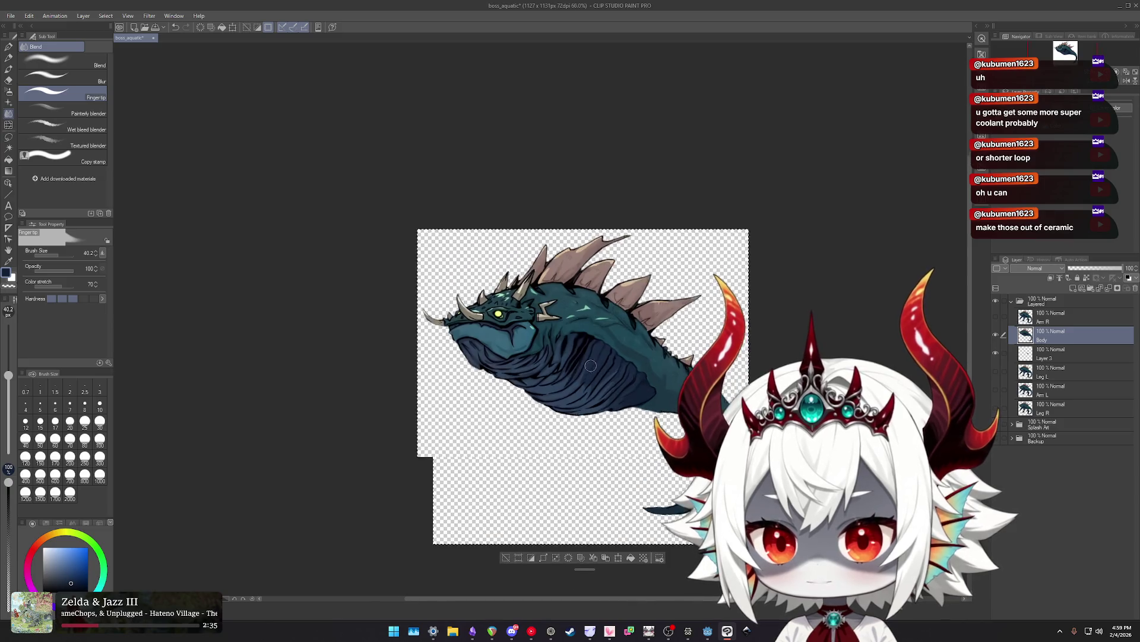
{"action": "scroll", "coordinate": [522, 329], "scroll_direction": "up", "scroll_amount": 4}
{"action": "key", "text": "j"}
Enlarge the Liquify brush to about 181, reframe on the belly, then shrink the brush.
{"action": "mouse_move", "coordinate": [590, 360]}
{"action": "left_mouse_down"}
{"action": "mouse_move", "coordinate": [574, 324]}
{"action": "mouse_move", "coordinate": [640, 417]}
{"action": "left_mouse_up"}
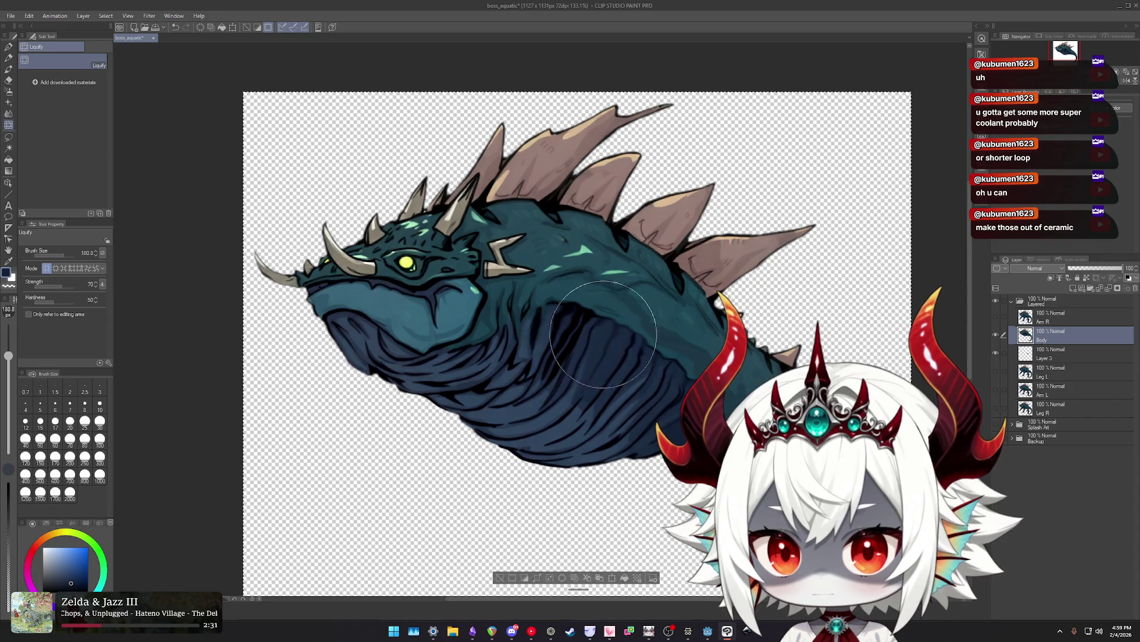
{"action": "scroll", "coordinate": [640, 418], "scroll_direction": "down", "scroll_amount": 3}
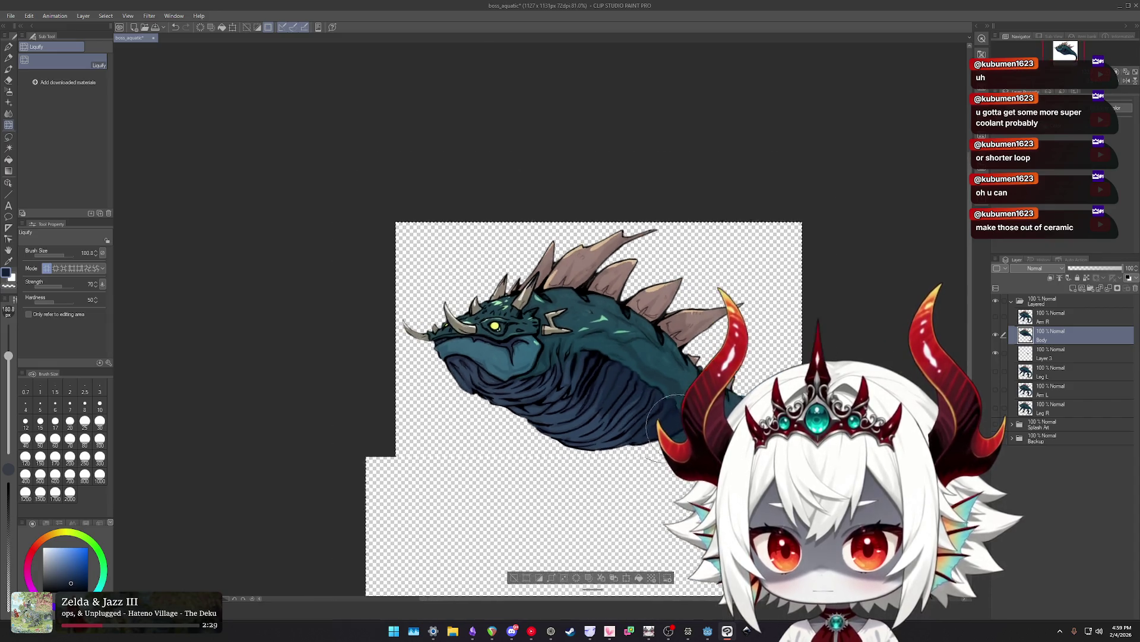
{"action": "left_click_drag", "start_coordinate": [716, 373], "coordinate": [657, 305]}
{"action": "scroll", "coordinate": [657, 304], "scroll_direction": "down", "scroll_amount": 1}
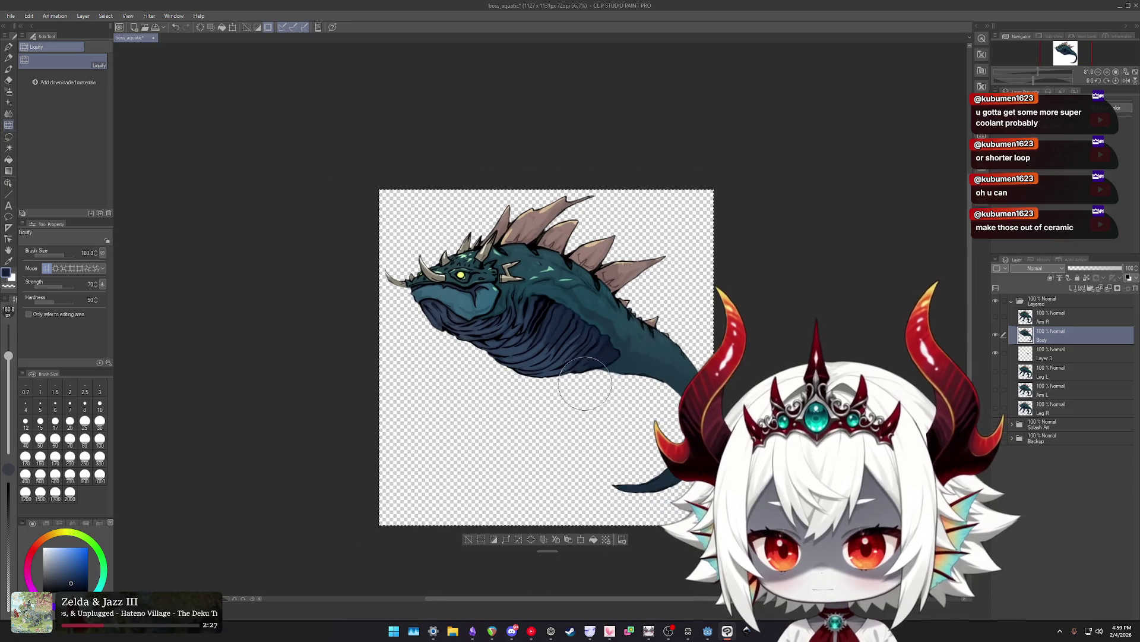
{"action": "scroll", "coordinate": [515, 308], "scroll_direction": "up", "scroll_amount": 2}
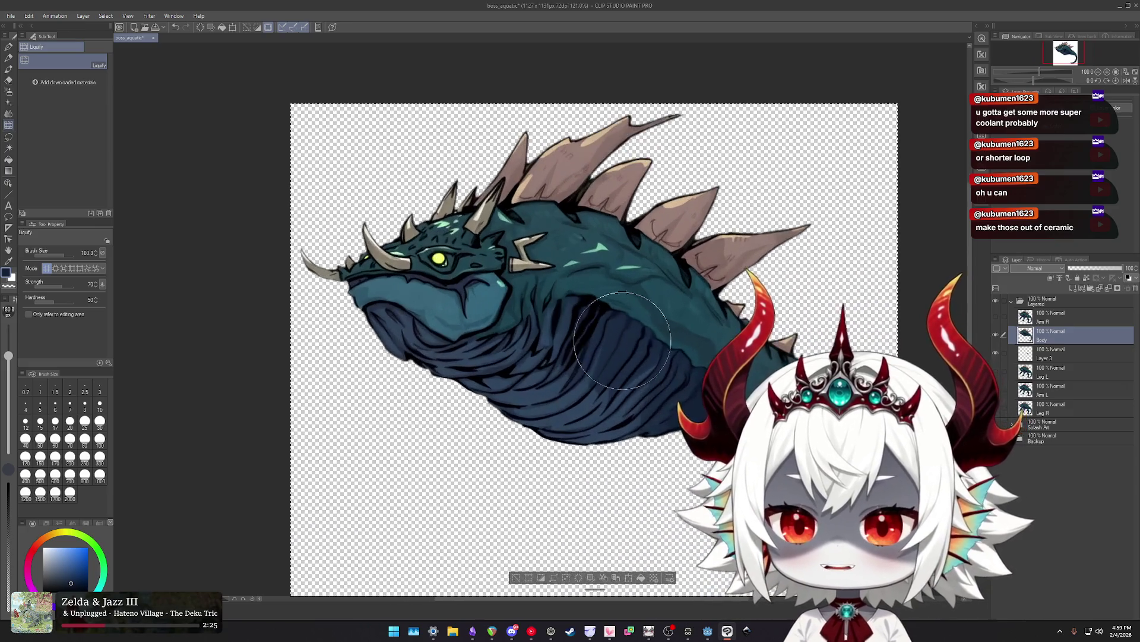
{"action": "scroll", "coordinate": [599, 332], "scroll_direction": "up", "scroll_amount": 2}
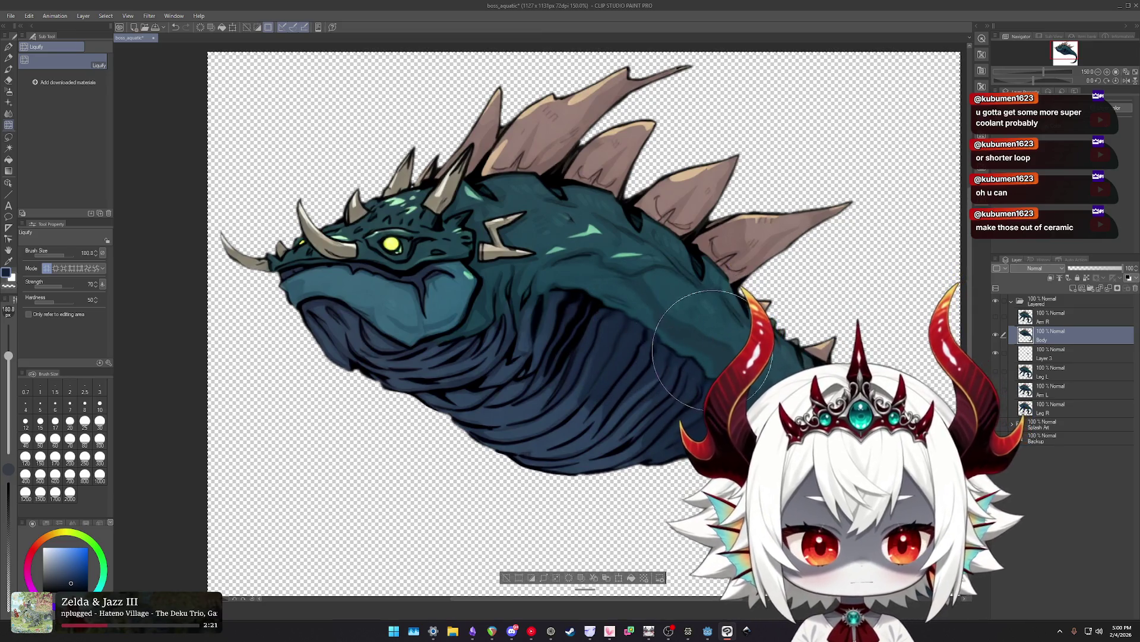
{"action": "left_click_drag", "start_coordinate": [710, 322], "coordinate": [685, 314]}
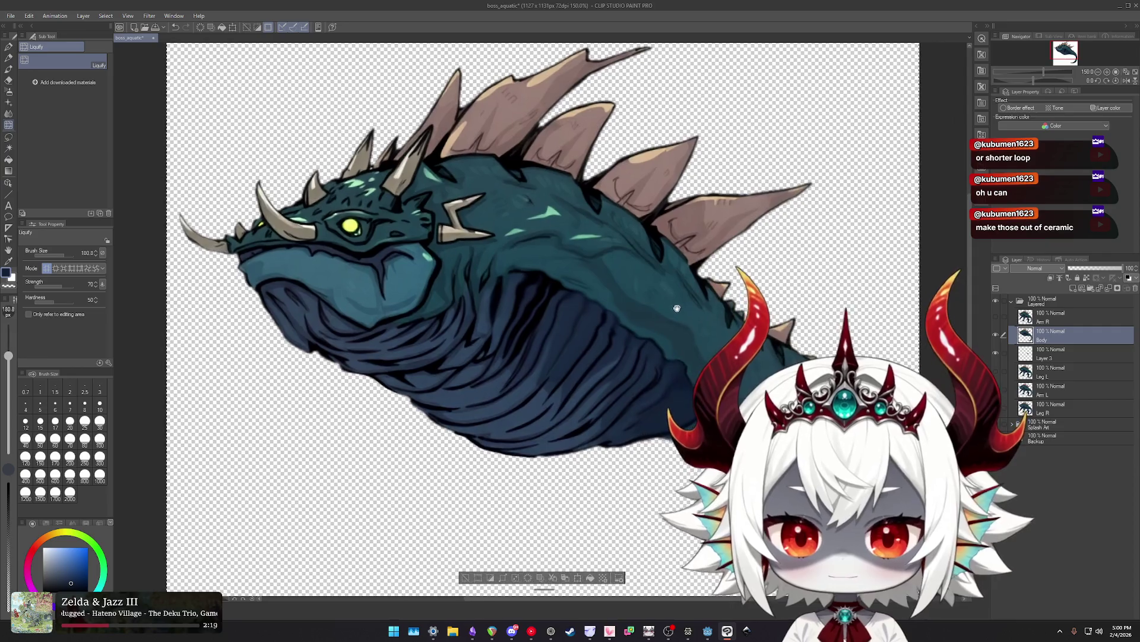
{"action": "scroll", "coordinate": [683, 357], "scroll_direction": "up", "scroll_amount": 2}
{"action": "left_click_drag", "start_coordinate": [681, 365], "coordinate": [673, 363]}
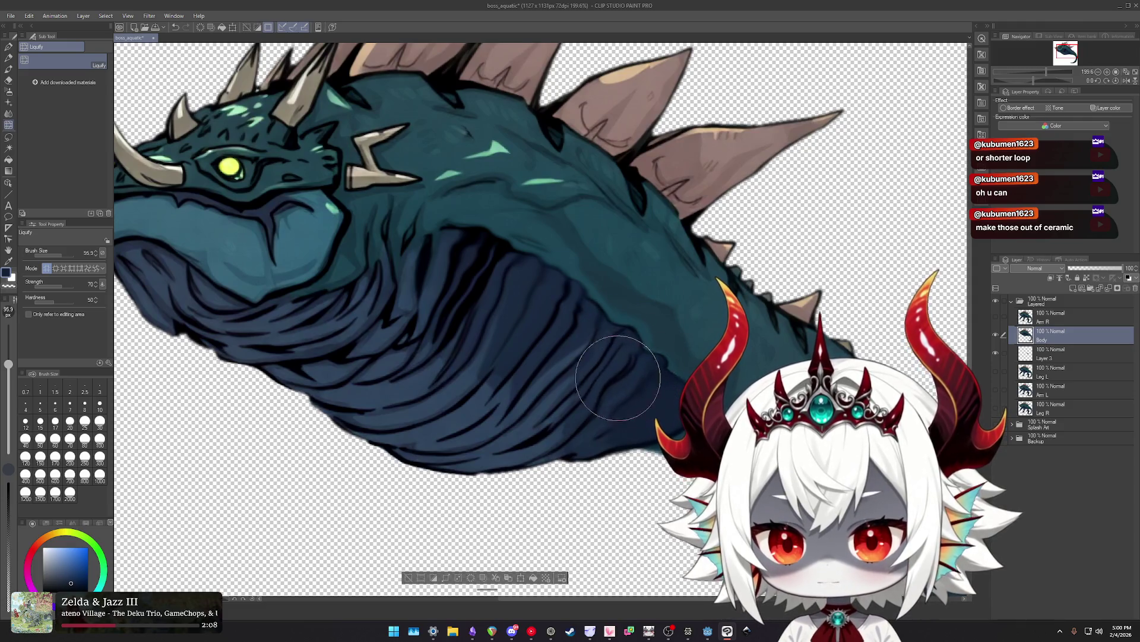
{"action": "scroll", "coordinate": [604, 380], "scroll_direction": "down", "scroll_amount": 3}
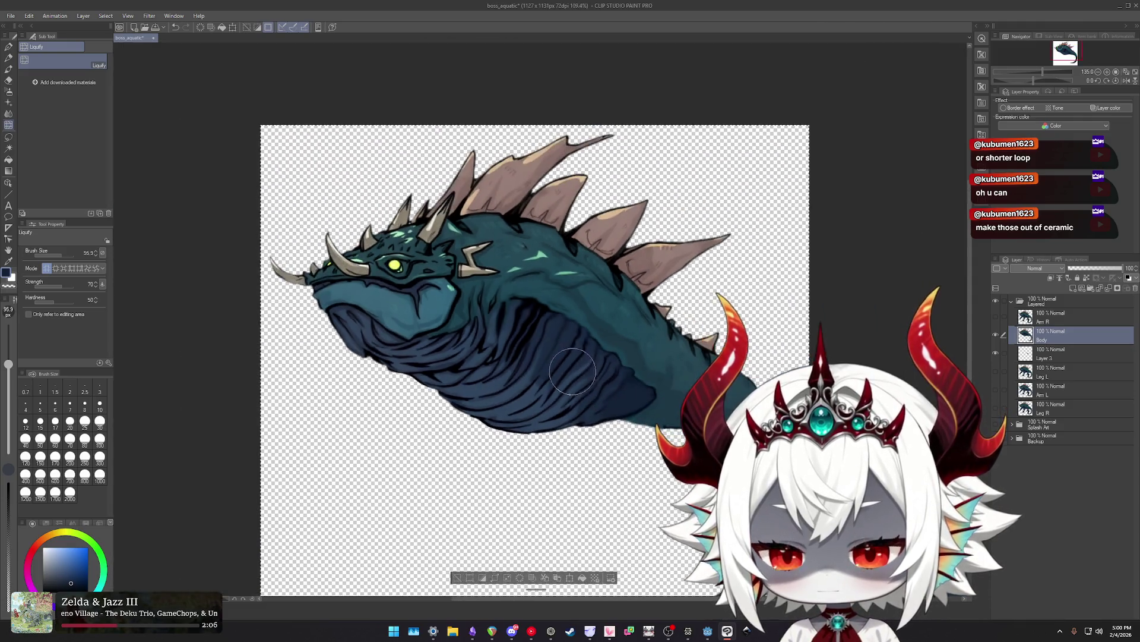
{"action": "scroll", "coordinate": [559, 356], "scroll_direction": "down", "scroll_amount": 1}
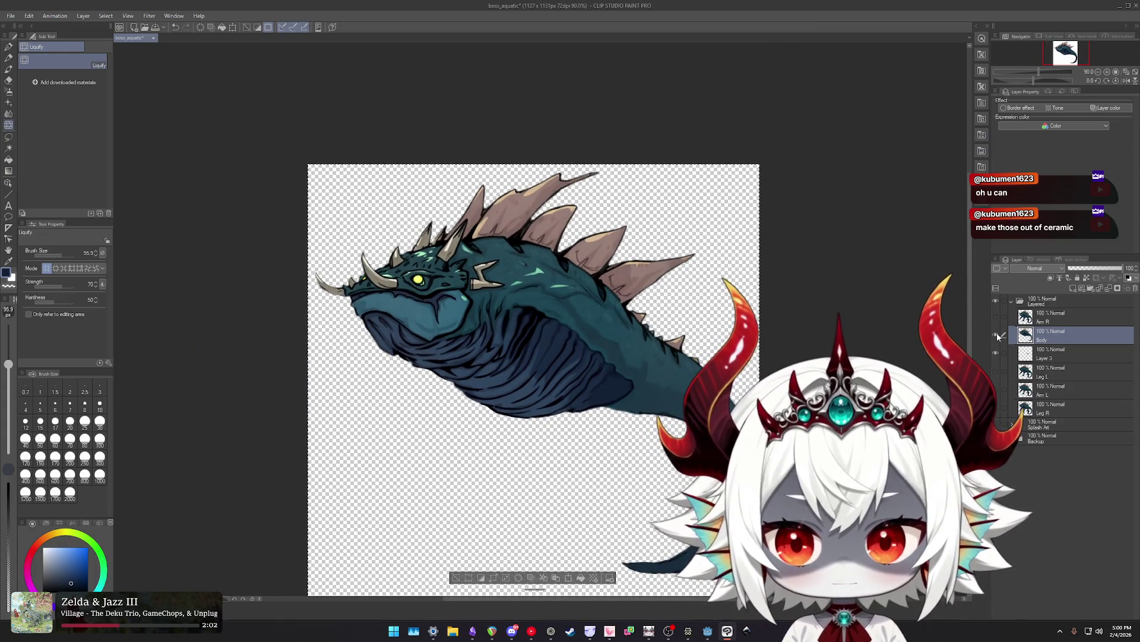
Merge Layer 3 into the Body layer and lock Body.
{"action": "left_click", "coordinate": [1048, 353]}
{"action": "left_click", "coordinate": [1050, 339]}
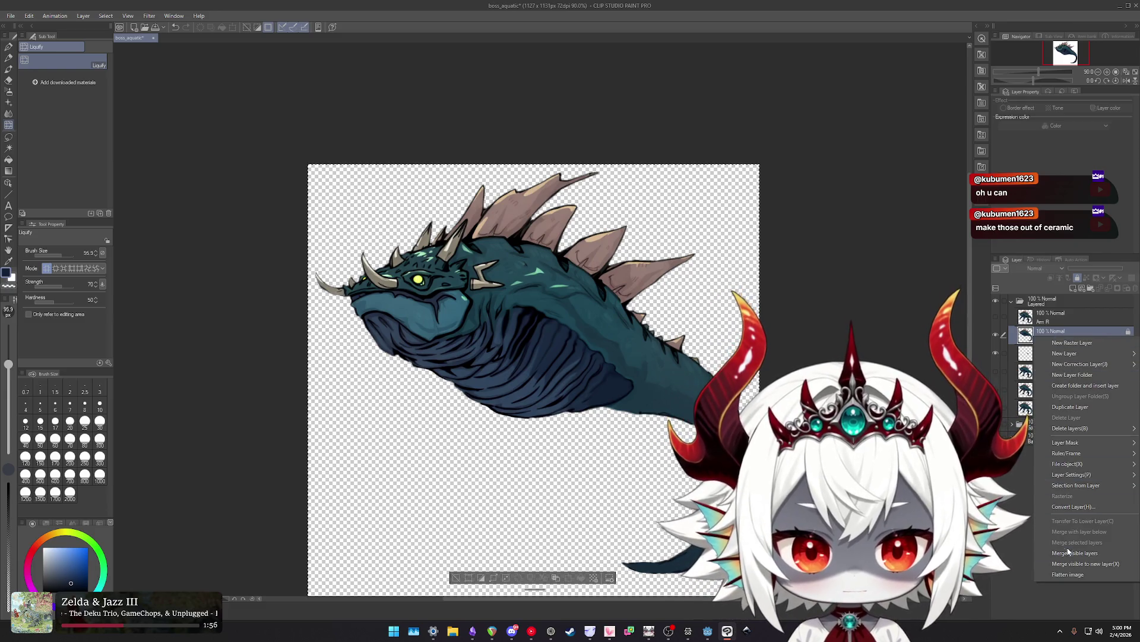
{"action": "left_click", "coordinate": [1069, 354], "text": "ctrl"}
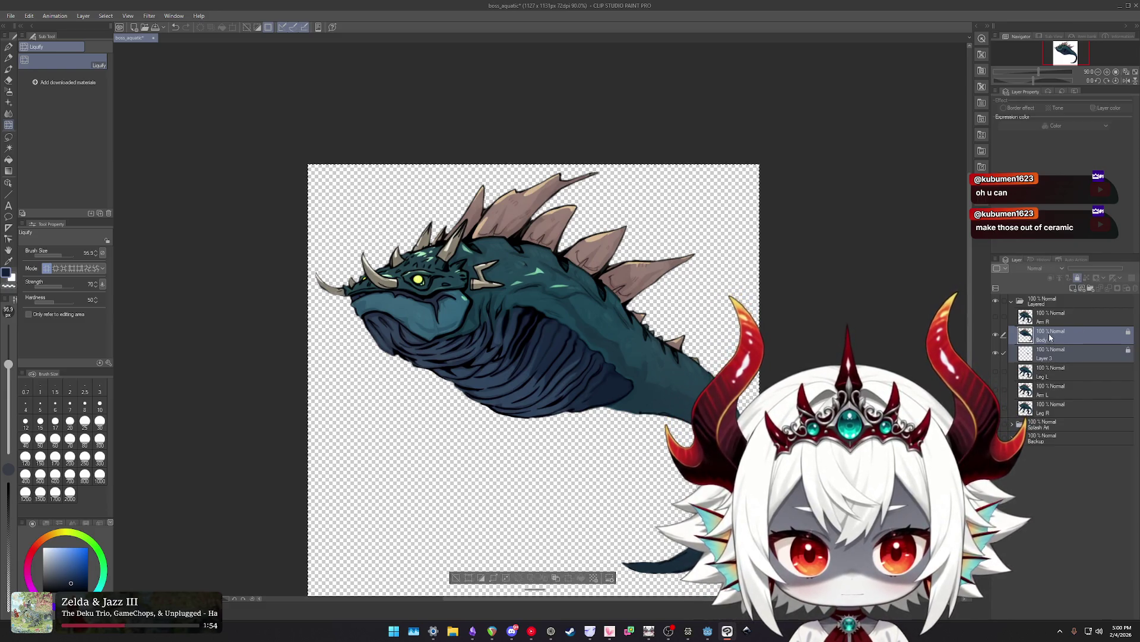
{"action": "right_click", "coordinate": [1049, 333]}
{"action": "left_click", "coordinate": [1076, 537]}
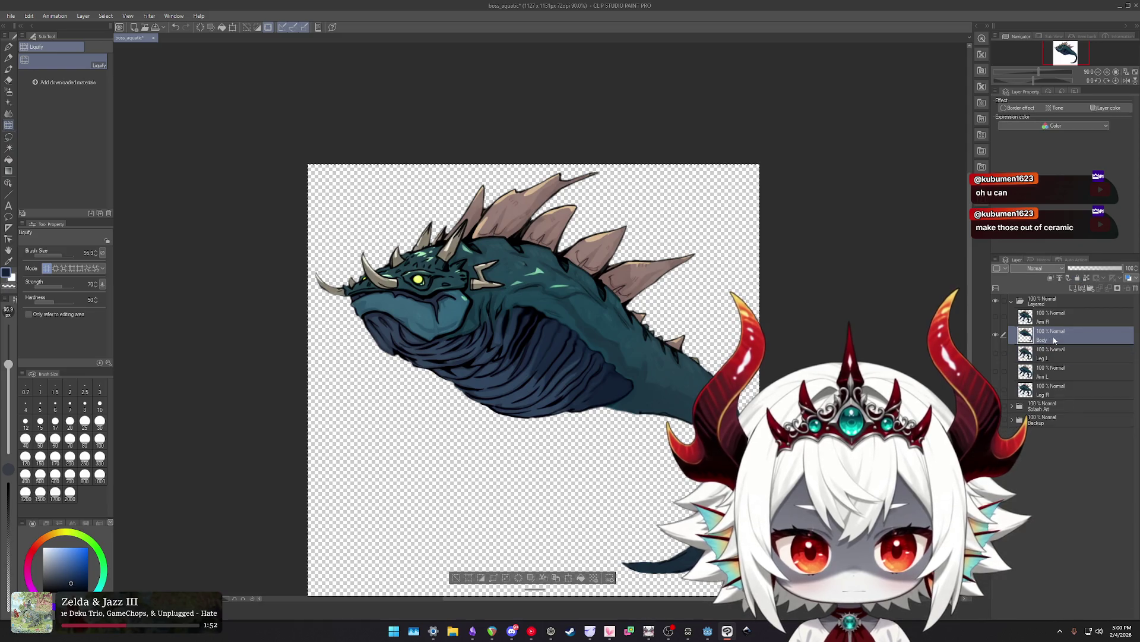
{"action": "left_click", "coordinate": [1078, 277]}
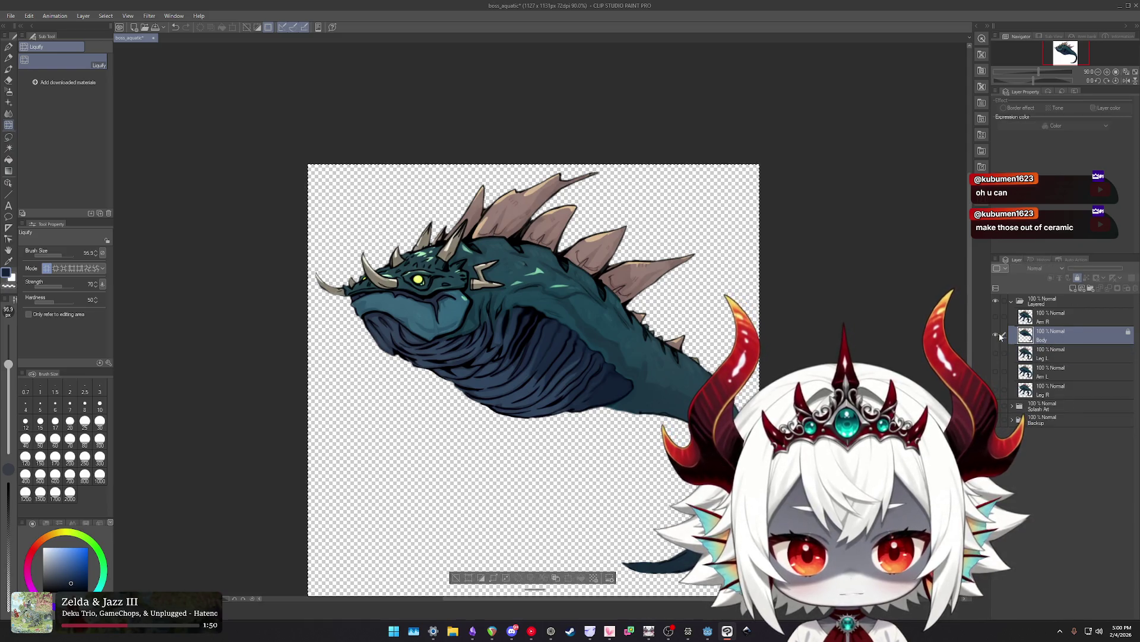
On the Arm R layer, erase the lower claws, tail, back spikes and head.
{"action": "left_click", "coordinate": [1055, 318]}
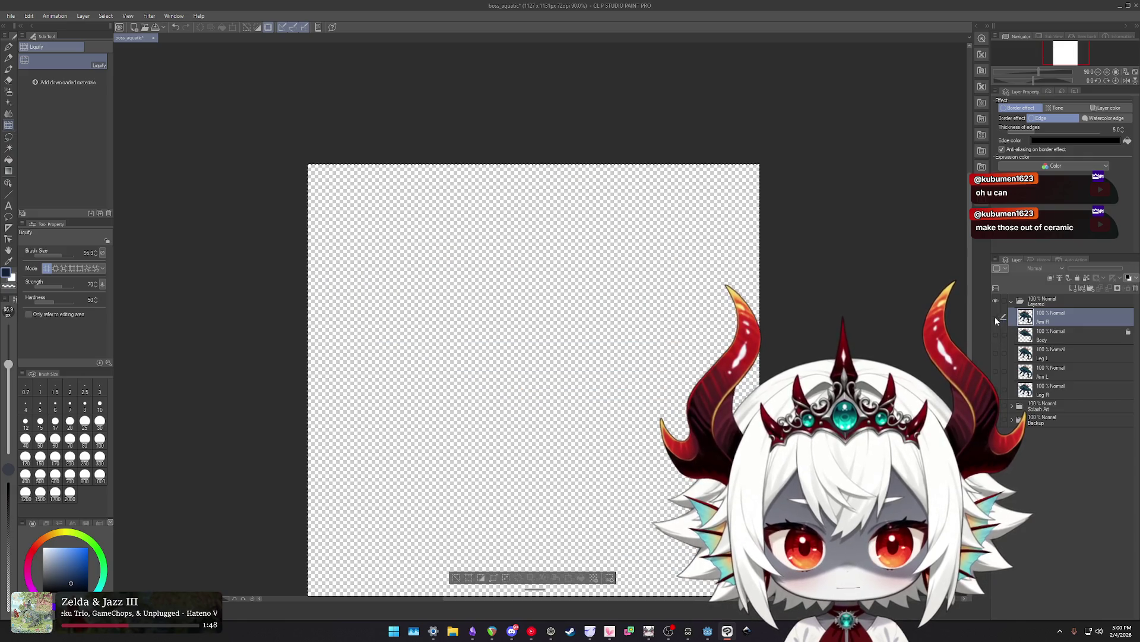
{"action": "left_click_drag", "start_coordinate": [632, 395], "coordinate": [620, 290]}
{"action": "key", "text": "e"}
{"action": "mouse_move", "coordinate": [380, 297]}
{"action": "left_mouse_down"}
{"action": "mouse_move", "coordinate": [442, 319]}
{"action": "mouse_move", "coordinate": [438, 400]}
{"action": "left_mouse_up"}
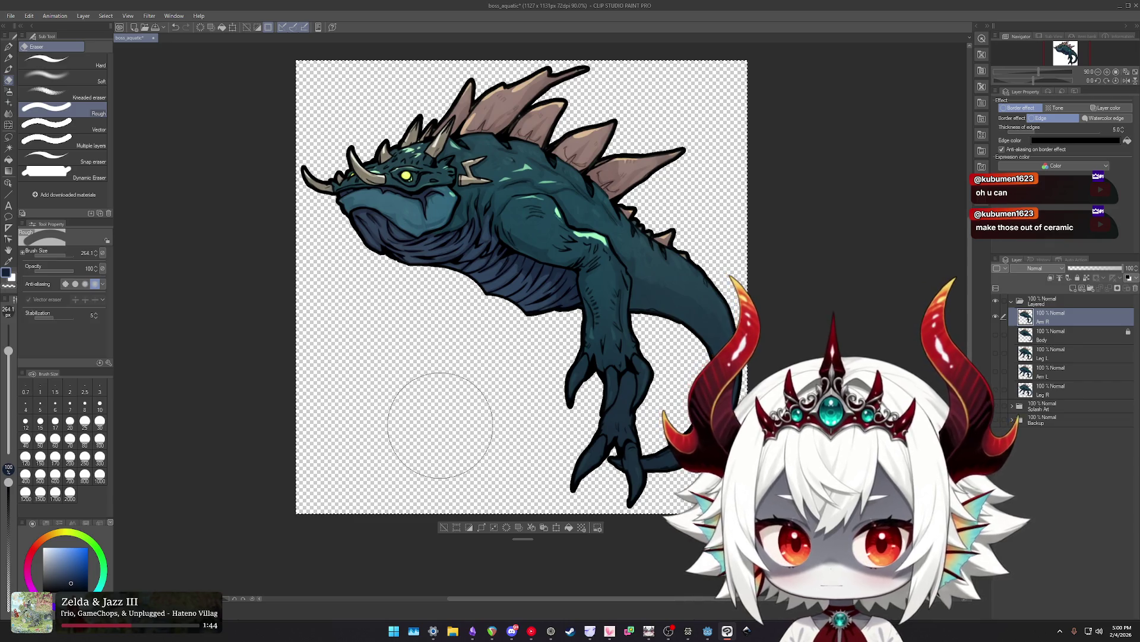
{"action": "left_click", "coordinate": [599, 487]}
{"action": "left_click_drag", "start_coordinate": [731, 369], "coordinate": [439, 140]}
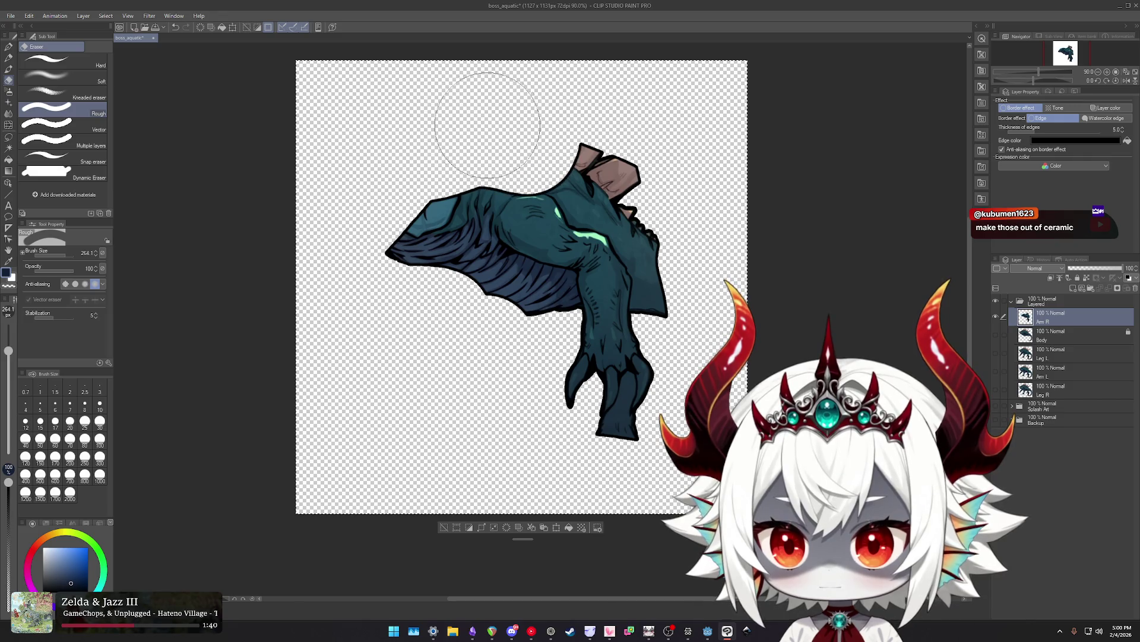
Hide Arm R, show and select Body, and turn on its Border effect.
{"action": "left_click", "coordinate": [996, 316]}
{"action": "left_click", "coordinate": [1058, 334]}
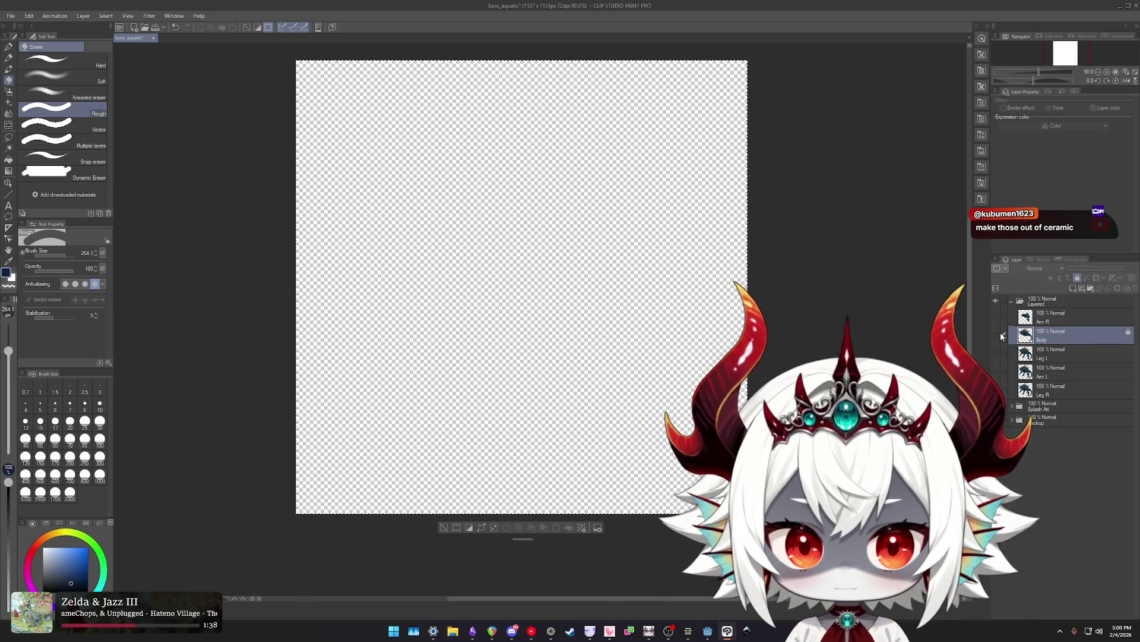
{"action": "left_click", "coordinate": [996, 334]}
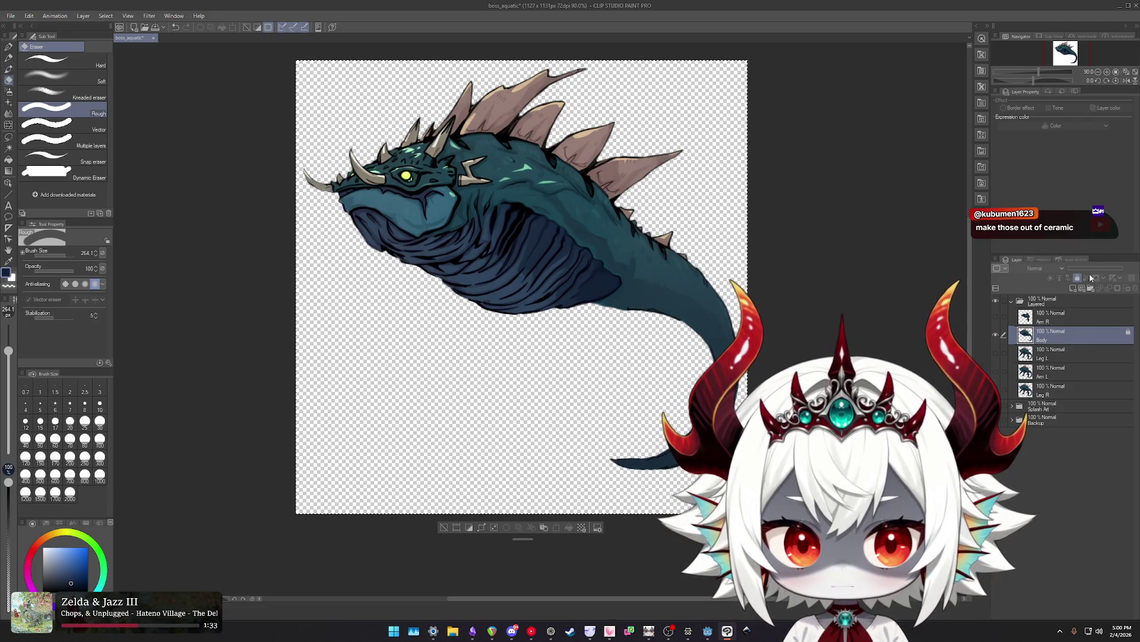
{"action": "left_click", "coordinate": [1004, 108]}
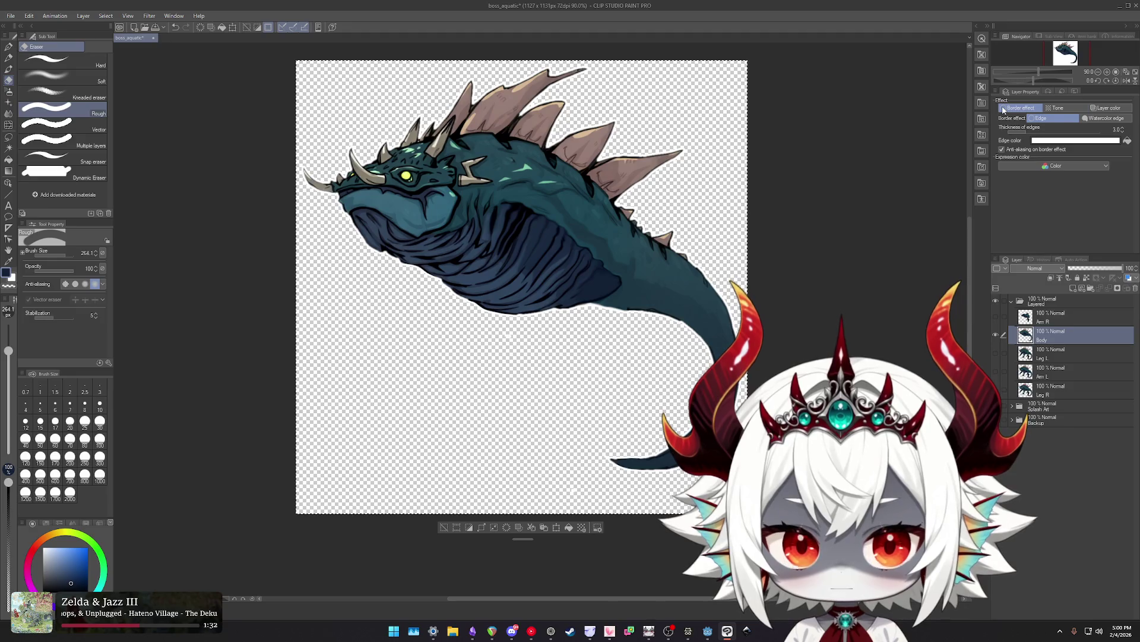
Toggle the Arm R and Body layers' visibility to compare, ending with Body selected.
{"action": "left_click", "coordinate": [996, 317]}
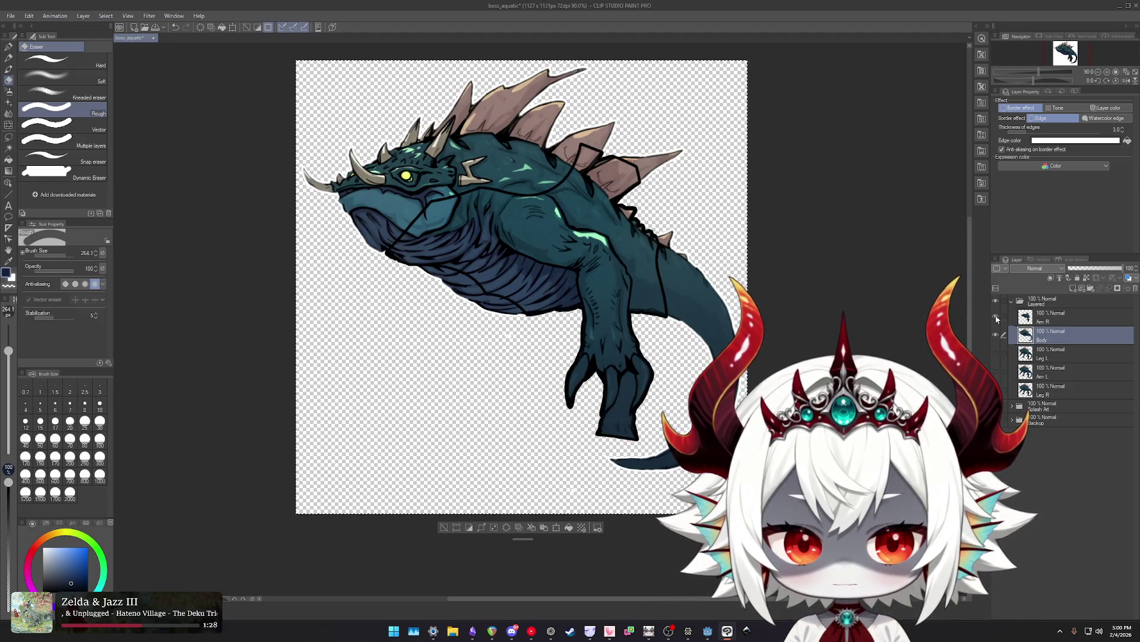
{"action": "left_click", "coordinate": [1050, 320]}
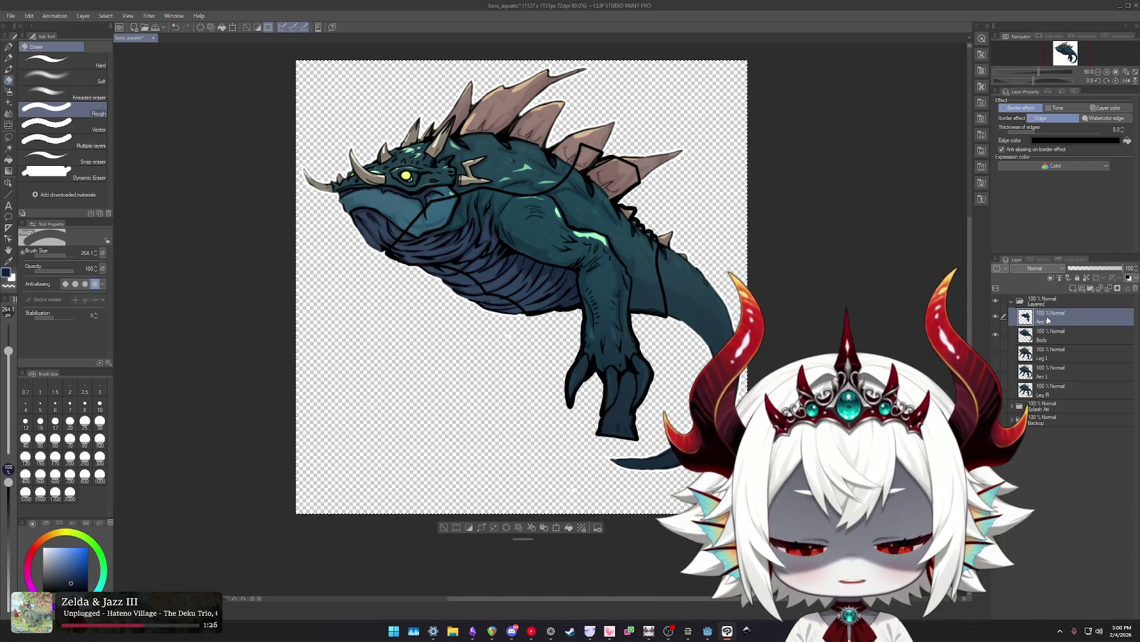
{"action": "left_click", "coordinate": [996, 316]}
{"action": "left_click", "coordinate": [996, 335]}
{"action": "left_click", "coordinate": [996, 335]}
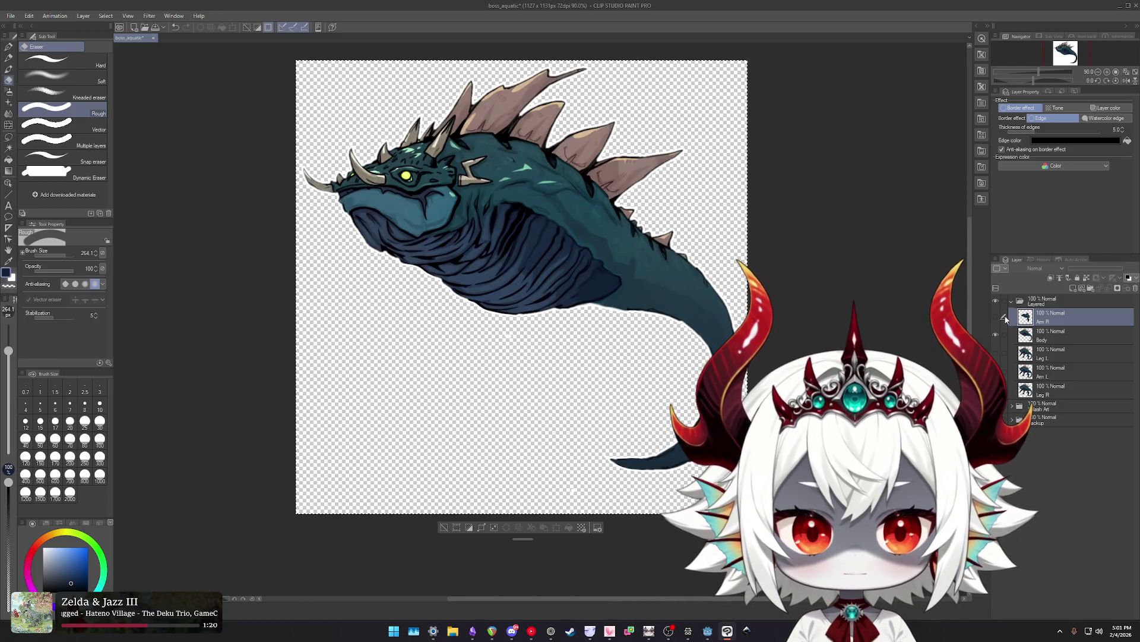
{"action": "left_click", "coordinate": [996, 317]}
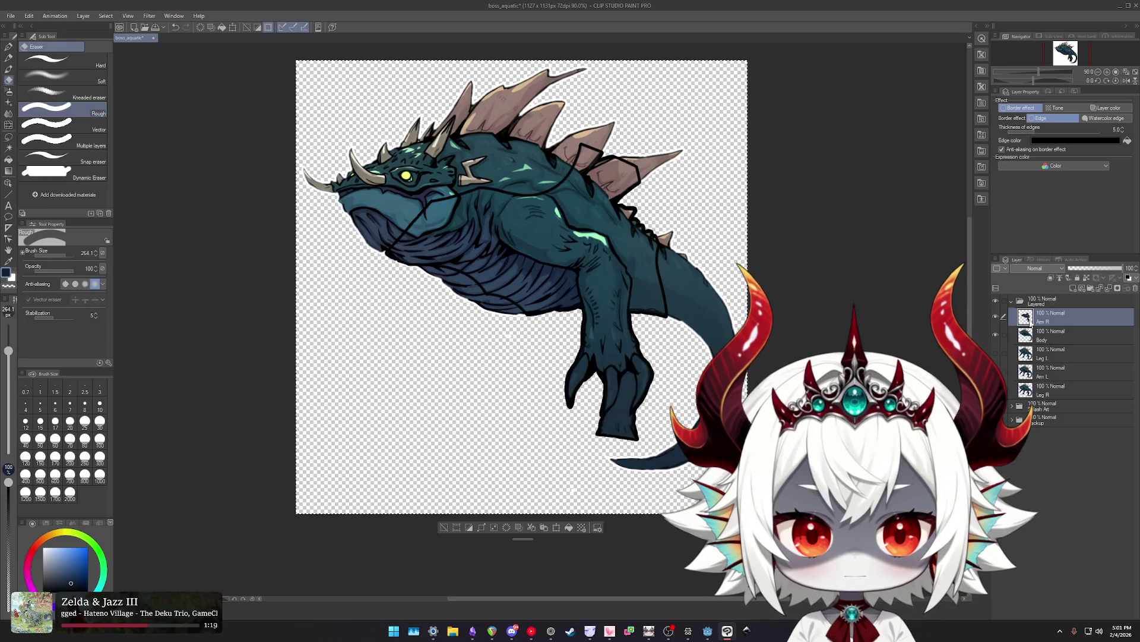
{"action": "left_click", "coordinate": [996, 318]}
{"action": "left_click", "coordinate": [1041, 337]}
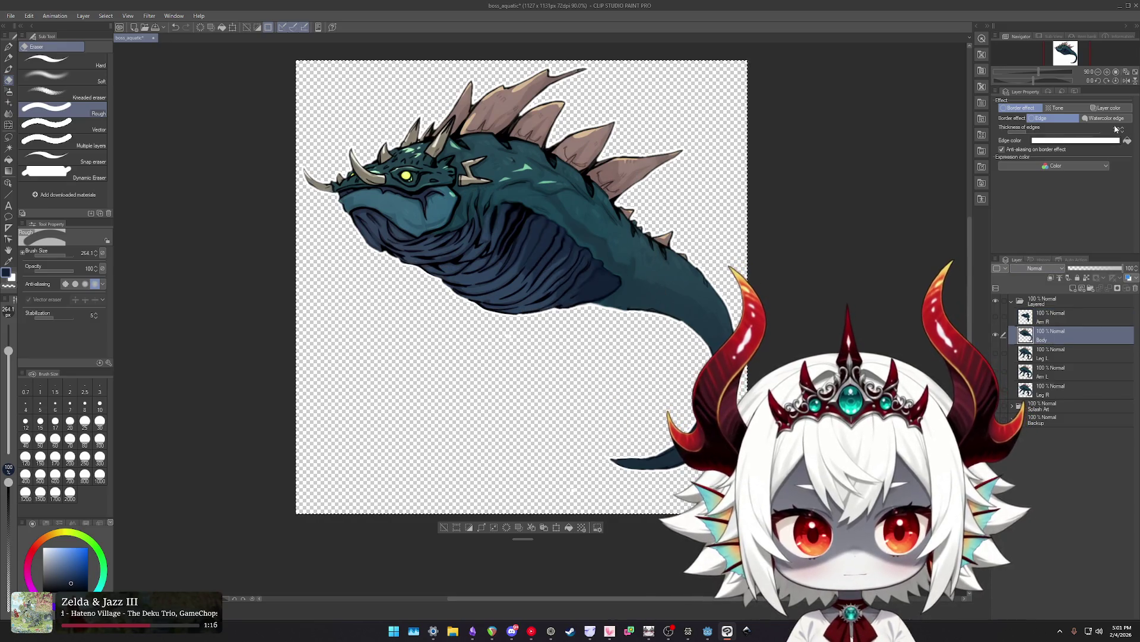
Set the Body layer's border edge colour to black.
{"action": "left_click", "coordinate": [1093, 140]}
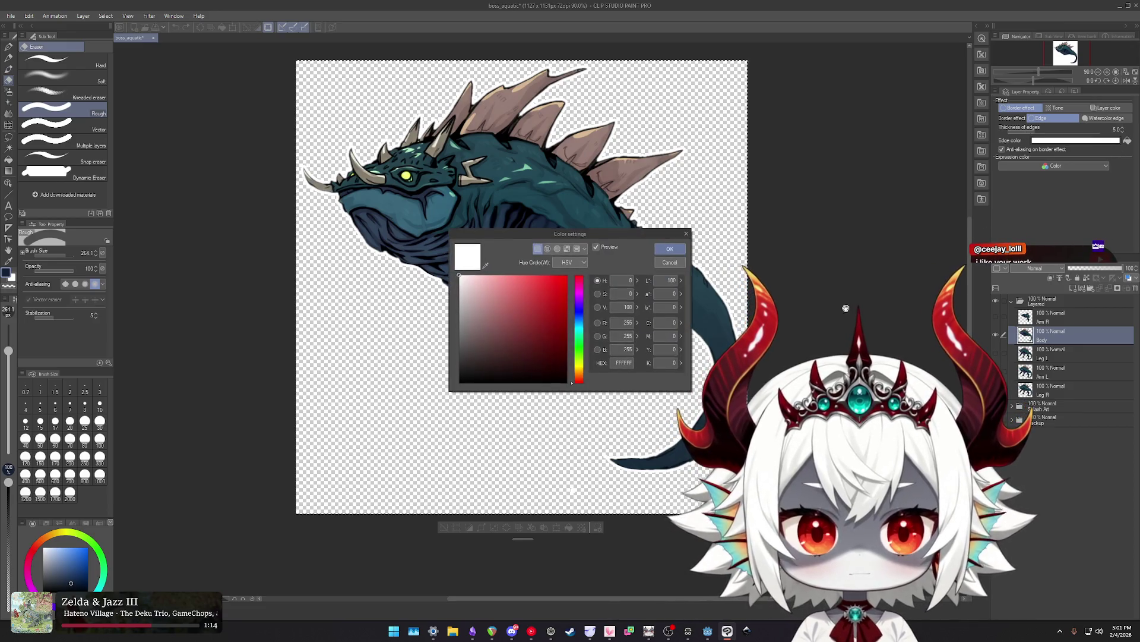
{"action": "left_click", "coordinate": [459, 383]}
{"action": "left_click", "coordinate": [670, 252]}
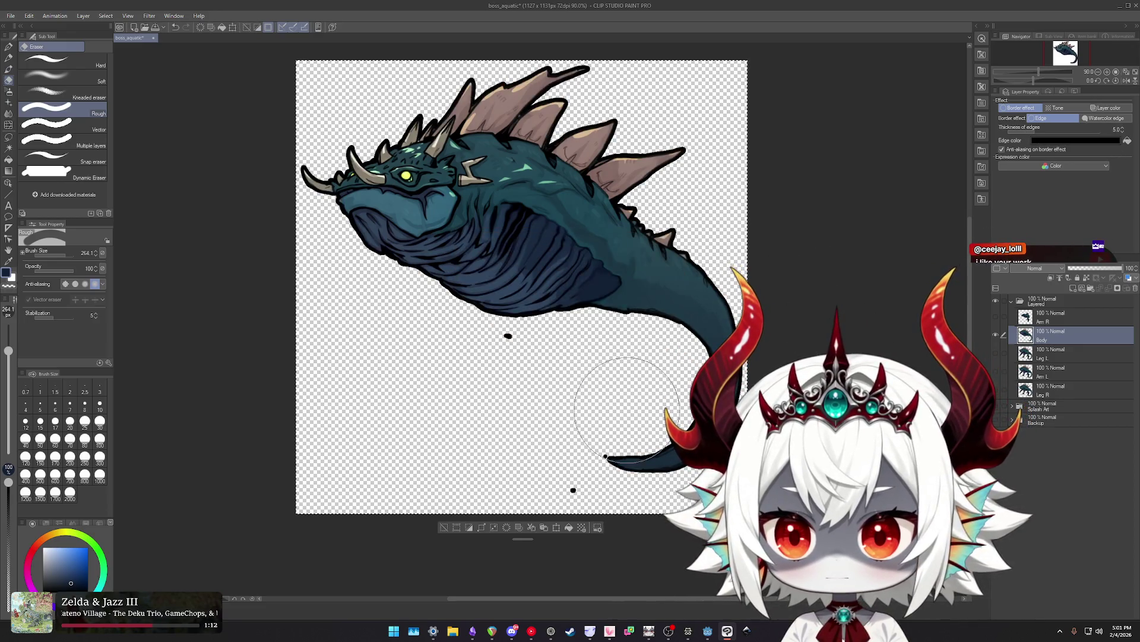
Erase the two stray black dots near the tail, then hide Body.
{"action": "left_click_drag", "start_coordinate": [516, 458], "coordinate": [570, 442]}
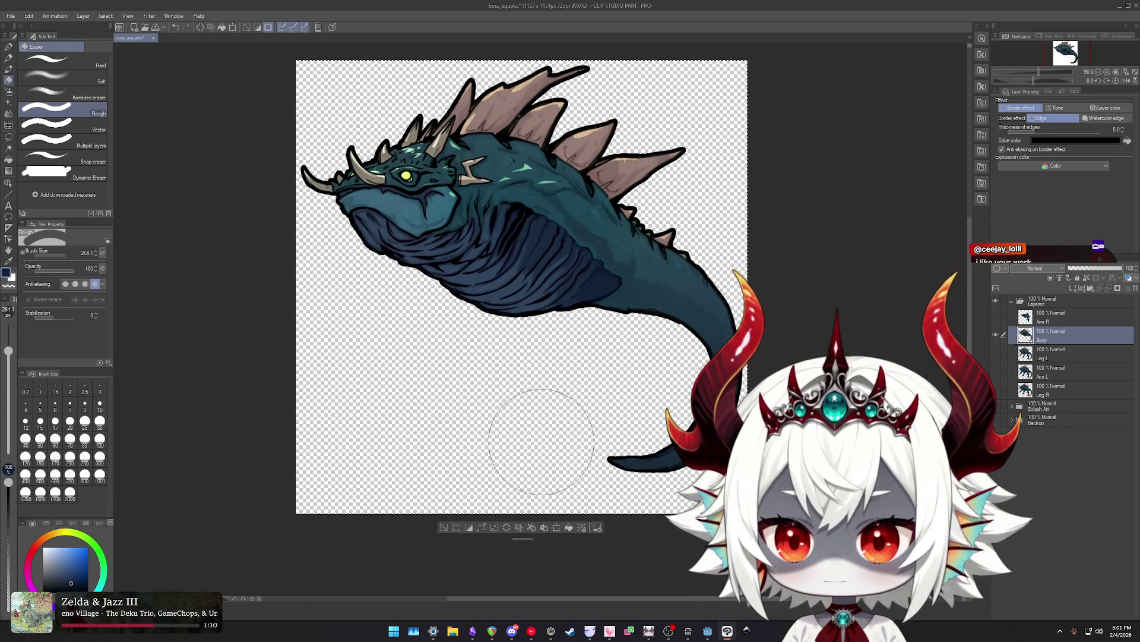
{"action": "scroll", "coordinate": [485, 430], "scroll_direction": "down", "scroll_amount": 1}
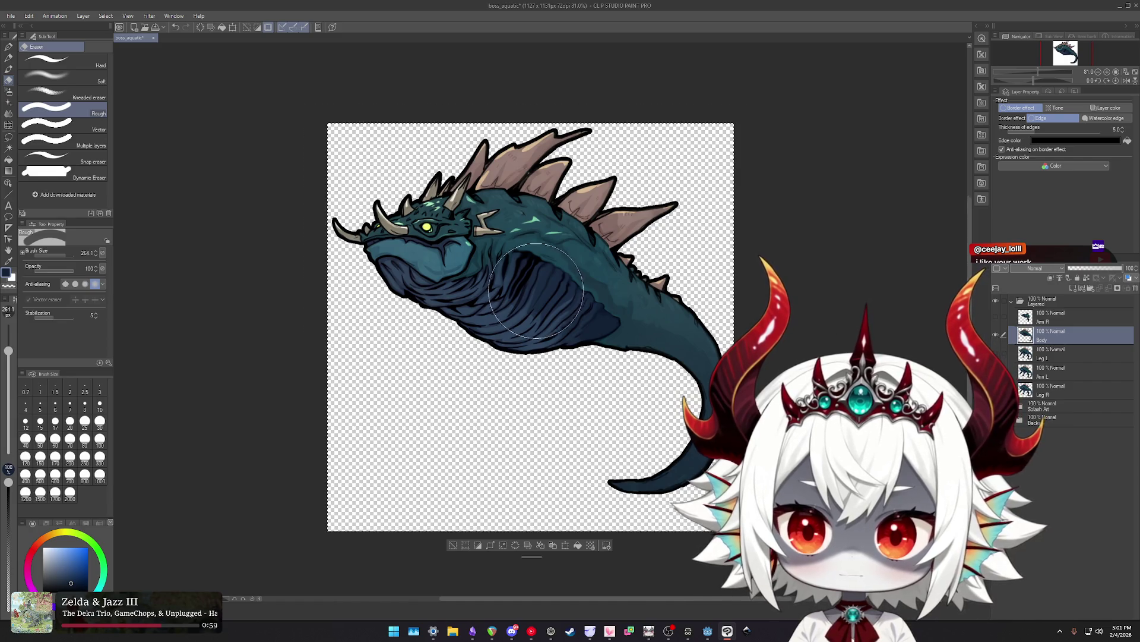
{"action": "scroll", "coordinate": [531, 327], "scroll_direction": "up", "scroll_amount": 2}
{"action": "left_click", "coordinate": [996, 336]}
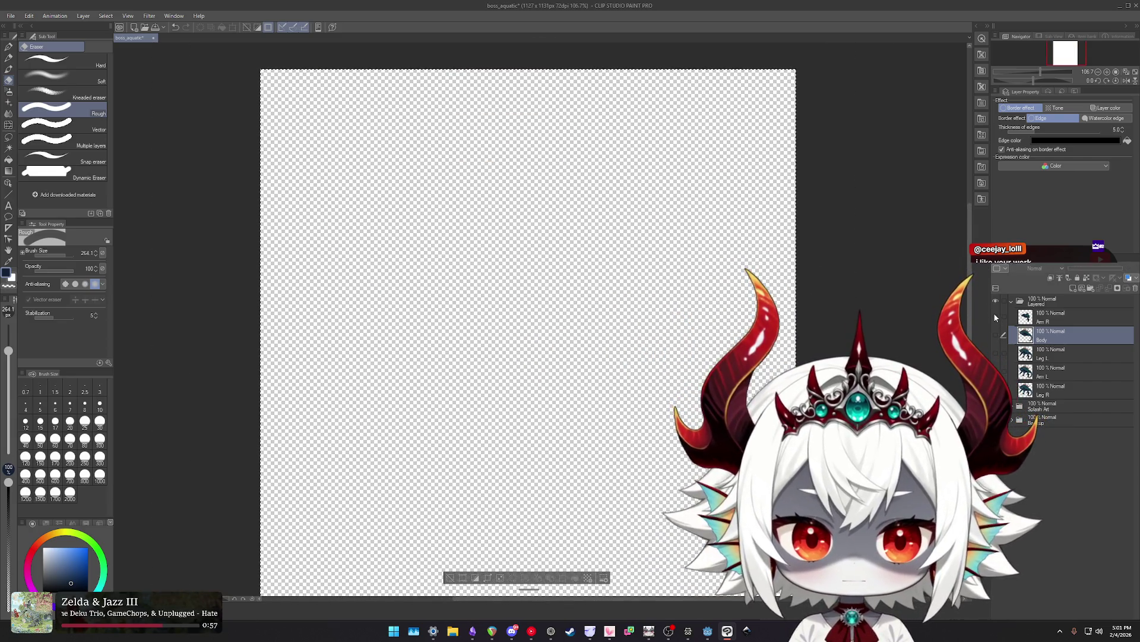
Show and select Arm R, then erase the wing tip, brown piece and upper spikes around the arm.
{"action": "left_click", "coordinate": [996, 316]}
{"action": "left_click_drag", "start_coordinate": [672, 296], "coordinate": [627, 270]}
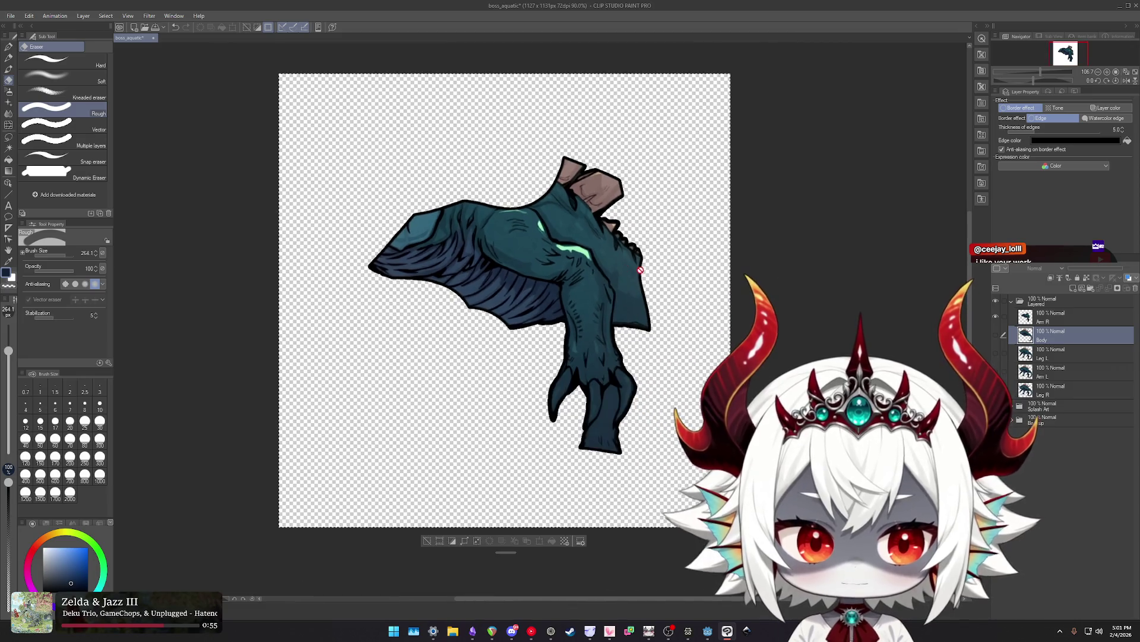
{"action": "scroll", "coordinate": [473, 279], "scroll_direction": "up", "scroll_amount": 1}
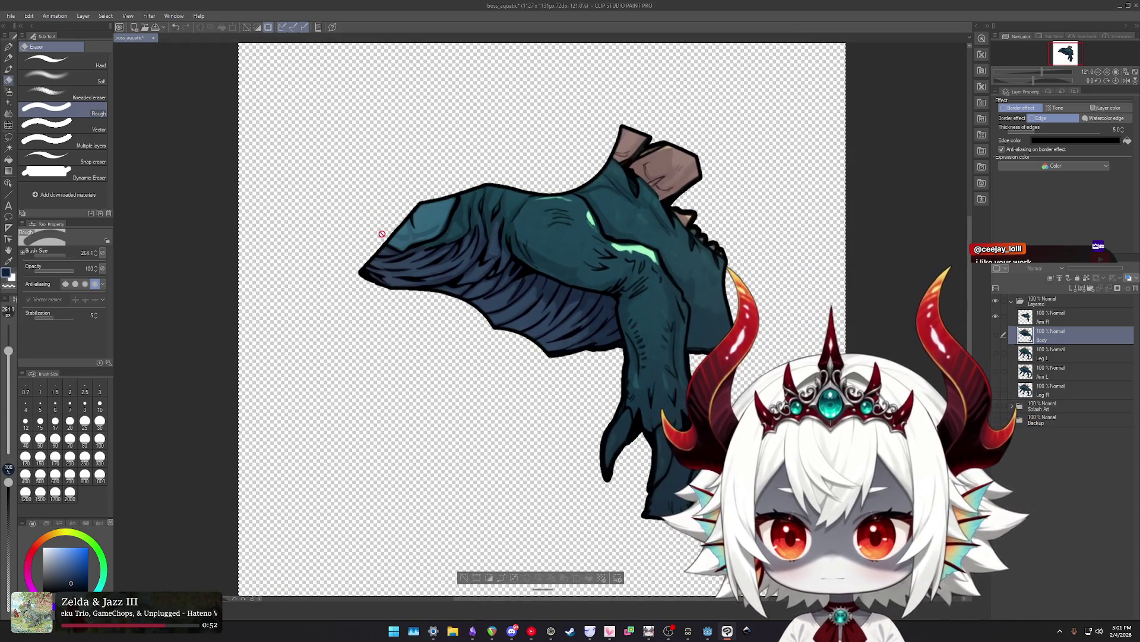
{"action": "left_click", "coordinate": [1091, 320]}
{"action": "mouse_move", "coordinate": [380, 273]}
{"action": "left_mouse_down"}
{"action": "mouse_move", "coordinate": [374, 256]}
{"action": "mouse_move", "coordinate": [419, 271]}
{"action": "mouse_move", "coordinate": [510, 121]}
{"action": "left_mouse_up"}
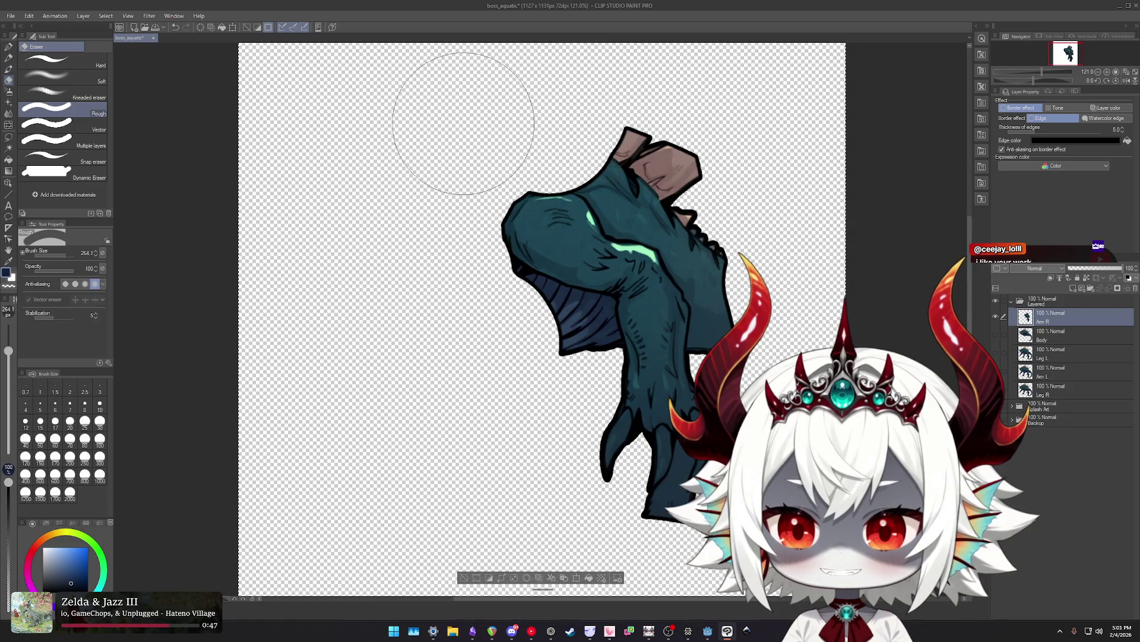
{"action": "left_click_drag", "start_coordinate": [526, 123], "coordinate": [763, 237]}
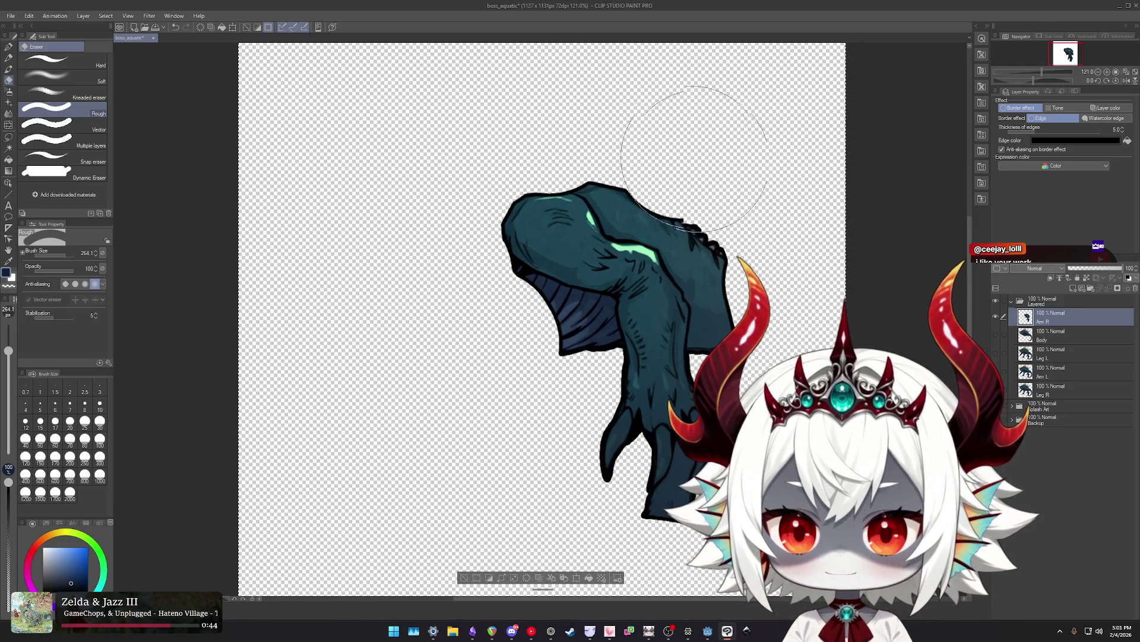
{"action": "scroll", "coordinate": [547, 149], "scroll_direction": "up", "scroll_amount": 3}
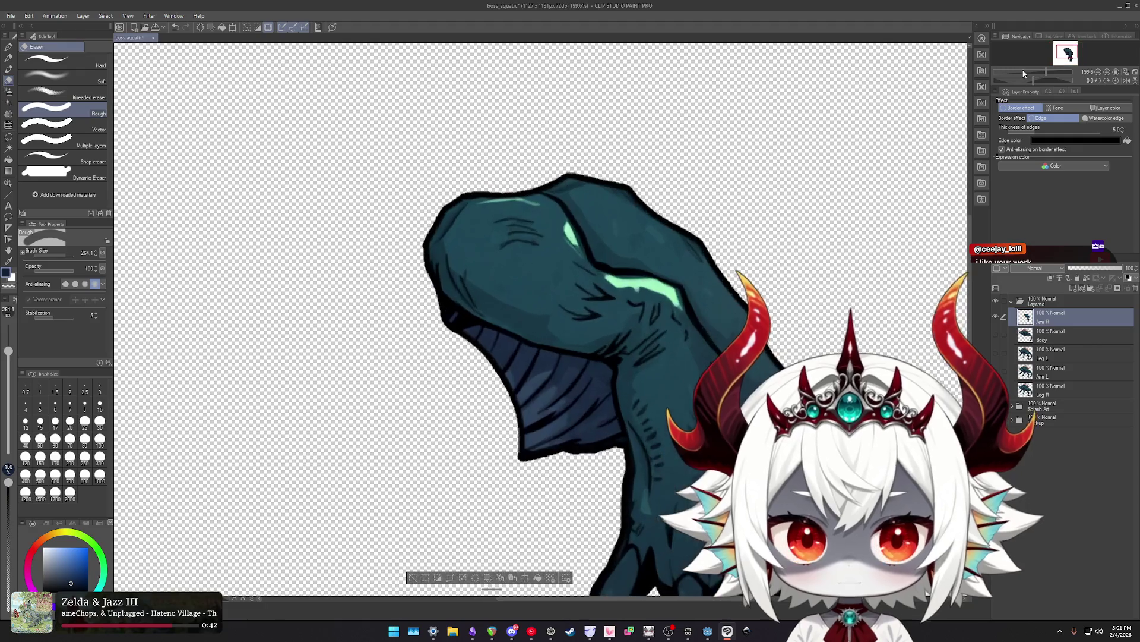
Shrink the eraser, undo its last stroke, and toggle the border outline and undo/redo to compare.
{"action": "left_click", "coordinate": [1004, 108]}
{"action": "left_click_drag", "start_coordinate": [674, 229], "coordinate": [572, 237], "text": "ctrl+alt"}
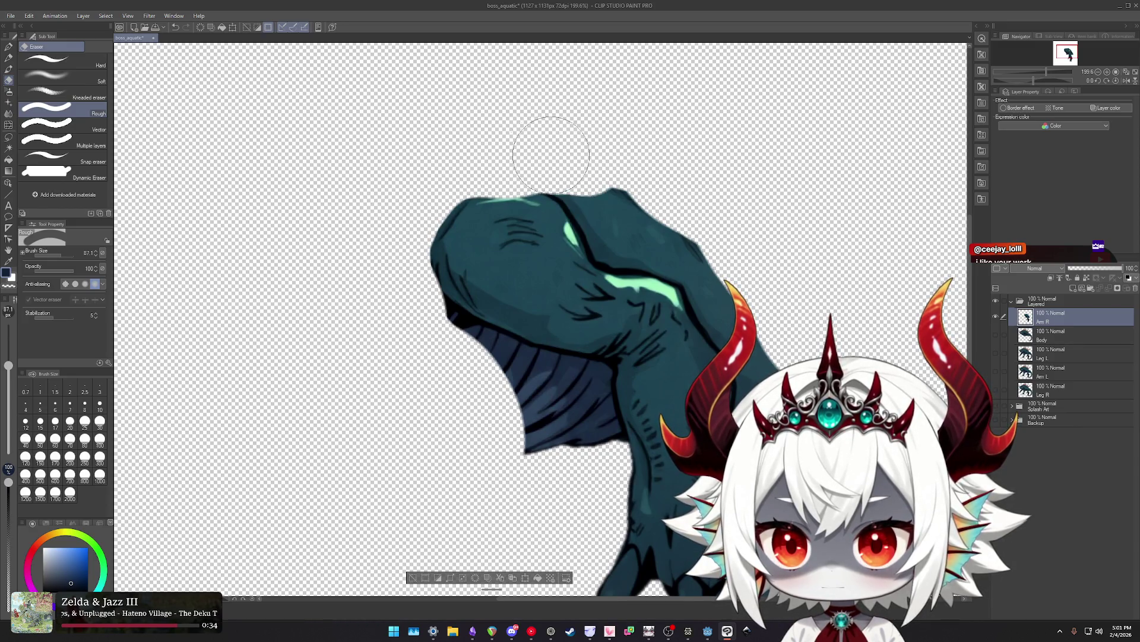
{"action": "key", "text": "ctrl+z"}
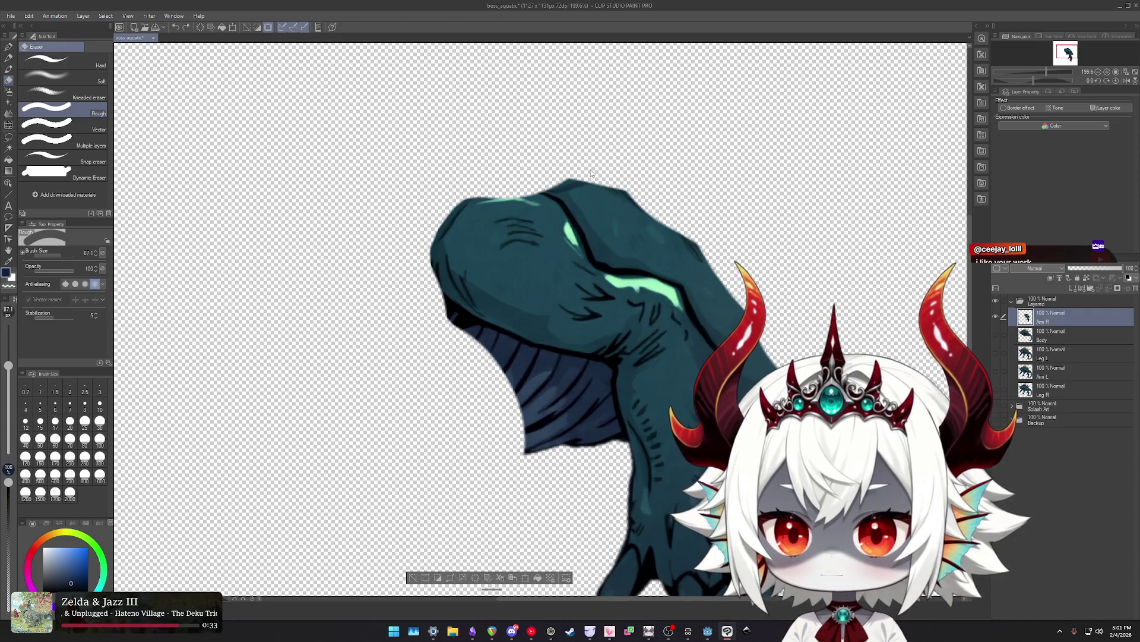
{"action": "key", "text": "ctrl+e"}
{"action": "key", "text": "ctrl+e"}
{"action": "key", "text": "ctrl+e"}
{"action": "key", "text": "ctrl+e"}
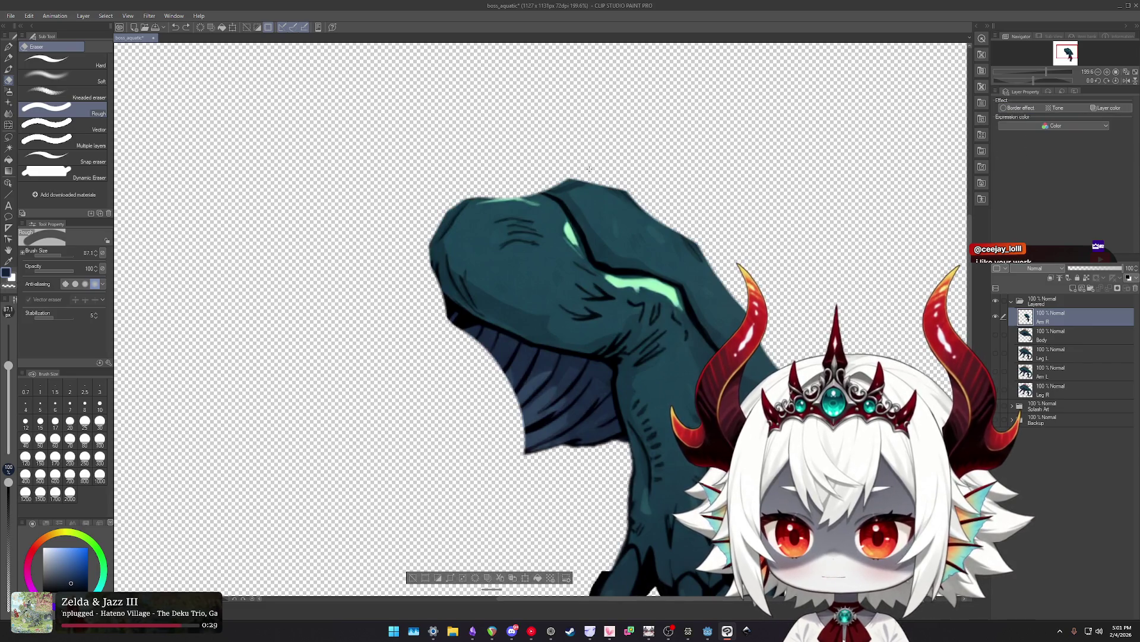
{"action": "key", "text": "ctrl+e"}
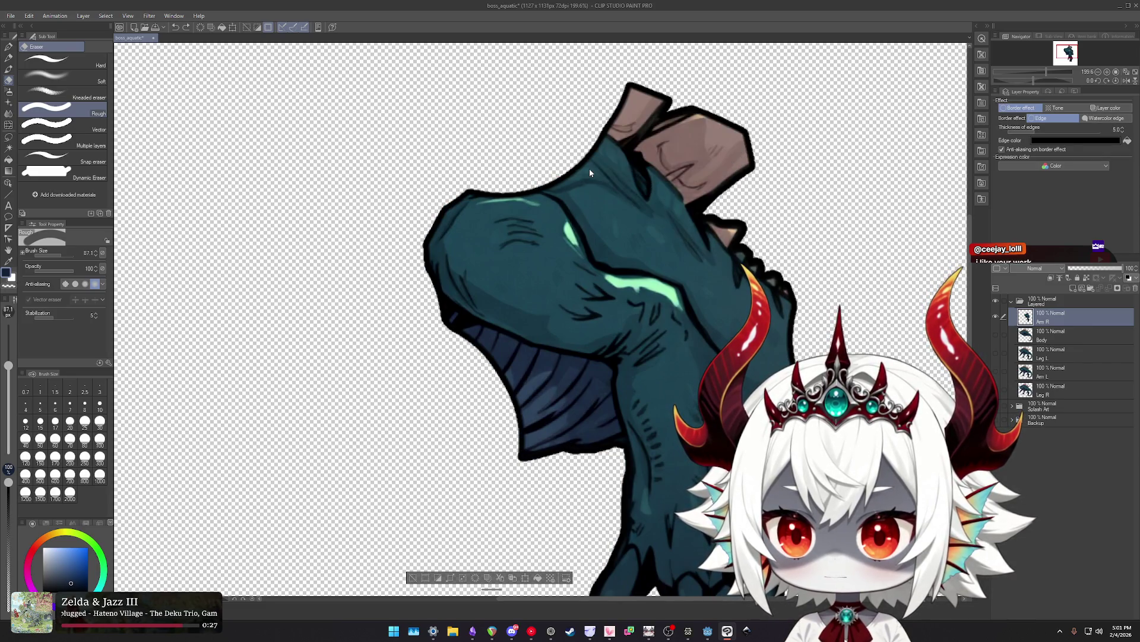
{"action": "key", "text": "ctrl+z"}
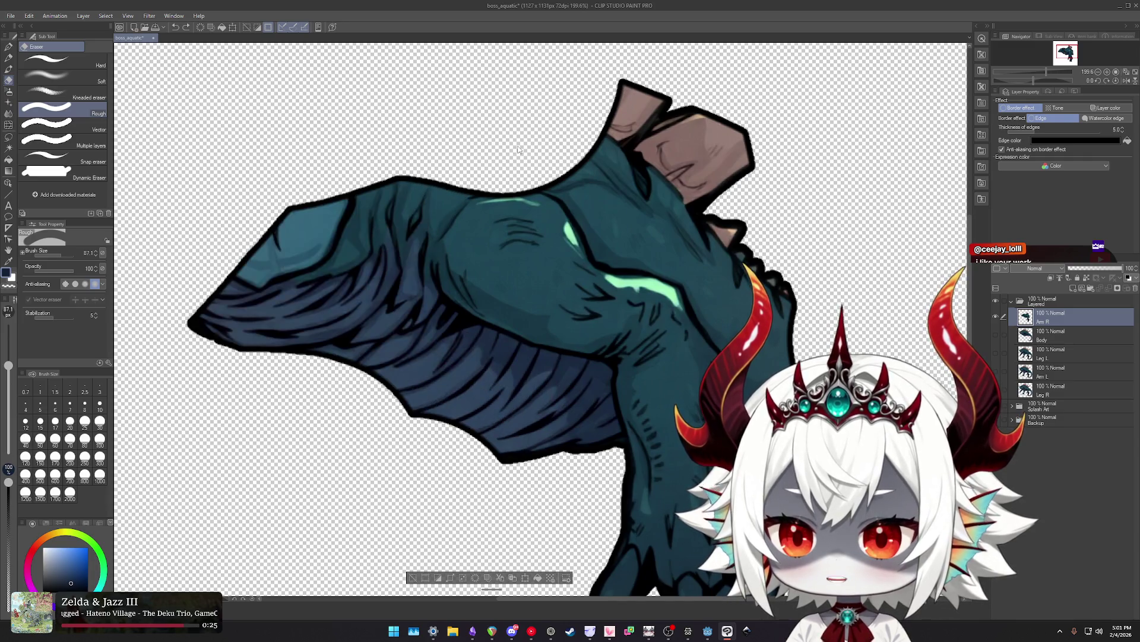
{"action": "key", "text": "ctrl+y"}
{"action": "key", "text": "ctrl+z"}
{"action": "key", "text": "ctrl+y"}
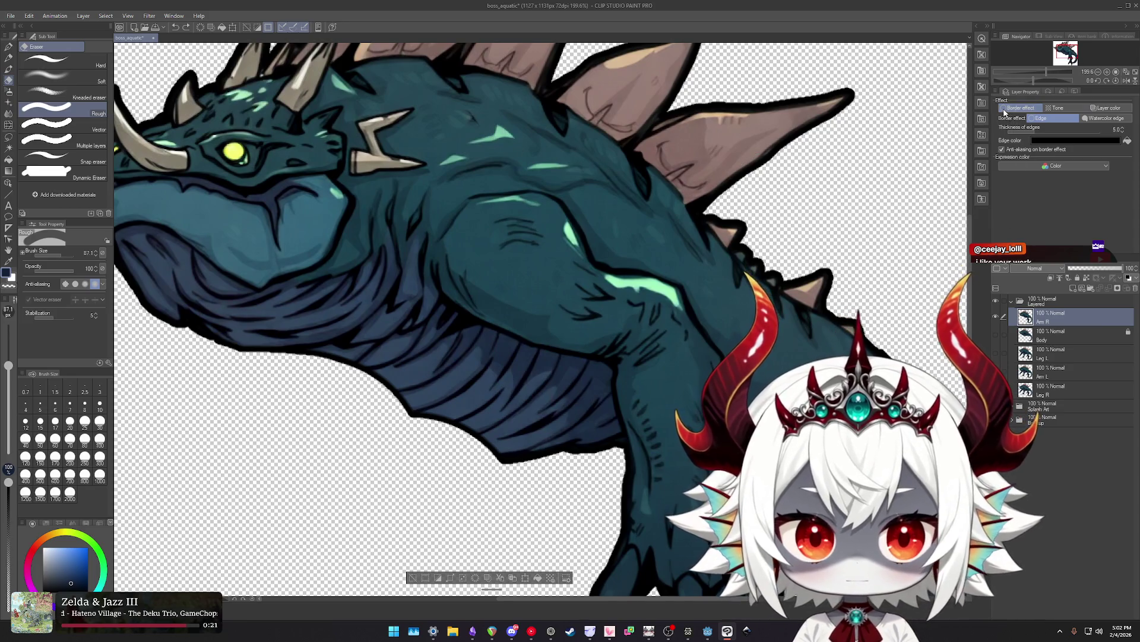
Turn off the border outline and erase the back and head band above Arm R's arm.
{"action": "left_click", "coordinate": [1005, 108]}
{"action": "mouse_move", "coordinate": [311, 129]}
{"action": "left_mouse_down"}
{"action": "mouse_move", "coordinate": [446, 127]}
{"action": "mouse_move", "coordinate": [499, 149]}
{"action": "left_mouse_up"}
{"action": "scroll", "coordinate": [499, 150], "scroll_direction": "up", "scroll_amount": 1}
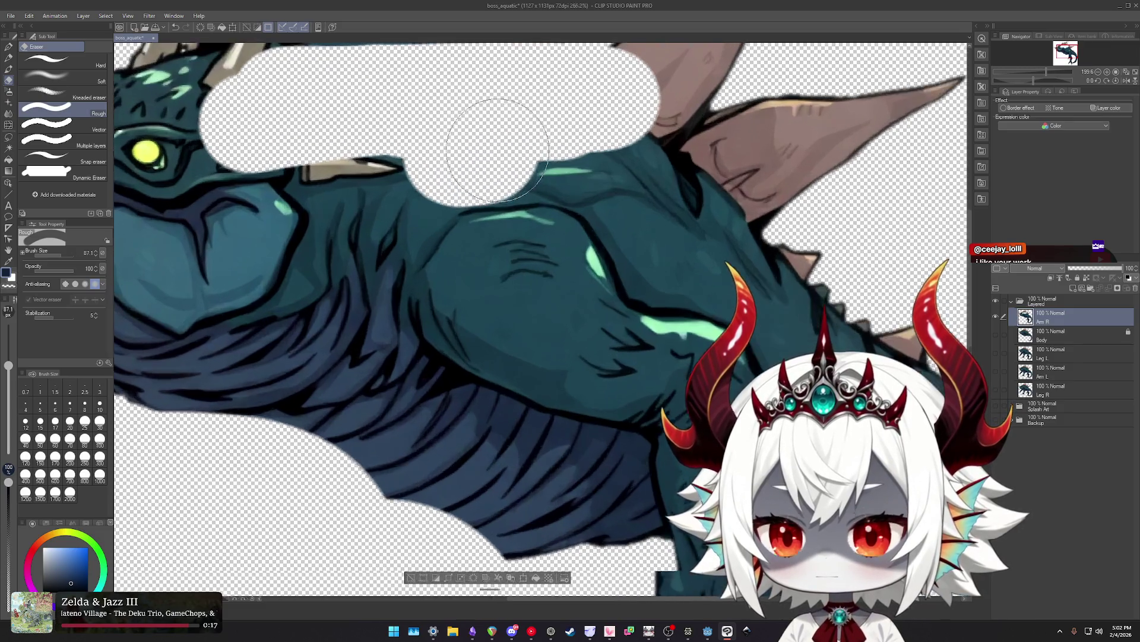
{"action": "scroll", "coordinate": [498, 149], "scroll_direction": "up", "scroll_amount": 2}
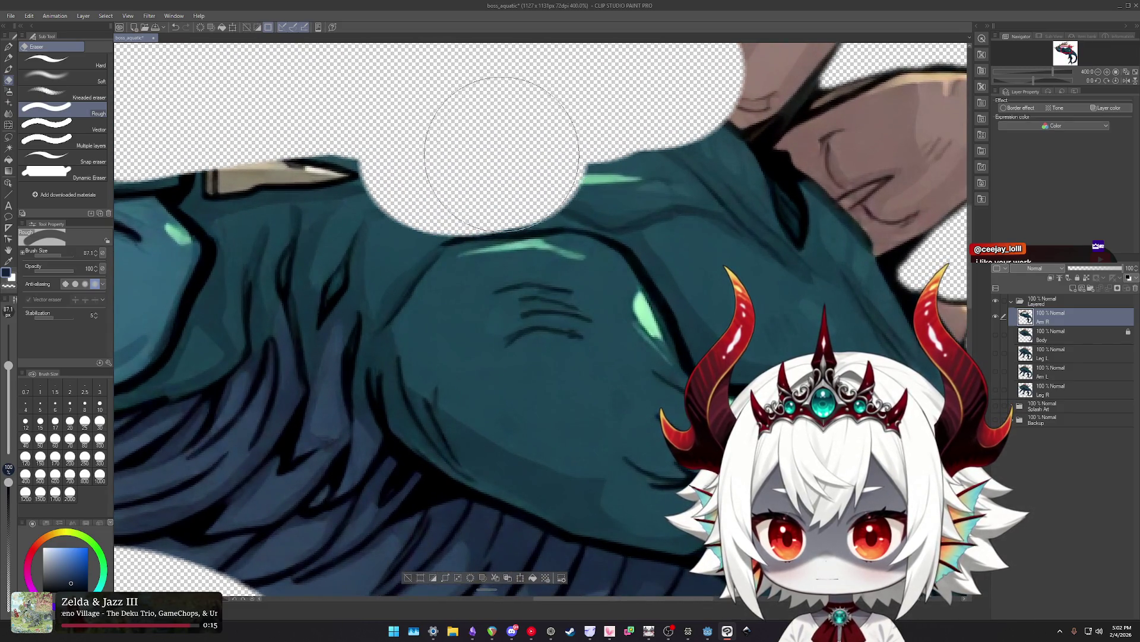
{"action": "mouse_move", "coordinate": [489, 140]}
{"action": "left_mouse_down"}
{"action": "mouse_move", "coordinate": [611, 127]}
{"action": "mouse_move", "coordinate": [543, 127]}
{"action": "left_mouse_up"}
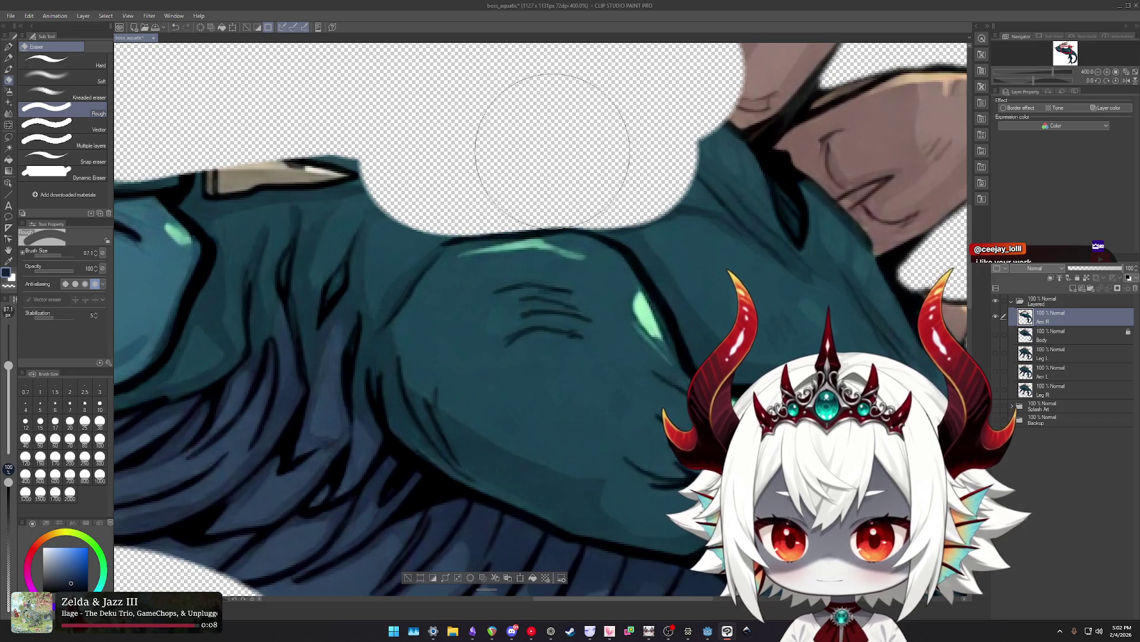
{"action": "mouse_move", "coordinate": [612, 148]}
{"action": "left_mouse_down"}
{"action": "mouse_move", "coordinate": [710, 211]}
{"action": "mouse_move", "coordinate": [531, 109]}
{"action": "mouse_move", "coordinate": [492, 104]}
{"action": "mouse_move", "coordinate": [535, 172]}
{"action": "mouse_move", "coordinate": [521, 179]}
{"action": "left_mouse_up"}
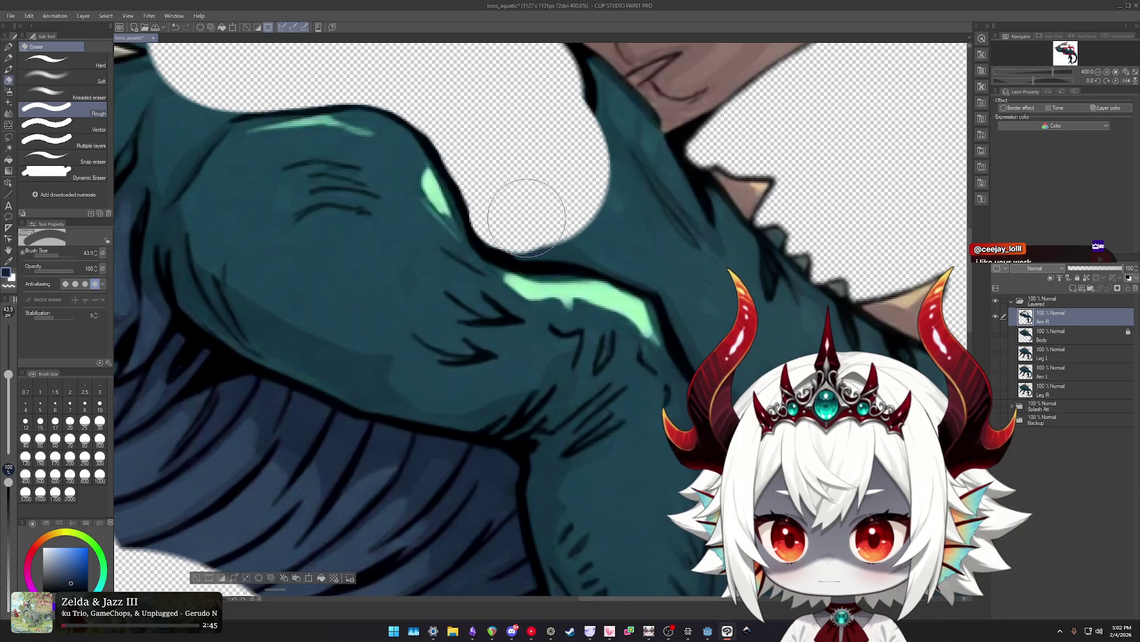
Erase the body area beside the arm, extending the gap downward, then frame the head.
{"action": "mouse_move", "coordinate": [562, 224]}
{"action": "left_mouse_down"}
{"action": "mouse_move", "coordinate": [611, 217]}
{"action": "mouse_move", "coordinate": [623, 234]}
{"action": "mouse_move", "coordinate": [683, 255]}
{"action": "mouse_move", "coordinate": [517, 126]}
{"action": "mouse_move", "coordinate": [572, 240]}
{"action": "mouse_move", "coordinate": [514, 154]}
{"action": "mouse_move", "coordinate": [519, 168]}
{"action": "left_mouse_up"}
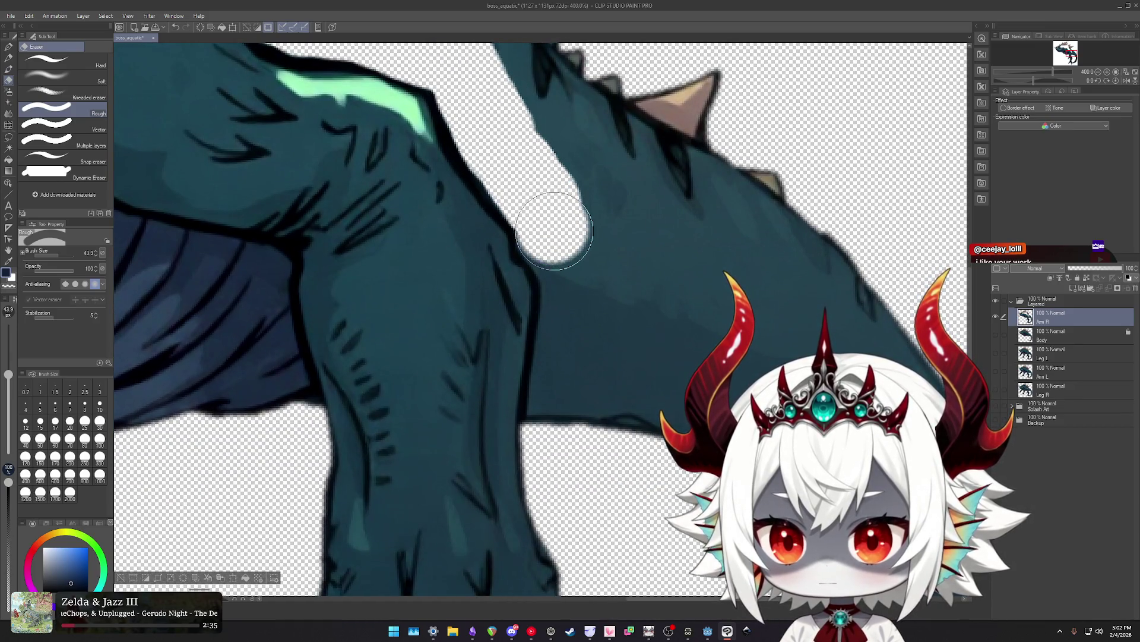
{"action": "mouse_move", "coordinate": [577, 270]}
{"action": "left_mouse_down"}
{"action": "mouse_move", "coordinate": [585, 342]}
{"action": "mouse_move", "coordinate": [582, 215]}
{"action": "left_mouse_up"}
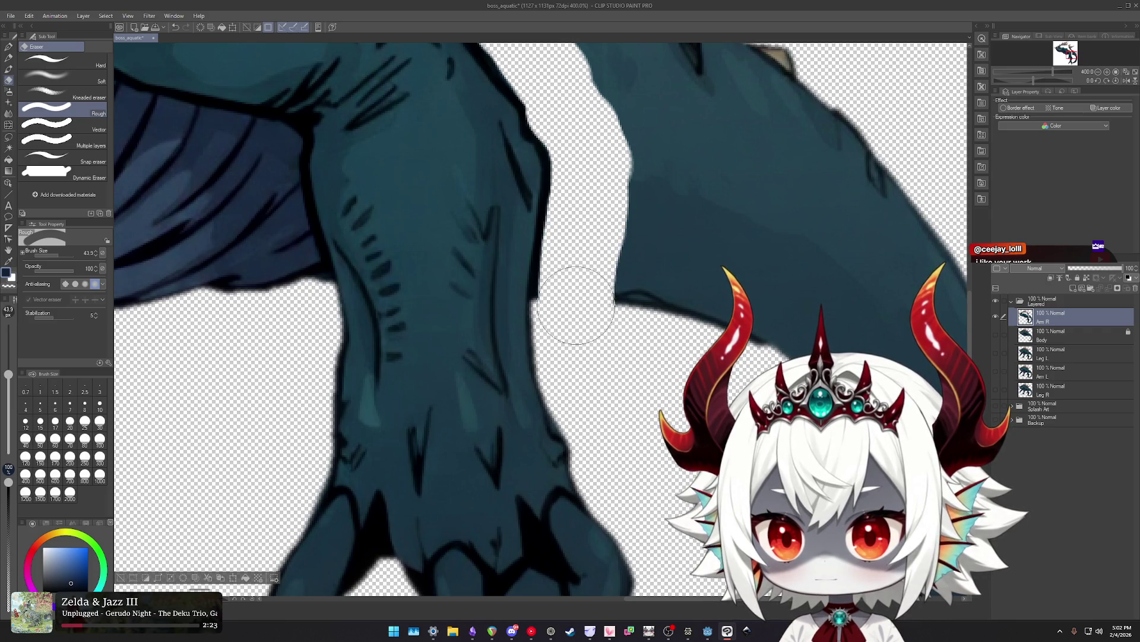
{"action": "scroll", "coordinate": [583, 276], "scroll_direction": "down", "scroll_amount": 1}
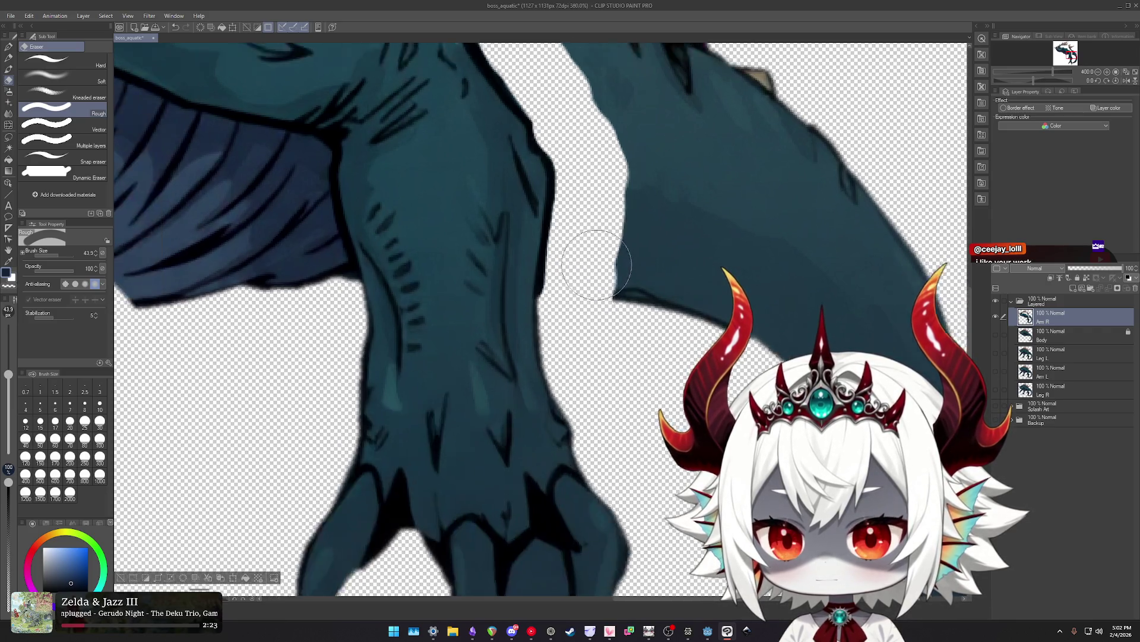
{"action": "scroll", "coordinate": [585, 273], "scroll_direction": "down", "scroll_amount": 1}
{"action": "scroll", "coordinate": [594, 270], "scroll_direction": "down", "scroll_amount": 1}
{"action": "scroll", "coordinate": [604, 268], "scroll_direction": "up", "scroll_amount": 1}
{"action": "scroll", "coordinate": [600, 291], "scroll_direction": "up", "scroll_amount": 2}
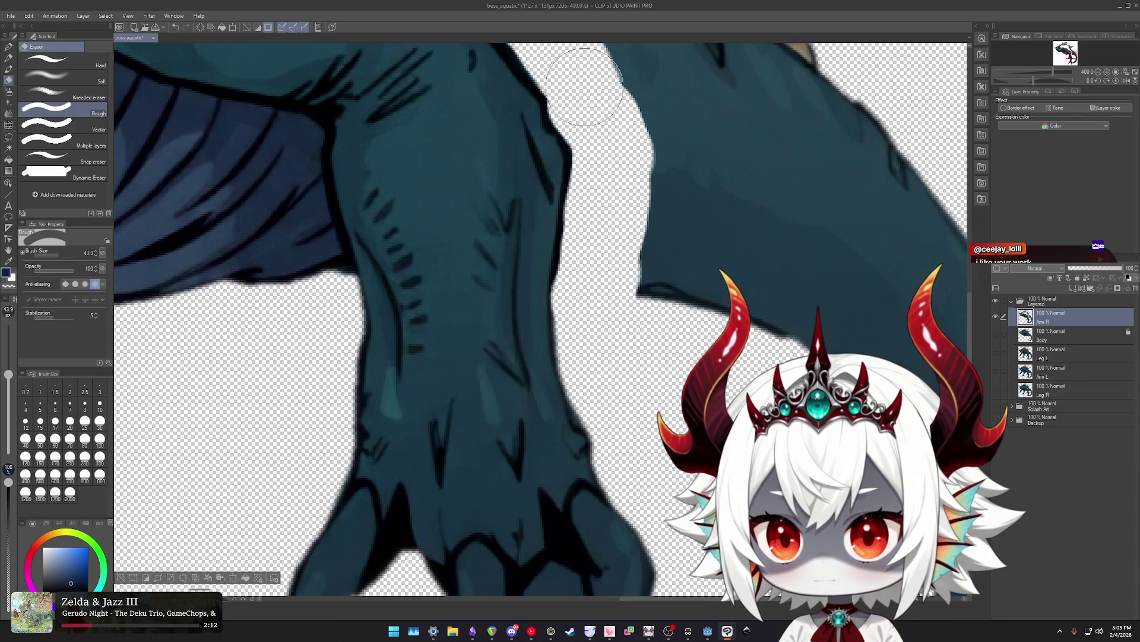
{"action": "scroll", "coordinate": [583, 87], "scroll_direction": "down", "scroll_amount": 3}
{"action": "left_click_drag", "start_coordinate": [582, 87], "coordinate": [585, 218]}
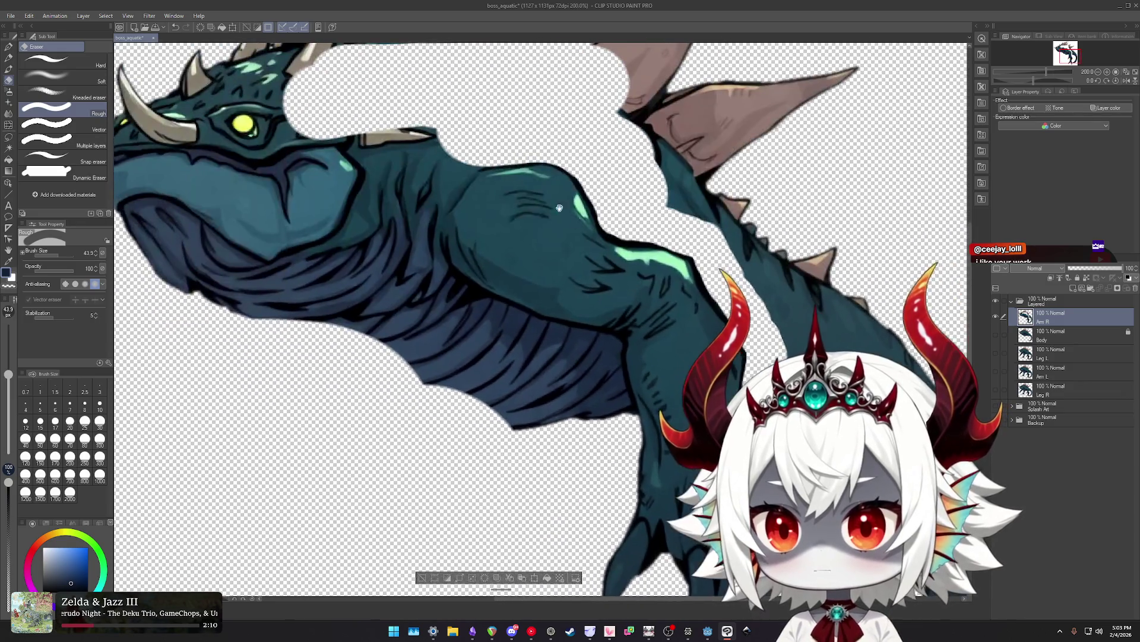
{"action": "scroll", "coordinate": [585, 218], "scroll_direction": "up", "scroll_amount": 4}
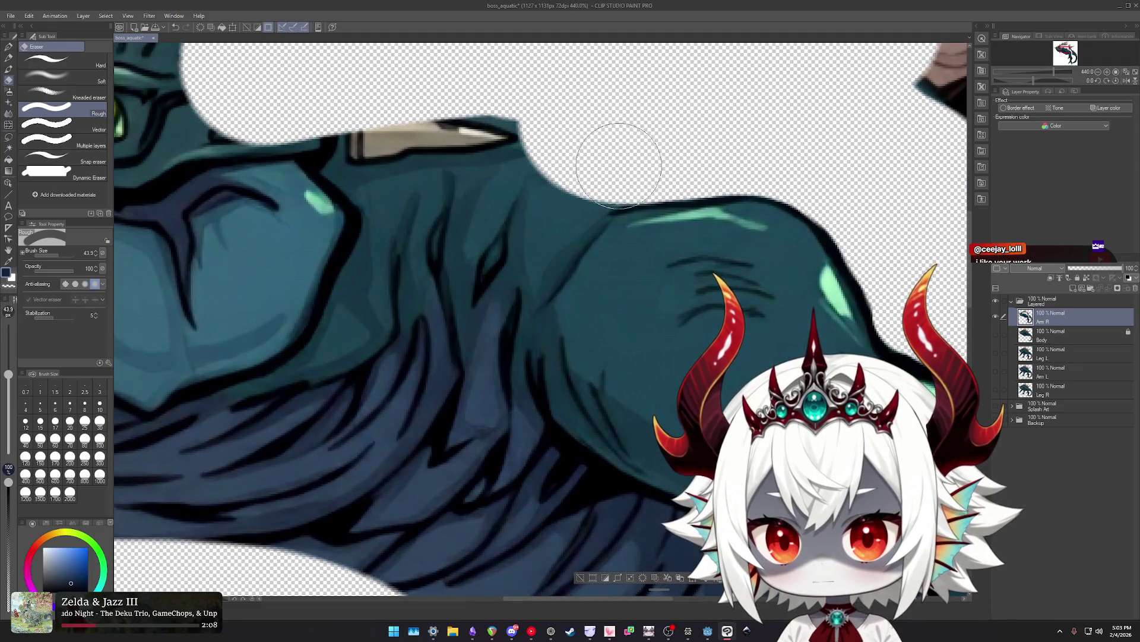
Erase the body edge and dark blue wing edge along the arm, redoing one stroke, then most of the head.
{"action": "mouse_move", "coordinate": [612, 165]}
{"action": "left_mouse_down"}
{"action": "mouse_move", "coordinate": [523, 236]}
{"action": "mouse_move", "coordinate": [484, 347]}
{"action": "mouse_move", "coordinate": [468, 157]}
{"action": "mouse_move", "coordinate": [516, 290]}
{"action": "mouse_move", "coordinate": [543, 319]}
{"action": "mouse_move", "coordinate": [344, 148]}
{"action": "mouse_move", "coordinate": [387, 178]}
{"action": "mouse_move", "coordinate": [382, 153]}
{"action": "mouse_move", "coordinate": [401, 220]}
{"action": "mouse_move", "coordinate": [382, 217]}
{"action": "mouse_move", "coordinate": [573, 306]}
{"action": "left_mouse_up"}
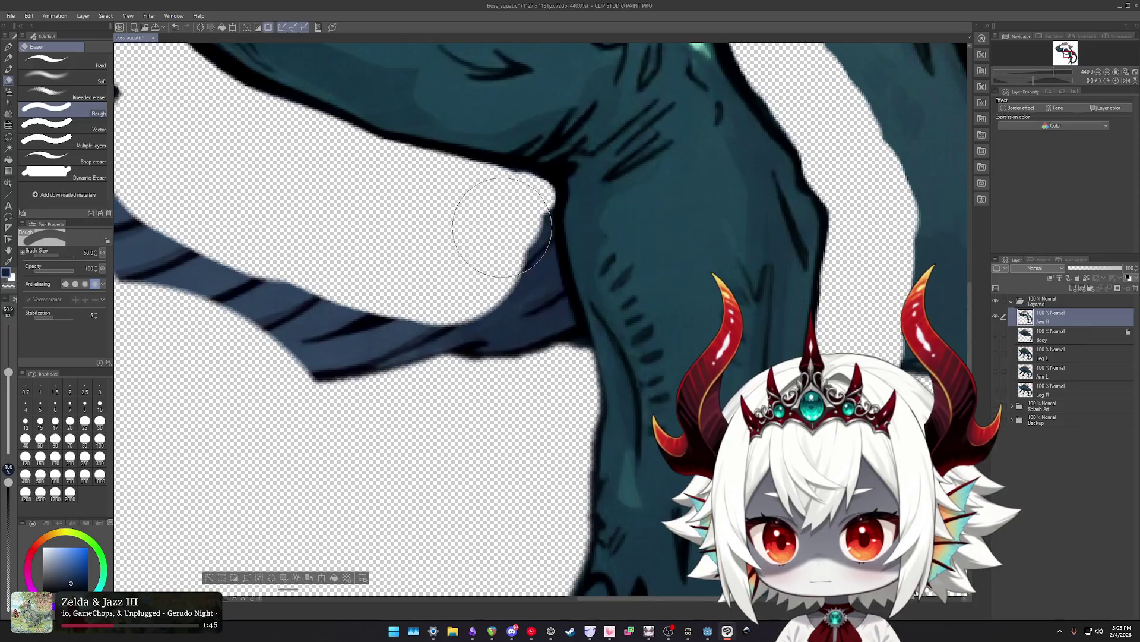
{"action": "left_click_drag", "start_coordinate": [502, 229], "coordinate": [505, 250]}
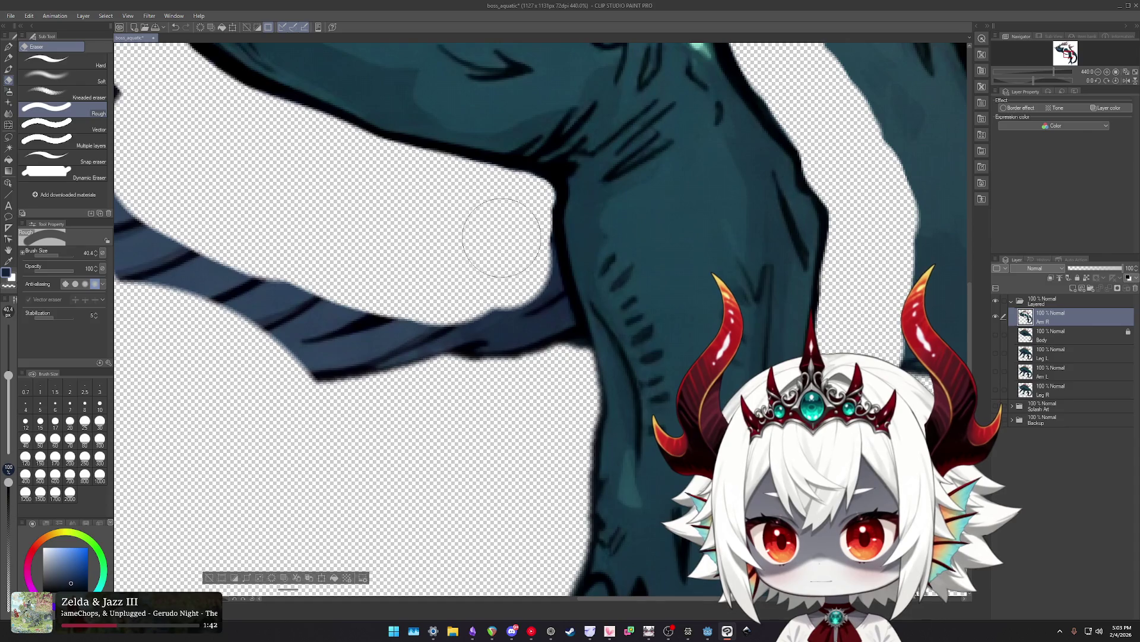
{"action": "mouse_move", "coordinate": [494, 252]}
{"action": "left_mouse_down"}
{"action": "mouse_move", "coordinate": [491, 224]}
{"action": "mouse_move", "coordinate": [521, 327]}
{"action": "left_mouse_up"}
{"action": "key", "text": "ctrl+z"}
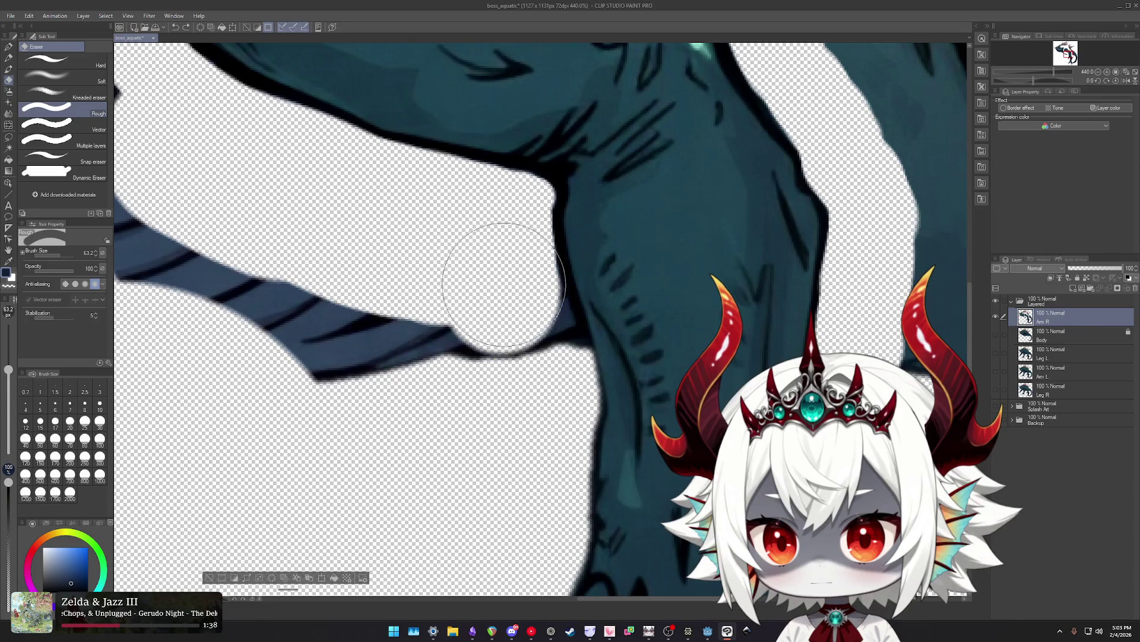
{"action": "left_click_drag", "start_coordinate": [501, 281], "coordinate": [524, 348]}
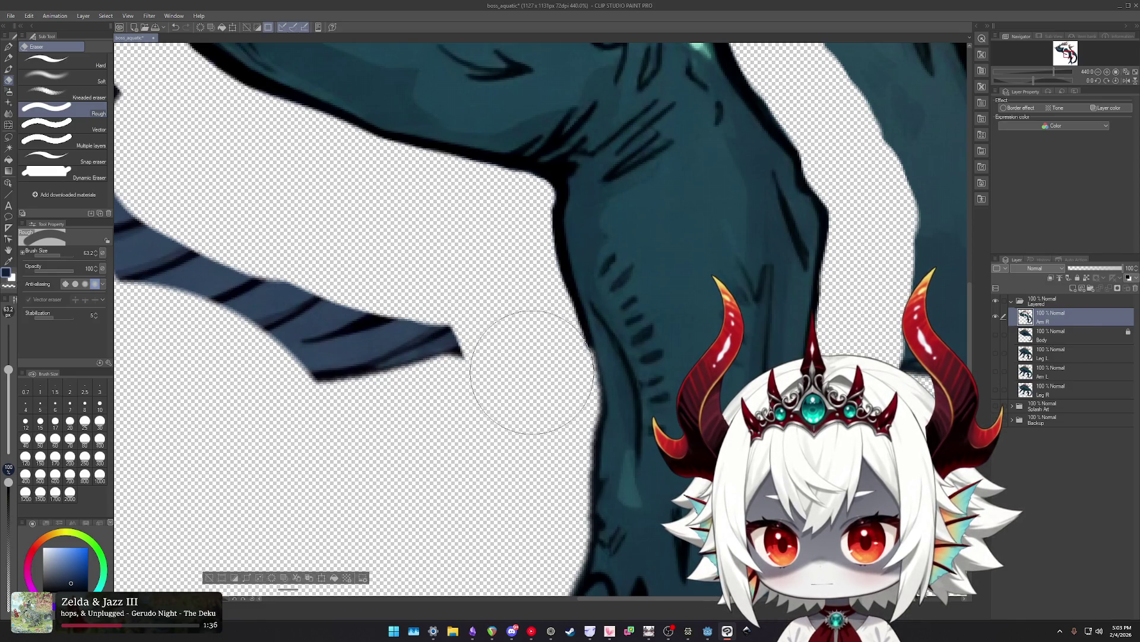
{"action": "scroll", "coordinate": [446, 282], "scroll_direction": "down", "scroll_amount": 5}
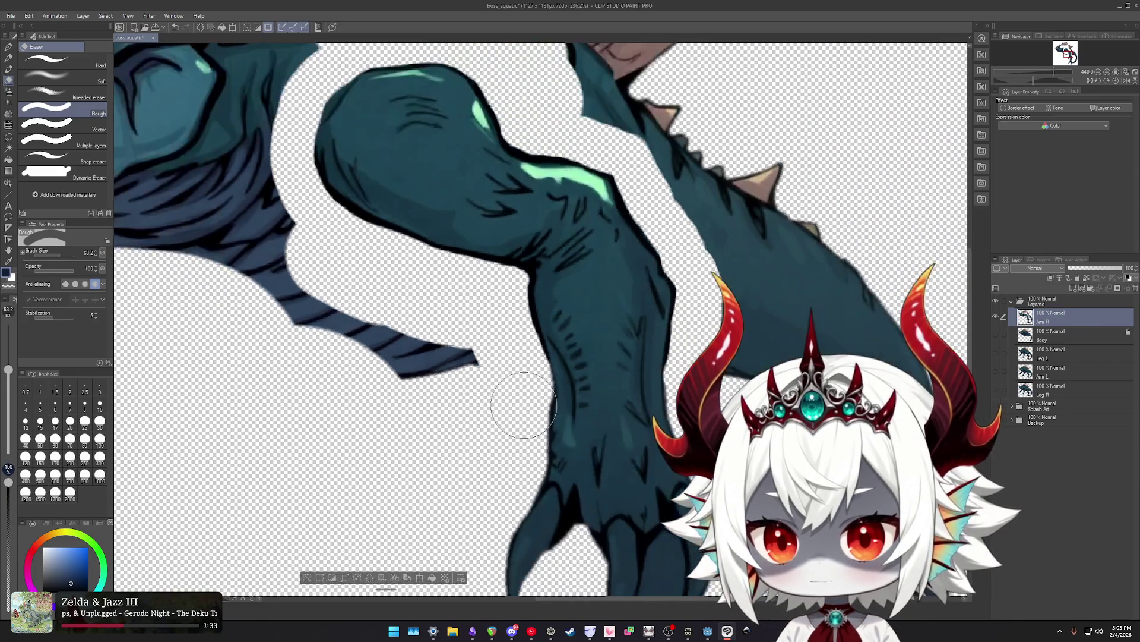
{"action": "mouse_move", "coordinate": [453, 369]}
{"action": "left_mouse_down"}
{"action": "mouse_move", "coordinate": [219, 218]}
{"action": "mouse_move", "coordinate": [297, 153]}
{"action": "mouse_move", "coordinate": [419, 120]}
{"action": "mouse_move", "coordinate": [563, 186]}
{"action": "mouse_move", "coordinate": [623, 199]}
{"action": "left_mouse_up"}
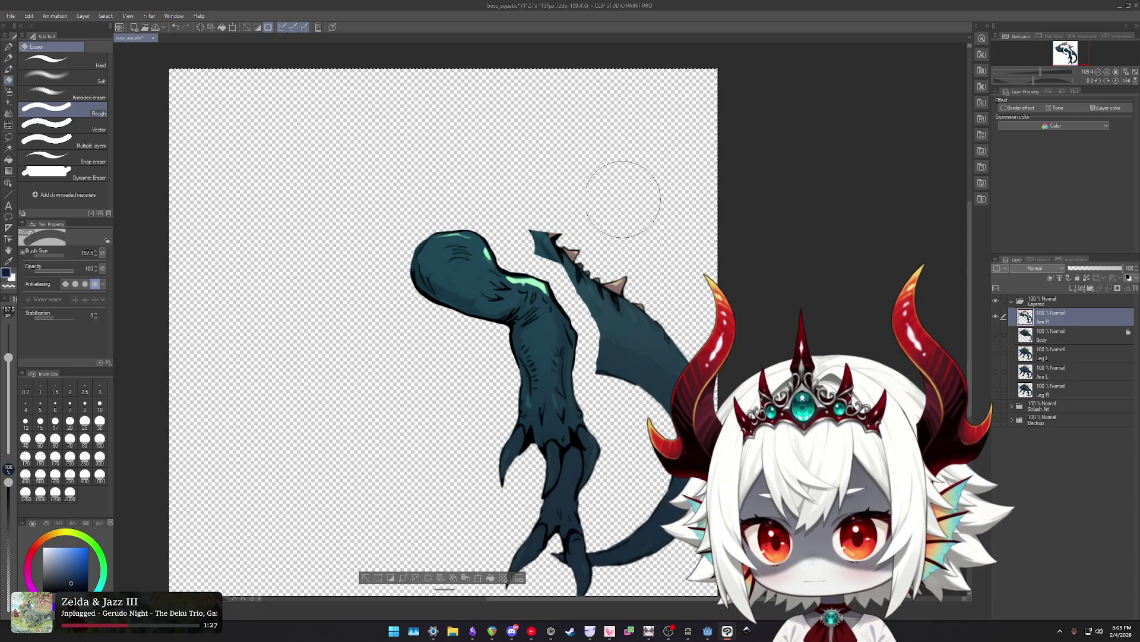
Erase the leftover piece right of the arm and the tail piece beside the claws.
{"action": "mouse_move", "coordinate": [602, 274]}
{"action": "left_mouse_down"}
{"action": "mouse_move", "coordinate": [649, 357]}
{"action": "mouse_move", "coordinate": [639, 358]}
{"action": "left_mouse_up"}
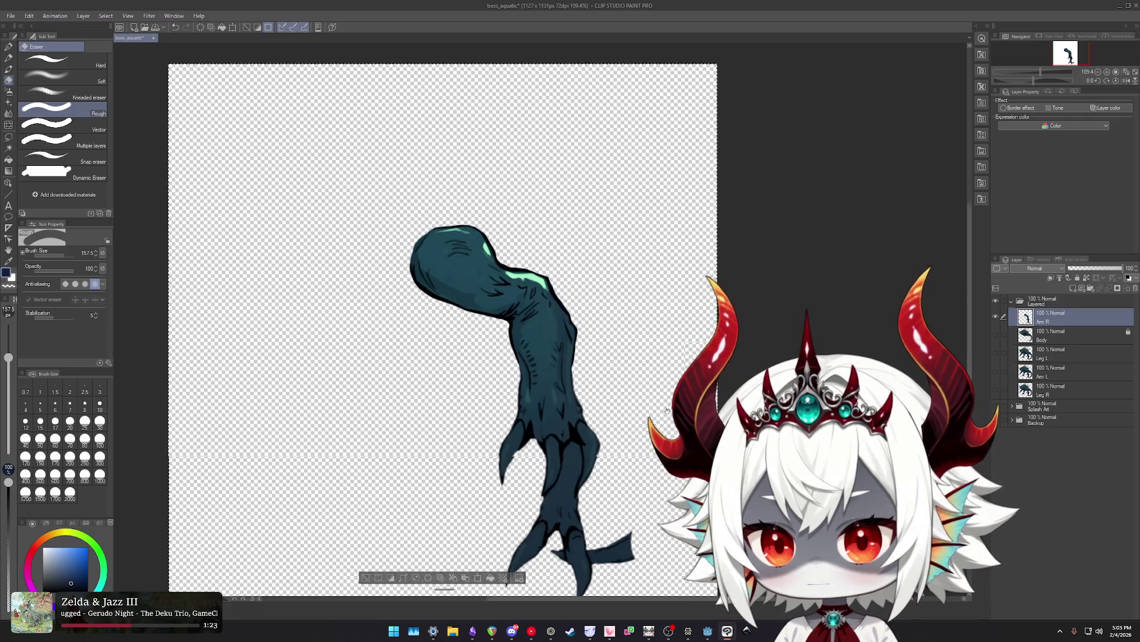
{"action": "scroll", "coordinate": [594, 333], "scroll_direction": "up", "scroll_amount": 4}
{"action": "mouse_move", "coordinate": [591, 255]}
{"action": "left_mouse_down"}
{"action": "mouse_move", "coordinate": [564, 371]}
{"action": "mouse_move", "coordinate": [535, 319]}
{"action": "left_mouse_up"}
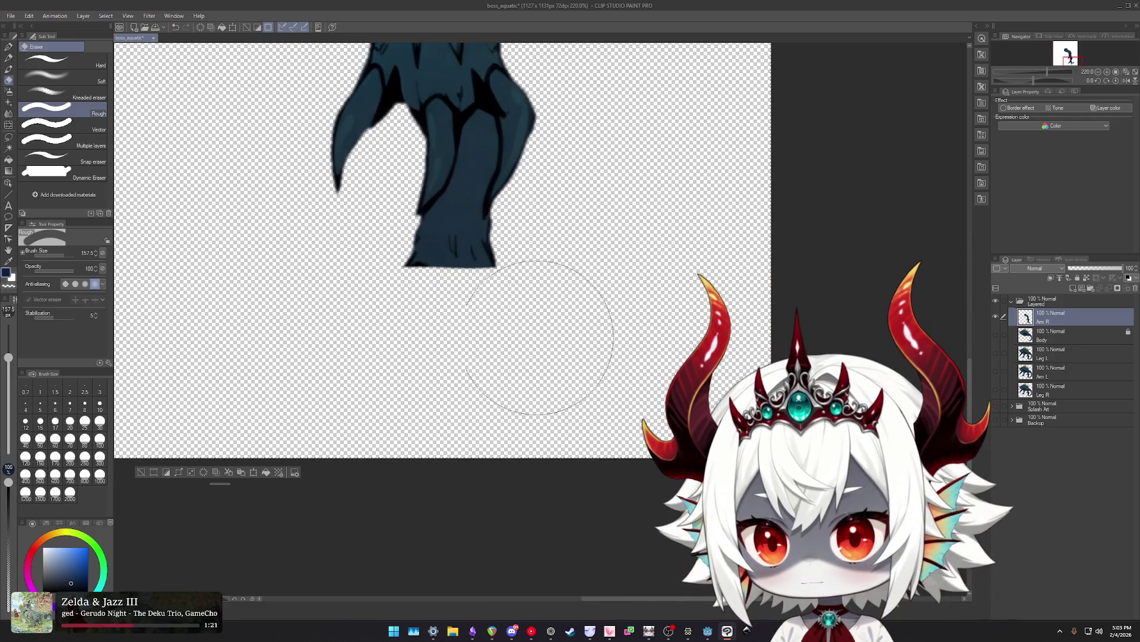
{"action": "scroll", "coordinate": [612, 319], "scroll_direction": "down", "scroll_amount": 2}
{"action": "scroll", "coordinate": [525, 445], "scroll_direction": "up", "scroll_amount": 3}
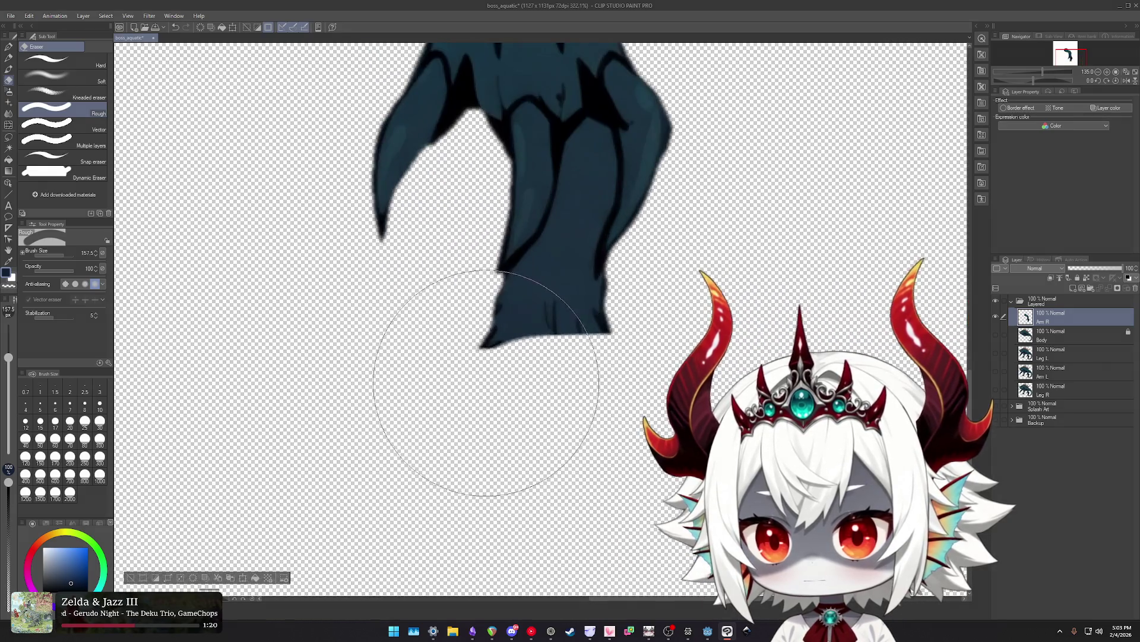
Clear below the claws and trim the claw's lower edge flat with a smaller eraser.
{"action": "left_click_drag", "start_coordinate": [499, 398], "coordinate": [488, 382]}
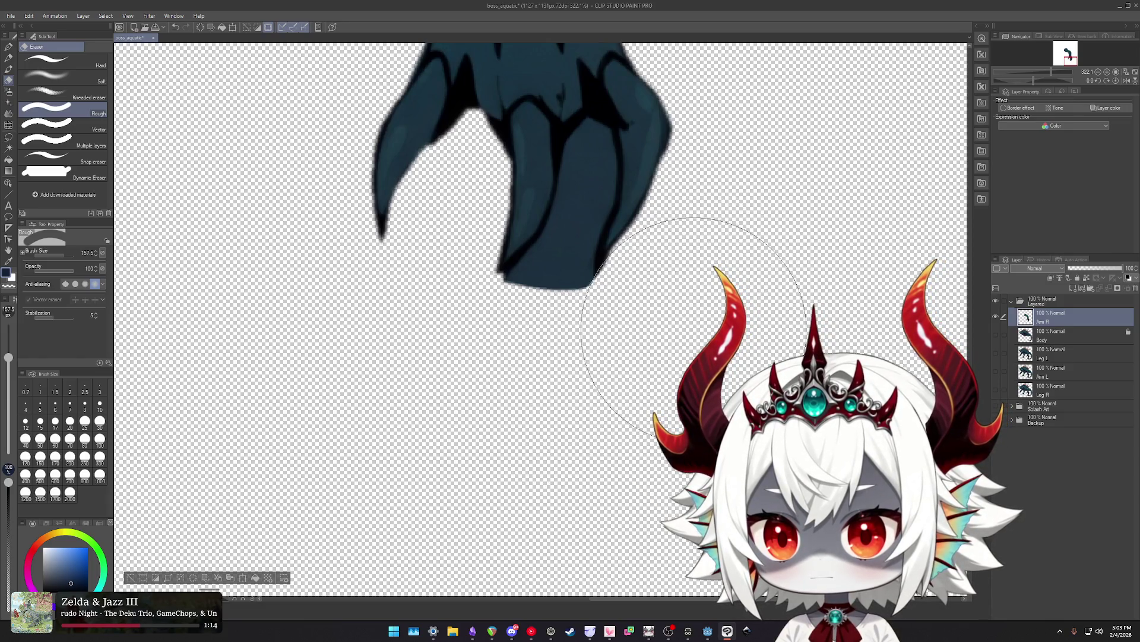
{"action": "left_click_drag", "start_coordinate": [623, 375], "coordinate": [530, 364]}
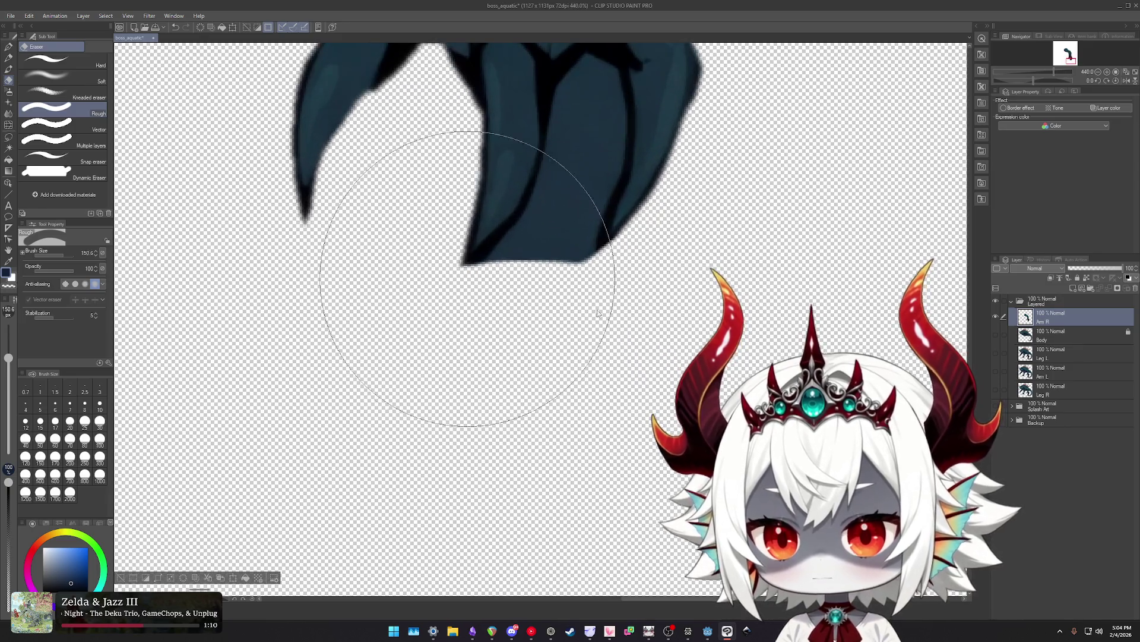
{"action": "left_click_drag", "start_coordinate": [476, 256], "coordinate": [466, 255]}
{"action": "scroll", "coordinate": [516, 186], "scroll_direction": "up", "scroll_amount": 2}
{"action": "scroll", "coordinate": [473, 440], "scroll_direction": "up", "scroll_amount": 1}
{"action": "mouse_move", "coordinate": [433, 457]}
{"action": "left_mouse_down"}
{"action": "mouse_move", "coordinate": [509, 365]}
{"action": "mouse_move", "coordinate": [551, 272]}
{"action": "mouse_move", "coordinate": [562, 194]}
{"action": "left_mouse_up"}
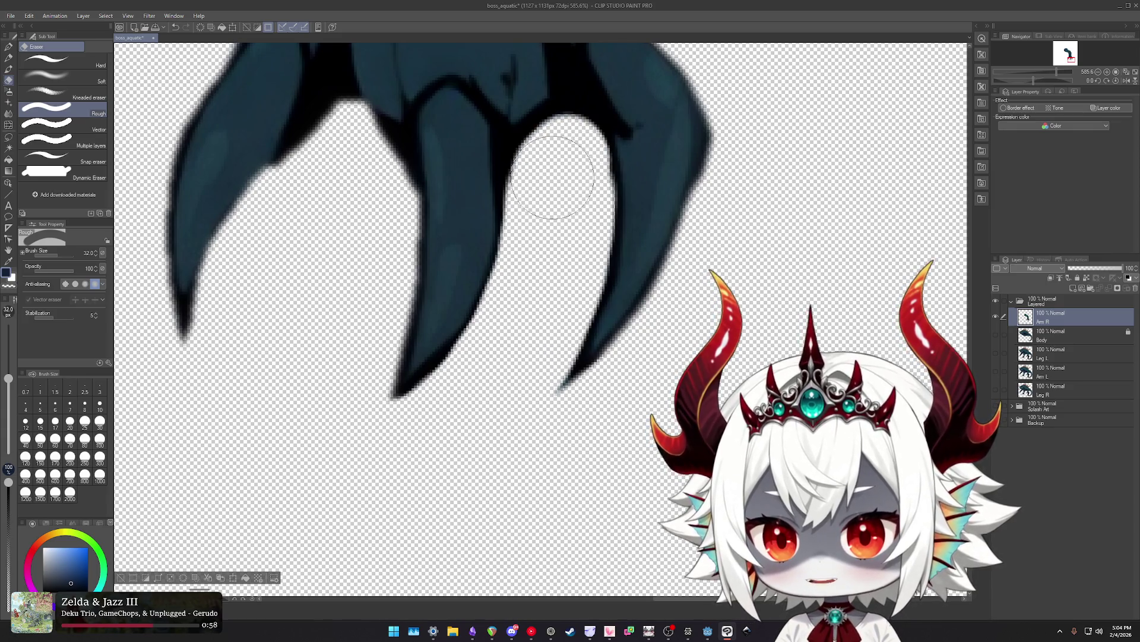
{"action": "key", "text": "ctrl+z"}
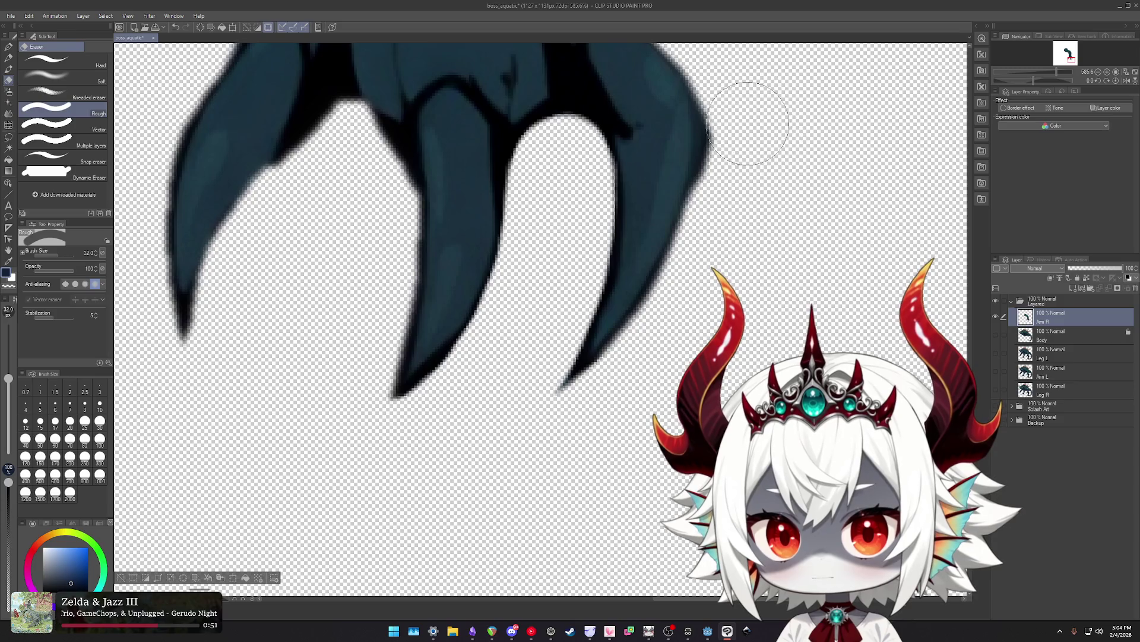
Zoom out to 100% to view the whole isolated clawed arm.
{"action": "scroll", "coordinate": [751, 220], "scroll_direction": "down", "scroll_amount": 2}
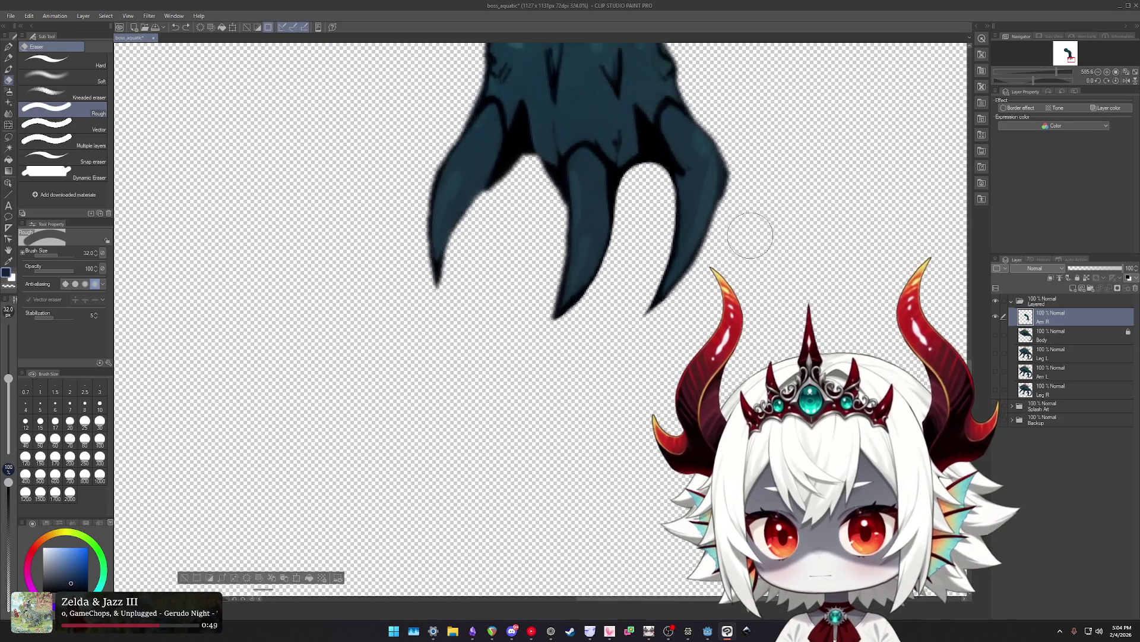
{"action": "scroll", "coordinate": [654, 250], "scroll_direction": "down", "scroll_amount": 1}
{"action": "scroll", "coordinate": [588, 288], "scroll_direction": "down", "scroll_amount": 1}
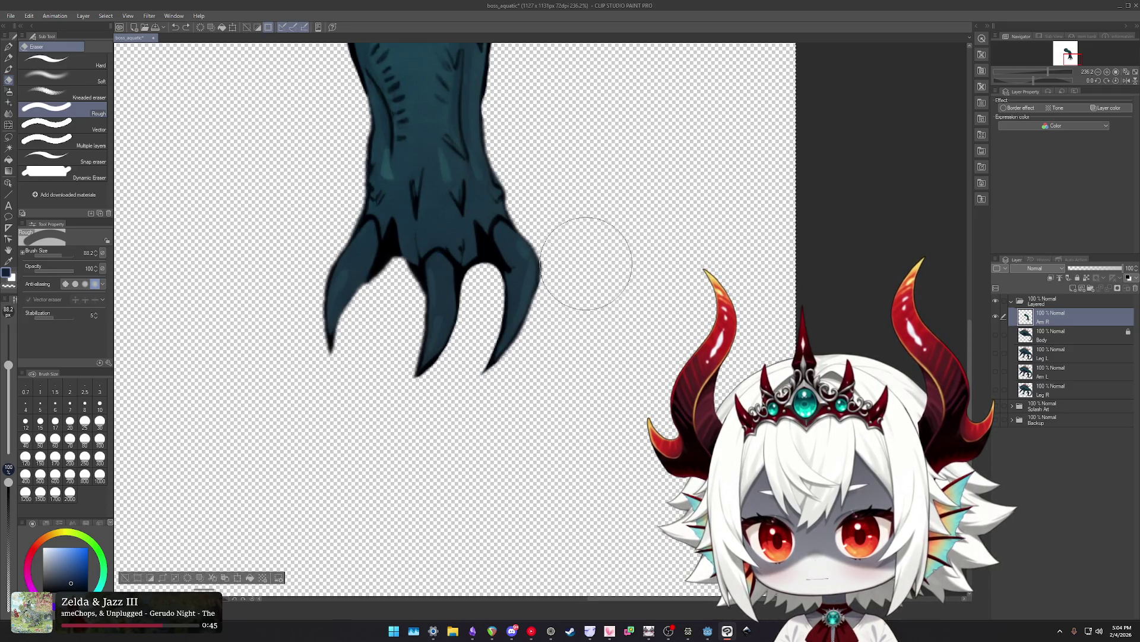
{"action": "scroll", "coordinate": [610, 308], "scroll_direction": "down", "scroll_amount": 4}
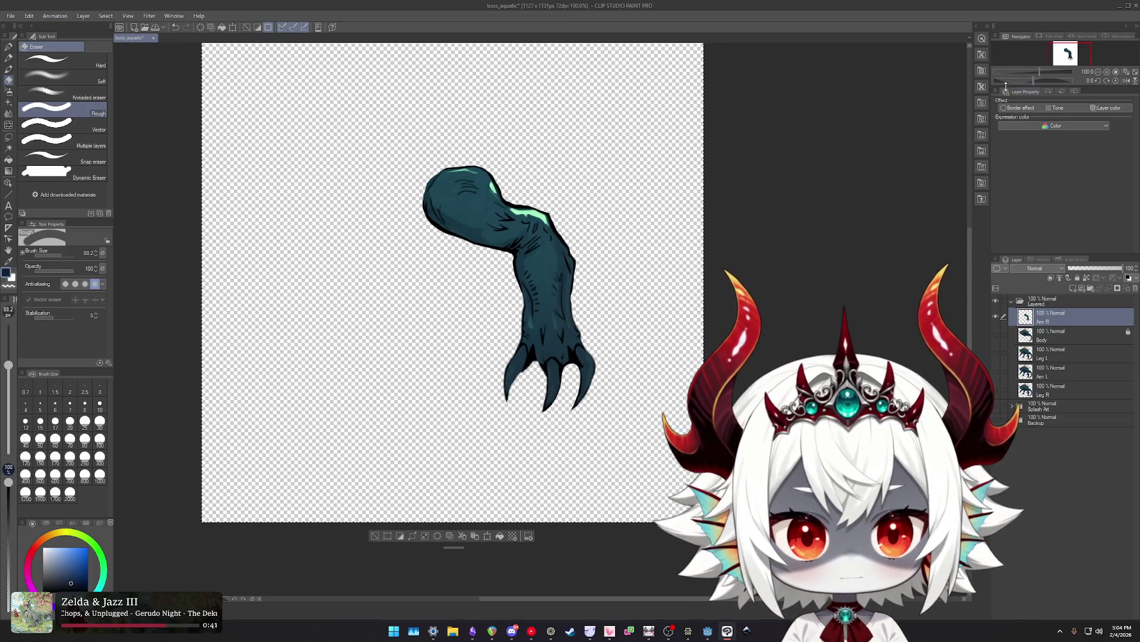
{"action": "left_click", "coordinate": [1020, 108]}
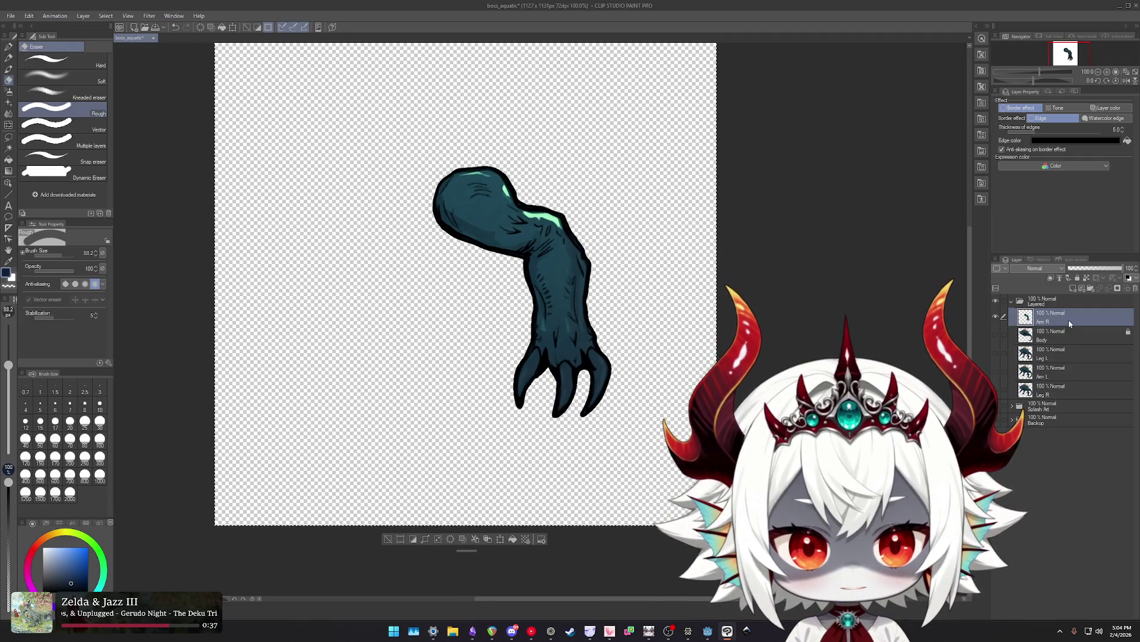
{"action": "left_click", "coordinate": [1076, 277]}
{"action": "left_click", "coordinate": [995, 335]}
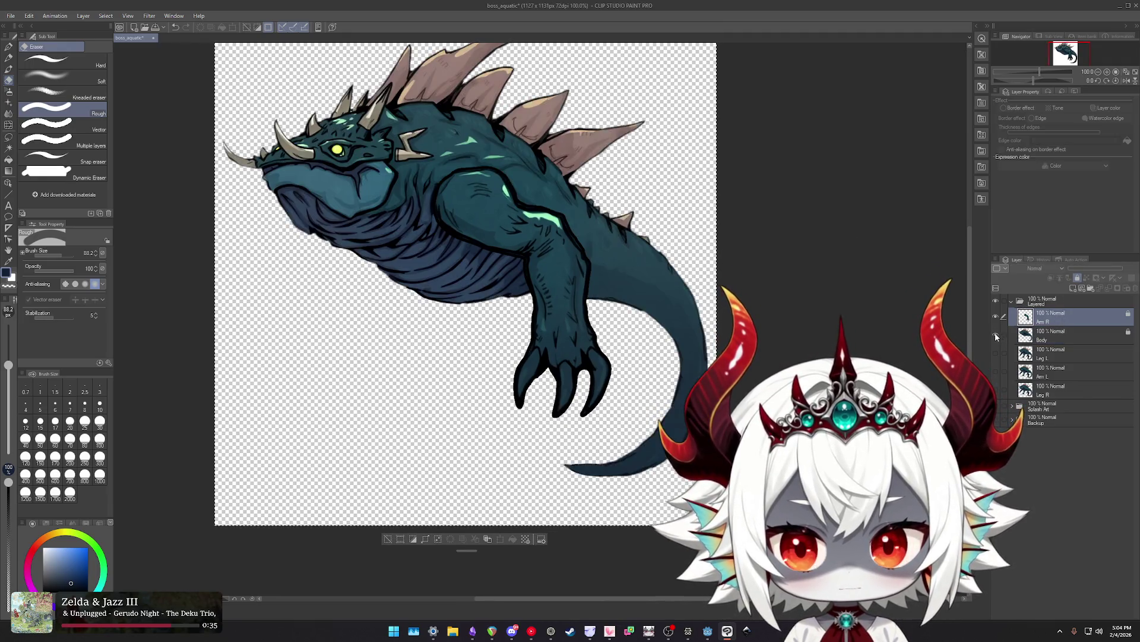
{"action": "scroll", "coordinate": [570, 281], "scroll_direction": "down", "scroll_amount": 3}
{"action": "scroll", "coordinate": [570, 281], "scroll_direction": "up", "scroll_amount": 2}
{"action": "scroll", "coordinate": [570, 281], "scroll_direction": "up", "scroll_amount": 3}
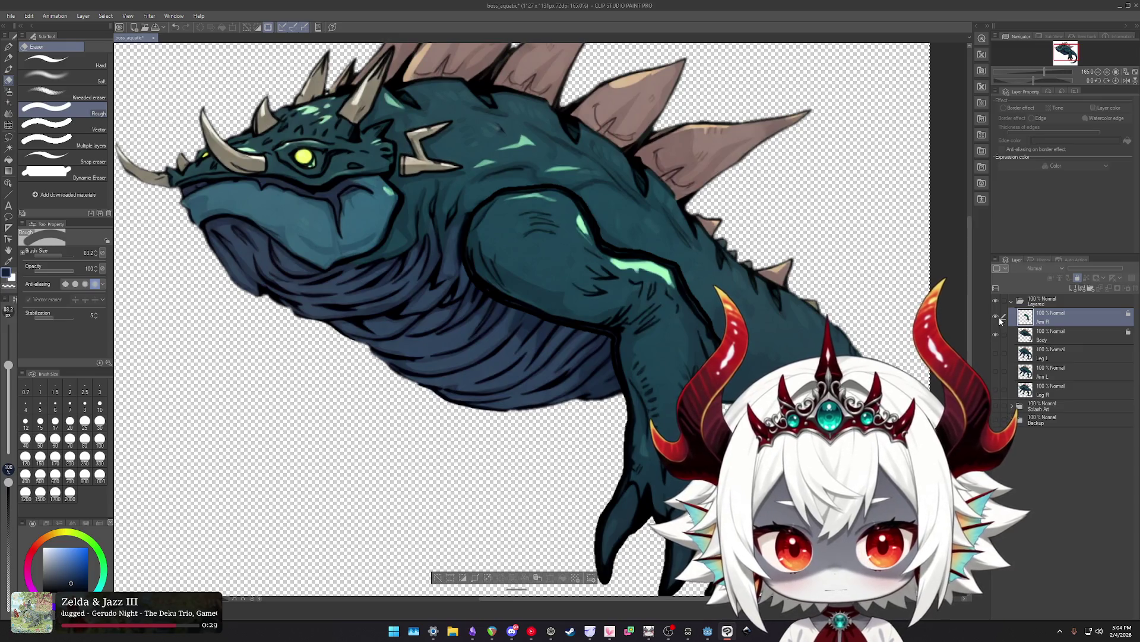
{"action": "left_click", "coordinate": [996, 334]}
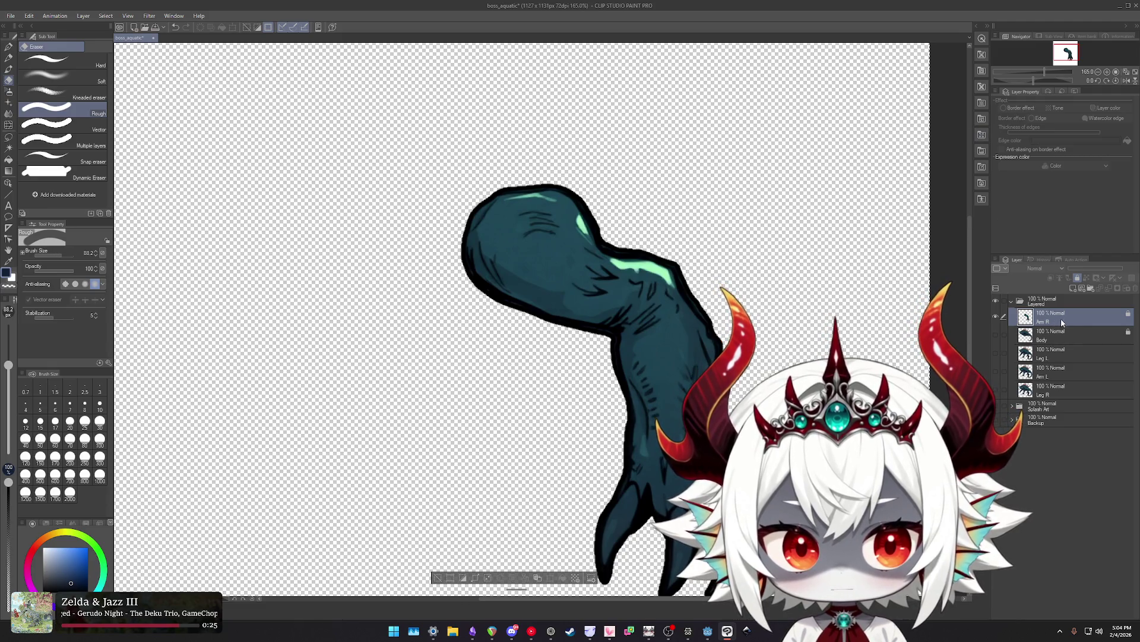
{"action": "left_click", "coordinate": [1060, 337]}
{"action": "left_click", "coordinate": [996, 334]}
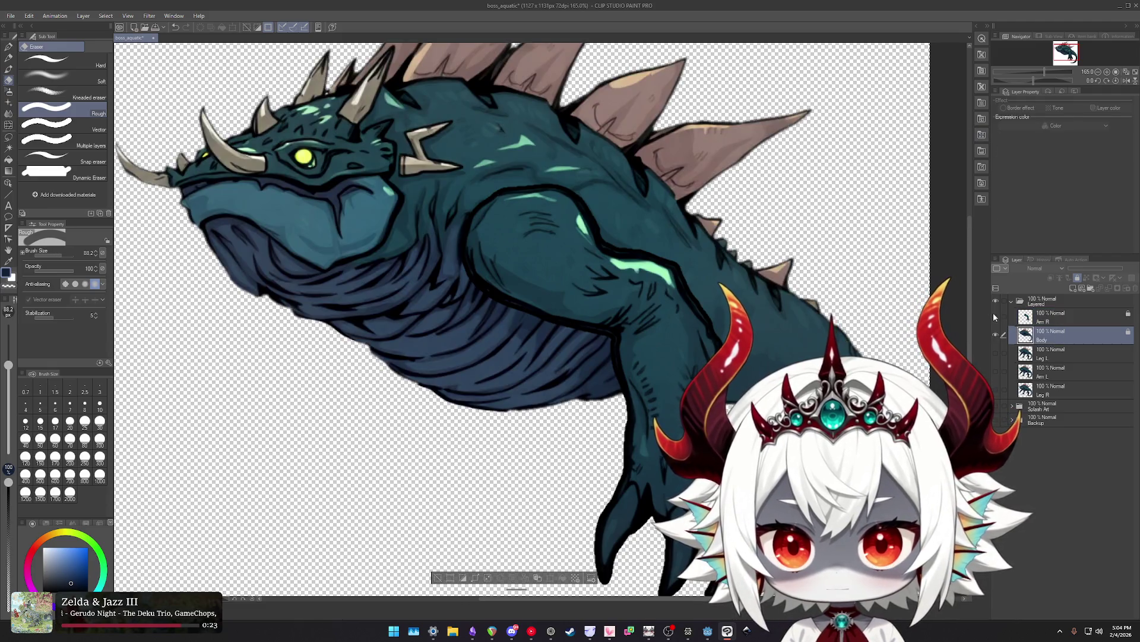
{"action": "left_click", "coordinate": [994, 315]}
{"action": "left_click", "coordinate": [995, 315]}
{"action": "left_click", "coordinate": [995, 334]}
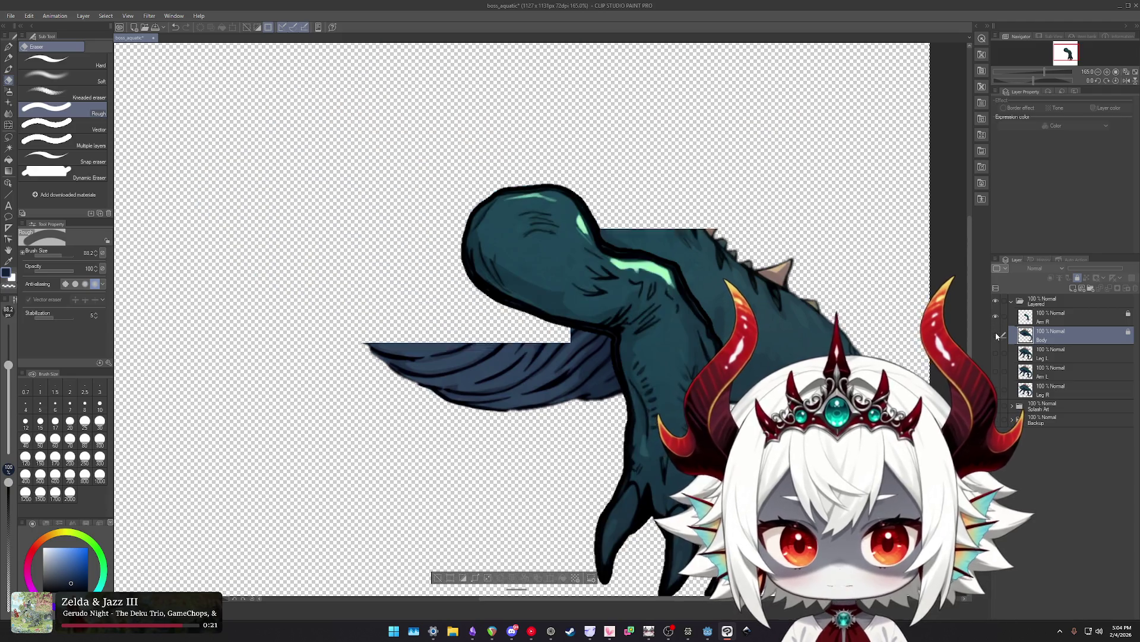
{"action": "left_click", "coordinate": [1045, 318]}
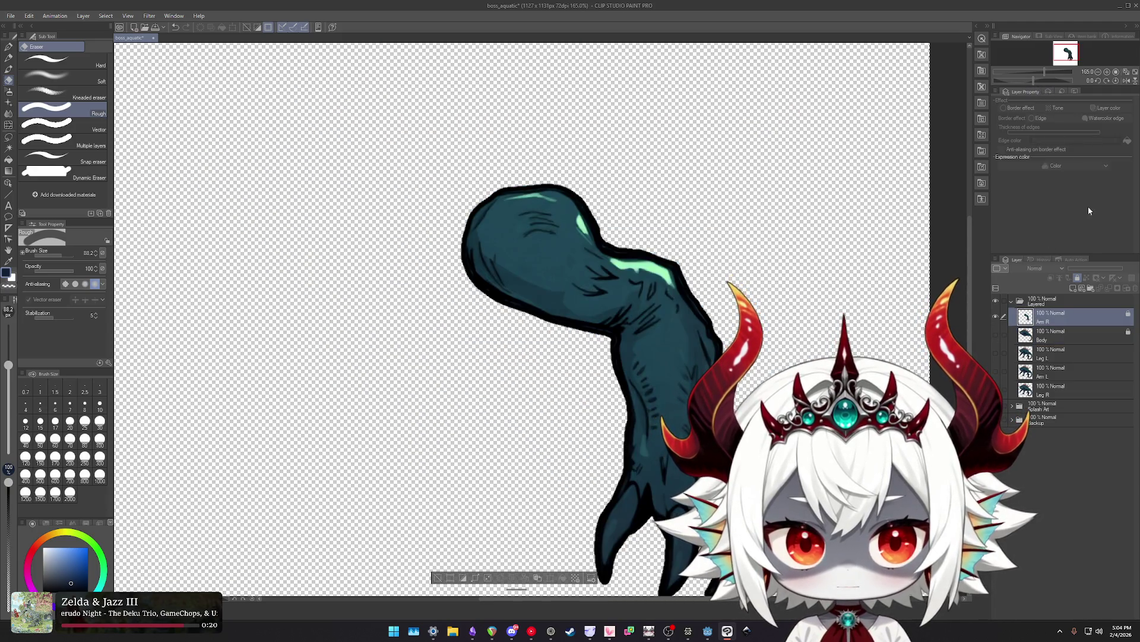
{"action": "left_click", "coordinate": [1077, 277]}
{"action": "scroll", "coordinate": [618, 178], "scroll_direction": "up", "scroll_amount": 3}
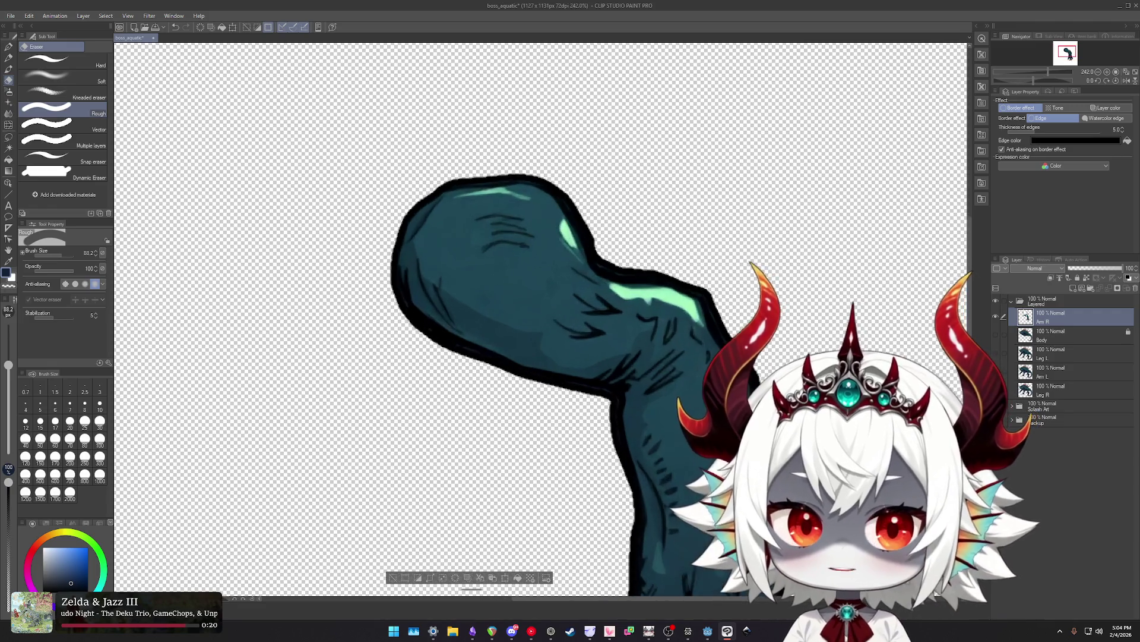
{"action": "left_click", "coordinate": [1004, 108]}
{"action": "scroll", "coordinate": [483, 122], "scroll_direction": "up", "scroll_amount": 2}
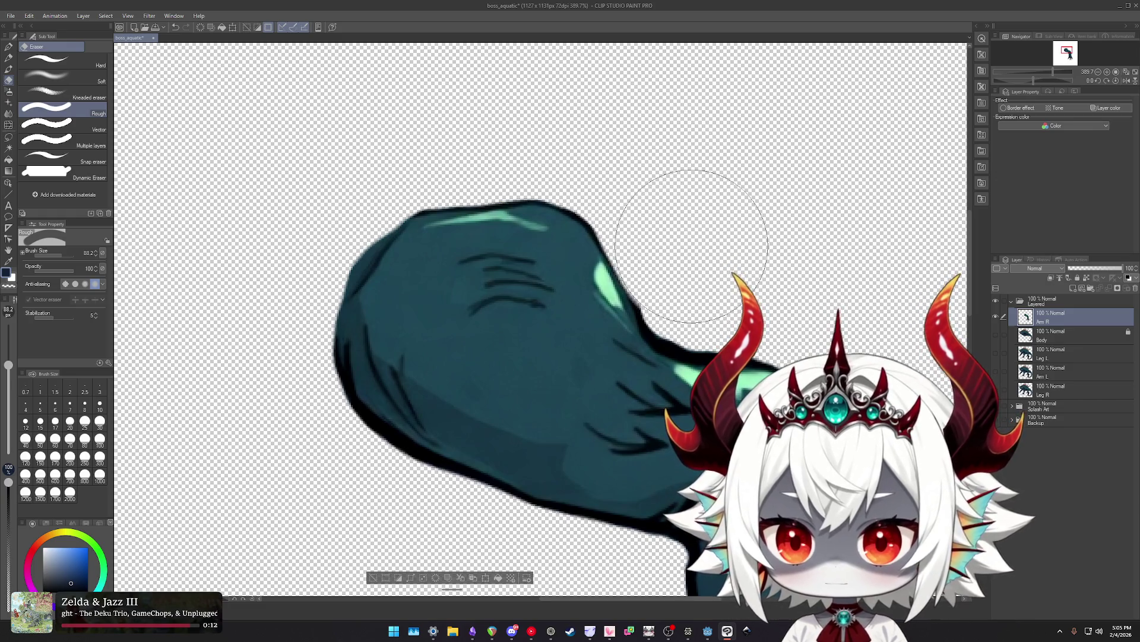
{"action": "left_click_drag", "start_coordinate": [694, 259], "coordinate": [691, 297], "text": "ctrl+alt"}
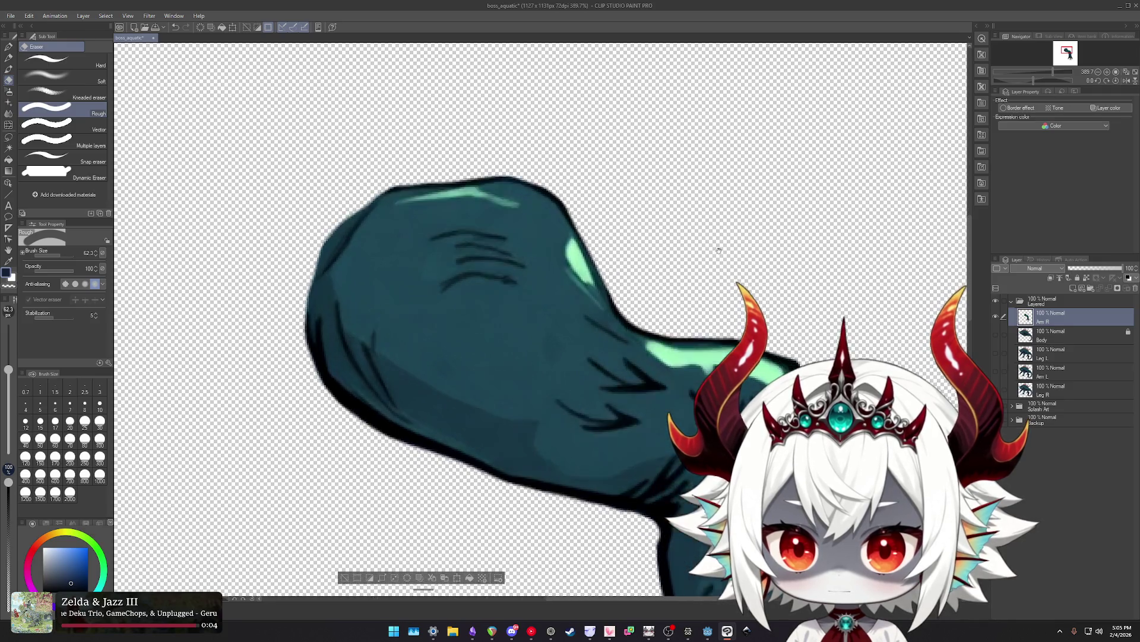
{"action": "left_click_drag", "start_coordinate": [689, 303], "coordinate": [539, 122]}
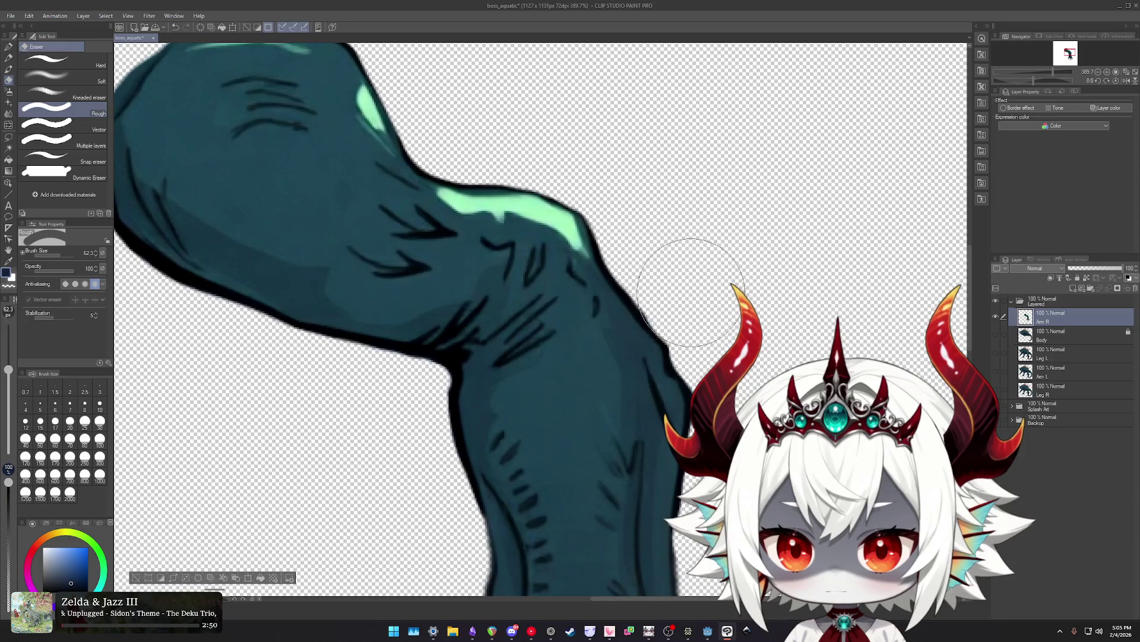
{"action": "left_click_drag", "start_coordinate": [705, 301], "coordinate": [571, 171]}
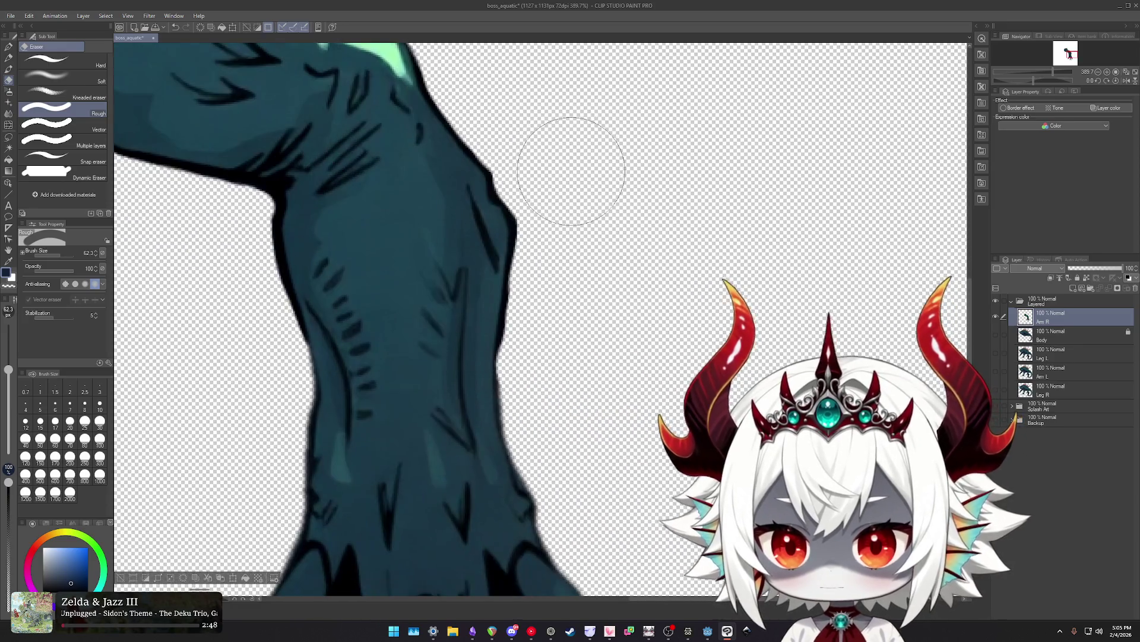
{"action": "key", "text": "ctrl+z"}
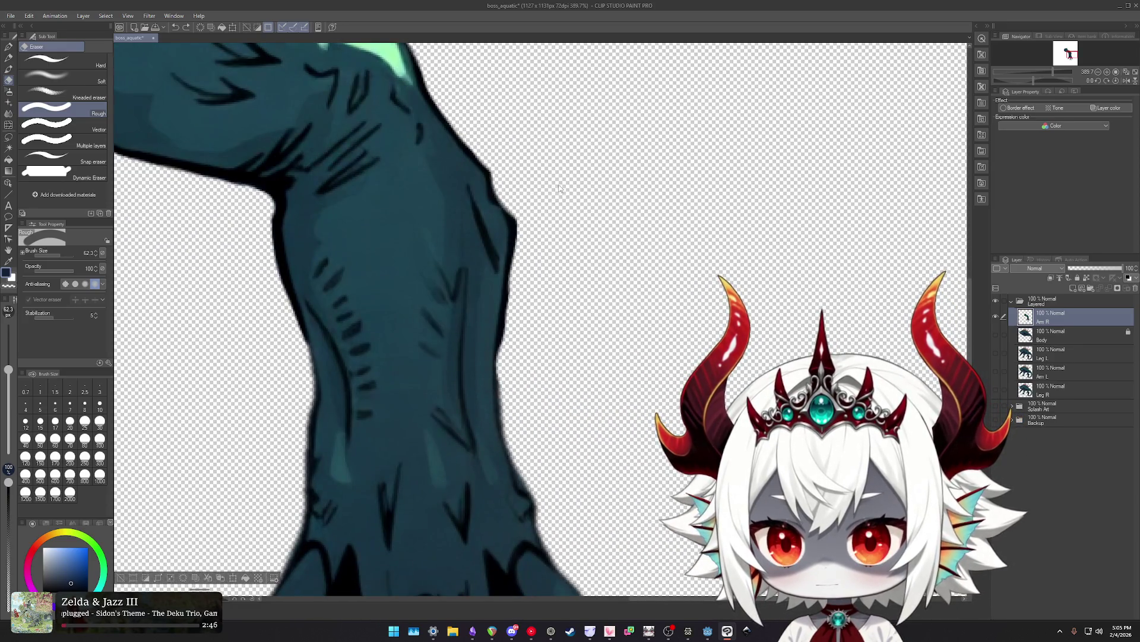
{"action": "left_click_drag", "start_coordinate": [557, 188], "coordinate": [531, 186]}
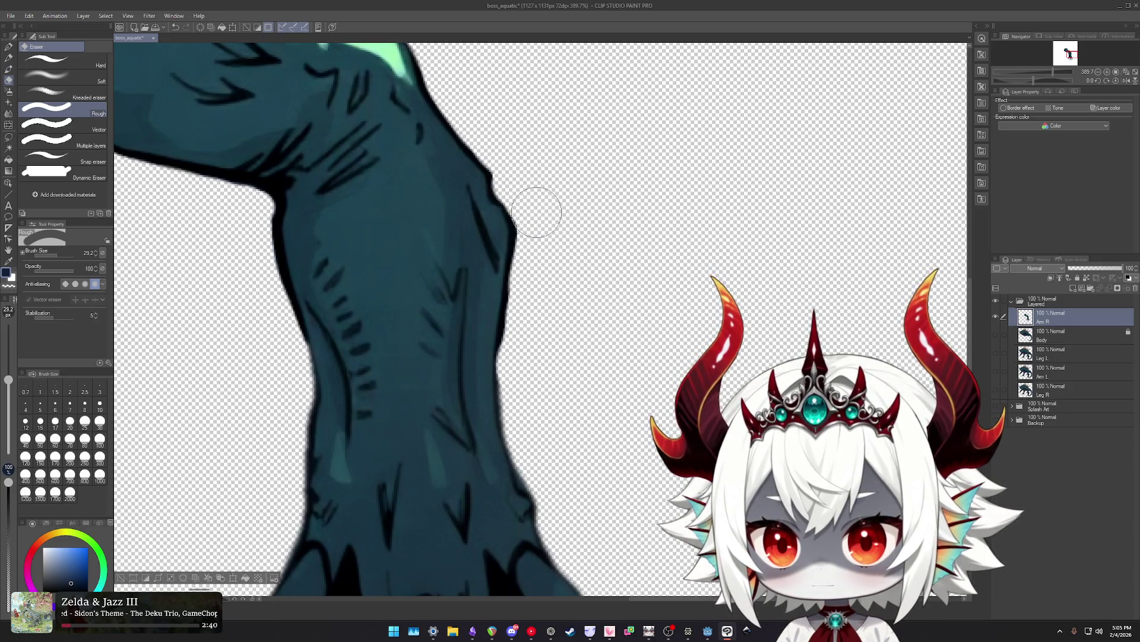
{"action": "left_click_drag", "start_coordinate": [569, 239], "coordinate": [584, 185]}
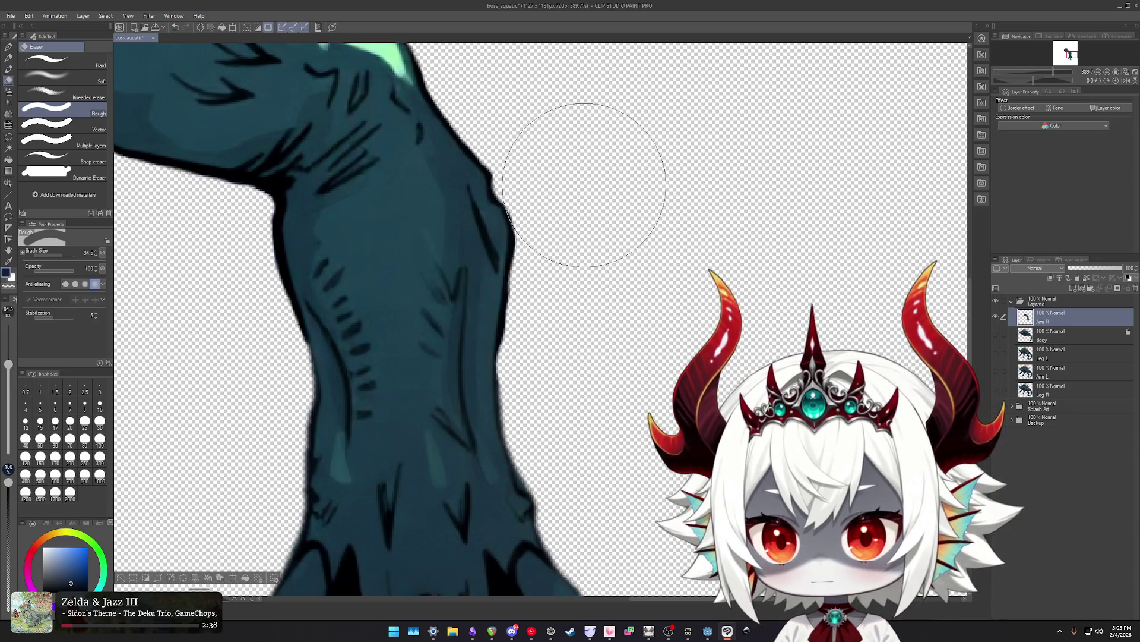
{"action": "left_click_drag", "start_coordinate": [631, 258], "coordinate": [644, 213]}
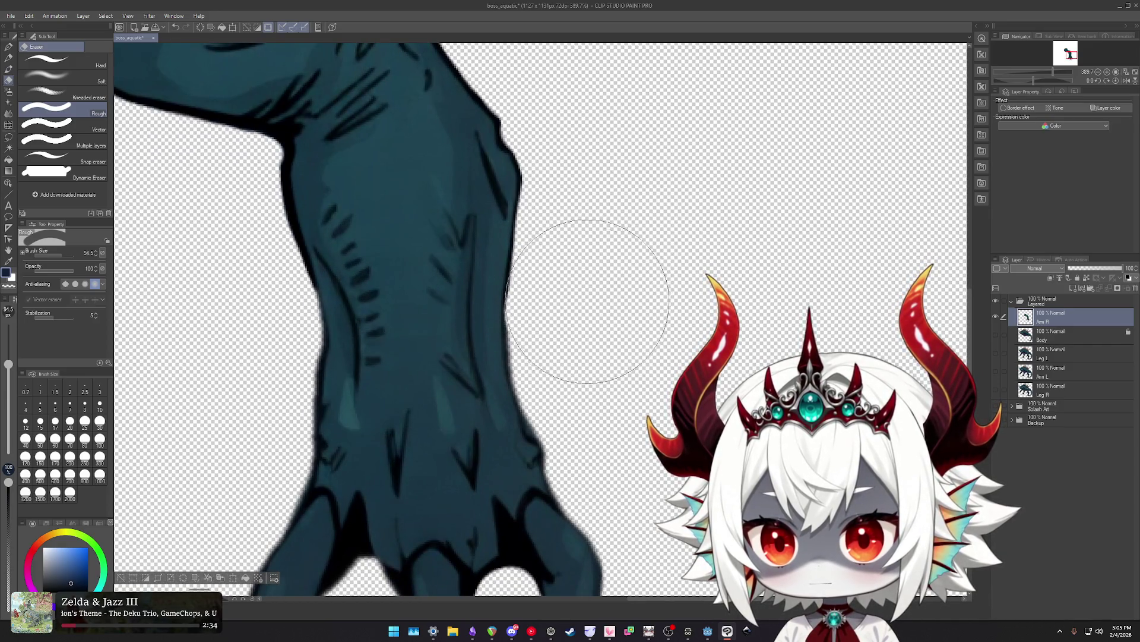
{"action": "left_click_drag", "start_coordinate": [608, 294], "coordinate": [599, 151]}
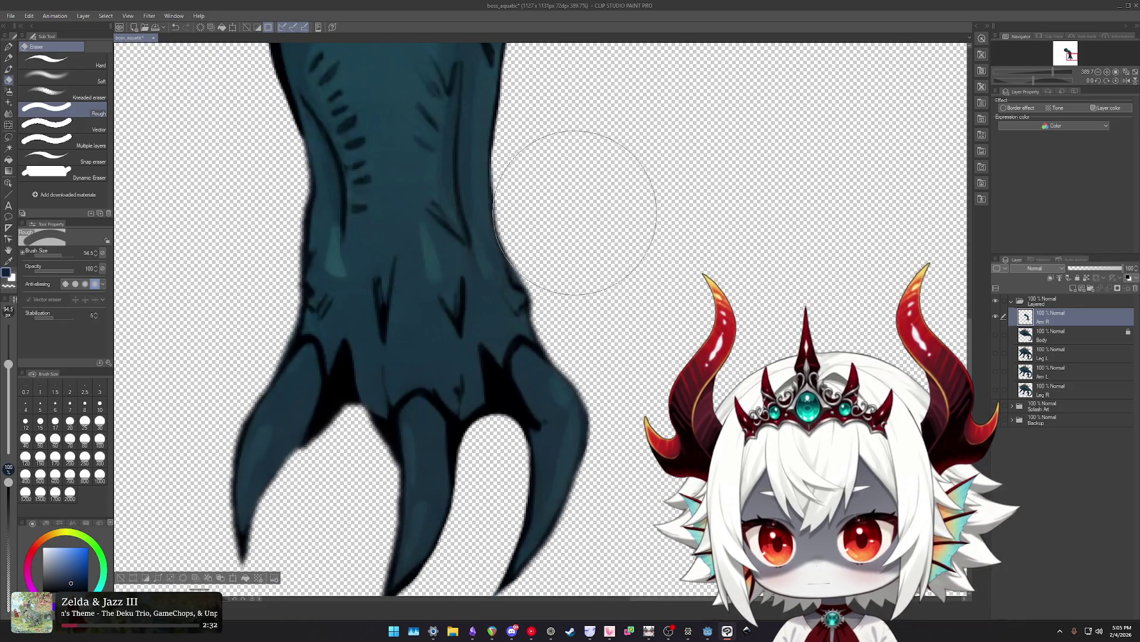
{"action": "left_click_drag", "start_coordinate": [519, 235], "coordinate": [547, 255], "text": "ctrl+alt"}
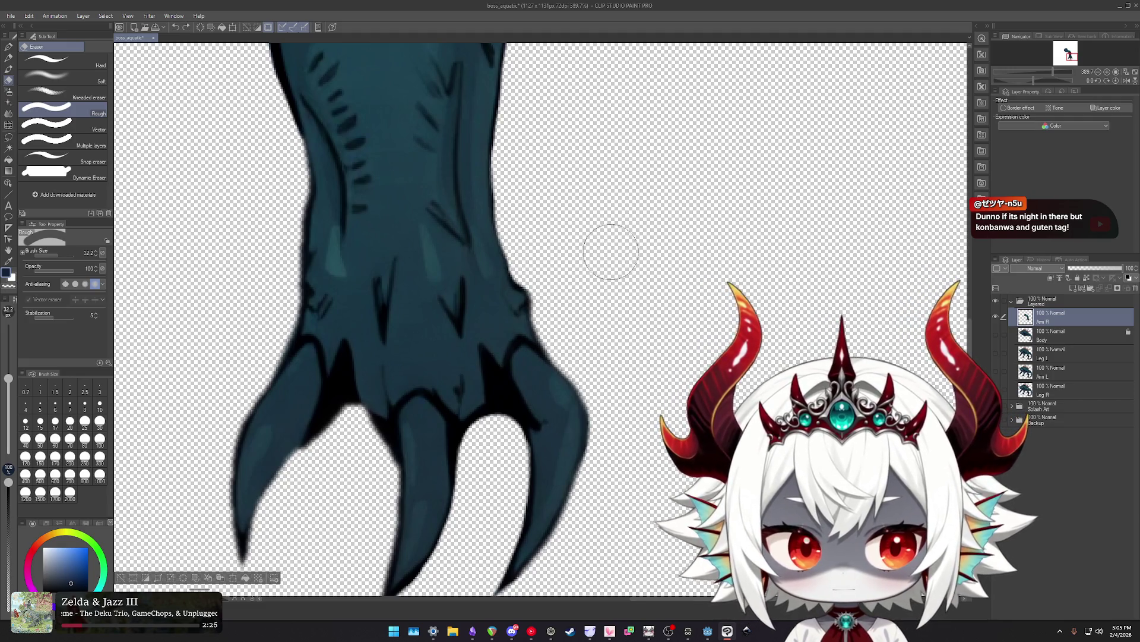
{"action": "scroll", "coordinate": [610, 252], "scroll_direction": "down", "scroll_amount": 1}
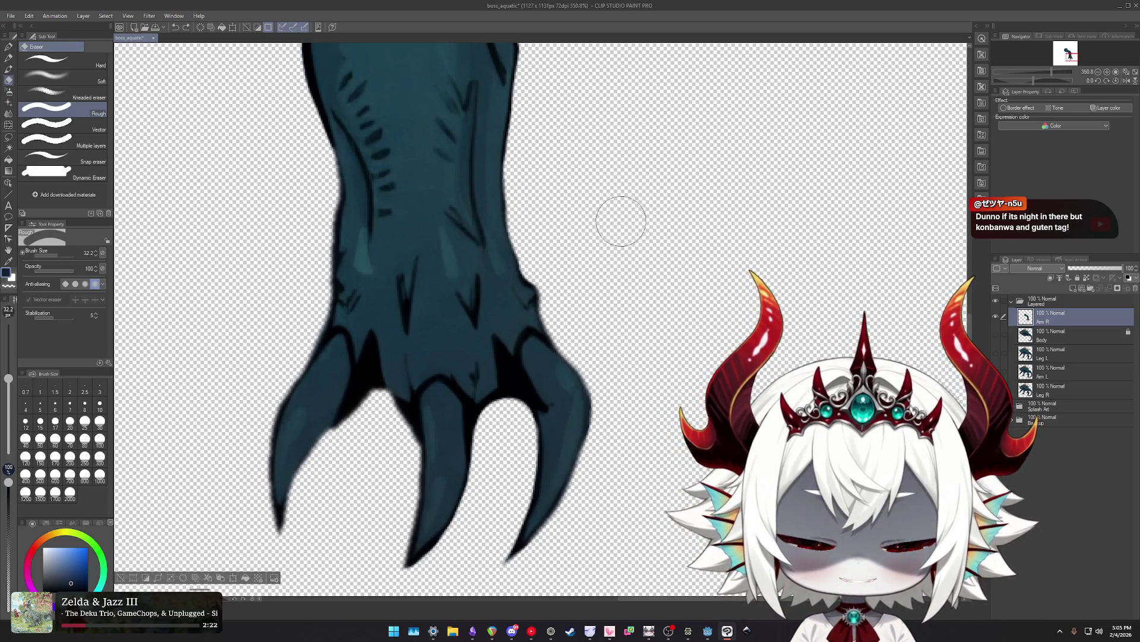
{"action": "scroll", "coordinate": [619, 226], "scroll_direction": "up", "scroll_amount": 1}
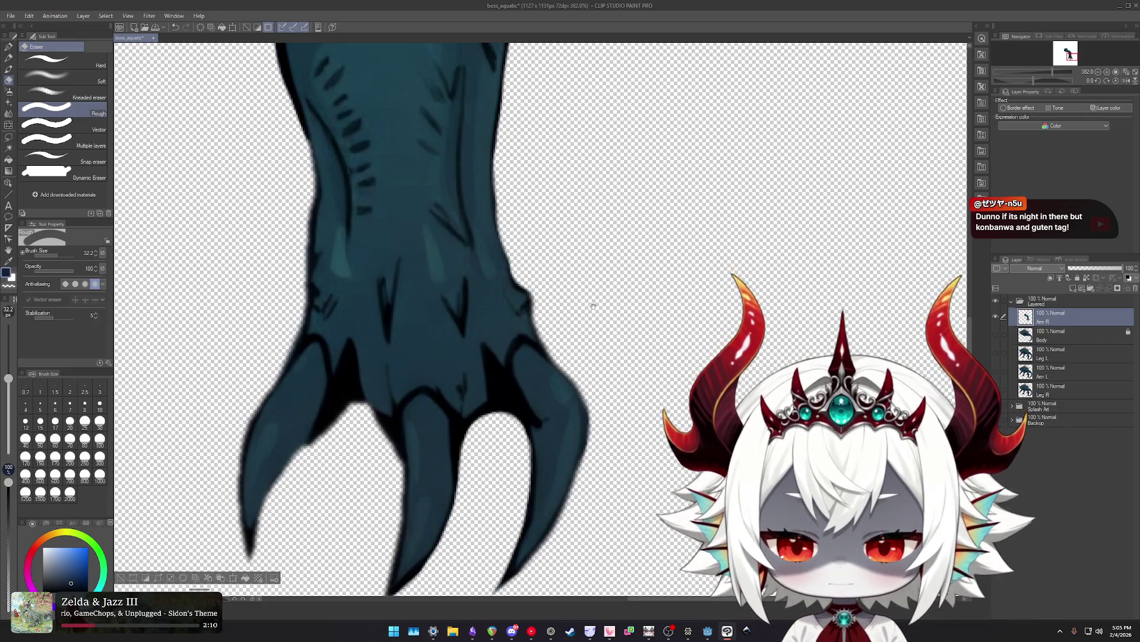
Zoom into the claws and erase dark pixels along the inner edge and below the tip, undoing the stroke that cut the tip.
{"action": "left_click_drag", "start_coordinate": [590, 301], "coordinate": [634, 237]}
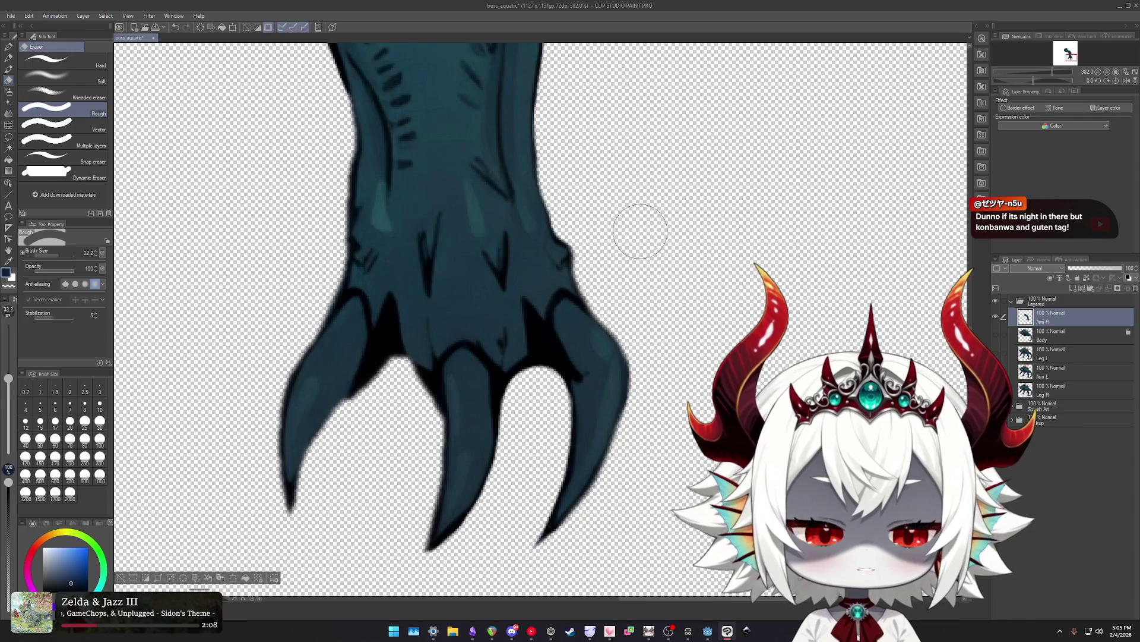
{"action": "scroll", "coordinate": [637, 234], "scroll_direction": "up", "scroll_amount": 2}
{"action": "scroll", "coordinate": [633, 264], "scroll_direction": "up", "scroll_amount": 2}
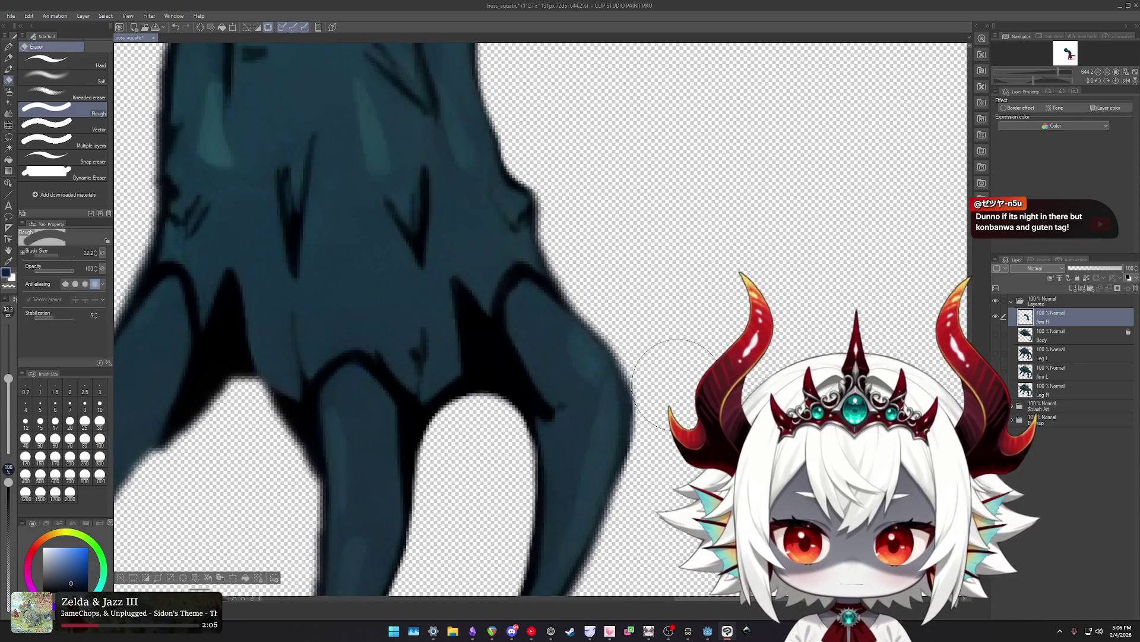
{"action": "scroll", "coordinate": [647, 380], "scroll_direction": "down", "scroll_amount": 4}
{"action": "scroll", "coordinate": [550, 545], "scroll_direction": "up", "scroll_amount": 1}
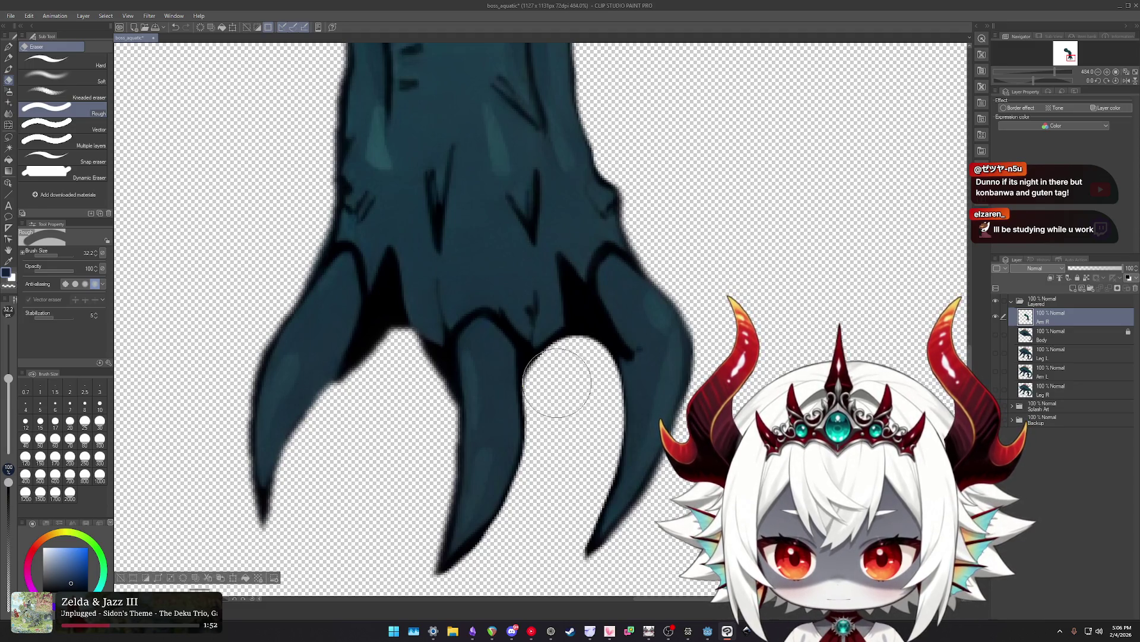
{"action": "scroll", "coordinate": [570, 380], "scroll_direction": "down", "scroll_amount": 2}
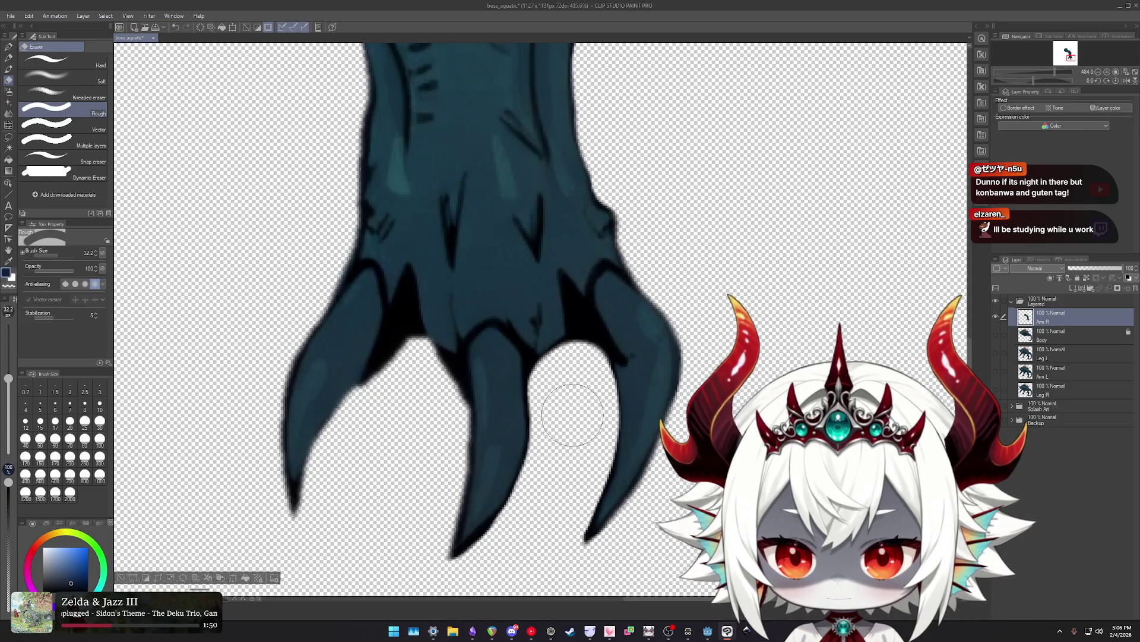
{"action": "scroll", "coordinate": [573, 411], "scroll_direction": "up", "scroll_amount": 2}
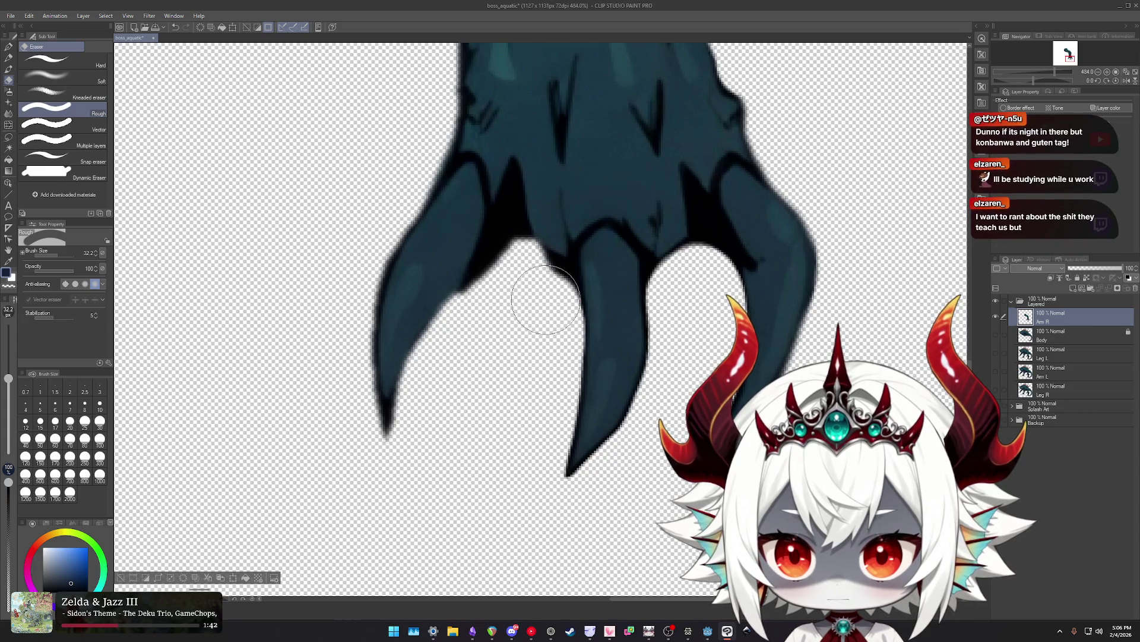
{"action": "left_click_drag", "start_coordinate": [516, 272], "coordinate": [500, 295]}
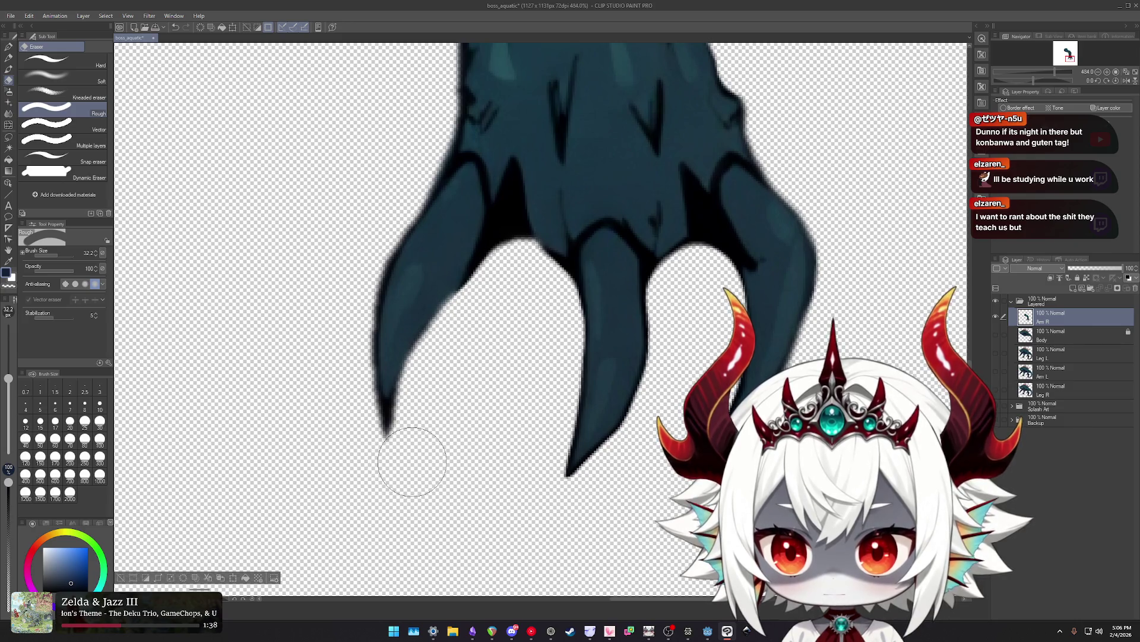
{"action": "left_click_drag", "start_coordinate": [349, 416], "coordinate": [420, 433]}
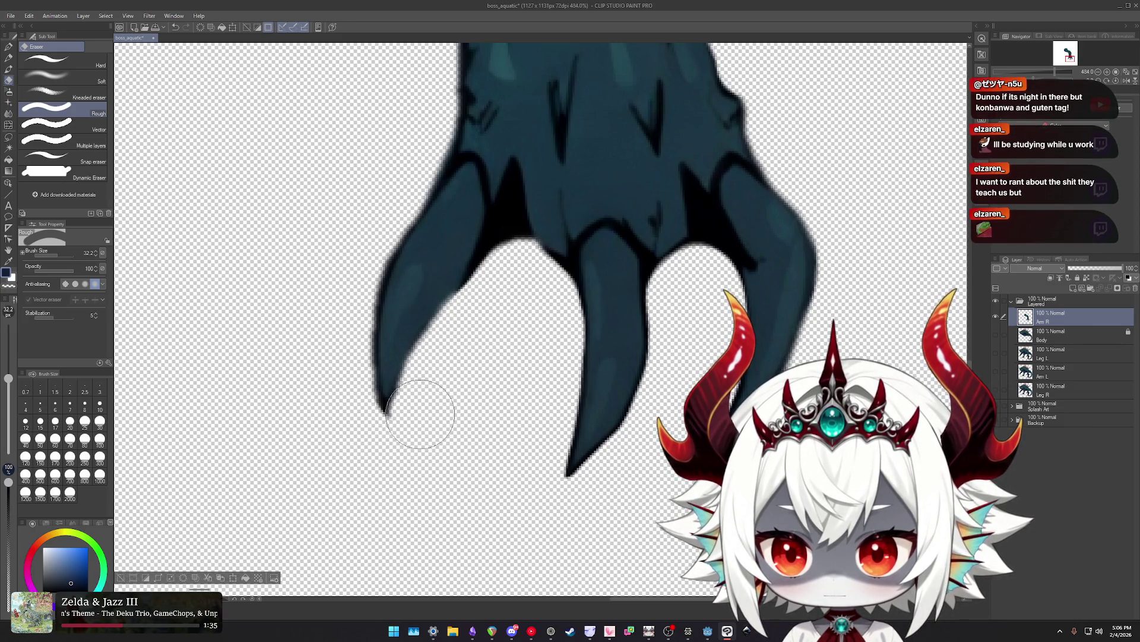
{"action": "key", "text": "ctrl+z"}
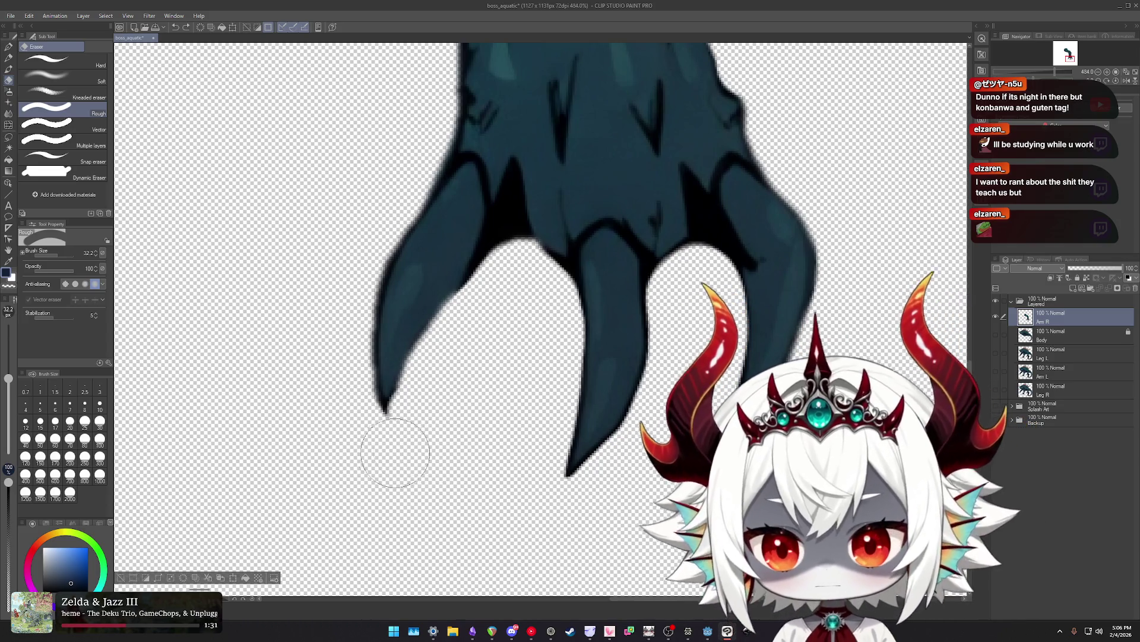
{"action": "left_click_drag", "start_coordinate": [381, 441], "coordinate": [480, 429]}
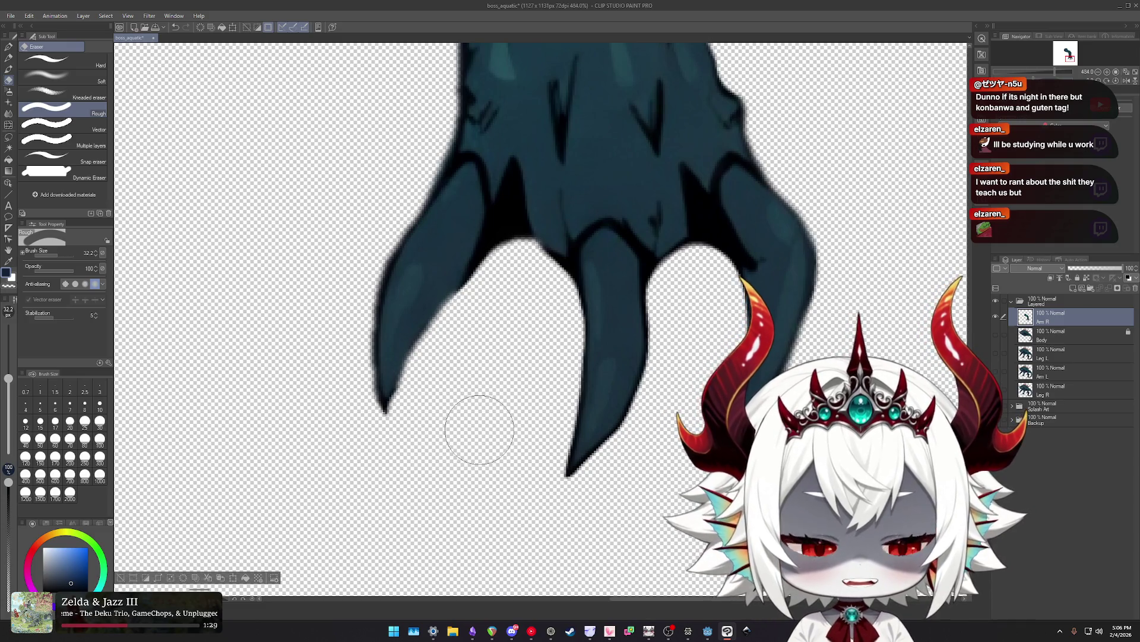
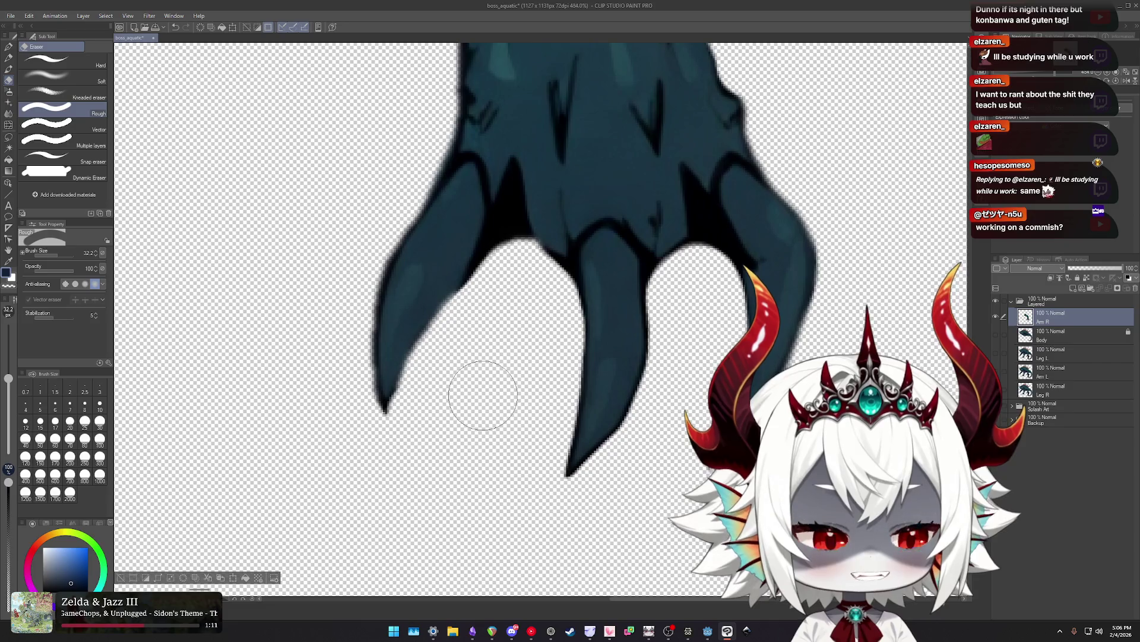
Enlarge the Eraser from 32.2 to 54.2 while checking the right arm's claws and elbow.
{"action": "scroll", "coordinate": [483, 395], "scroll_direction": "down", "scroll_amount": 1}
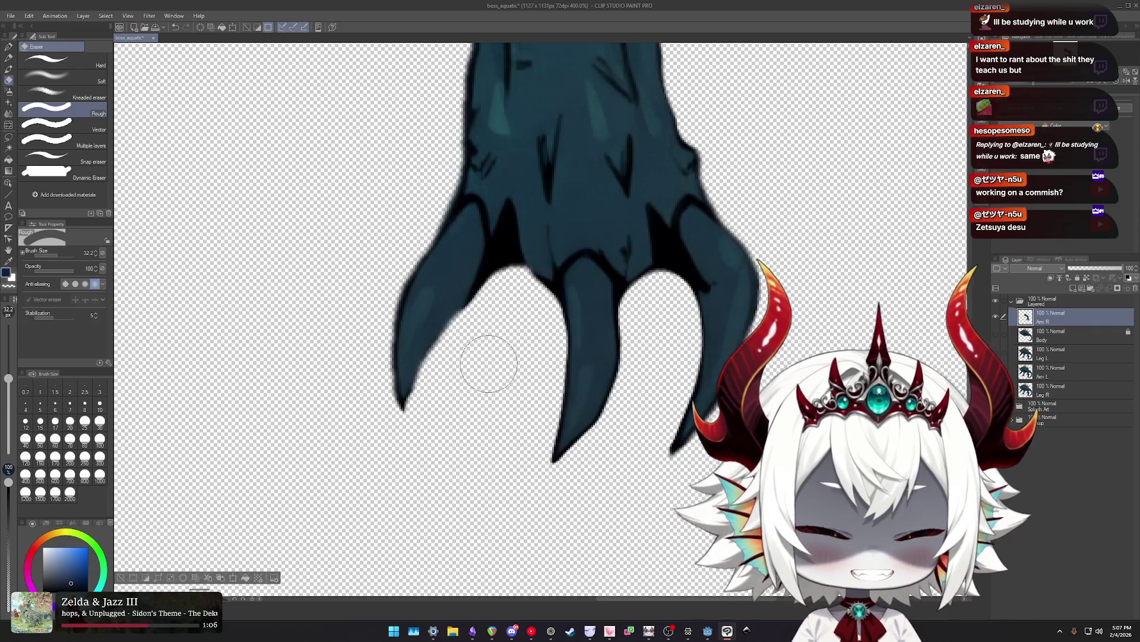
{"action": "scroll", "coordinate": [493, 356], "scroll_direction": "up", "scroll_amount": 2}
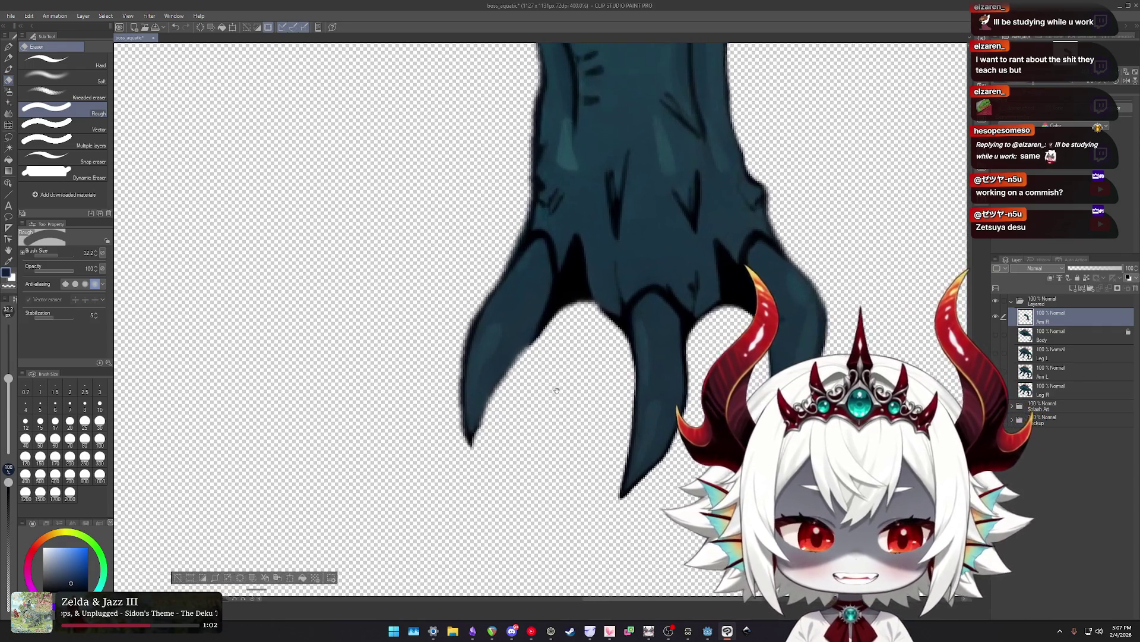
{"action": "scroll", "coordinate": [550, 389], "scroll_direction": "down", "scroll_amount": 2}
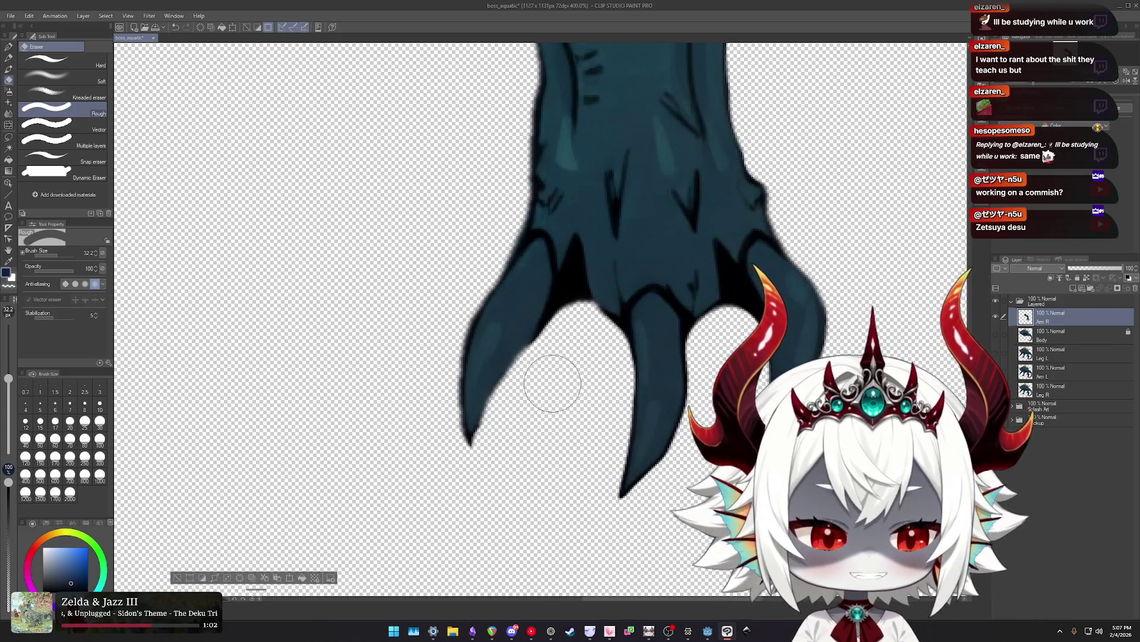
{"action": "scroll", "coordinate": [552, 383], "scroll_direction": "up", "scroll_amount": 2}
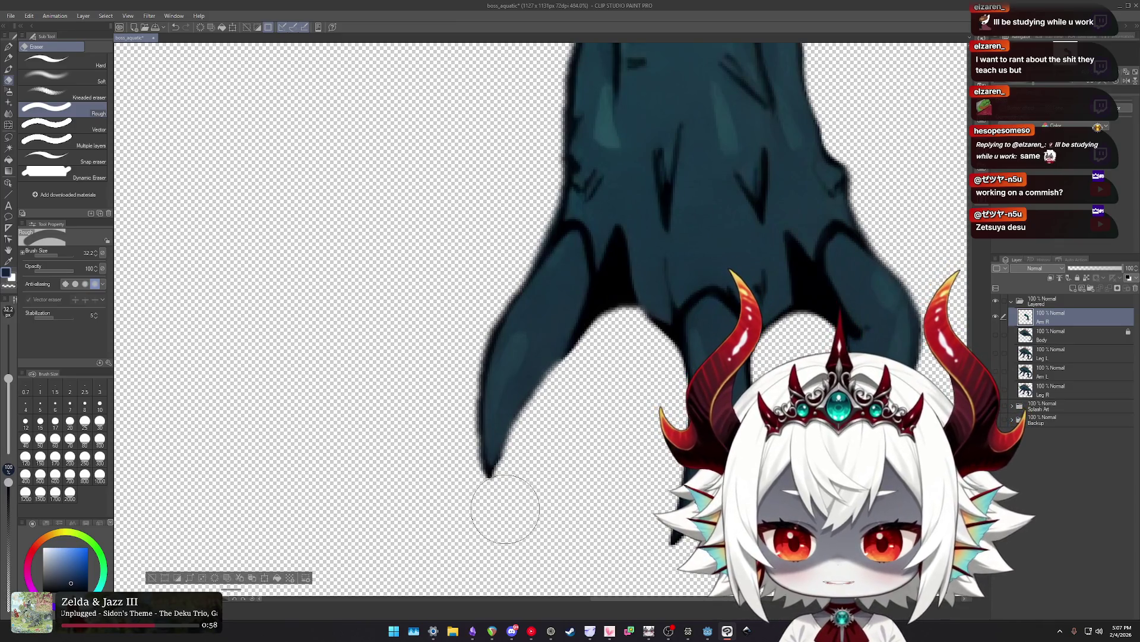
{"action": "left_click_drag", "start_coordinate": [438, 519], "coordinate": [408, 483]}
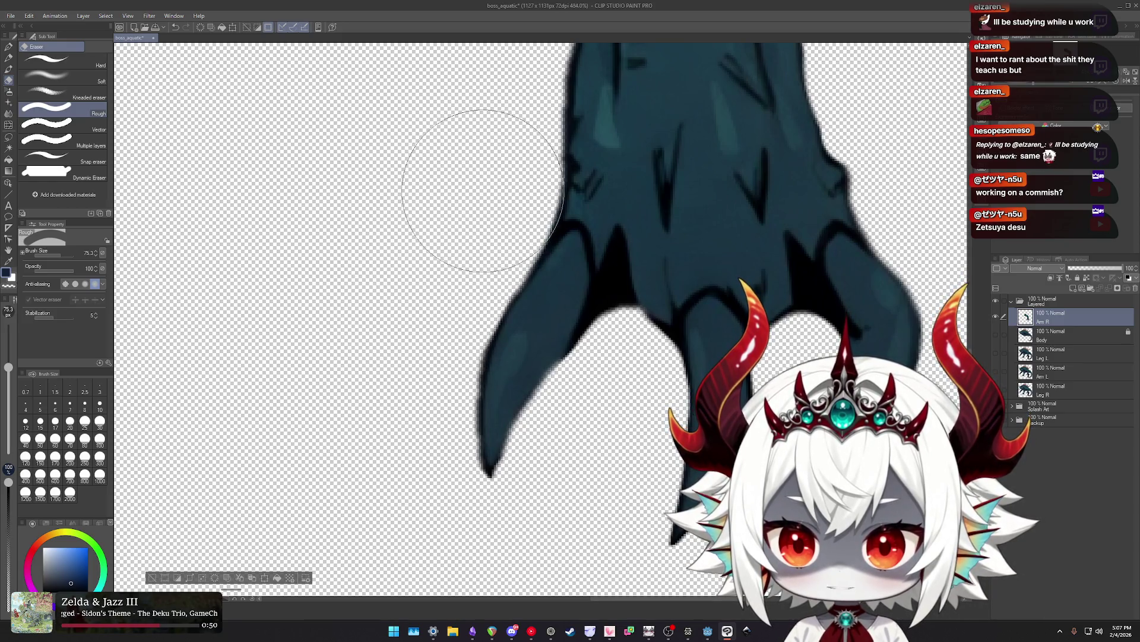
{"action": "left_click_drag", "start_coordinate": [476, 211], "coordinate": [454, 450]}
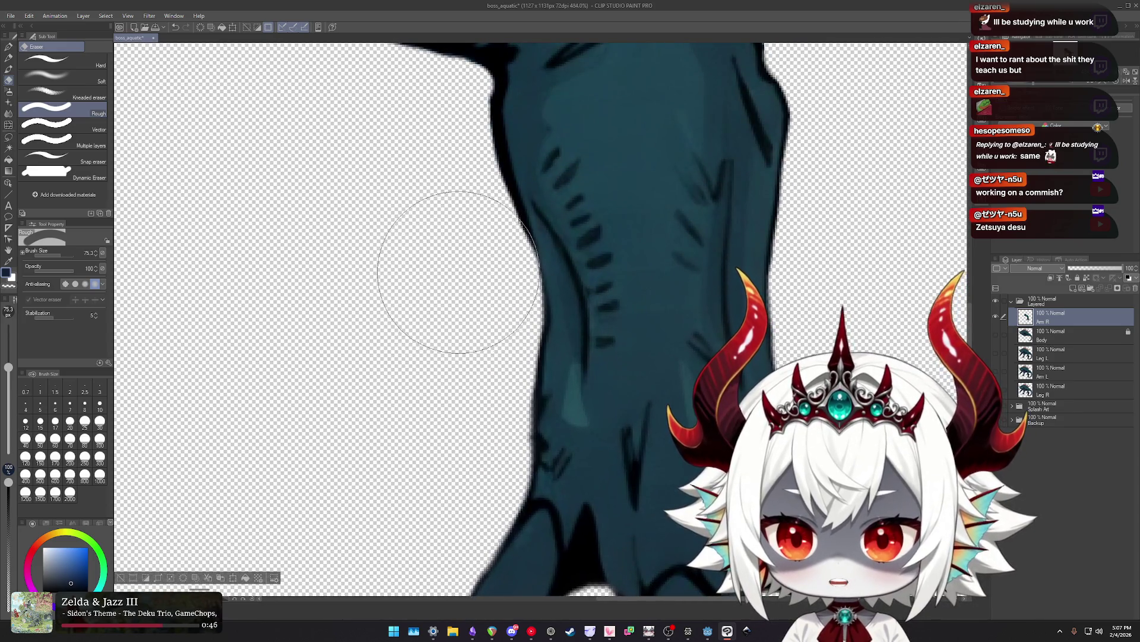
{"action": "left_click_drag", "start_coordinate": [443, 228], "coordinate": [438, 356]}
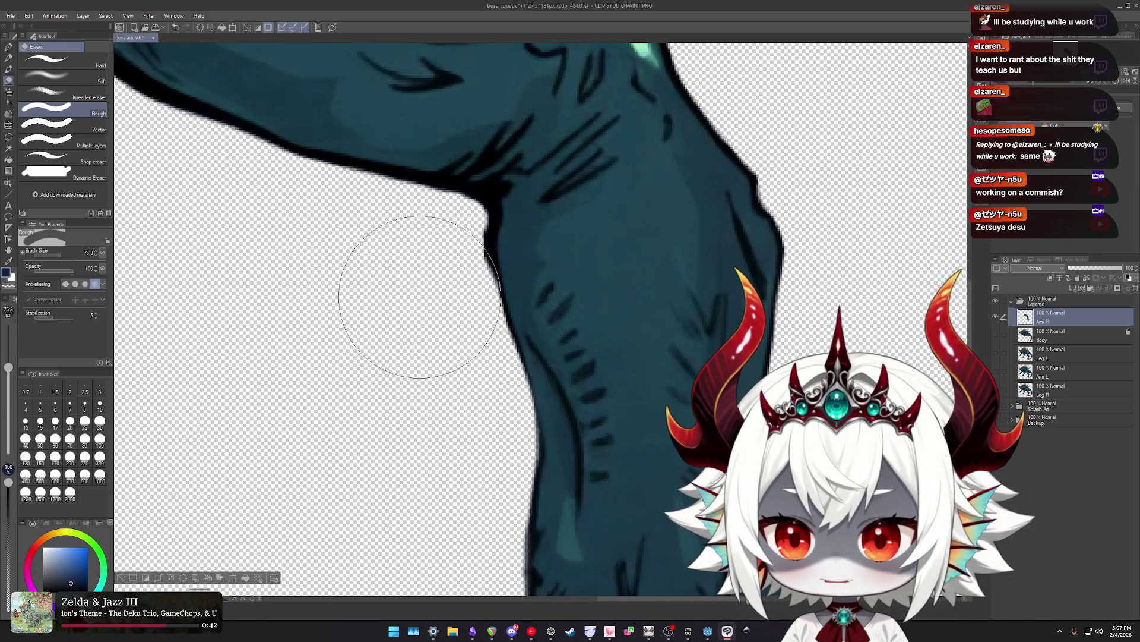
Shrink the eraser and follow the Arm R outline up to the shoulder end.
{"action": "left_click_drag", "start_coordinate": [342, 318], "coordinate": [375, 342]}
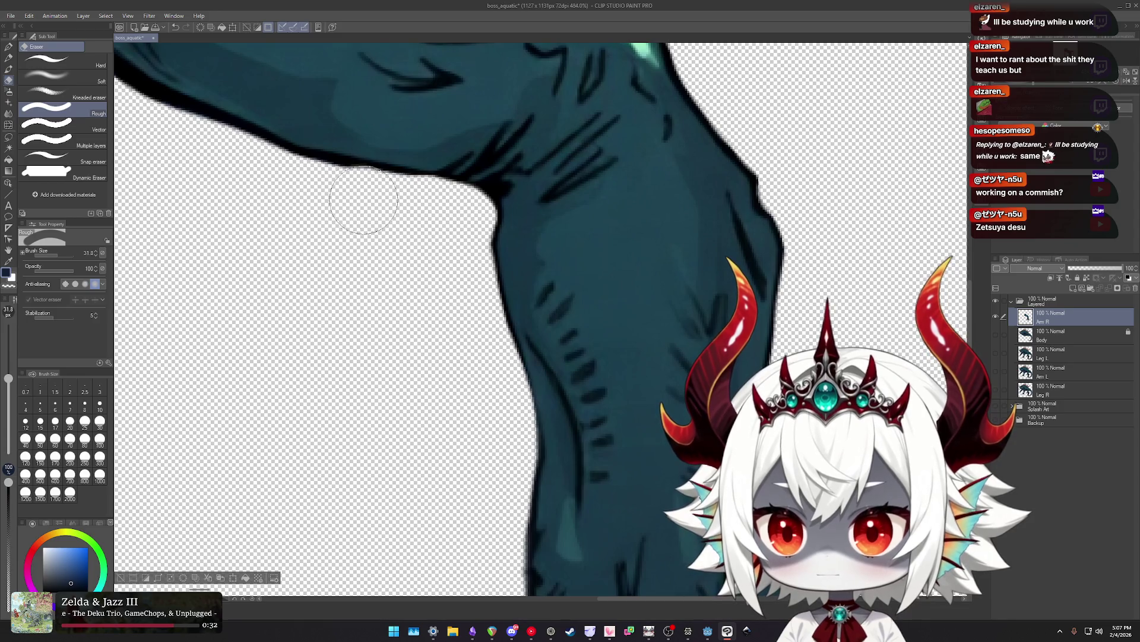
{"action": "left_click_drag", "start_coordinate": [344, 194], "coordinate": [546, 362]}
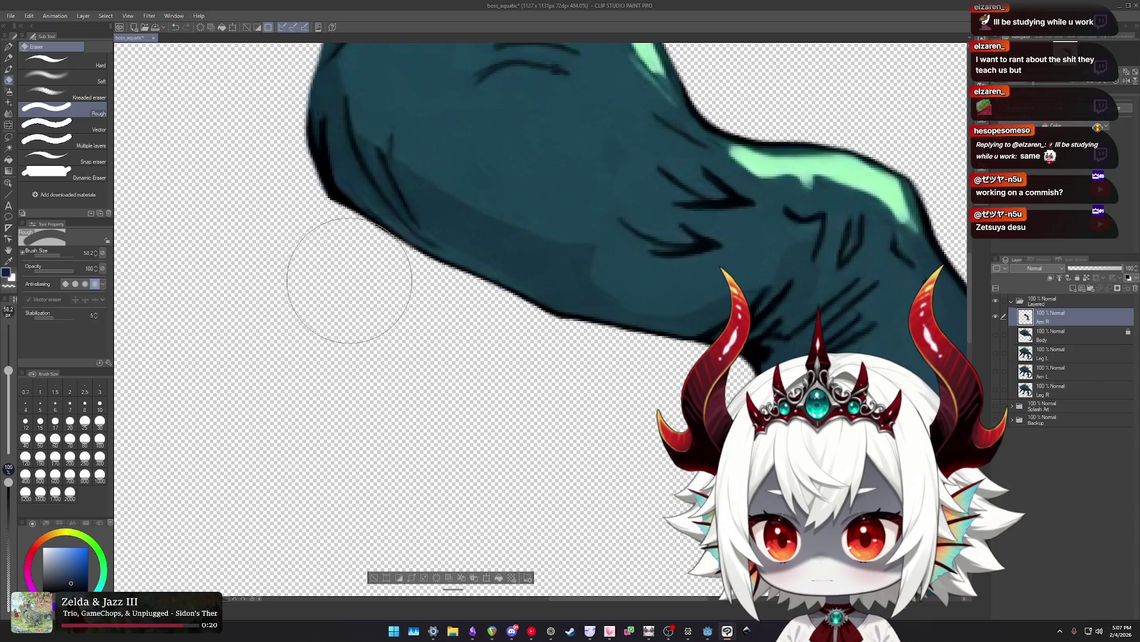
{"action": "left_click_drag", "start_coordinate": [263, 228], "coordinate": [374, 369]}
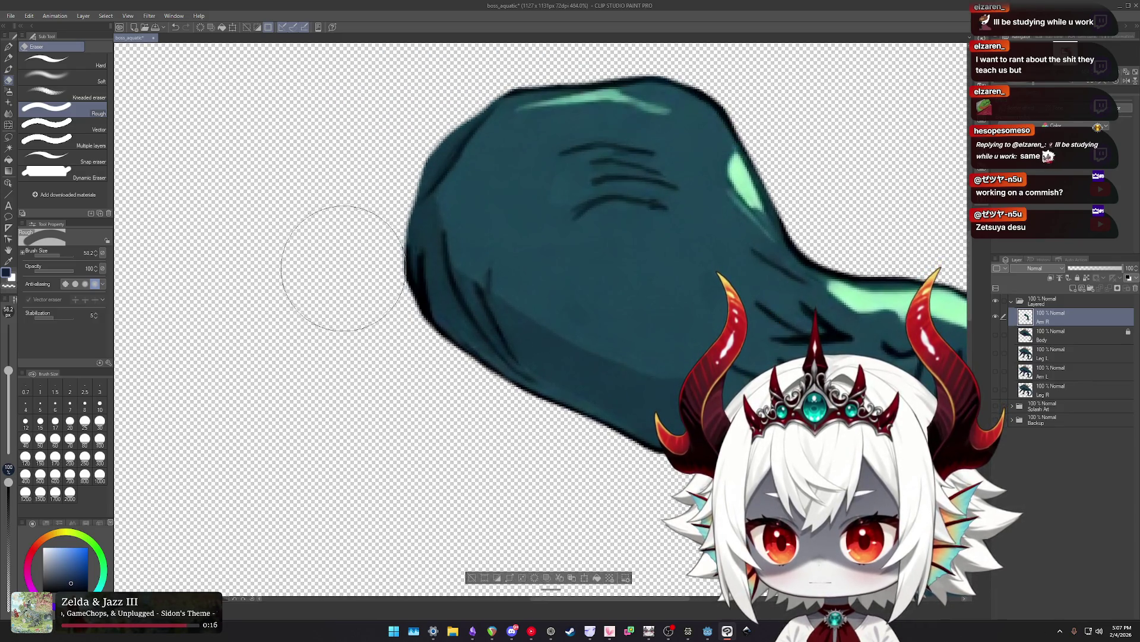
{"action": "scroll", "coordinate": [334, 205], "scroll_direction": "down", "scroll_amount": 1}
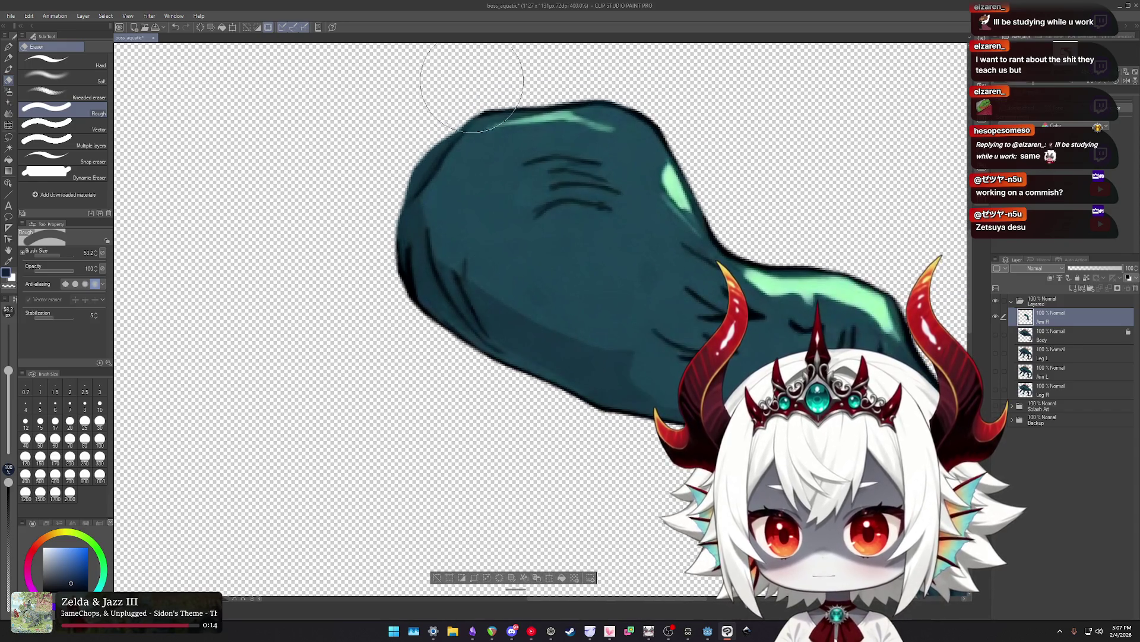
{"action": "scroll", "coordinate": [532, 234], "scroll_direction": "down", "scroll_amount": 2}
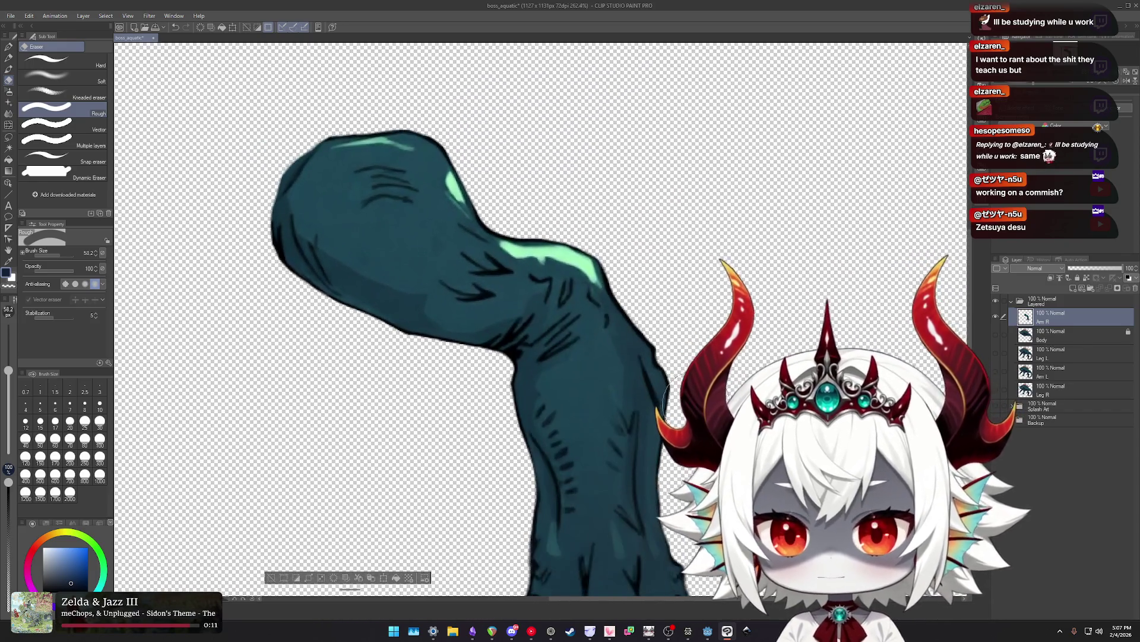
{"action": "scroll", "coordinate": [791, 351], "scroll_direction": "down", "scroll_amount": 2}
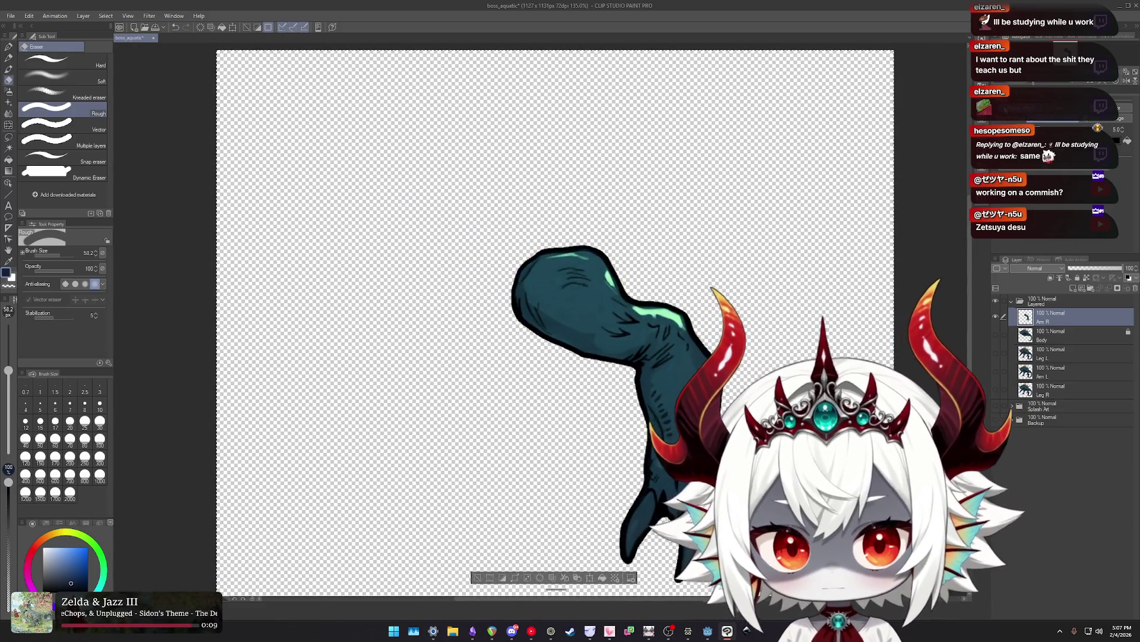
Show the Body layer under the right arm, make it active, and flick it off and on.
{"action": "left_click", "coordinate": [995, 335]}
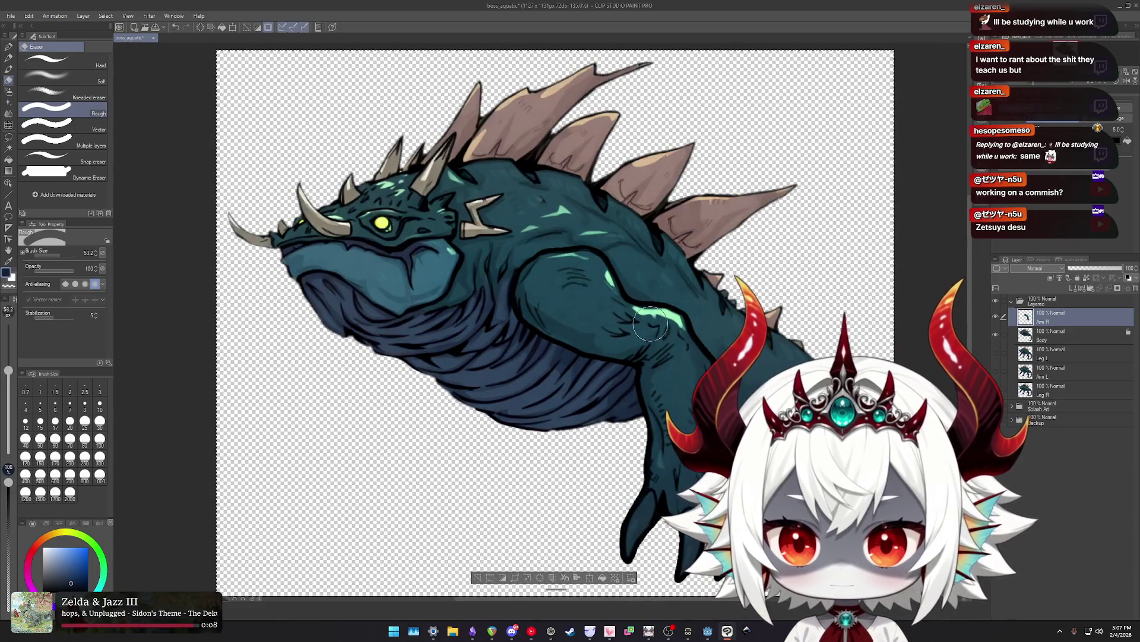
{"action": "scroll", "coordinate": [594, 291], "scroll_direction": "down", "scroll_amount": 1}
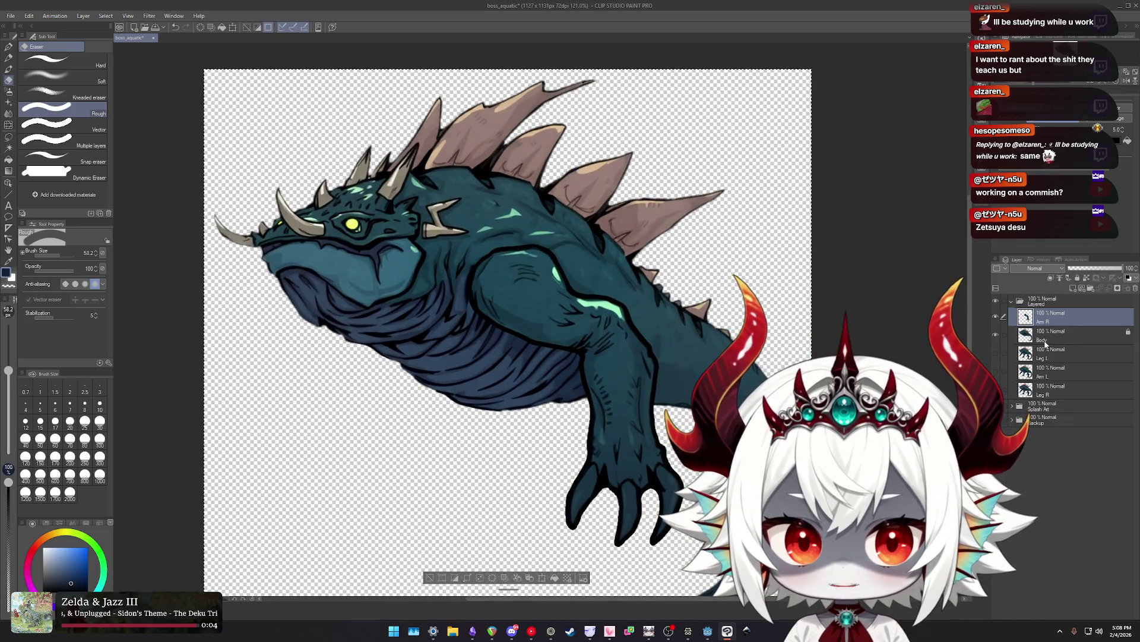
{"action": "left_click", "coordinate": [1045, 339]}
{"action": "left_click", "coordinate": [996, 336]}
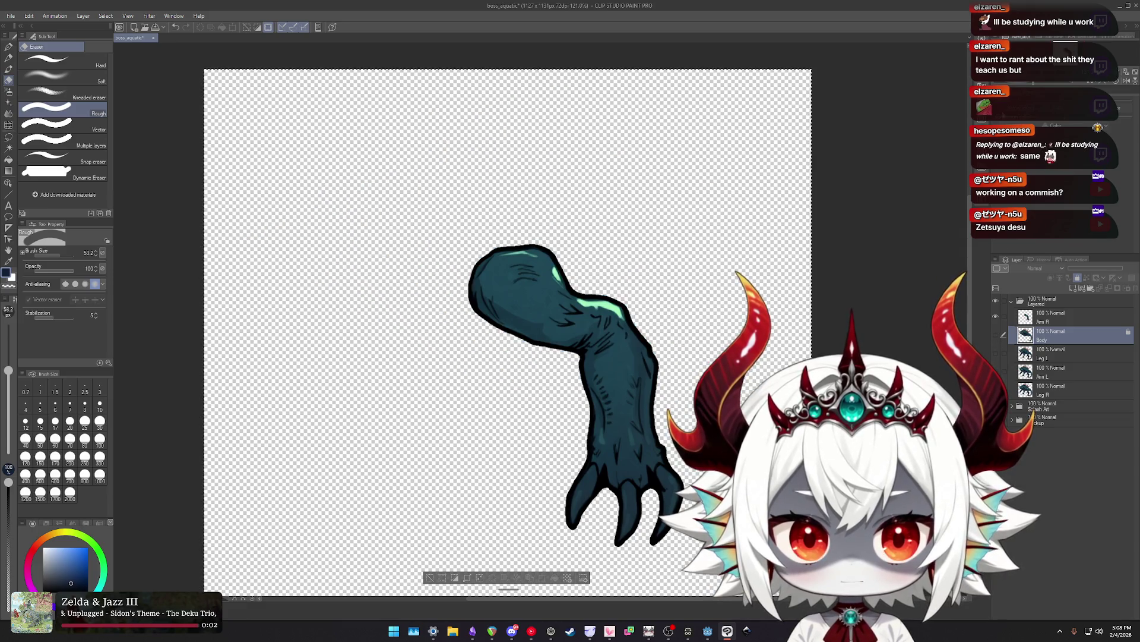
{"action": "left_click", "coordinate": [996, 336]}
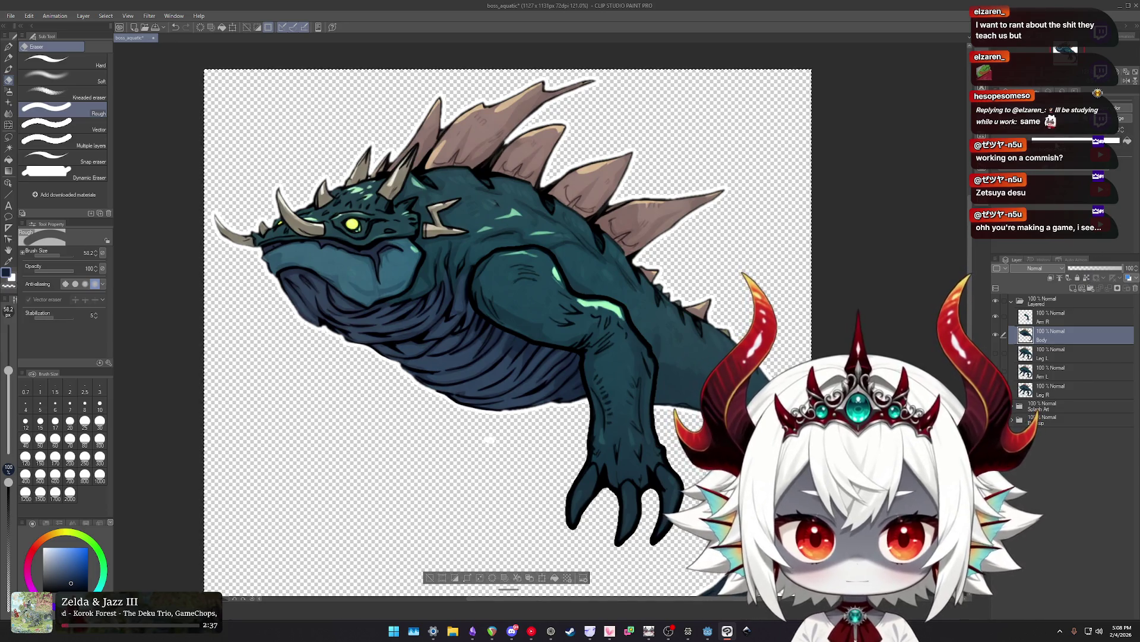
Dismiss the outline colour settings unchanged and leave only the Body layer selected.
{"action": "double_click", "coordinate": [10, 277]}
{"action": "left_click", "coordinate": [670, 248]}
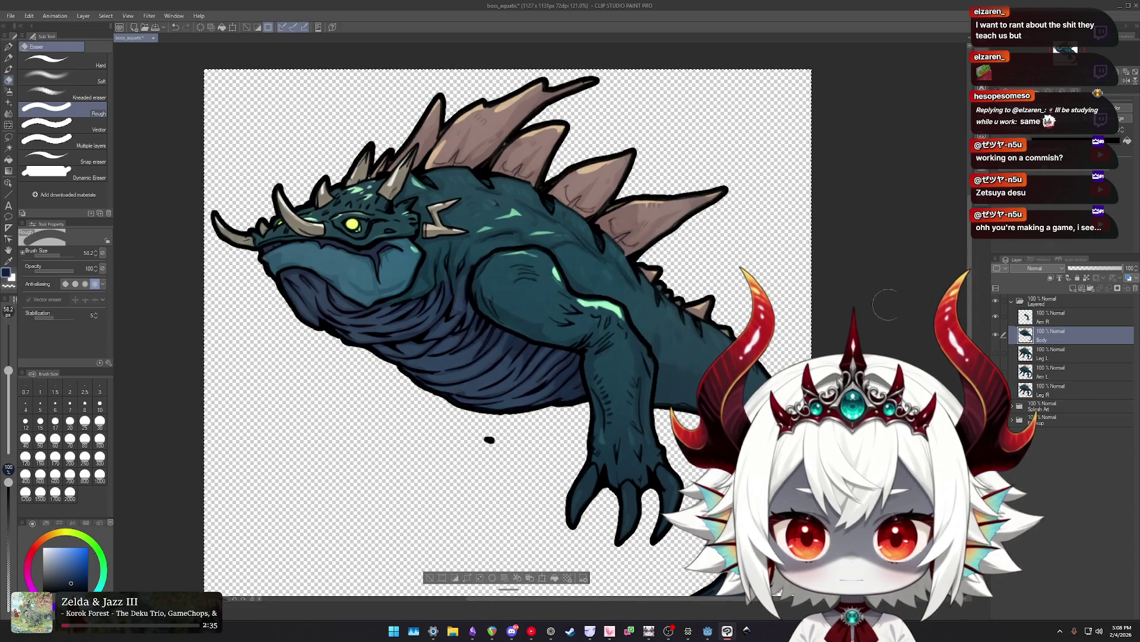
{"action": "left_click", "coordinate": [1062, 321], "text": "ctrl"}
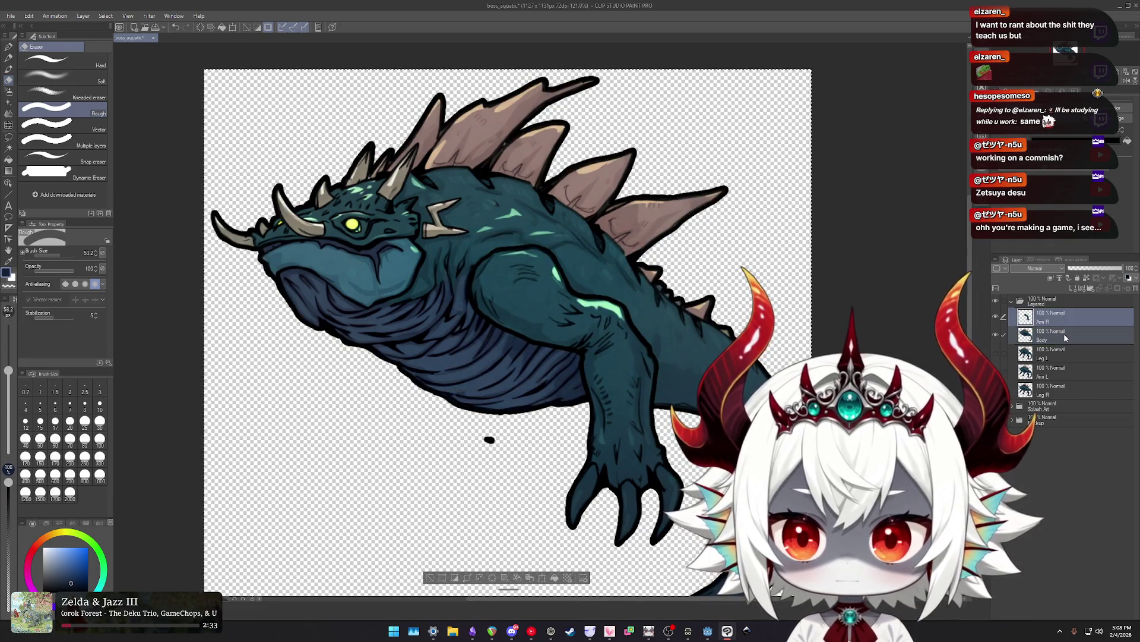
{"action": "scroll", "coordinate": [765, 352], "scroll_direction": "down", "scroll_amount": 2}
{"action": "scroll", "coordinate": [764, 352], "scroll_direction": "down", "scroll_amount": 1}
{"action": "scroll", "coordinate": [764, 351], "scroll_direction": "up", "scroll_amount": 2}
{"action": "scroll", "coordinate": [765, 352], "scroll_direction": "up", "scroll_amount": 1}
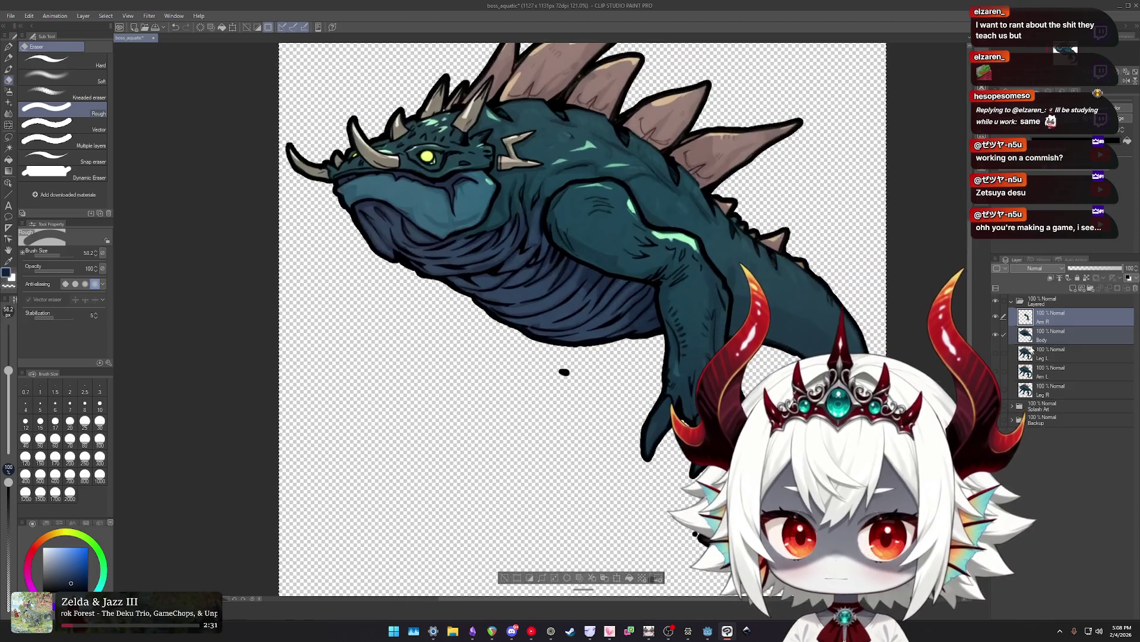
{"action": "left_click", "coordinate": [1062, 335]}
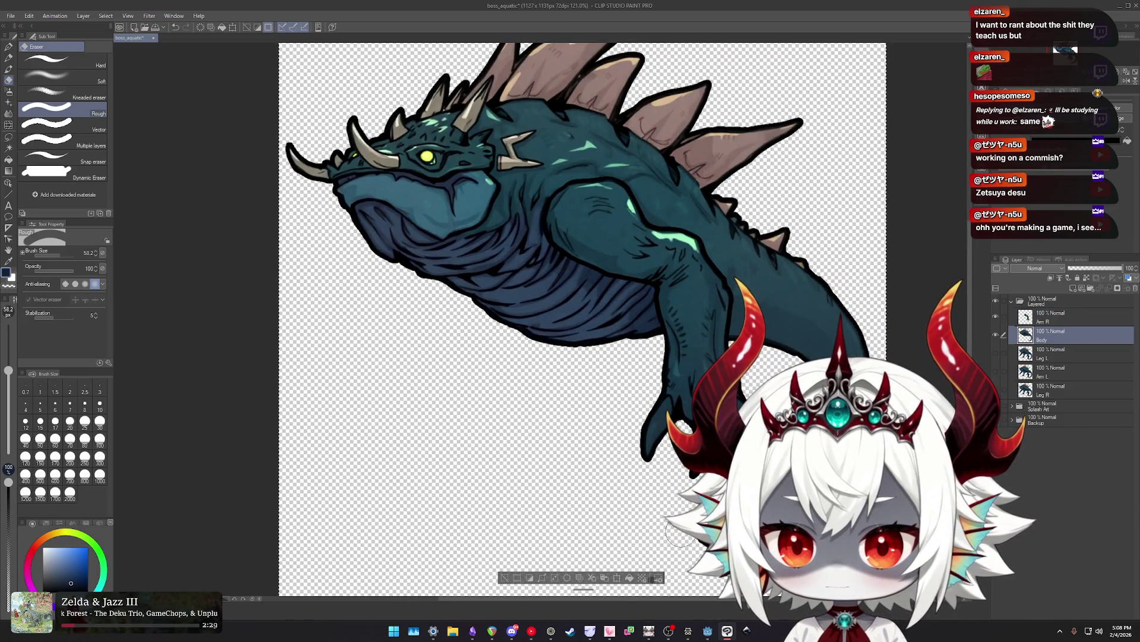
{"action": "scroll", "coordinate": [590, 514], "scroll_direction": "down", "scroll_amount": 2}
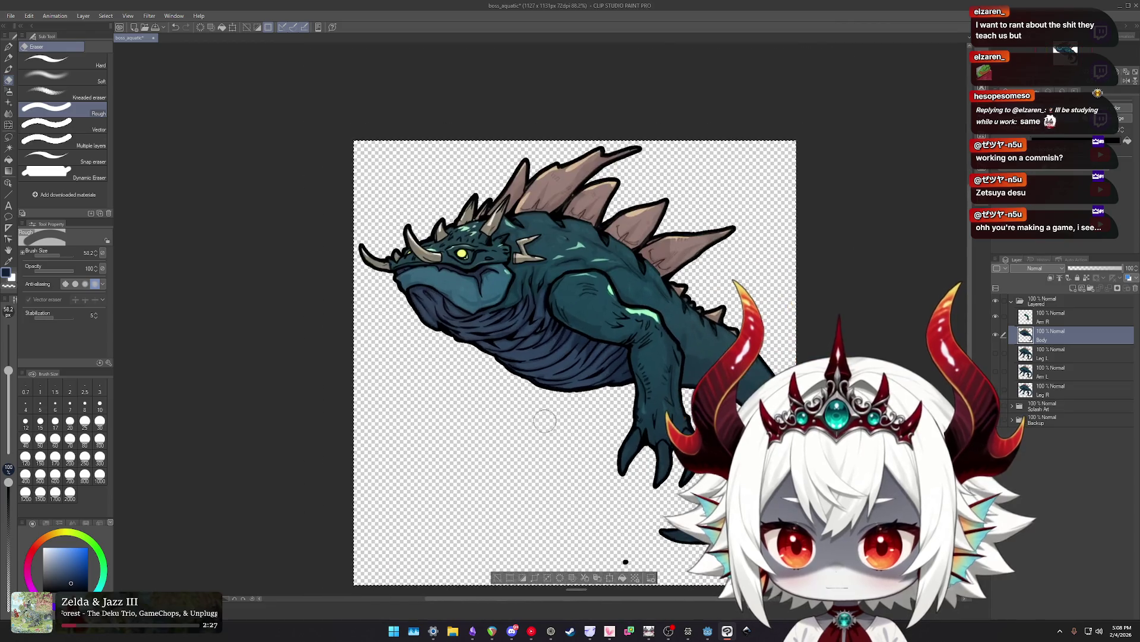
{"action": "scroll", "coordinate": [534, 450], "scroll_direction": "down", "scroll_amount": 1}
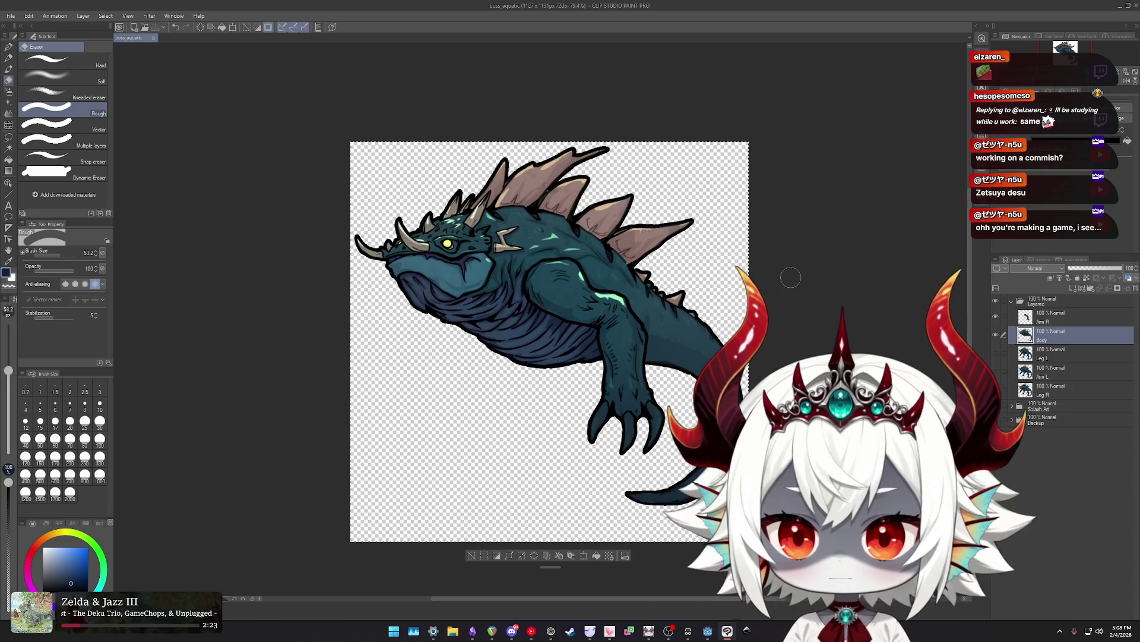
{"action": "left_click", "coordinate": [996, 316]}
{"action": "left_click", "coordinate": [996, 317]}
{"action": "left_click", "coordinate": [996, 316]}
{"action": "left_click", "coordinate": [996, 317]}
{"action": "left_click", "coordinate": [996, 317]}
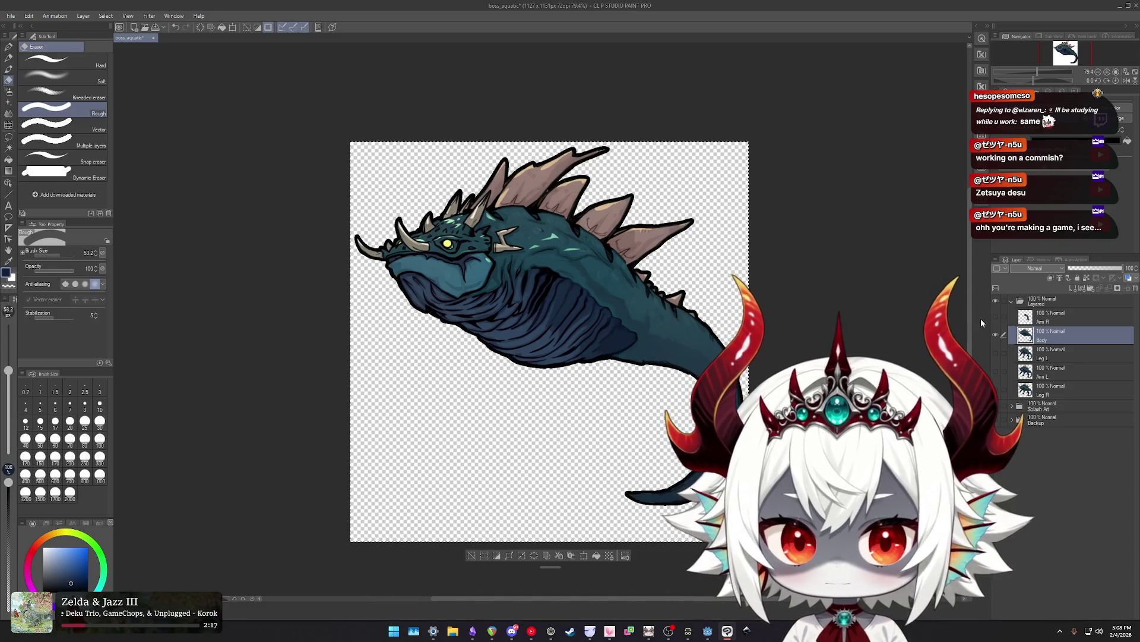
{"action": "left_click", "coordinate": [996, 317]}
{"action": "left_click", "coordinate": [996, 316]}
{"action": "left_click", "coordinate": [996, 316]}
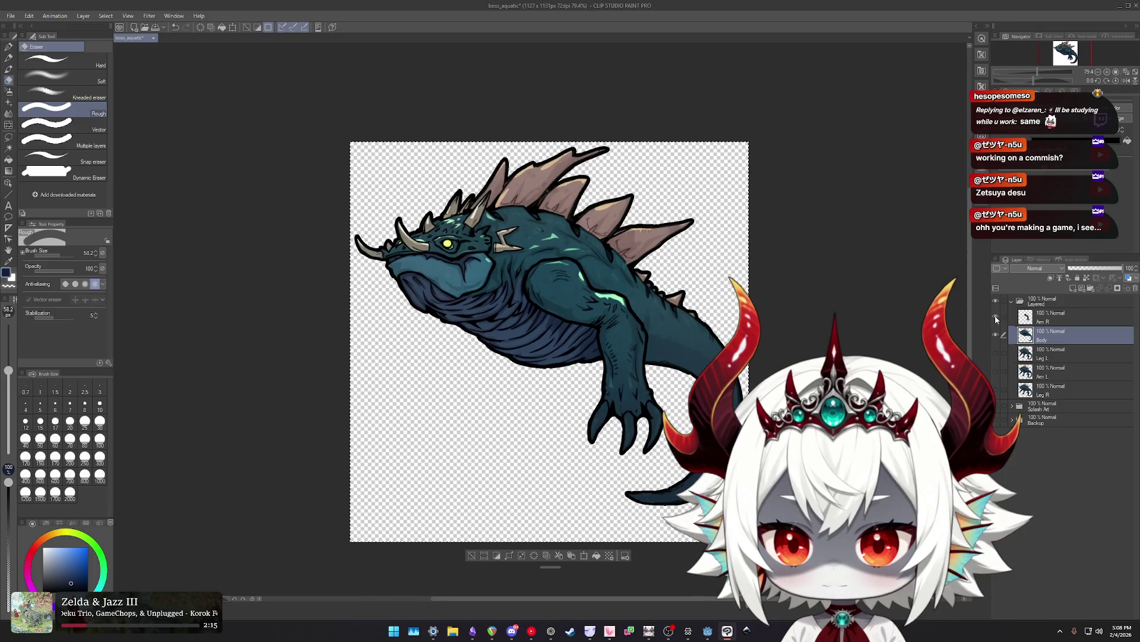
{"action": "left_click", "coordinate": [996, 317]}
{"action": "left_click", "coordinate": [996, 318]}
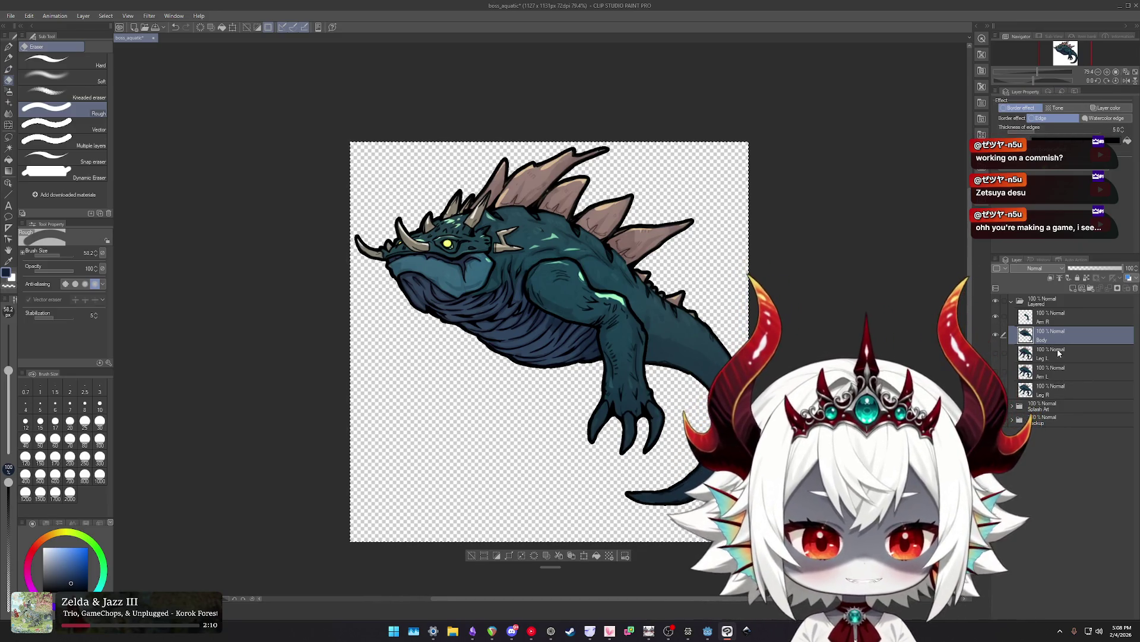
{"action": "left_click", "coordinate": [1000, 352]}
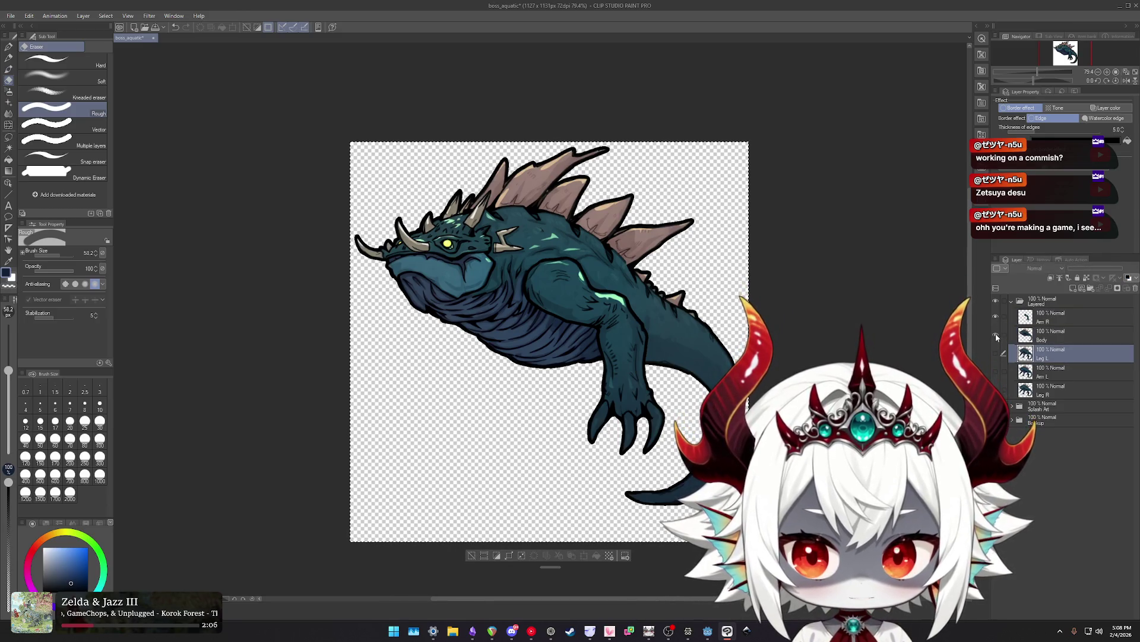
{"action": "left_click", "coordinate": [996, 337]}
{"action": "left_click", "coordinate": [996, 353]}
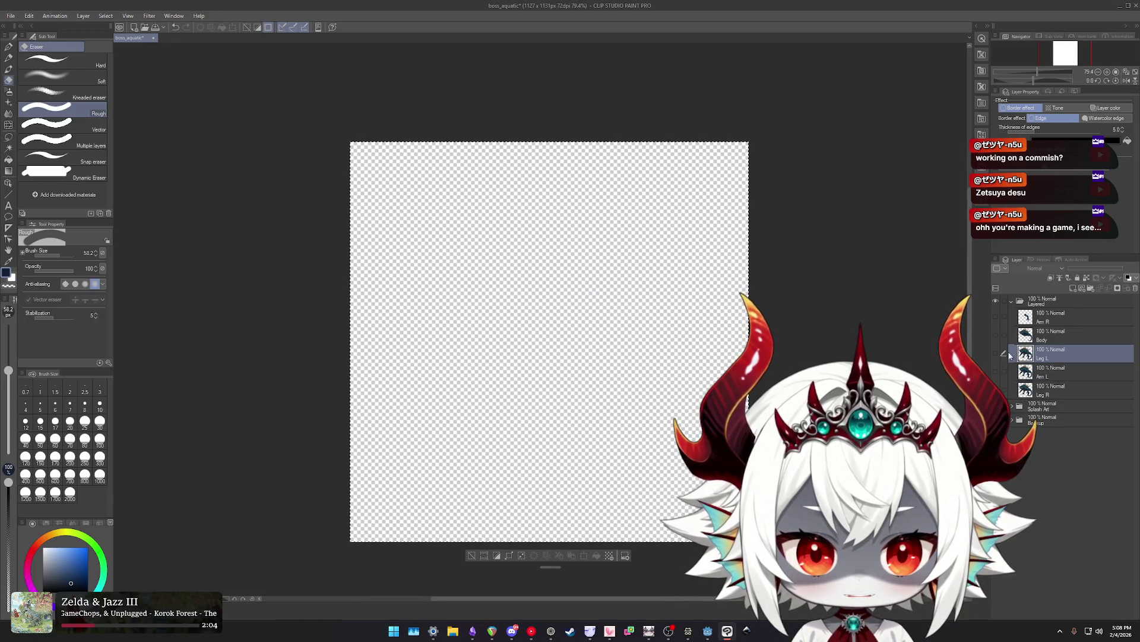
{"action": "left_click", "coordinate": [996, 353], "text": "alt"}
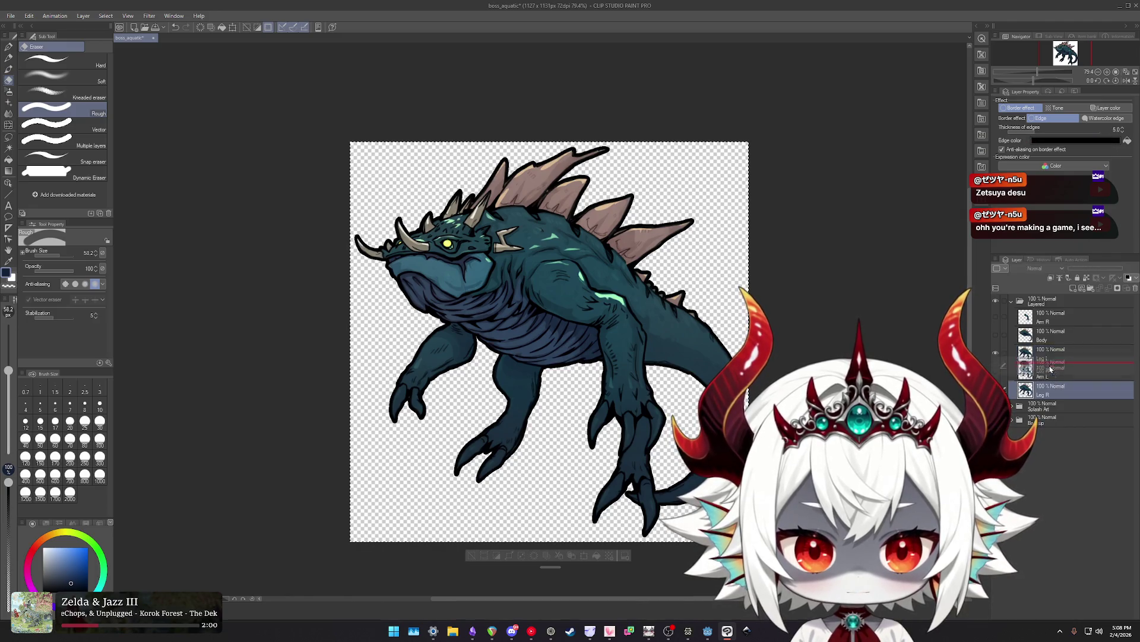
{"action": "left_click_drag", "start_coordinate": [1069, 390], "coordinate": [1080, 350]}
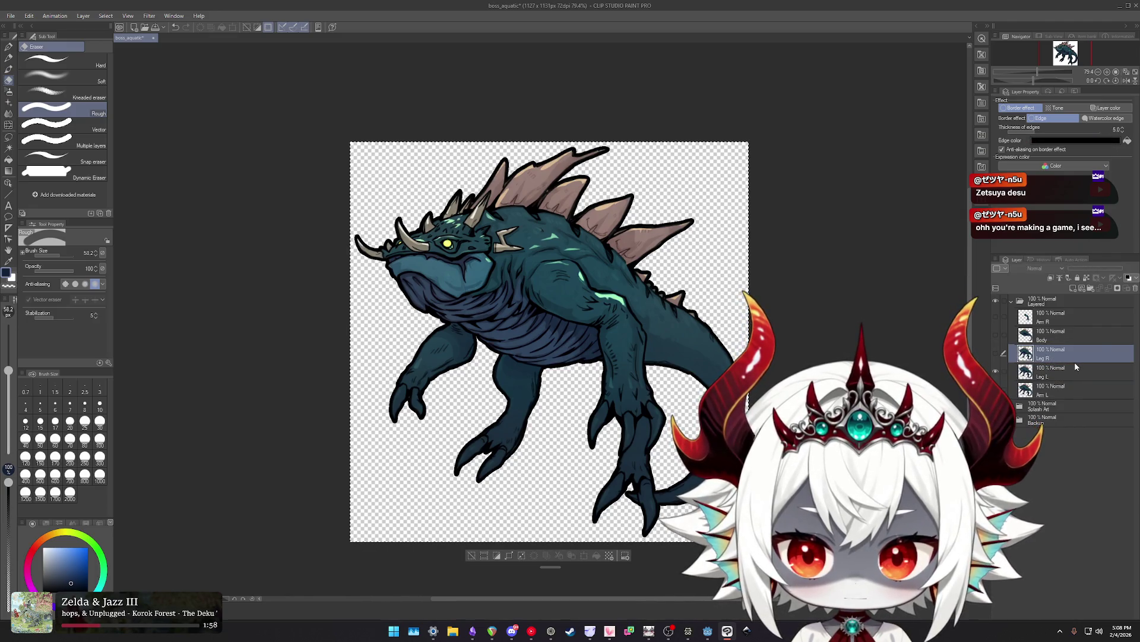
{"action": "scroll", "coordinate": [618, 469], "scroll_direction": "up", "scroll_amount": 4}
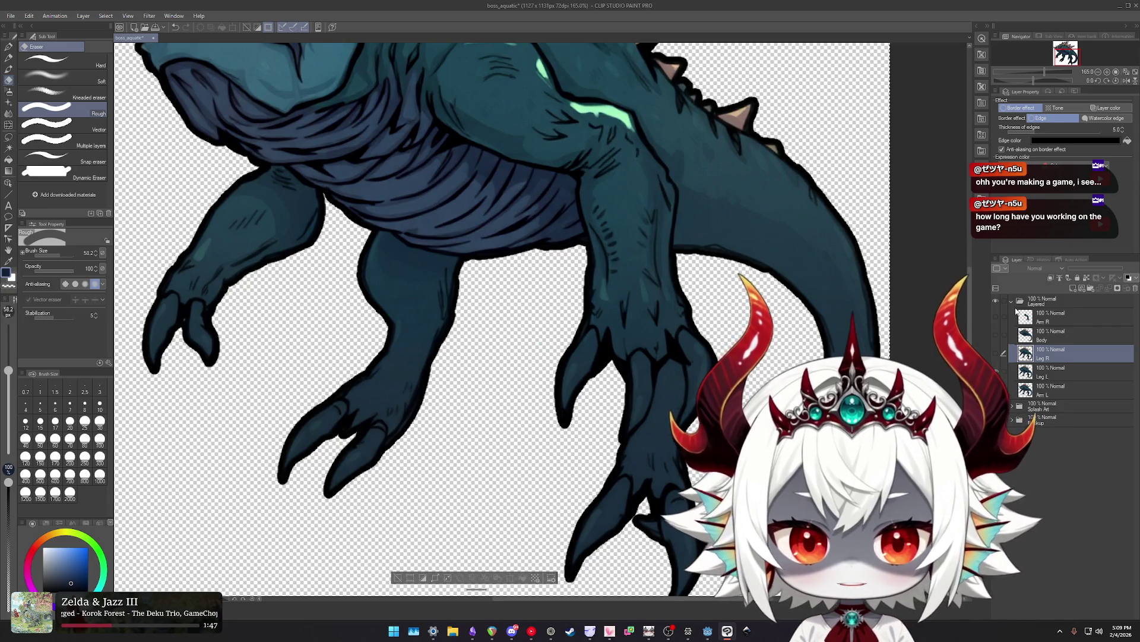
Step through the Arm R, Body, Leg L and Body layers, ending on Arm R.
{"action": "left_click", "coordinate": [1050, 319]}
{"action": "left_click", "coordinate": [1053, 333]}
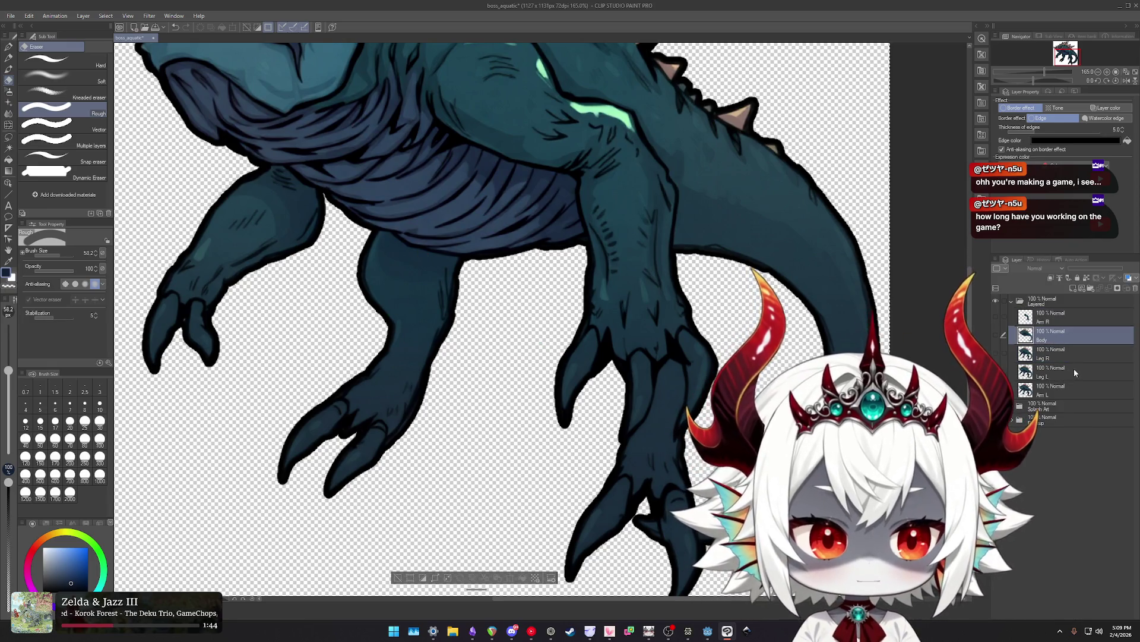
{"action": "left_click", "coordinate": [1060, 375]}
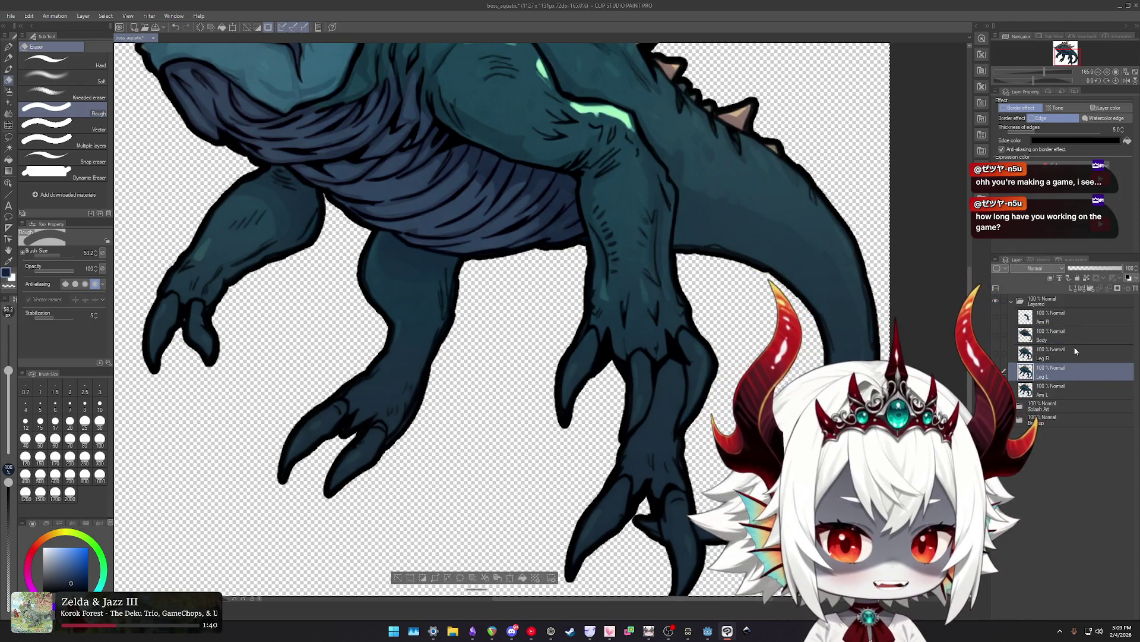
{"action": "left_click", "coordinate": [1071, 327]}
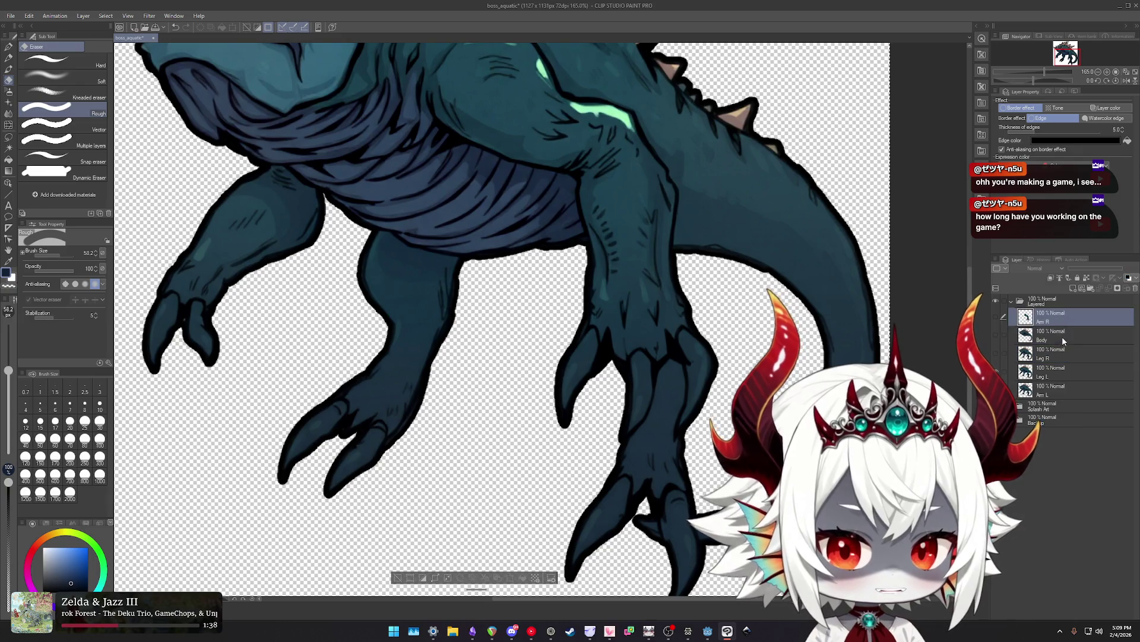
{"action": "left_click", "coordinate": [1066, 324]}
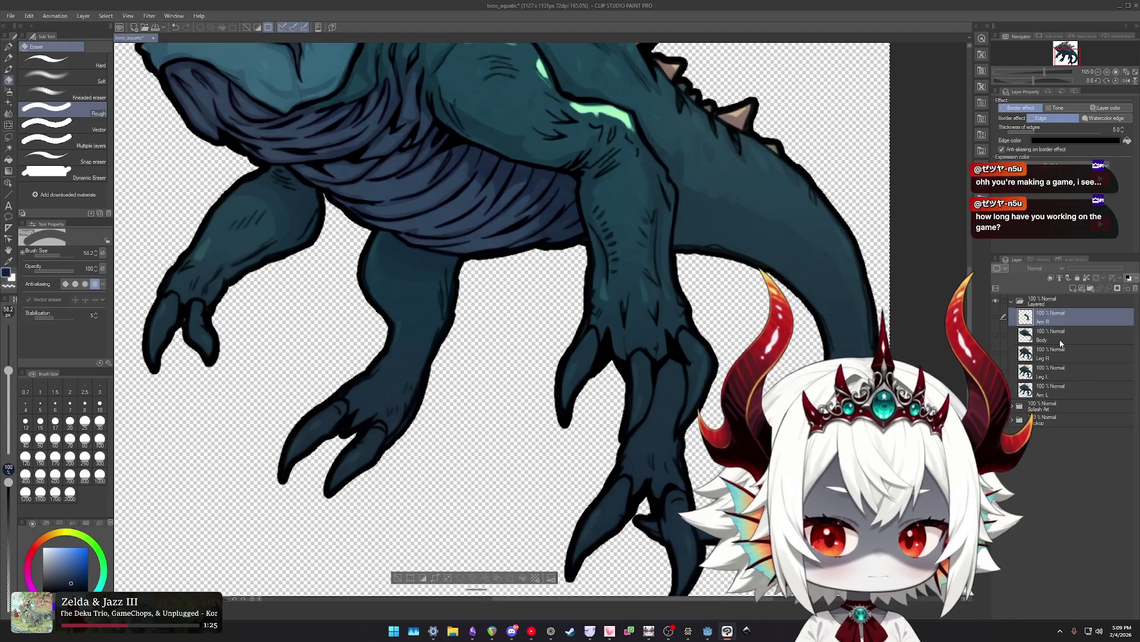
{"action": "key", "text": "super"}
Compute 7 × 66 = 462 in Windows Calculator, then close it.
{"action": "type", "text": "calc"}
{"action": "key", "text": "Return"}
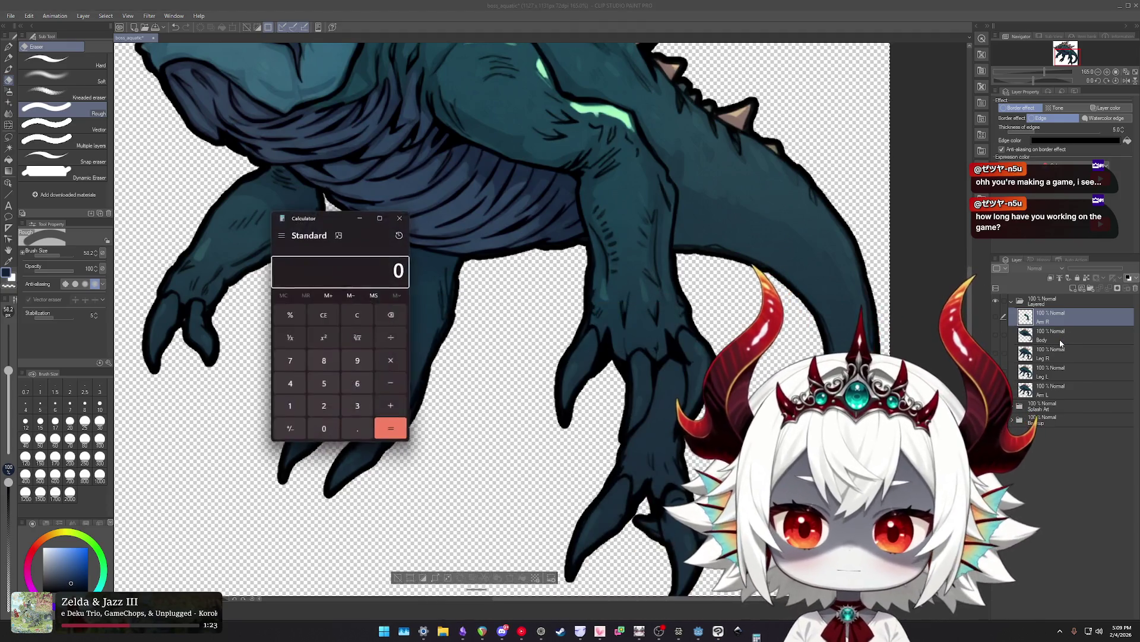
{"action": "type", "text": "7"}
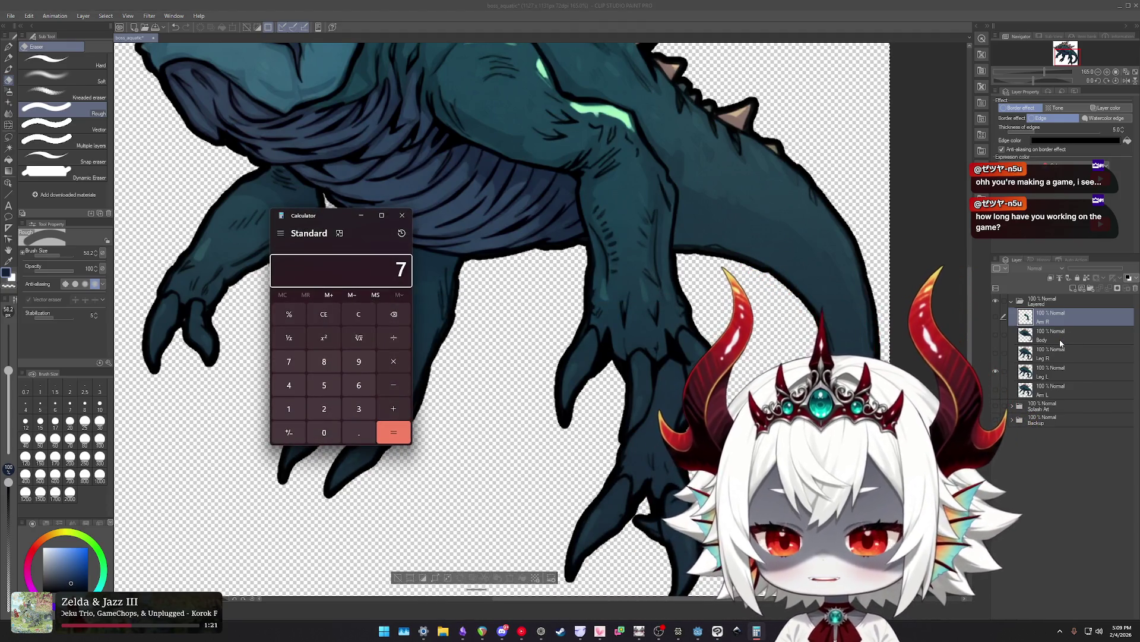
{"action": "type", "text": "*66"}
{"action": "key", "text": "Return"}
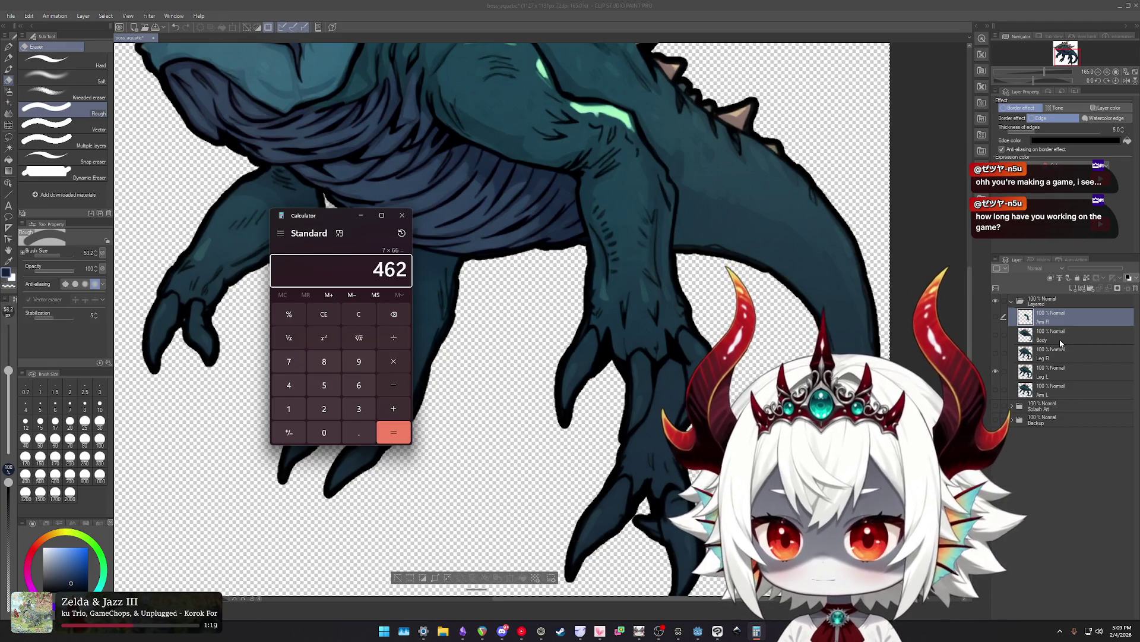
{"action": "key", "text": "alt+F4"}
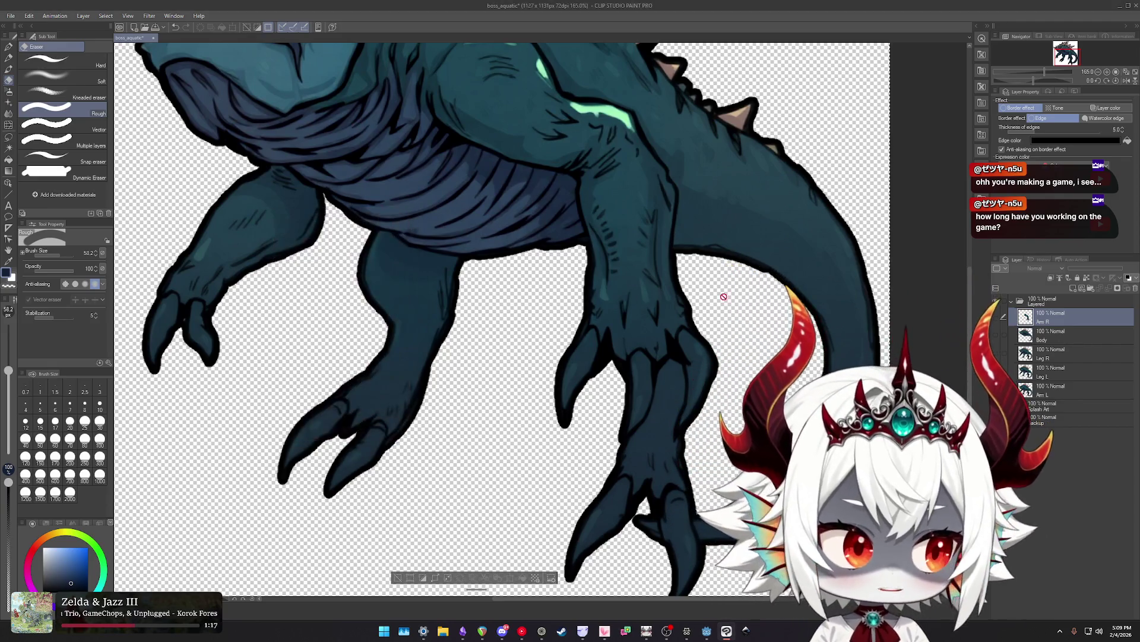
{"action": "scroll", "coordinate": [645, 315], "scroll_direction": "down", "scroll_amount": 1}
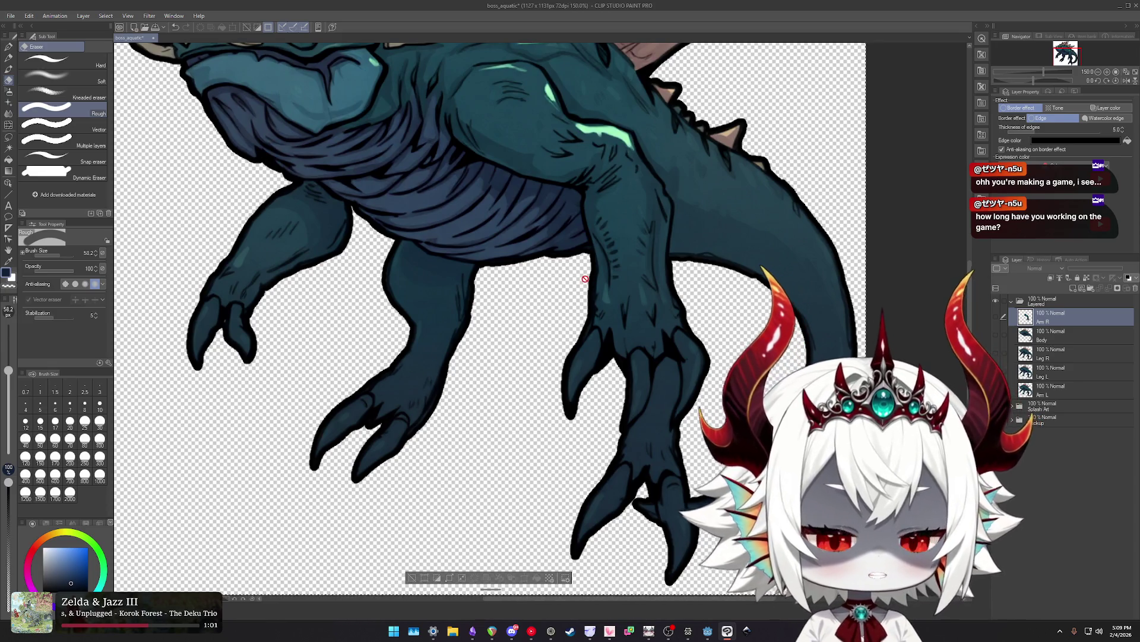
Zoom and pan to frame the whole creature on the canvas.
{"action": "scroll", "coordinate": [549, 284], "scroll_direction": "down", "scroll_amount": 3}
{"action": "scroll", "coordinate": [549, 286], "scroll_direction": "up", "scroll_amount": 2}
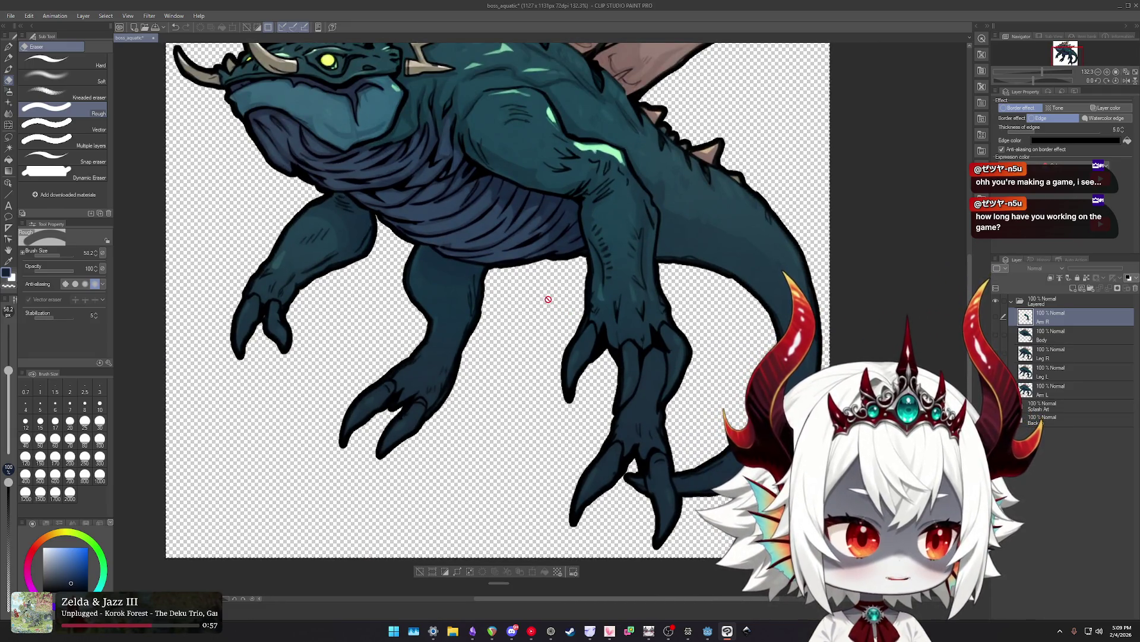
{"action": "scroll", "coordinate": [537, 293], "scroll_direction": "down", "scroll_amount": 1}
{"action": "scroll", "coordinate": [536, 293], "scroll_direction": "up", "scroll_amount": 1}
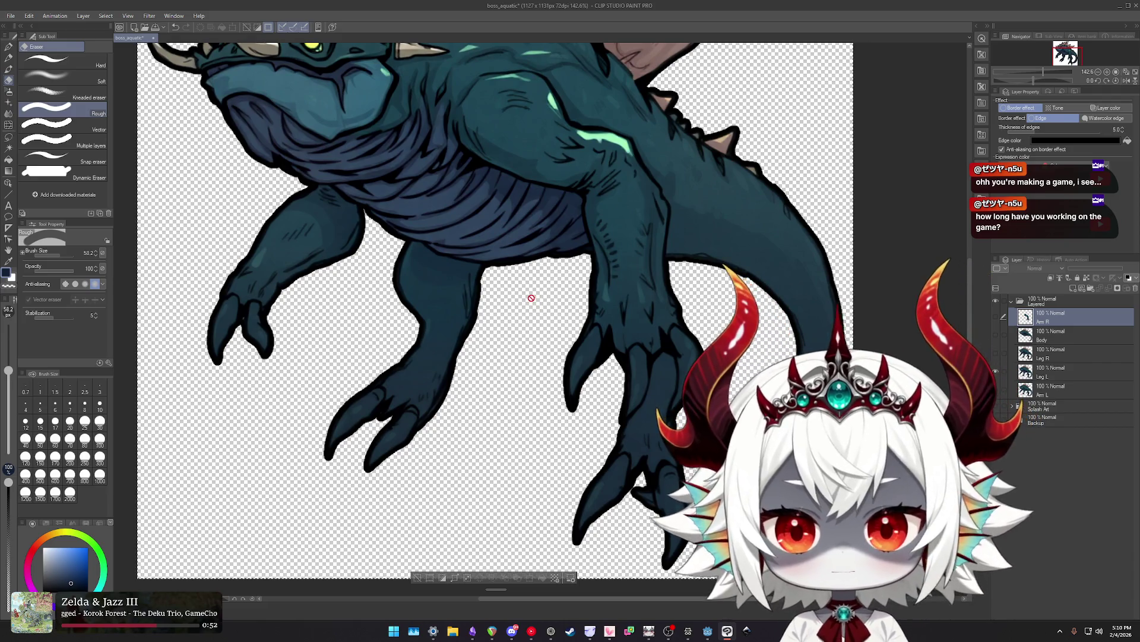
{"action": "scroll", "coordinate": [528, 297], "scroll_direction": "down", "scroll_amount": 3}
{"action": "mouse_move", "coordinate": [527, 297]}
{"action": "left_mouse_down"}
{"action": "mouse_move", "coordinate": [525, 358]}
{"action": "mouse_move", "coordinate": [552, 346]}
{"action": "mouse_move", "coordinate": [521, 319]}
{"action": "left_mouse_up"}
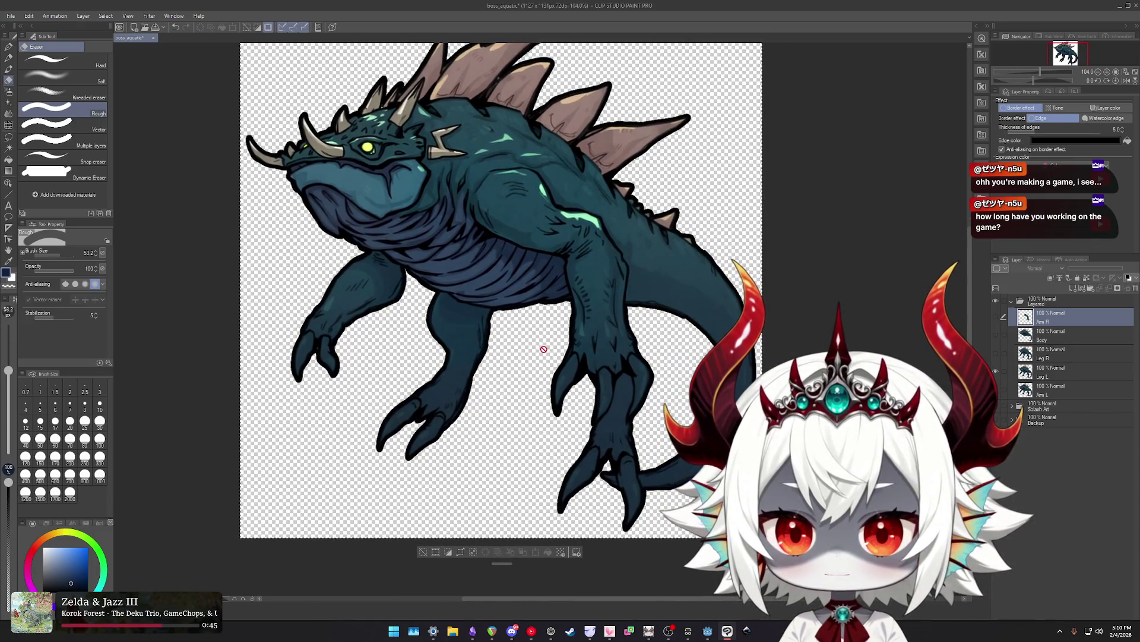
{"action": "scroll", "coordinate": [521, 374], "scroll_direction": "up", "scroll_amount": 2}
{"action": "mouse_move", "coordinate": [529, 350]}
{"action": "left_mouse_down"}
{"action": "mouse_move", "coordinate": [484, 323]}
{"action": "mouse_move", "coordinate": [485, 368]}
{"action": "left_mouse_up"}
Select the Leg L layer, then the Leg R layer.
{"action": "left_click", "coordinate": [1052, 370]}
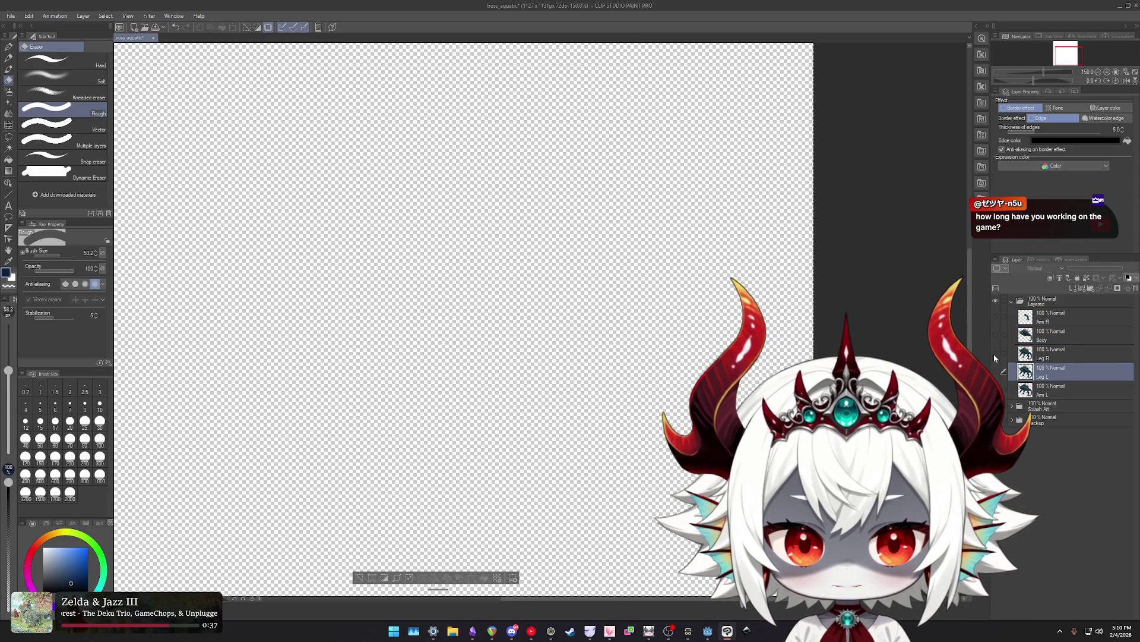
{"action": "left_click", "coordinate": [1052, 353]}
{"action": "scroll", "coordinate": [647, 336], "scroll_direction": "down", "scroll_amount": 2}
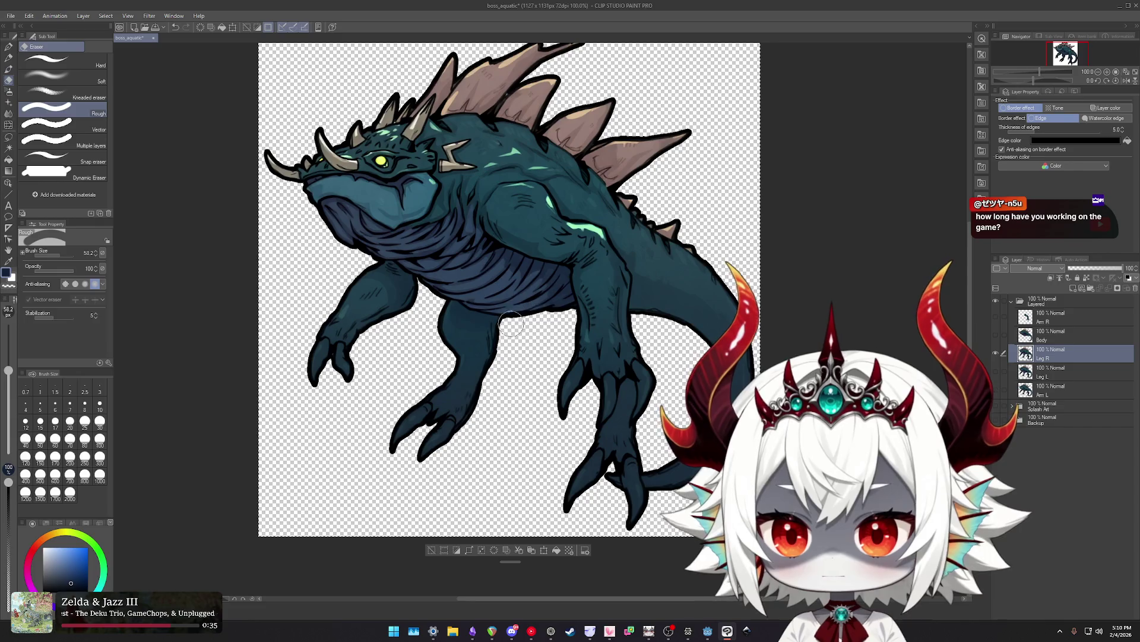
Toggle the creature layers' visibility until the whole creature shows again.
{"action": "left_click", "coordinate": [996, 357]}
{"action": "left_click", "coordinate": [997, 362]}
{"action": "left_click", "coordinate": [998, 372]}
{"action": "left_click", "coordinate": [997, 373]}
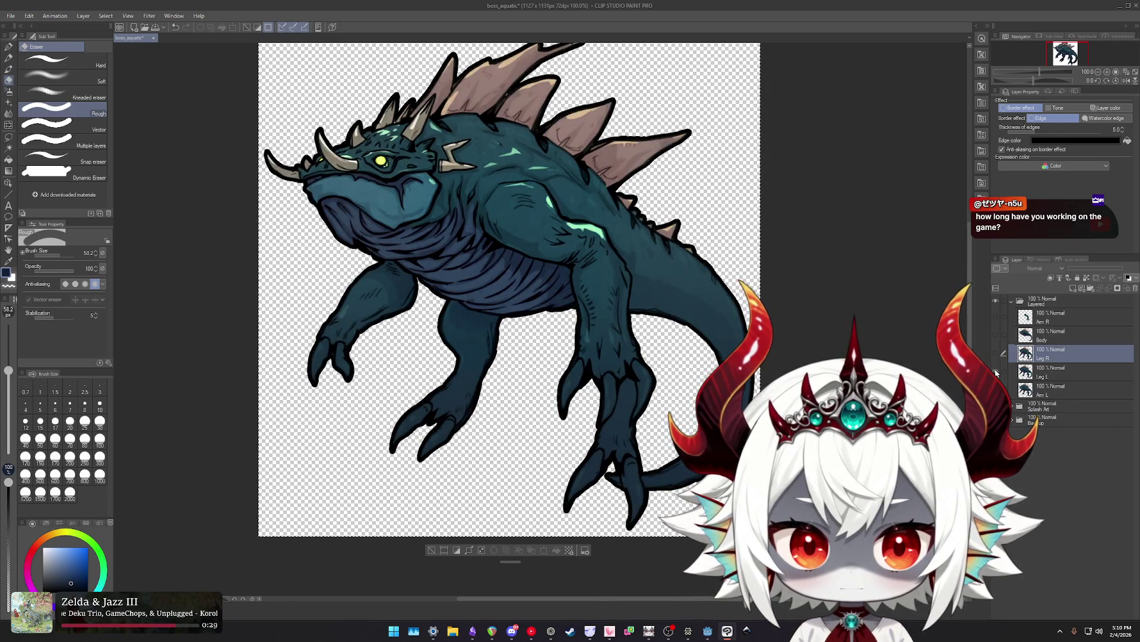
On the Arm L layer, erase the head and top spines with one broad stroke.
{"action": "left_click", "coordinate": [1047, 390]}
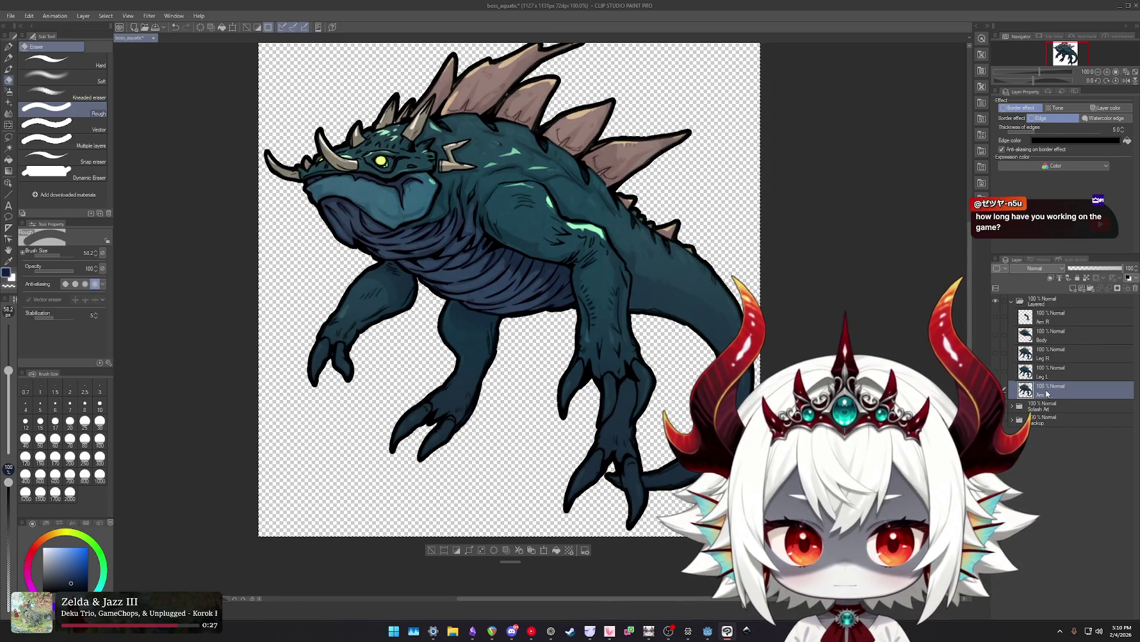
{"action": "scroll", "coordinate": [333, 220], "scroll_direction": "up", "scroll_amount": 2}
{"action": "scroll", "coordinate": [363, 212], "scroll_direction": "down", "scroll_amount": 2}
{"action": "mouse_move", "coordinate": [380, 190]}
{"action": "left_mouse_down"}
{"action": "mouse_move", "coordinate": [546, 46]}
{"action": "mouse_move", "coordinate": [700, 101]}
{"action": "mouse_move", "coordinate": [345, 131]}
{"action": "mouse_move", "coordinate": [820, 183]}
{"action": "left_mouse_up"}
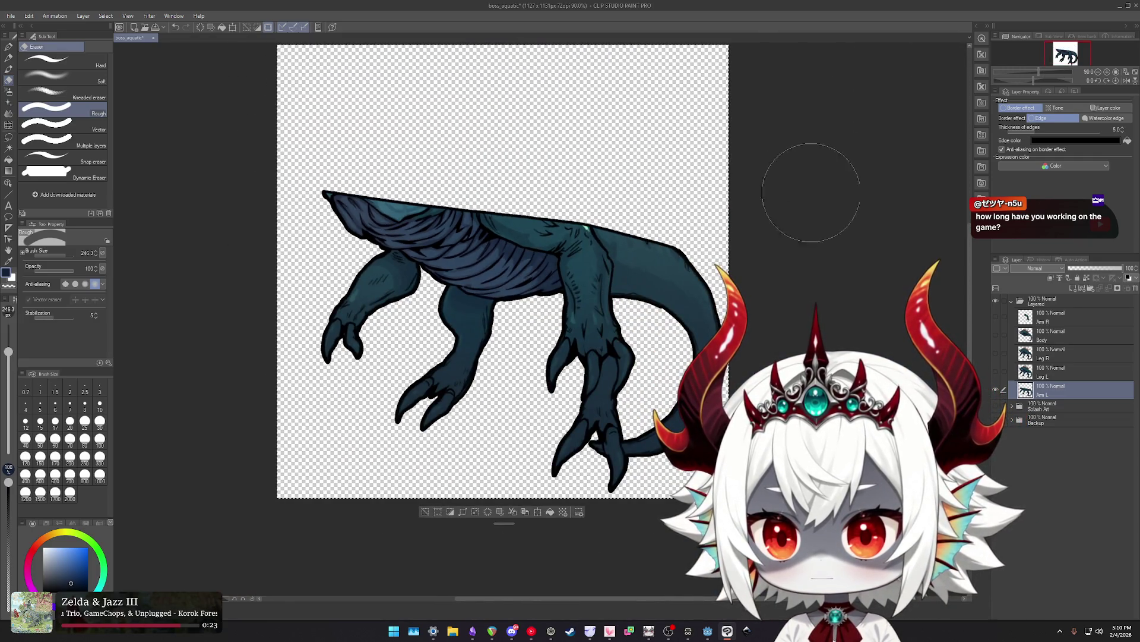
With Border effect off, erase spines, shoulder, tail, belly band and extra leg, then restore the outline.
{"action": "left_click", "coordinate": [1021, 107]}
{"action": "mouse_move", "coordinate": [291, 165]}
{"action": "left_mouse_down"}
{"action": "mouse_move", "coordinate": [591, 199]}
{"action": "mouse_move", "coordinate": [667, 242]}
{"action": "mouse_move", "coordinate": [625, 439]}
{"action": "mouse_move", "coordinate": [639, 347]}
{"action": "mouse_move", "coordinate": [546, 286]}
{"action": "left_mouse_up"}
{"action": "scroll", "coordinate": [542, 298], "scroll_direction": "up", "scroll_amount": 3}
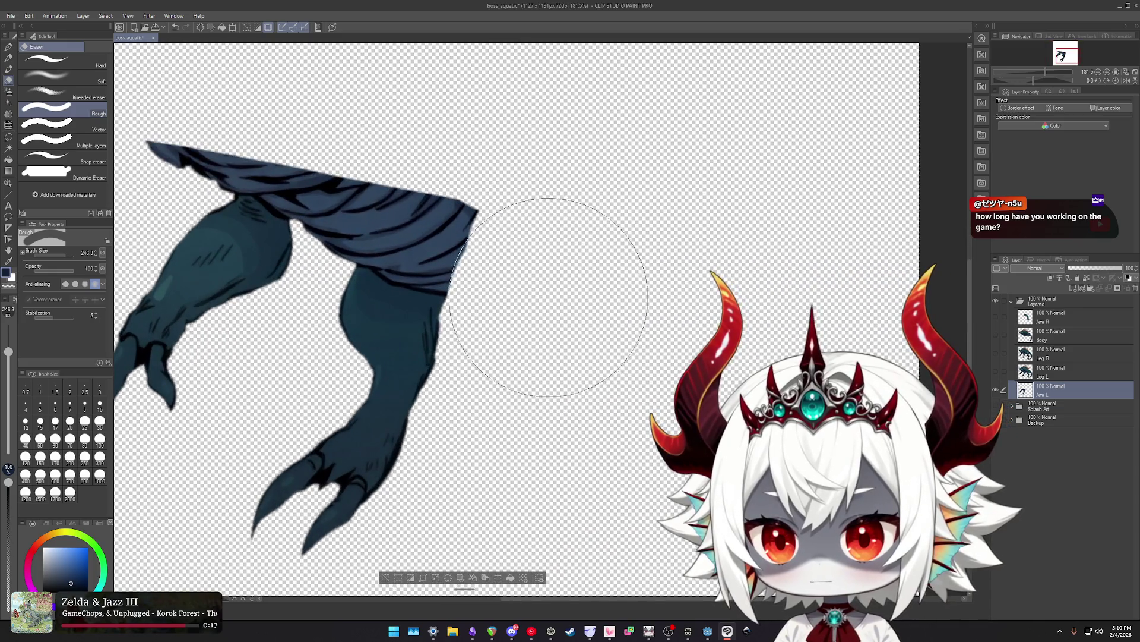
{"action": "mouse_move", "coordinate": [547, 203]}
{"action": "left_mouse_down"}
{"action": "mouse_move", "coordinate": [297, 86]}
{"action": "mouse_move", "coordinate": [190, 79]}
{"action": "mouse_move", "coordinate": [158, 92]}
{"action": "left_mouse_up"}
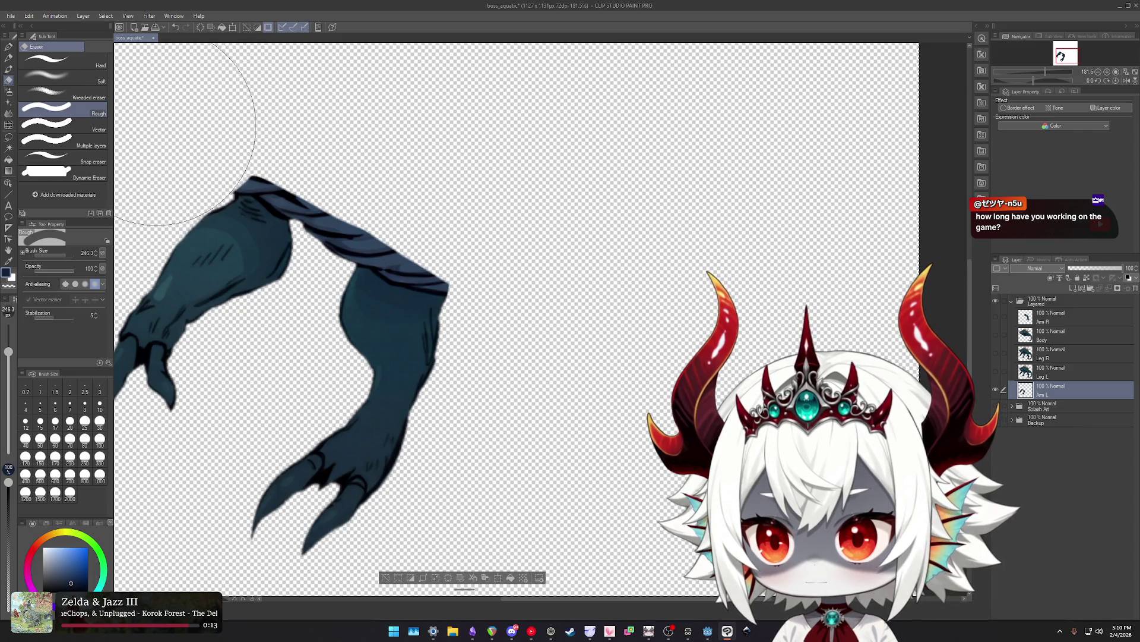
{"action": "mouse_move", "coordinate": [246, 95]}
{"action": "left_mouse_down"}
{"action": "mouse_move", "coordinate": [300, 89]}
{"action": "mouse_move", "coordinate": [381, 169]}
{"action": "mouse_move", "coordinate": [394, 204]}
{"action": "mouse_move", "coordinate": [339, 484]}
{"action": "left_mouse_up"}
{"action": "left_click_drag", "start_coordinate": [471, 249], "coordinate": [624, 272]}
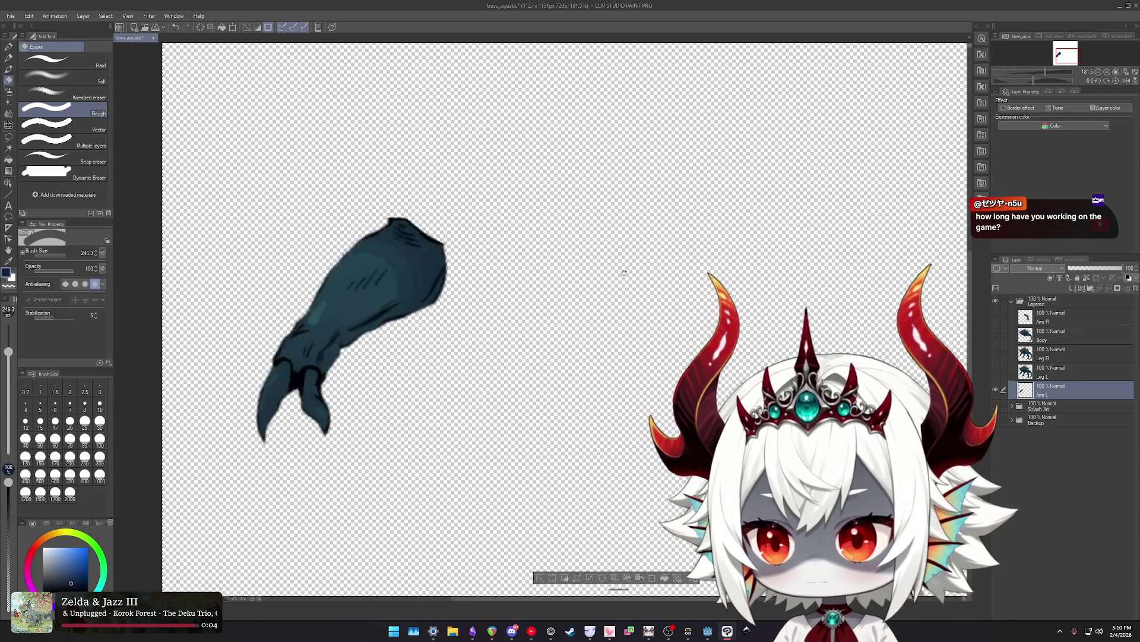
{"action": "scroll", "coordinate": [624, 273], "scroll_direction": "up", "scroll_amount": 5}
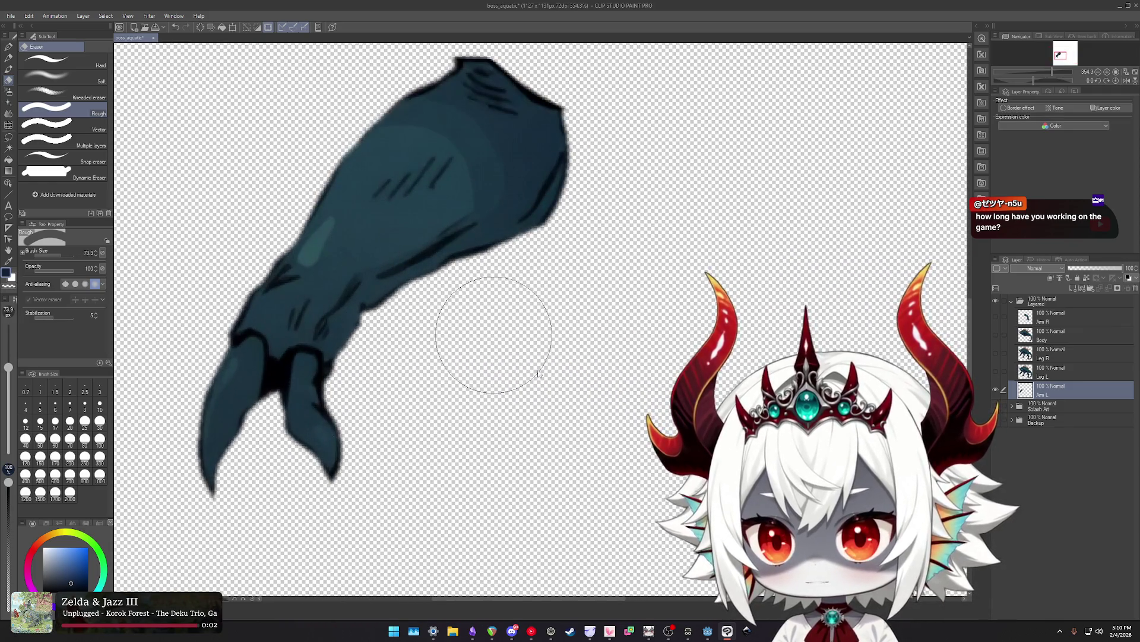
{"action": "left_click_drag", "start_coordinate": [552, 284], "coordinate": [587, 301]}
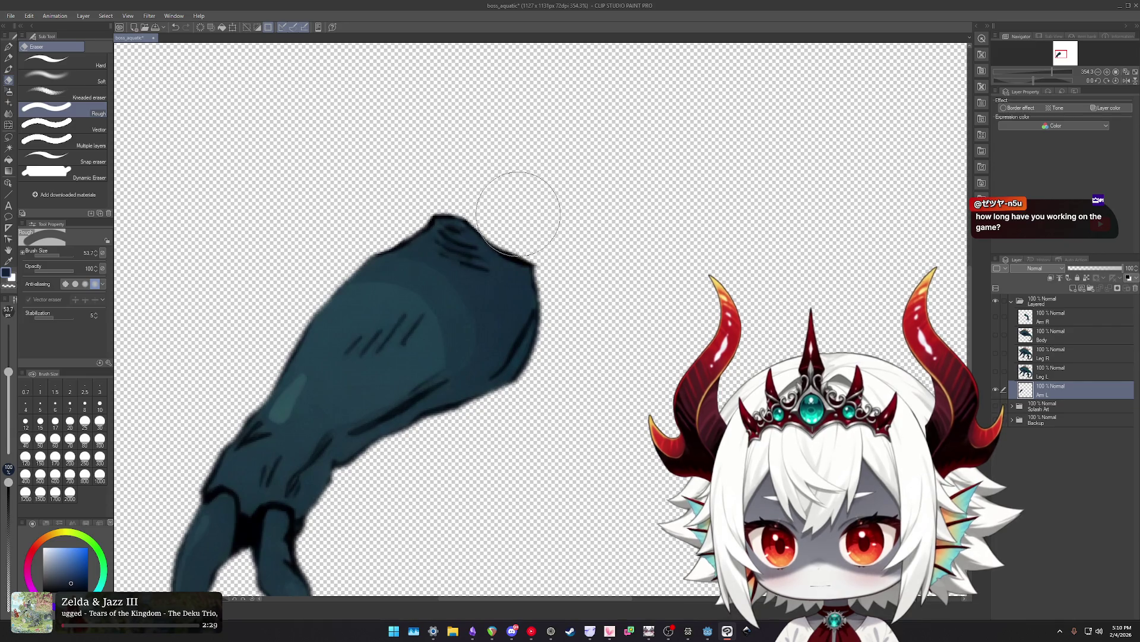
{"action": "scroll", "coordinate": [603, 257], "scroll_direction": "down", "scroll_amount": 5}
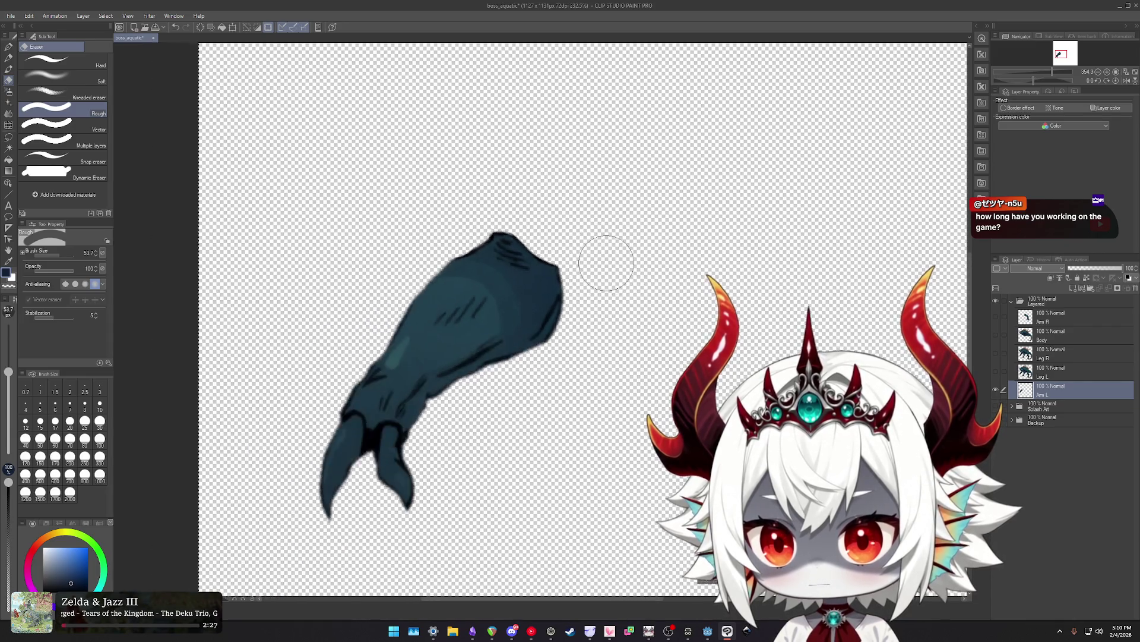
{"action": "left_click", "coordinate": [1002, 108]}
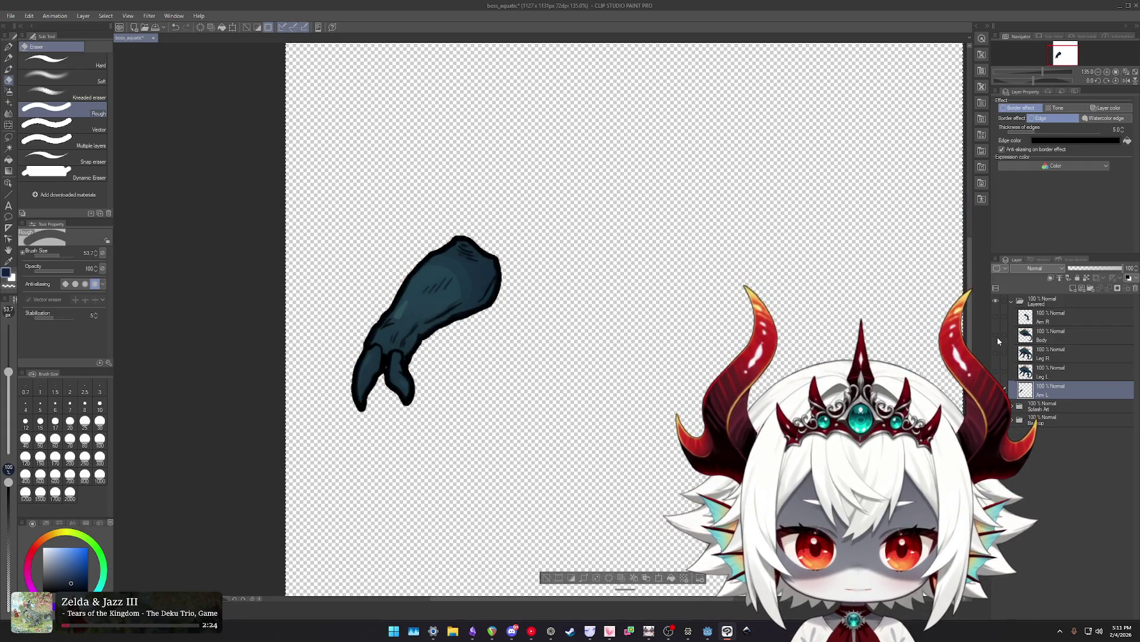
{"action": "left_click_drag", "start_coordinate": [996, 335], "coordinate": [996, 317]}
{"action": "scroll", "coordinate": [601, 340], "scroll_direction": "down", "scroll_amount": 3}
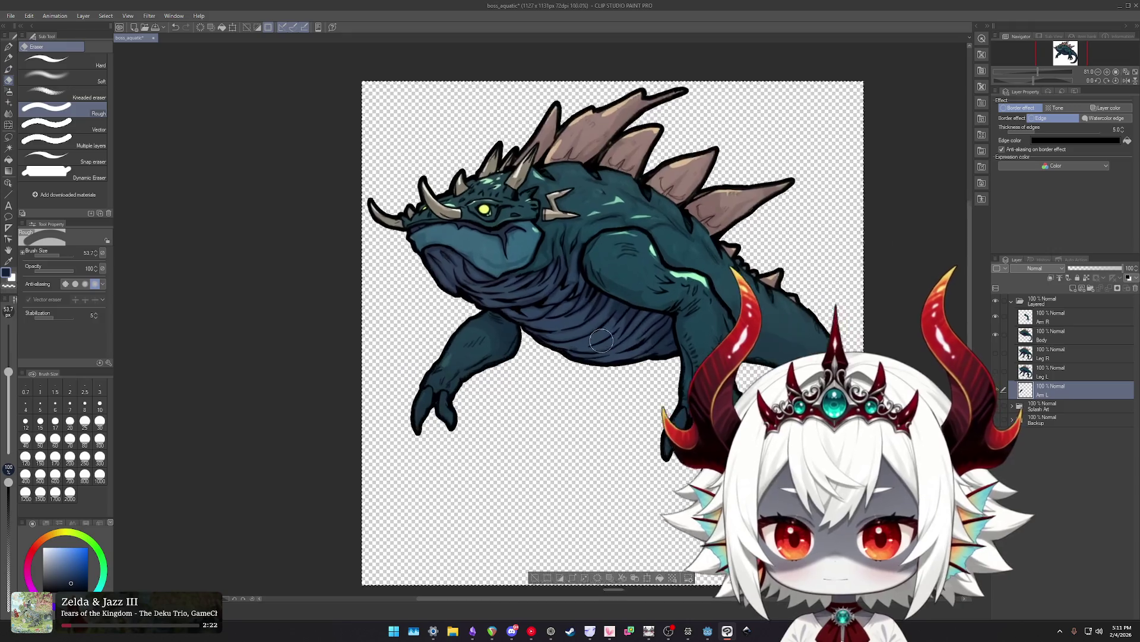
{"action": "scroll", "coordinate": [601, 341], "scroll_direction": "up", "scroll_amount": 2}
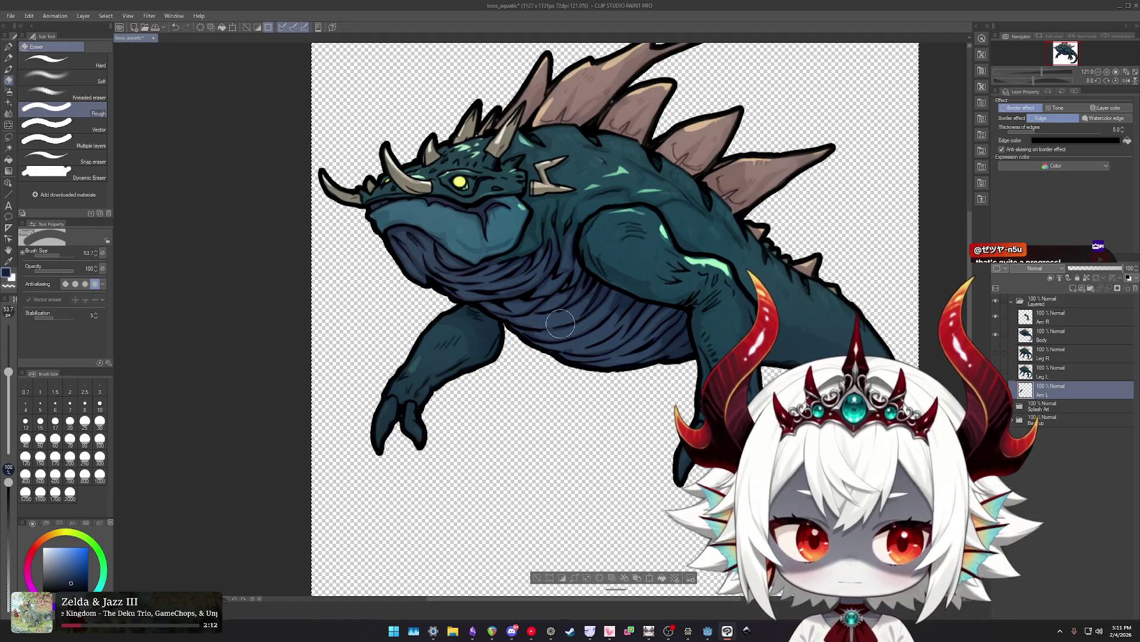
{"action": "scroll", "coordinate": [617, 322], "scroll_direction": "down", "scroll_amount": 3}
{"action": "scroll", "coordinate": [641, 315], "scroll_direction": "up", "scroll_amount": 1}
{"action": "scroll", "coordinate": [668, 305], "scroll_direction": "up", "scroll_amount": 1}
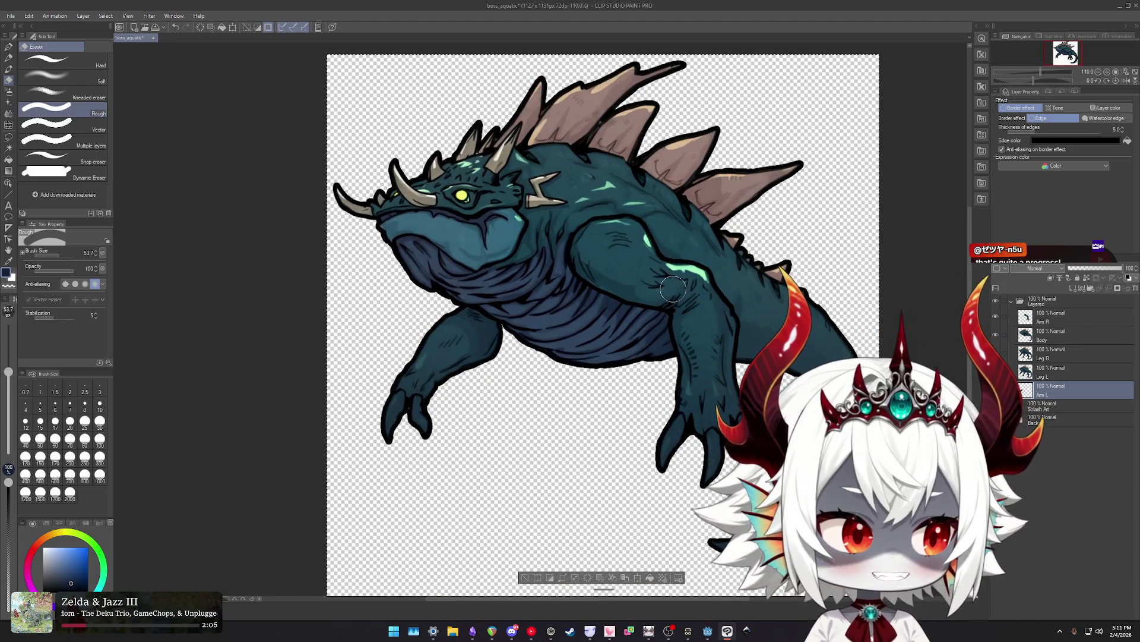
{"action": "left_click_drag", "start_coordinate": [674, 293], "coordinate": [623, 288]}
{"action": "scroll", "coordinate": [623, 288], "scroll_direction": "up", "scroll_amount": 1}
{"action": "scroll", "coordinate": [625, 297], "scroll_direction": "down", "scroll_amount": 1}
{"action": "scroll", "coordinate": [626, 310], "scroll_direction": "down", "scroll_amount": 2}
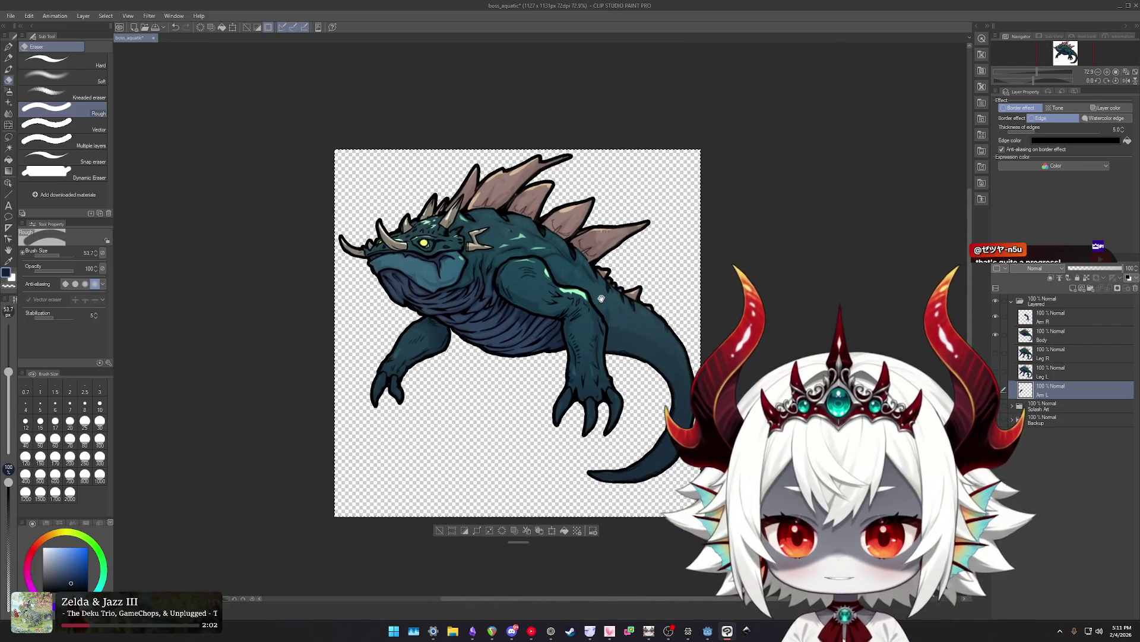
{"action": "scroll", "coordinate": [626, 310], "scroll_direction": "up", "scroll_amount": 1}
{"action": "scroll", "coordinate": [594, 291], "scroll_direction": "up", "scroll_amount": 1}
{"action": "scroll", "coordinate": [562, 274], "scroll_direction": "up", "scroll_amount": 2}
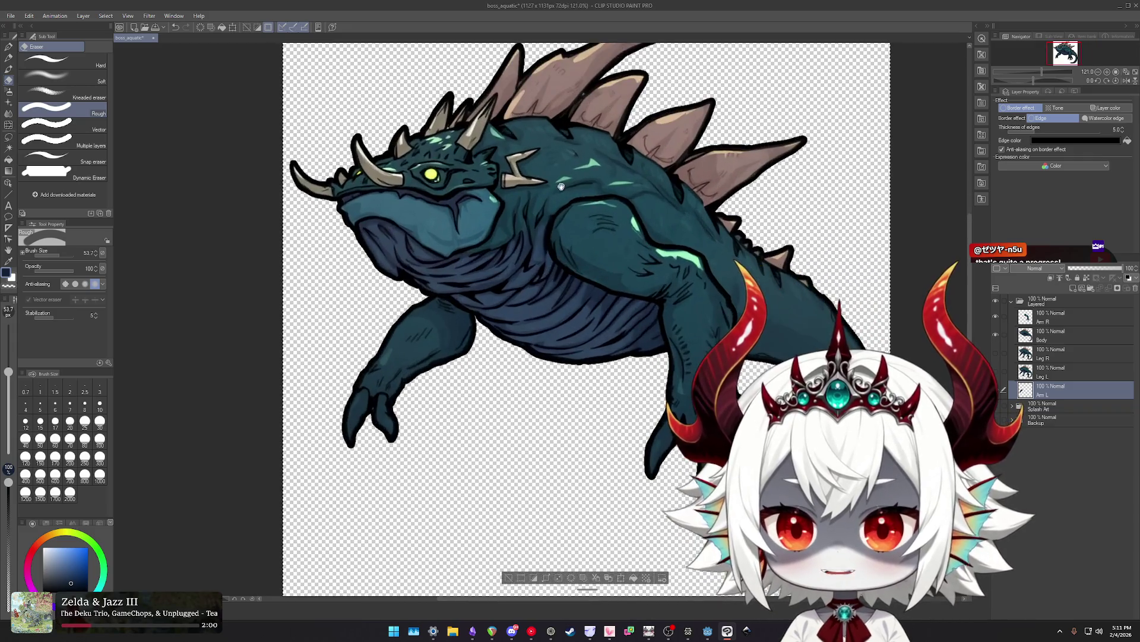
{"action": "scroll", "coordinate": [497, 330], "scroll_direction": "up", "scroll_amount": 1}
{"action": "scroll", "coordinate": [496, 331], "scroll_direction": "down", "scroll_amount": 1}
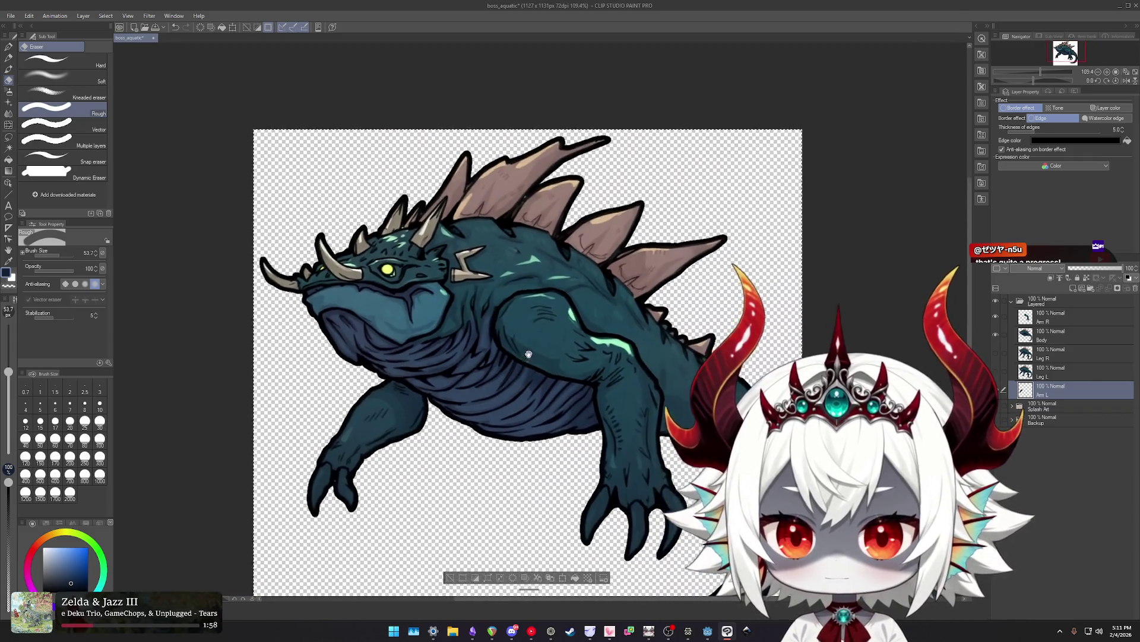
{"action": "scroll", "coordinate": [540, 291], "scroll_direction": "down", "scroll_amount": 1}
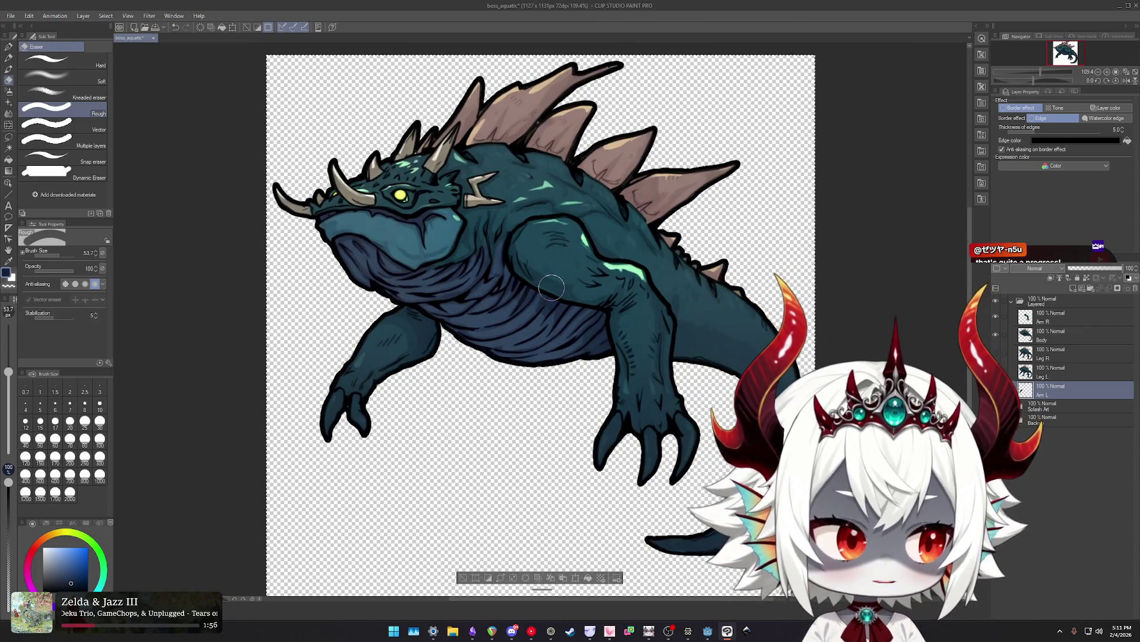
{"action": "left_click_drag", "start_coordinate": [570, 280], "coordinate": [545, 290]}
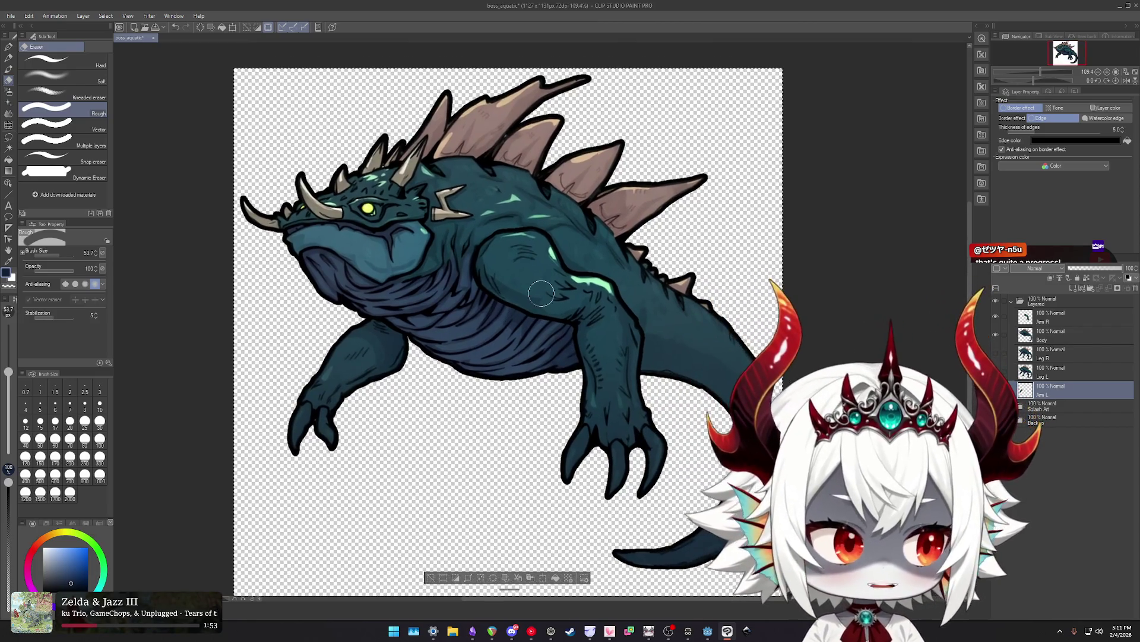
{"action": "scroll", "coordinate": [547, 319], "scroll_direction": "down", "scroll_amount": 1}
{"action": "scroll", "coordinate": [547, 319], "scroll_direction": "up", "scroll_amount": 1}
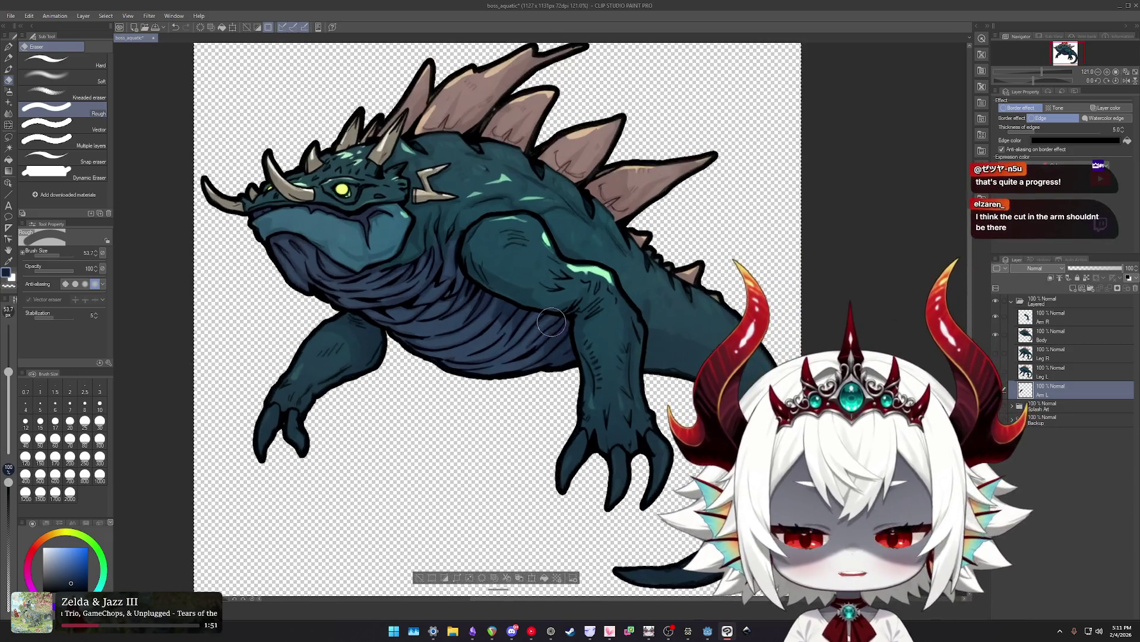
{"action": "scroll", "coordinate": [564, 304], "scroll_direction": "up", "scroll_amount": 1}
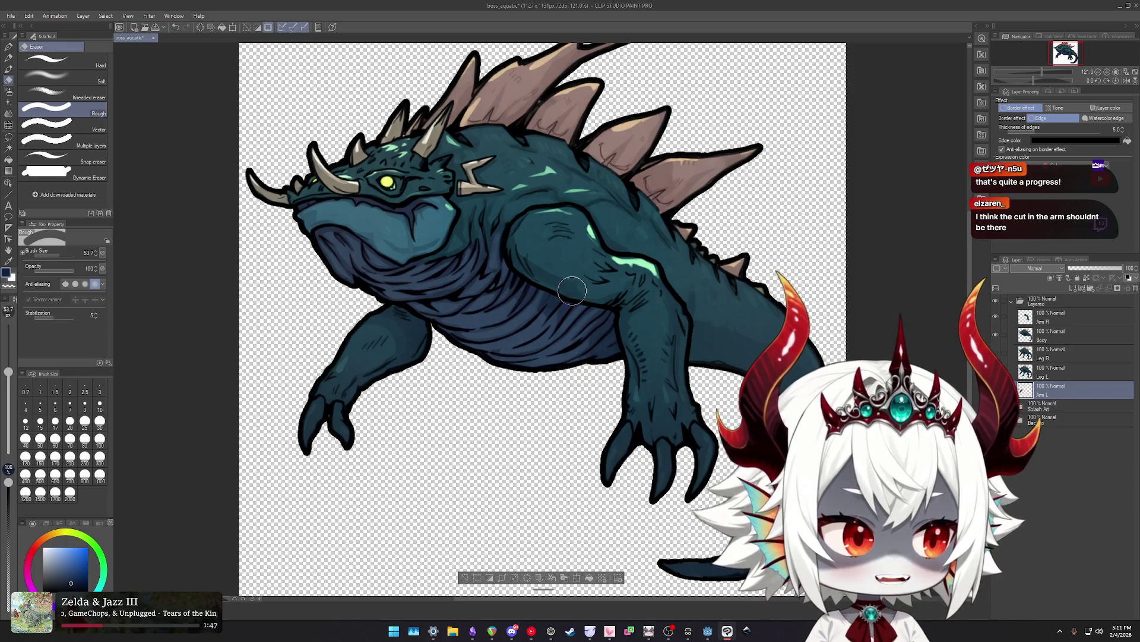
{"action": "left_click_drag", "start_coordinate": [567, 285], "coordinate": [544, 309]}
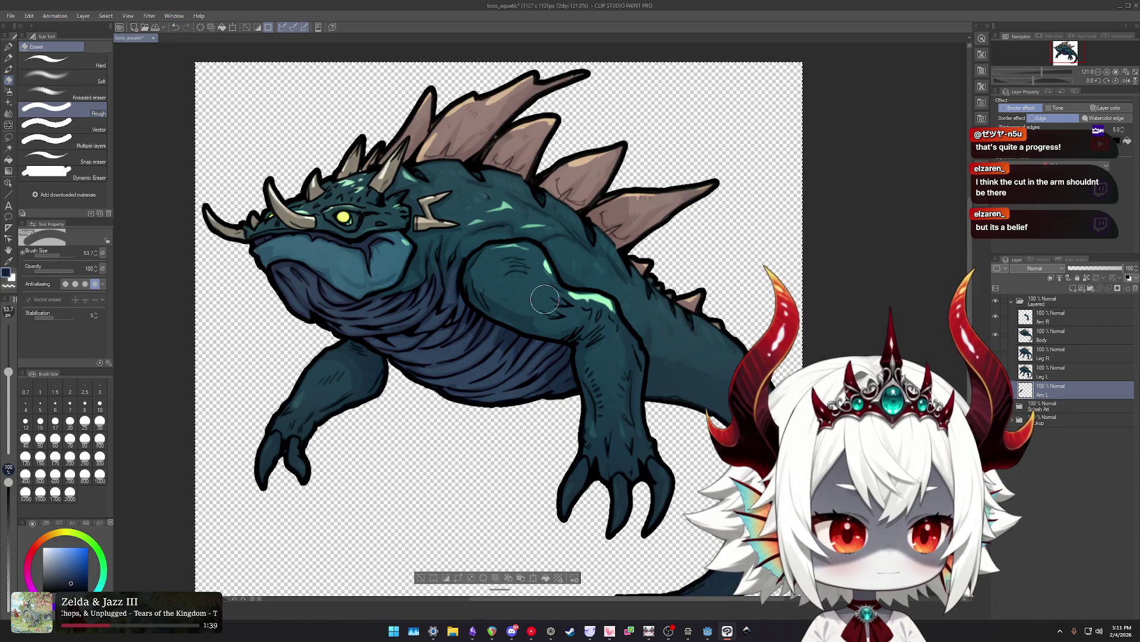
{"action": "left_click_drag", "start_coordinate": [540, 297], "coordinate": [499, 287]}
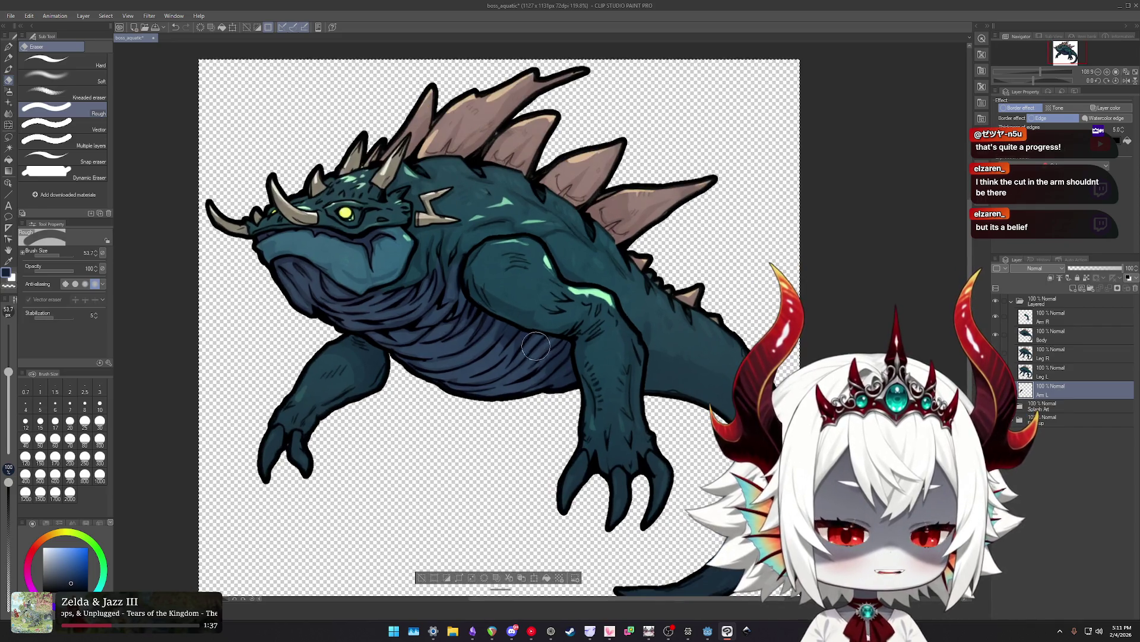
{"action": "scroll", "coordinate": [499, 287], "scroll_direction": "down", "scroll_amount": 2}
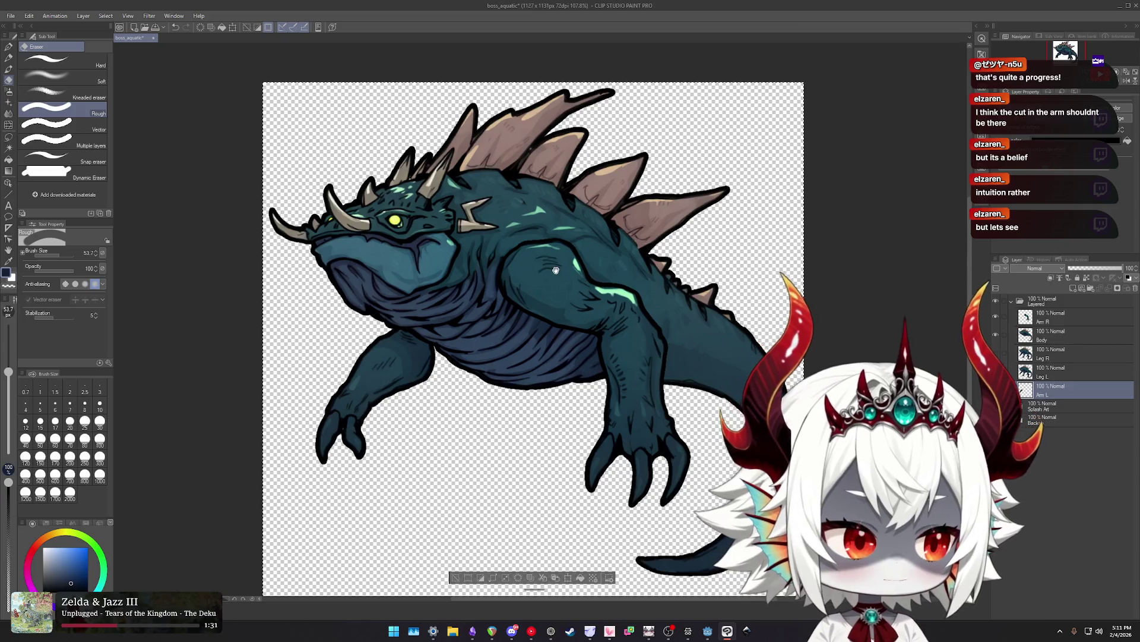
{"action": "left_click_drag", "start_coordinate": [518, 269], "coordinate": [507, 266]}
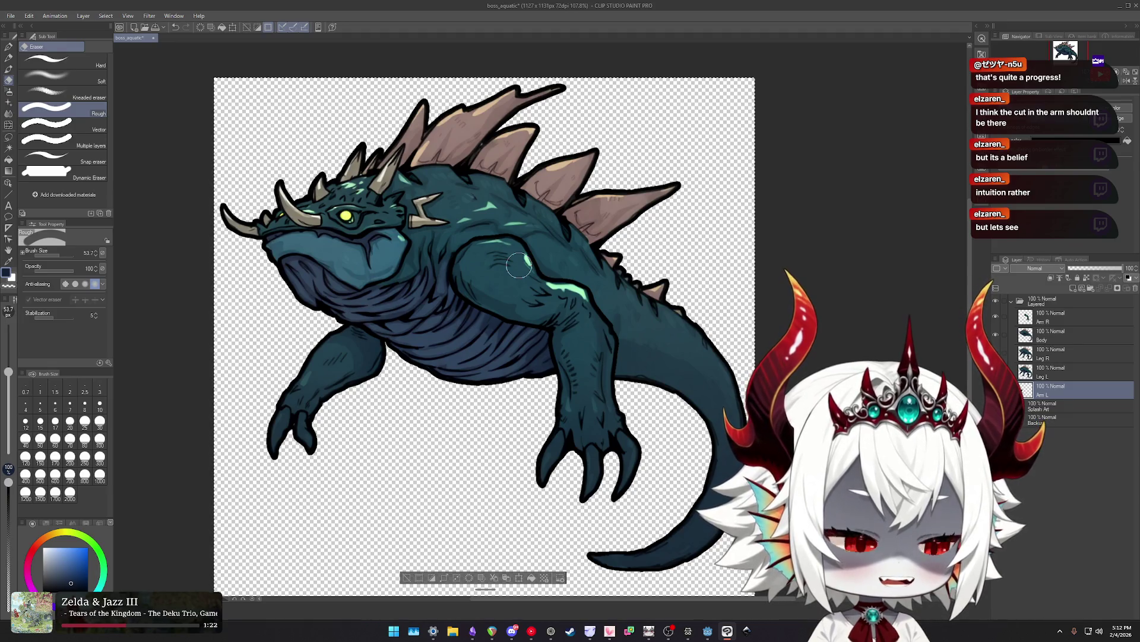
{"action": "scroll", "coordinate": [519, 266], "scroll_direction": "down", "scroll_amount": 1}
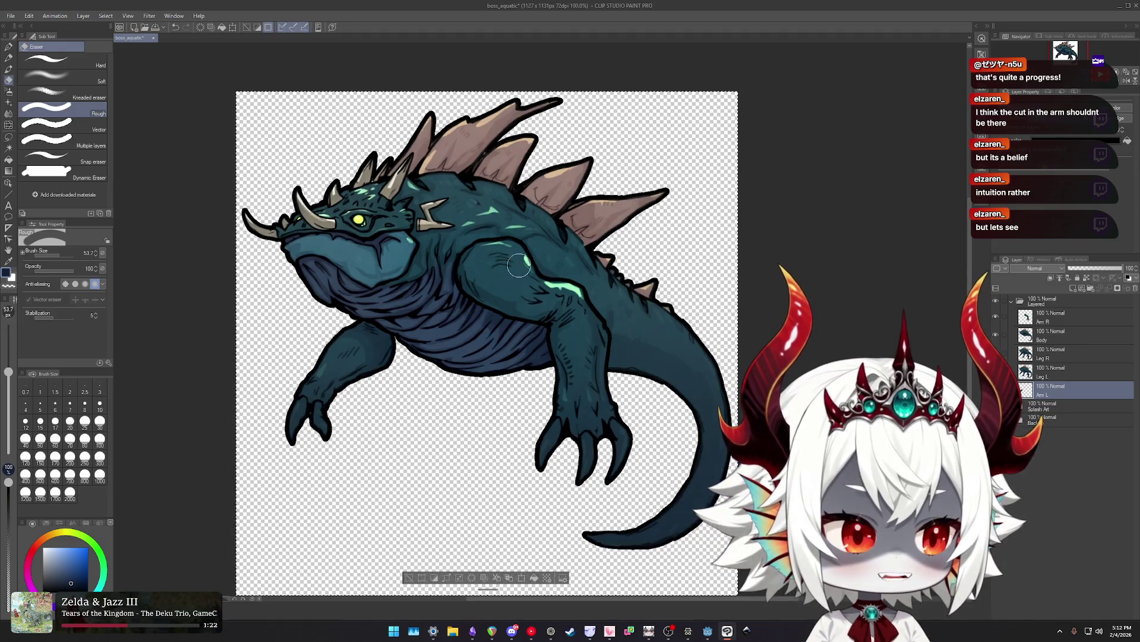
{"action": "left_click_drag", "start_coordinate": [519, 266], "coordinate": [534, 276]}
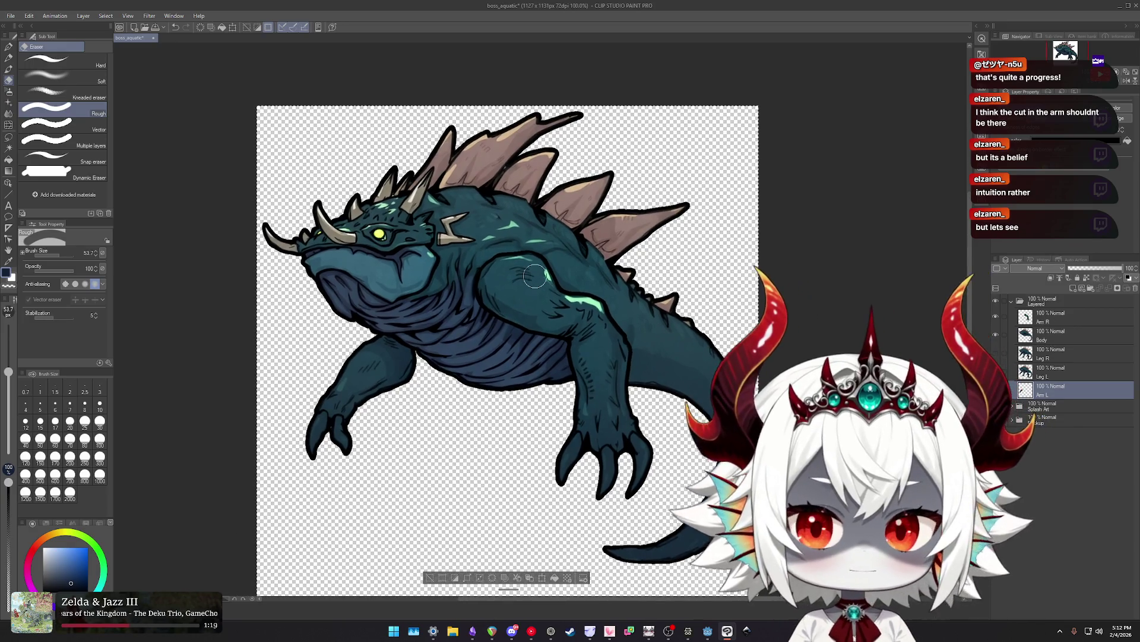
{"action": "scroll", "coordinate": [535, 276], "scroll_direction": "down", "scroll_amount": 1}
{"action": "scroll", "coordinate": [504, 267], "scroll_direction": "up", "scroll_amount": 1}
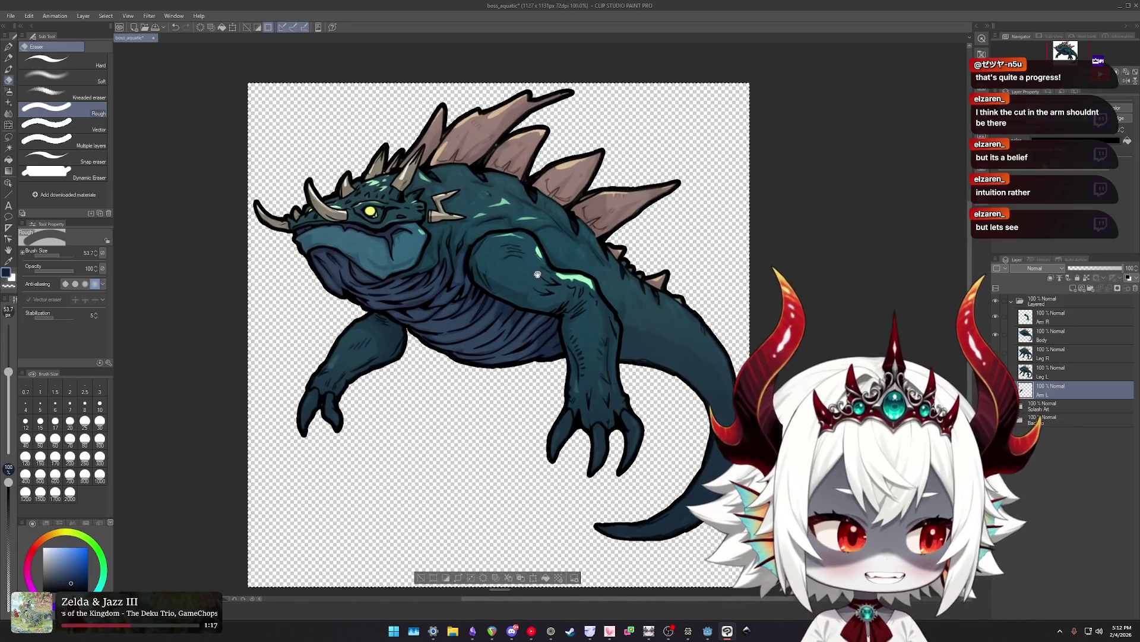
{"action": "scroll", "coordinate": [505, 267], "scroll_direction": "up", "scroll_amount": 1}
{"action": "scroll", "coordinate": [499, 250], "scroll_direction": "up", "scroll_amount": 1}
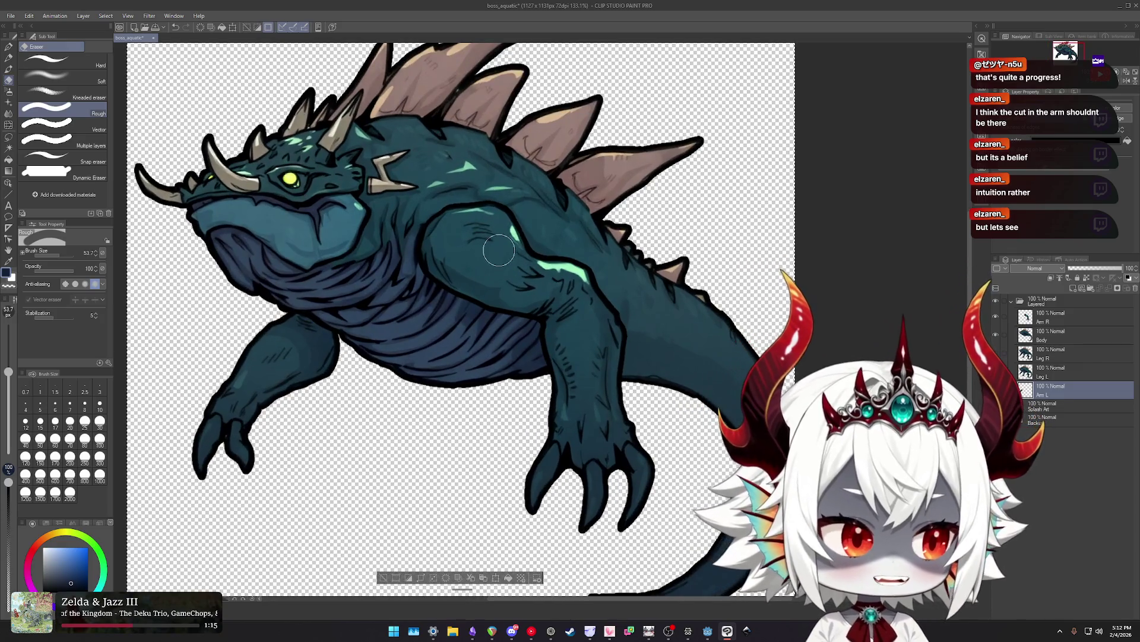
{"action": "scroll", "coordinate": [510, 264], "scroll_direction": "down", "scroll_amount": 1}
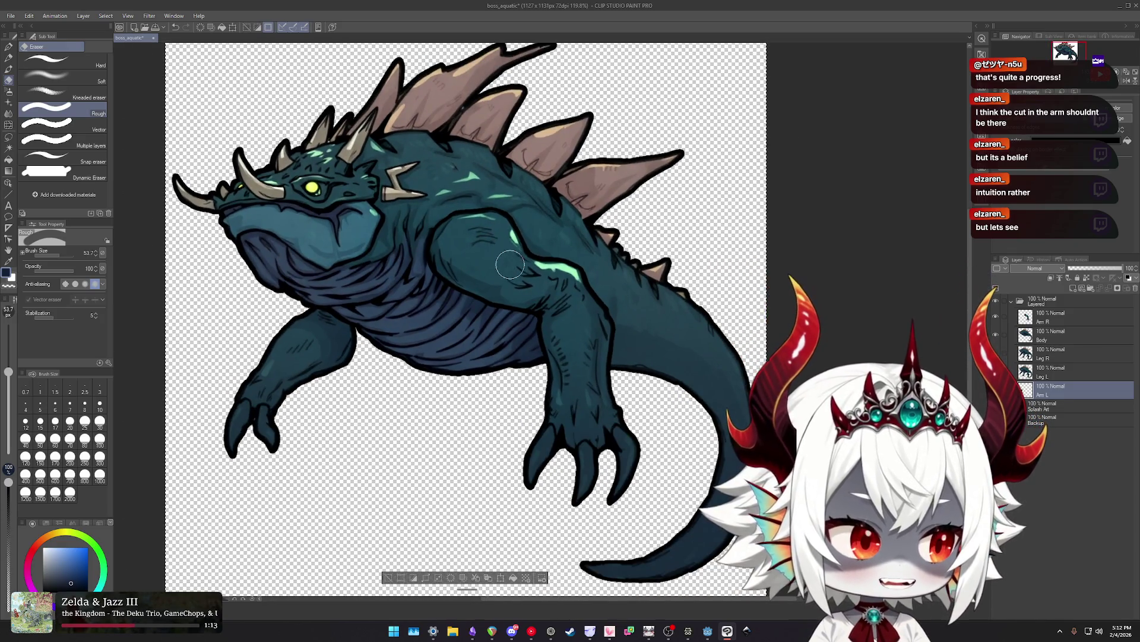
{"action": "left_click_drag", "start_coordinate": [500, 245], "coordinate": [506, 228]}
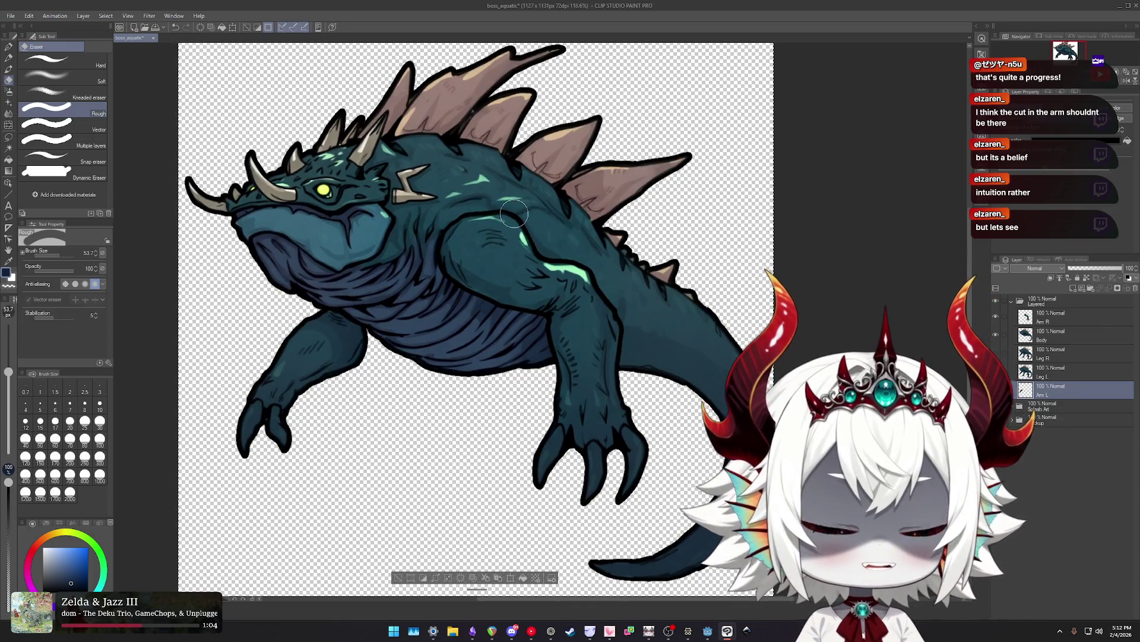
{"action": "scroll", "coordinate": [513, 211], "scroll_direction": "down", "scroll_amount": 2}
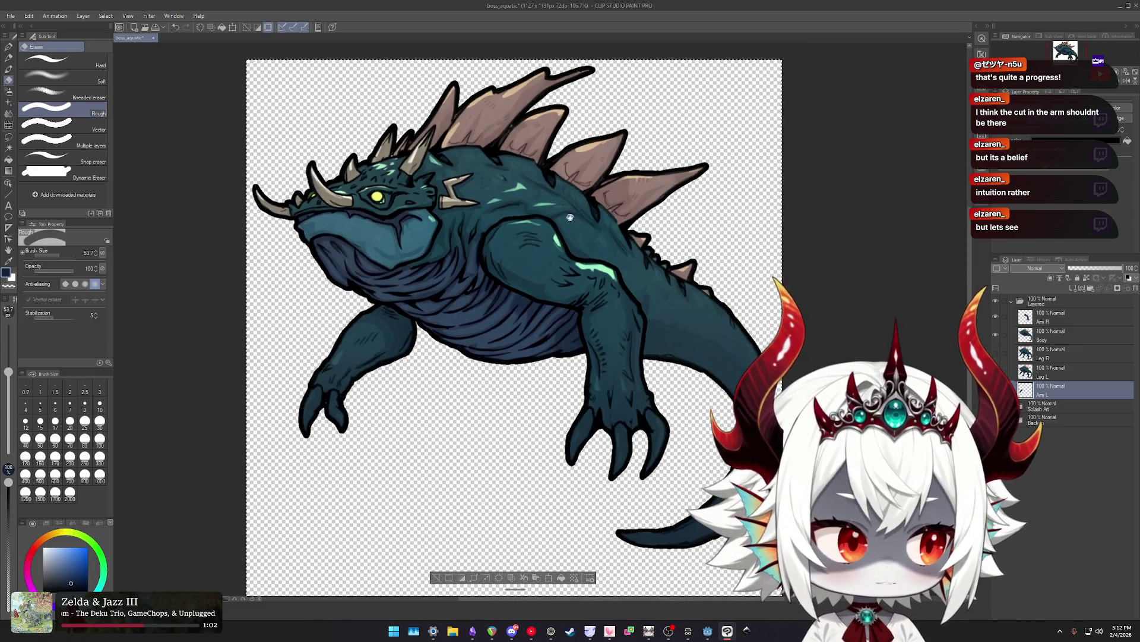
{"action": "scroll", "coordinate": [511, 208], "scroll_direction": "left", "scroll_amount": 2}
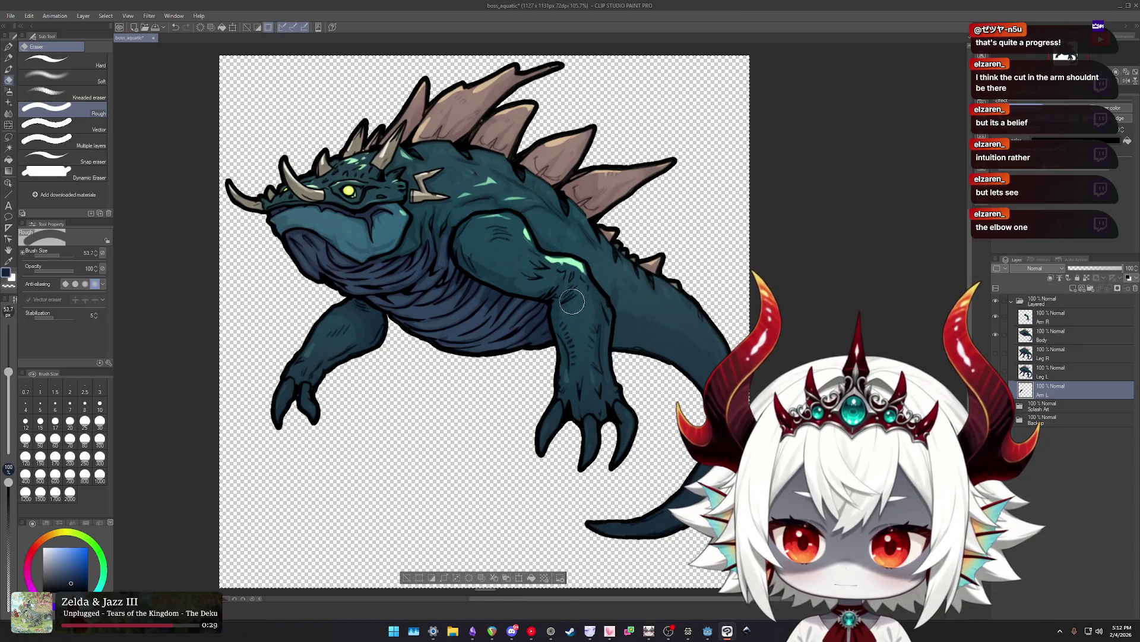
{"action": "scroll", "coordinate": [476, 288], "scroll_direction": "down", "scroll_amount": 2}
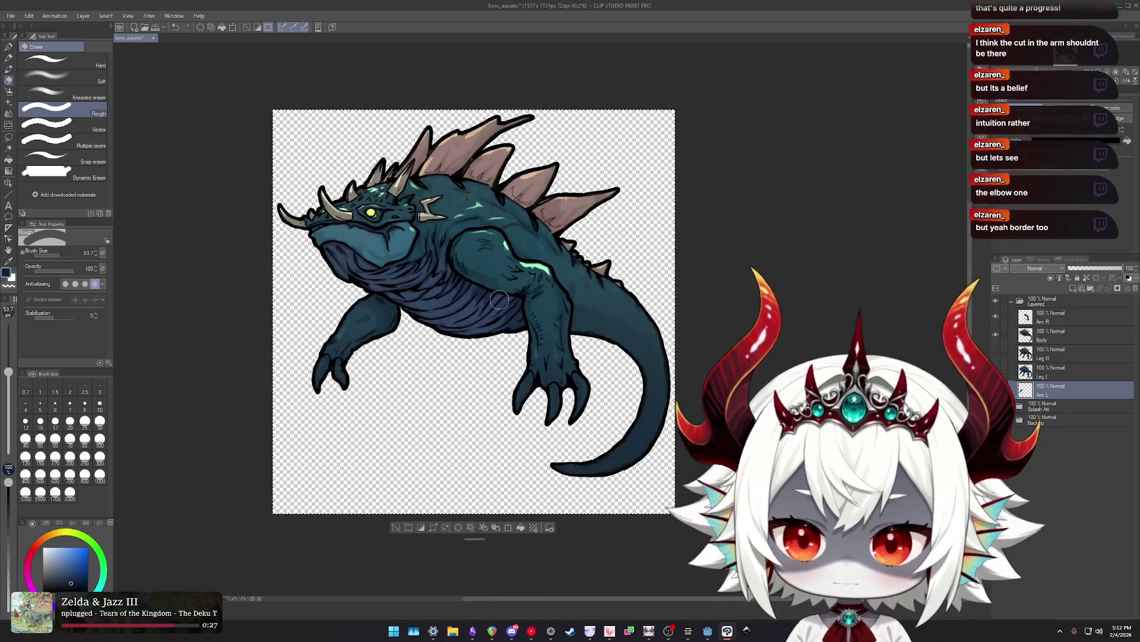
{"action": "scroll", "coordinate": [547, 296], "scroll_direction": "up", "scroll_amount": 2}
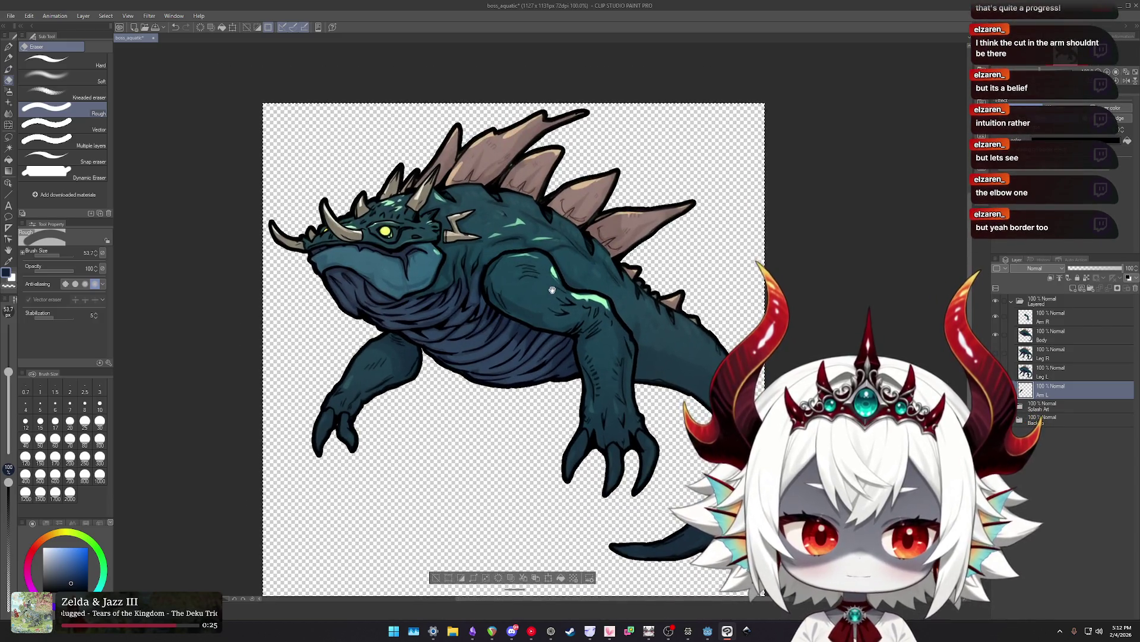
{"action": "scroll", "coordinate": [548, 297], "scroll_direction": "down", "scroll_amount": 1}
{"action": "scroll", "coordinate": [550, 251], "scroll_direction": "down", "scroll_amount": 1}
{"action": "scroll", "coordinate": [537, 260], "scroll_direction": "up", "scroll_amount": 1}
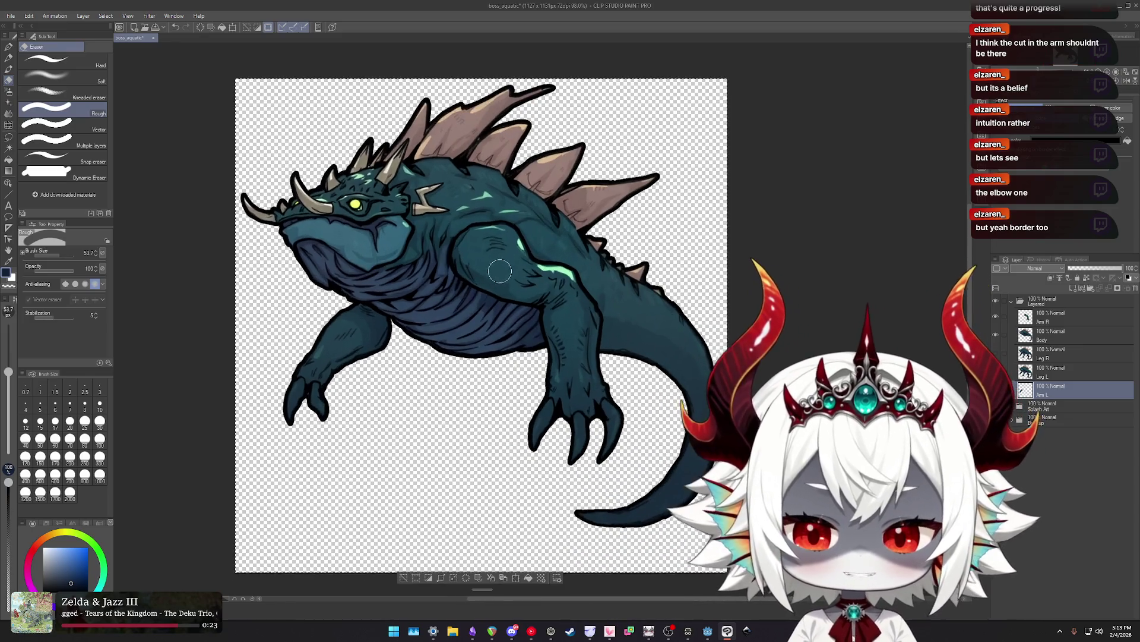
{"action": "scroll", "coordinate": [523, 268], "scroll_direction": "up", "scroll_amount": 1}
{"action": "scroll", "coordinate": [508, 277], "scroll_direction": "up", "scroll_amount": 1}
{"action": "scroll", "coordinate": [494, 287], "scroll_direction": "up", "scroll_amount": 1}
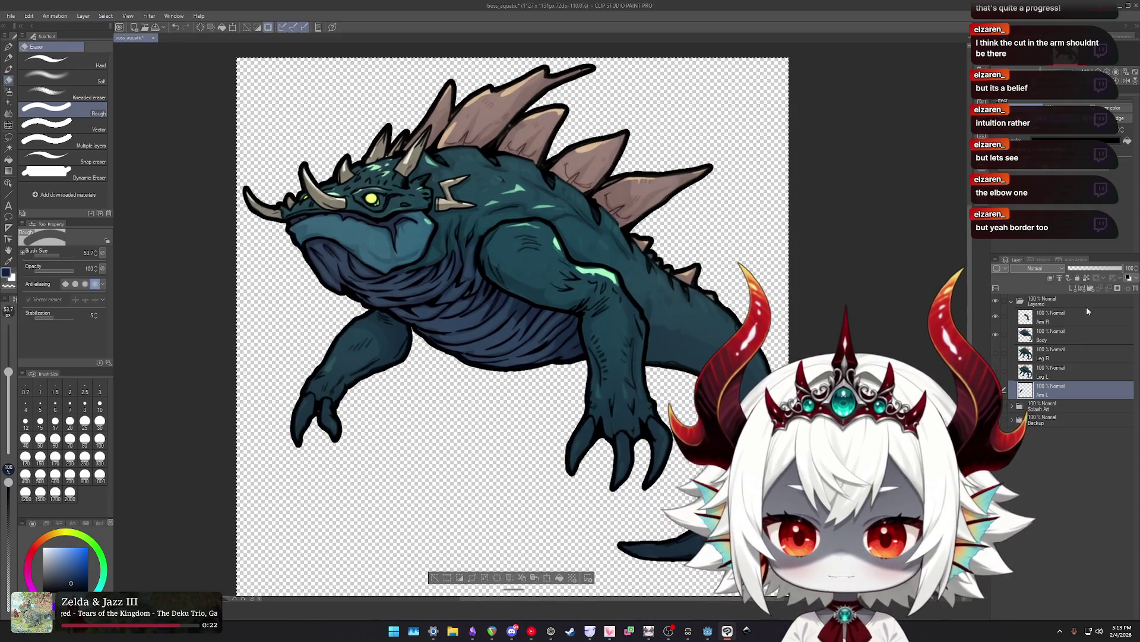
{"action": "left_click", "coordinate": [1056, 315]}
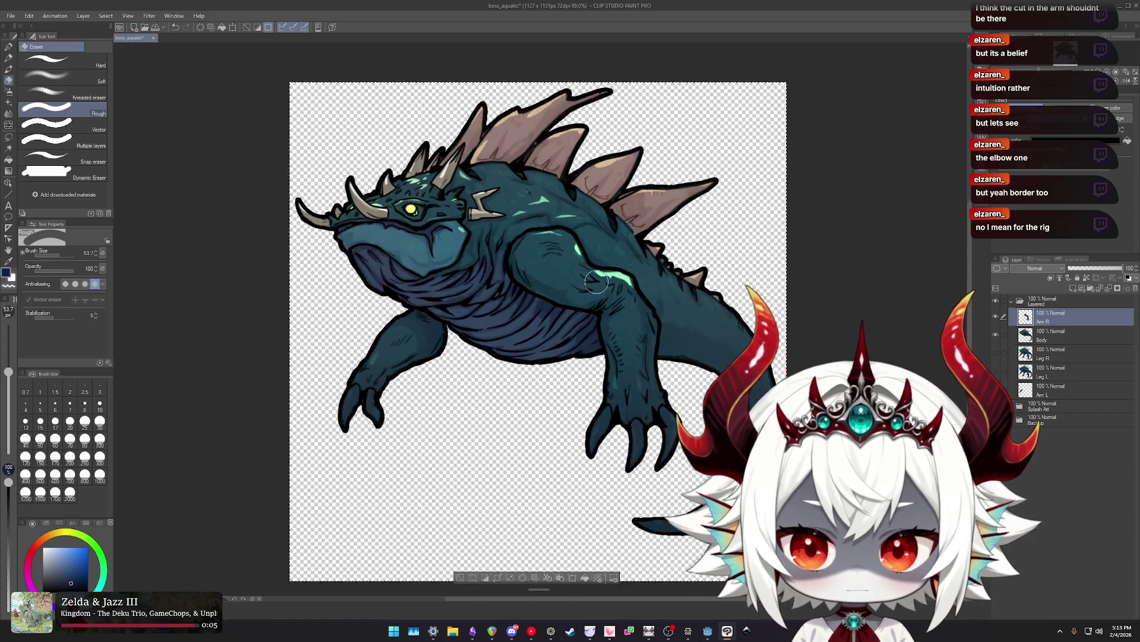
Pan and zoom to reposition the view of the creature.
{"action": "left_click_drag", "start_coordinate": [681, 291], "coordinate": [699, 292]}
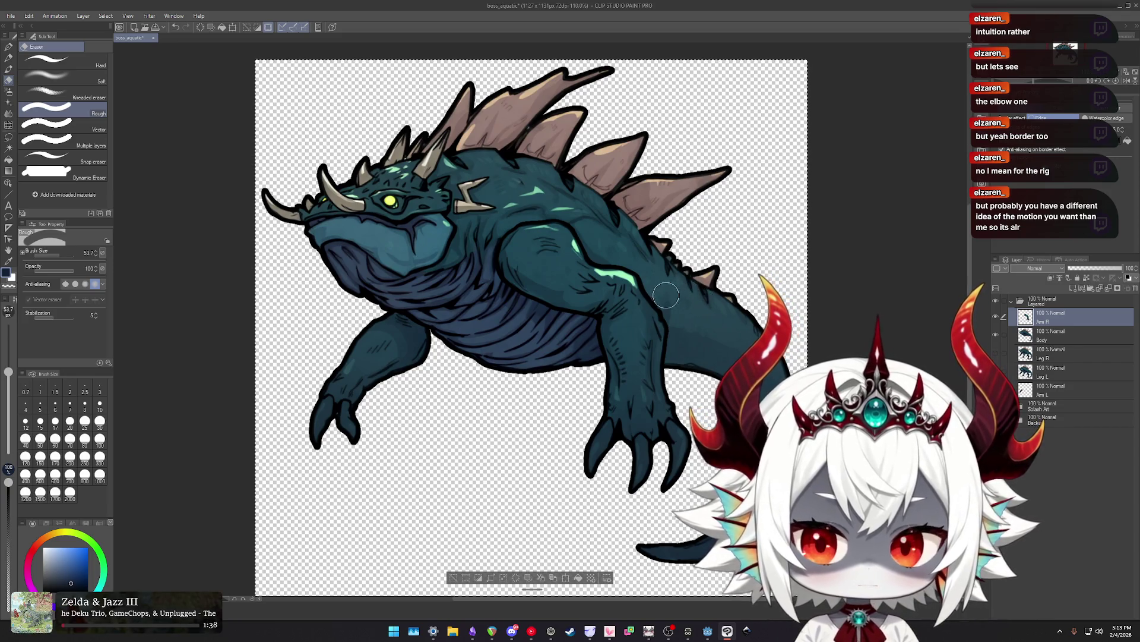
{"action": "scroll", "coordinate": [434, 316], "scroll_direction": "down", "scroll_amount": 3}
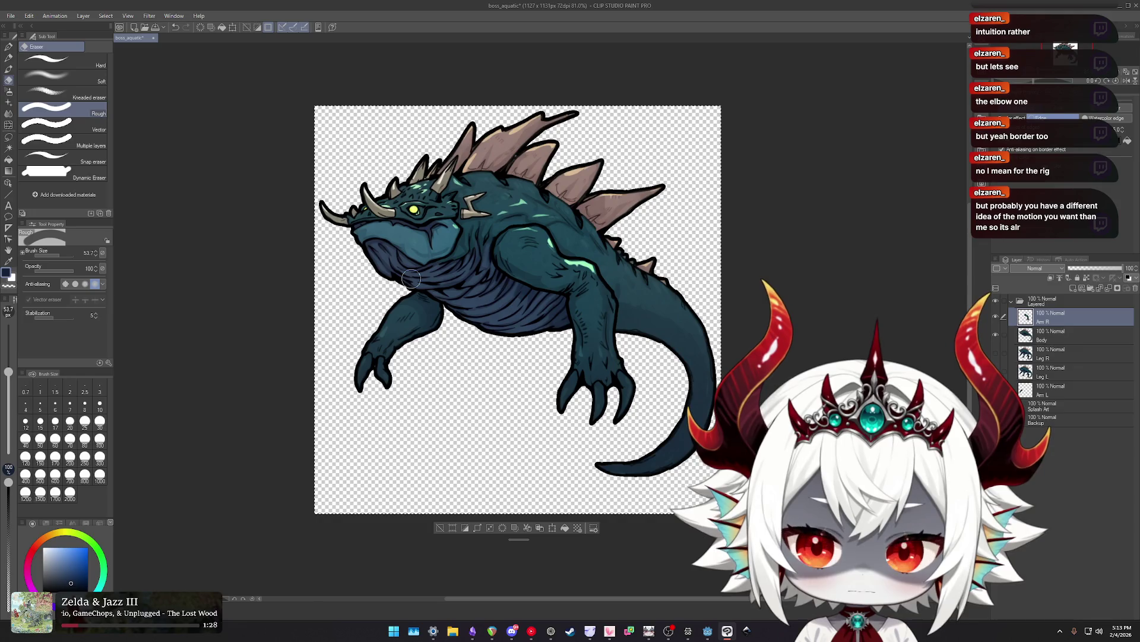
{"action": "scroll", "coordinate": [556, 323], "scroll_direction": "up", "scroll_amount": 3}
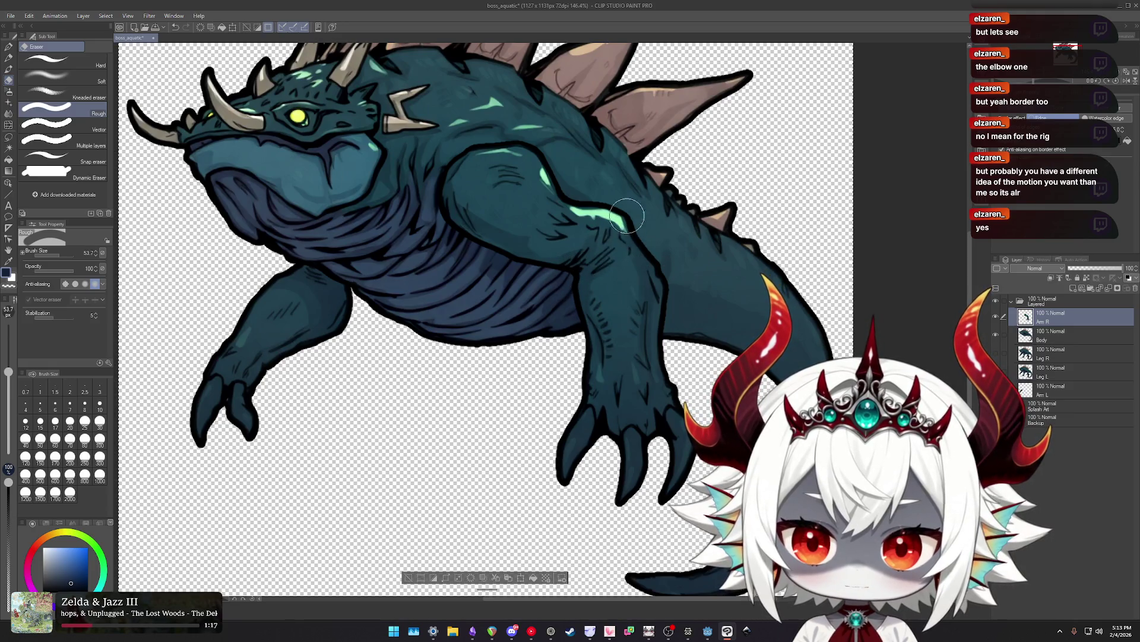
{"action": "scroll", "coordinate": [622, 362], "scroll_direction": "down", "scroll_amount": 1}
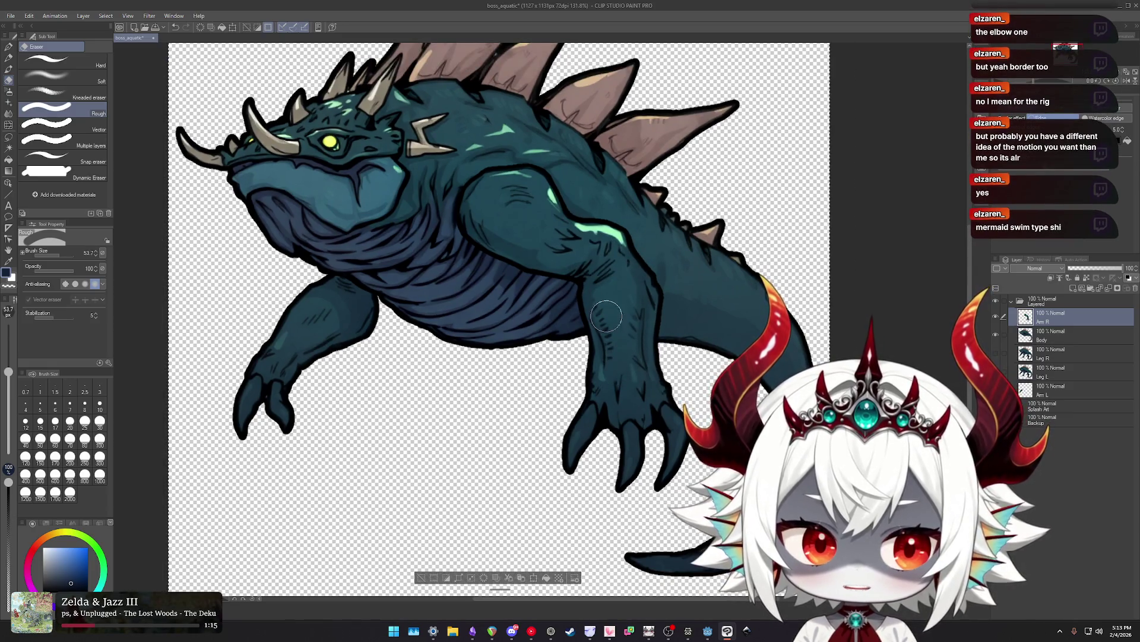
{"action": "scroll", "coordinate": [594, 299], "scroll_direction": "down", "scroll_amount": 1}
{"action": "scroll", "coordinate": [593, 298], "scroll_direction": "up", "scroll_amount": 1}
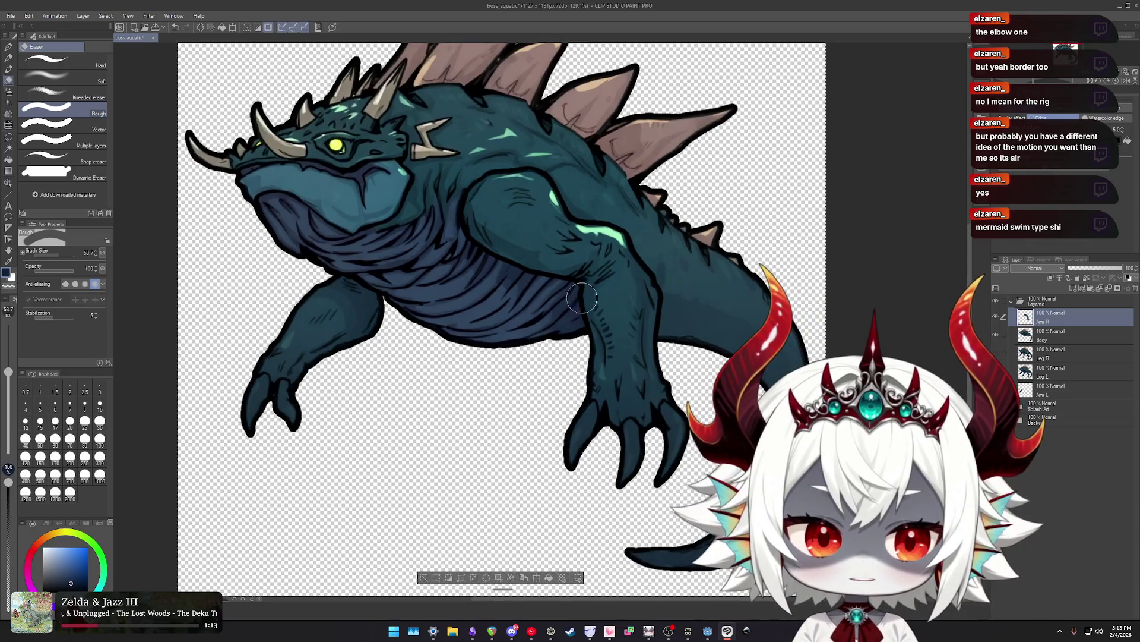
{"action": "scroll", "coordinate": [556, 271], "scroll_direction": "down", "scroll_amount": 1}
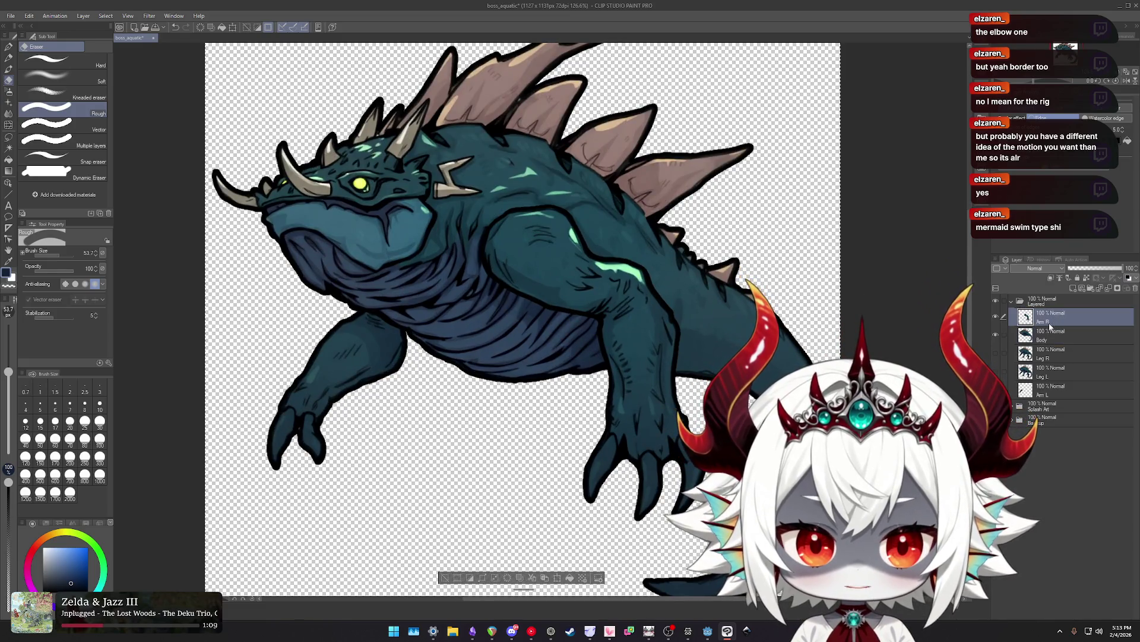
Repeatedly toggle the Arm R layer's visibility to compare the body with and without the arm.
{"action": "left_click", "coordinate": [996, 316]}
{"action": "left_click", "coordinate": [996, 317]}
{"action": "left_click", "coordinate": [996, 316]}
{"action": "left_click", "coordinate": [996, 317]}
{"action": "left_click", "coordinate": [996, 316]}
{"action": "left_click", "coordinate": [996, 316]}
{"action": "left_click", "coordinate": [996, 316]}
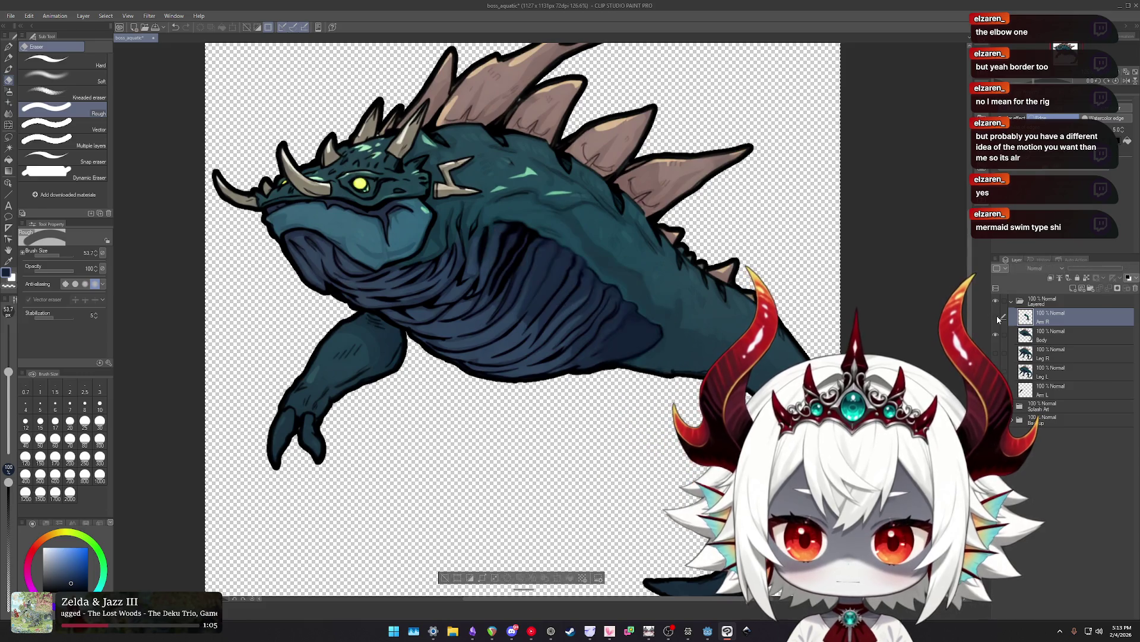
{"action": "left_click", "coordinate": [996, 317]}
{"action": "left_click", "coordinate": [996, 316]}
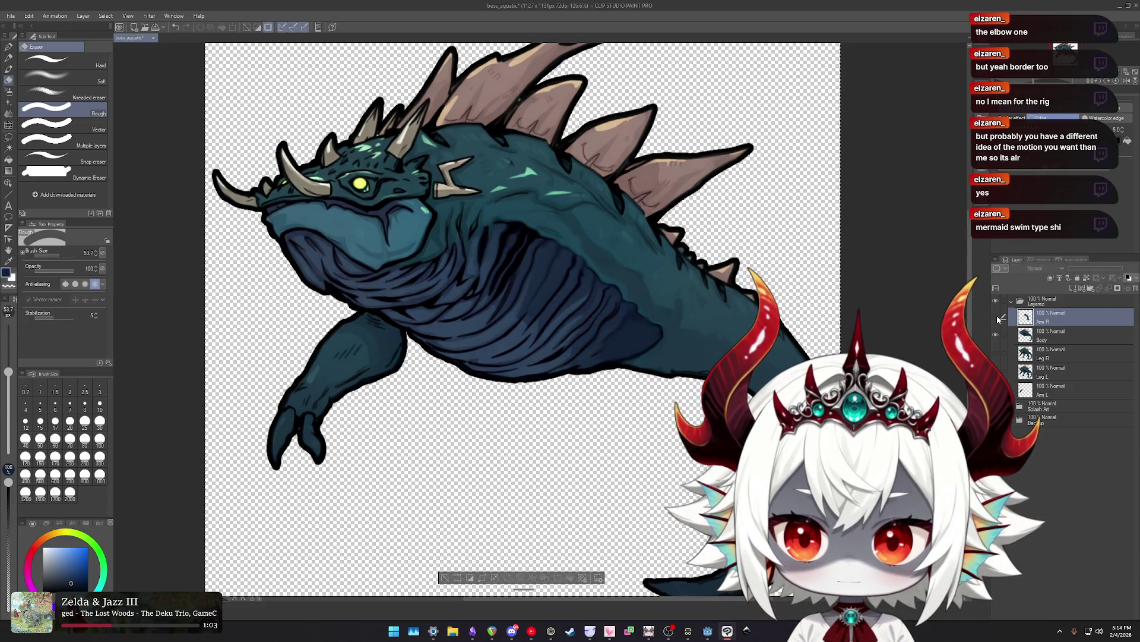
{"action": "left_click", "coordinate": [996, 316]}
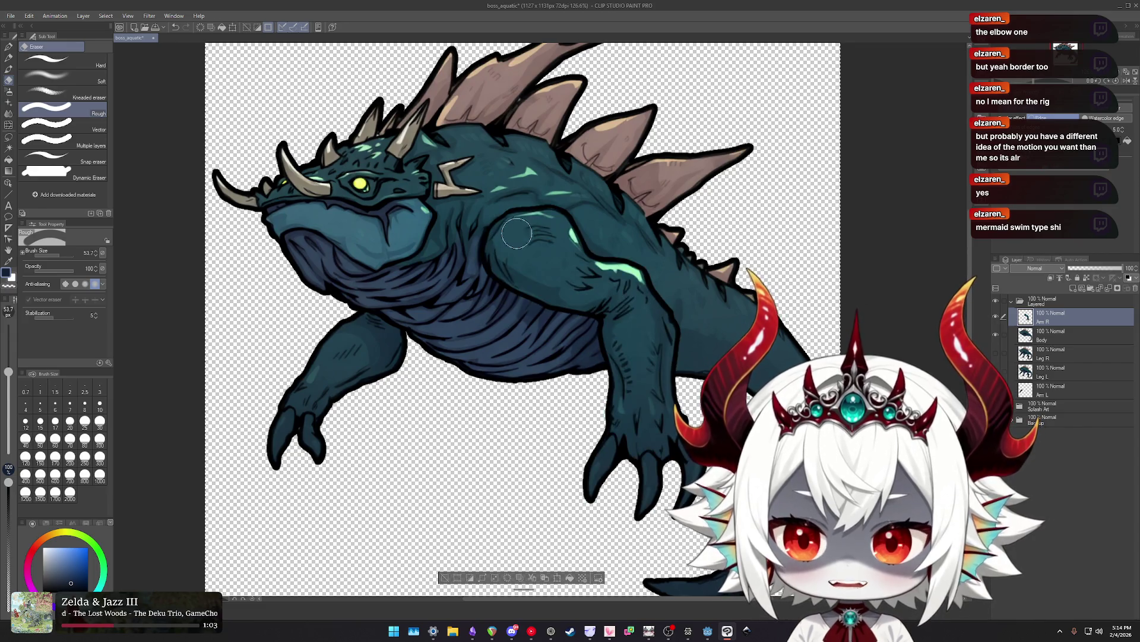
{"action": "left_click", "coordinate": [996, 317]}
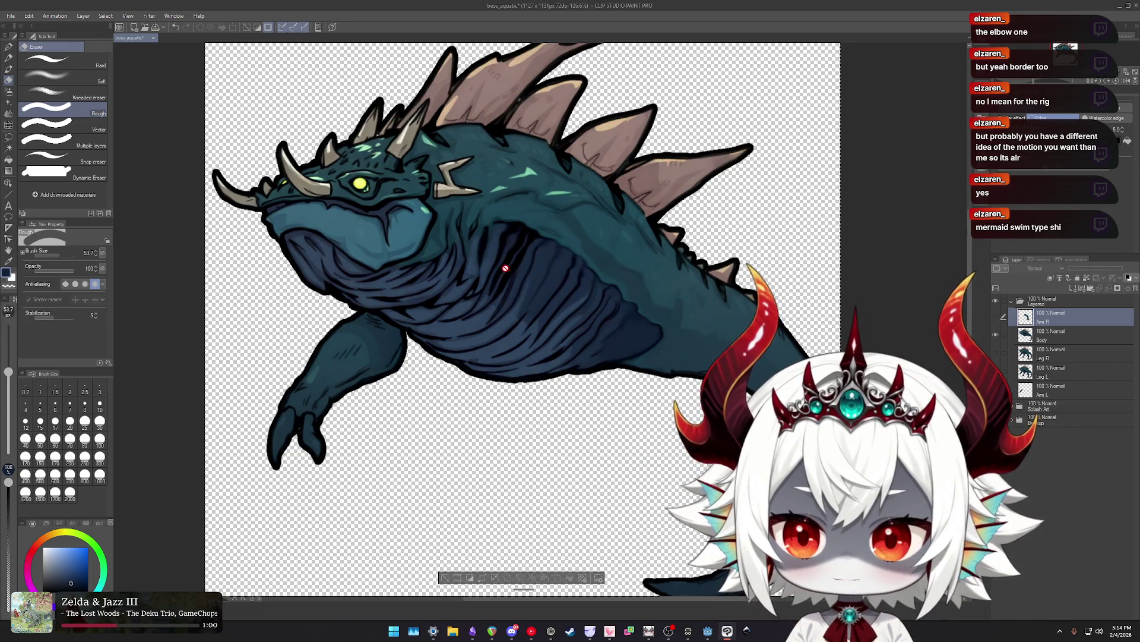
{"action": "left_click", "coordinate": [996, 316]}
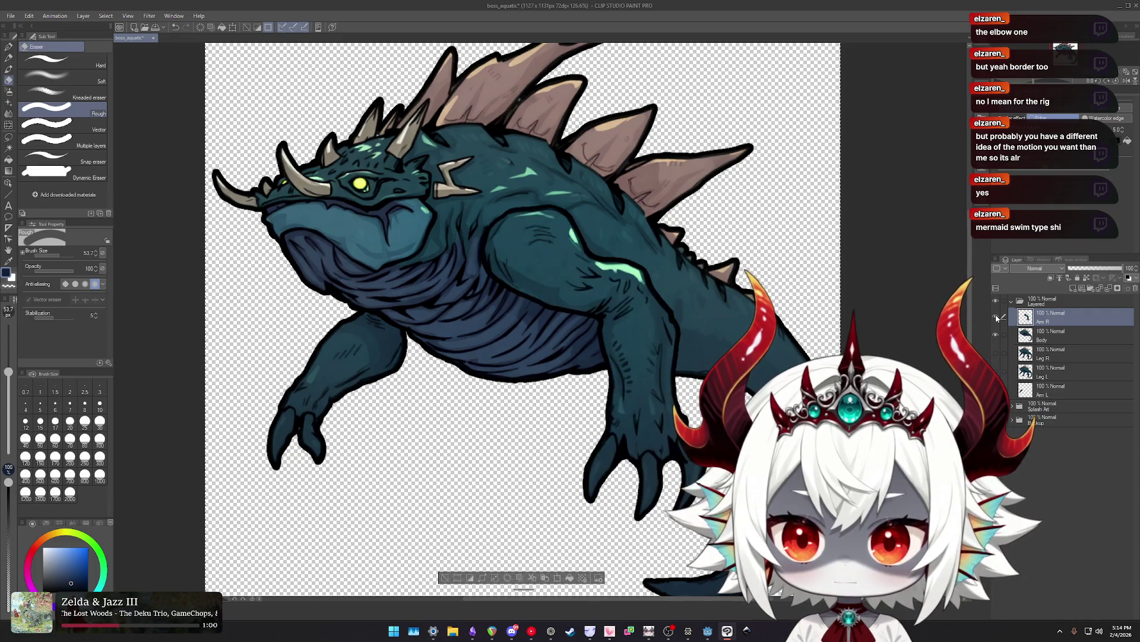
{"action": "left_click", "coordinate": [996, 317]}
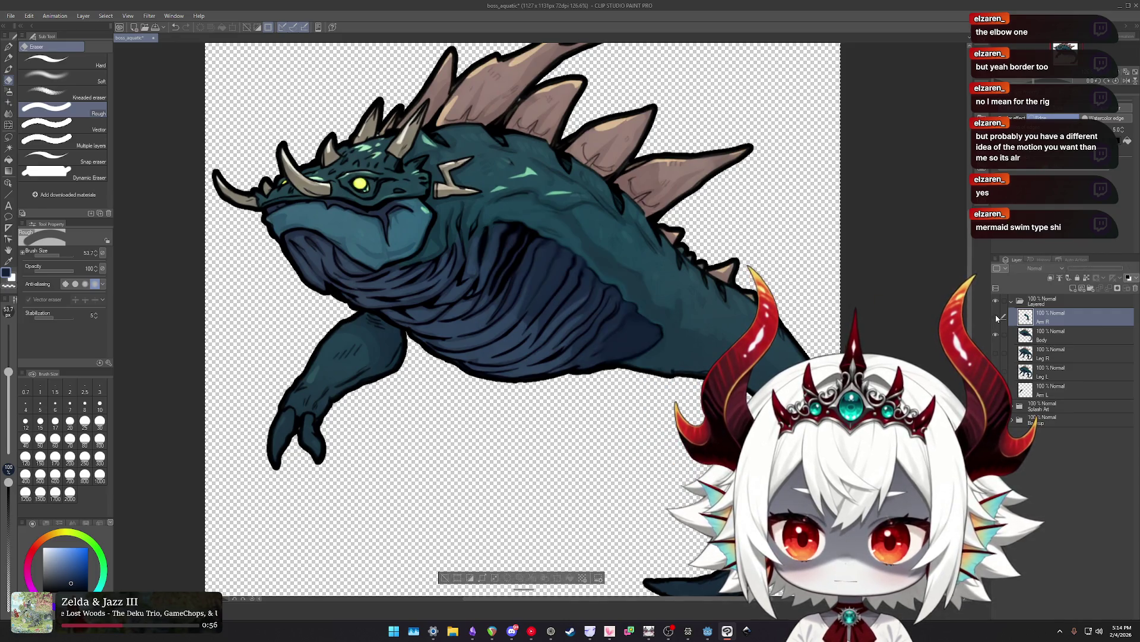
{"action": "left_click", "coordinate": [996, 317]}
{"action": "left_click", "coordinate": [996, 316]}
{"action": "left_click", "coordinate": [996, 317]}
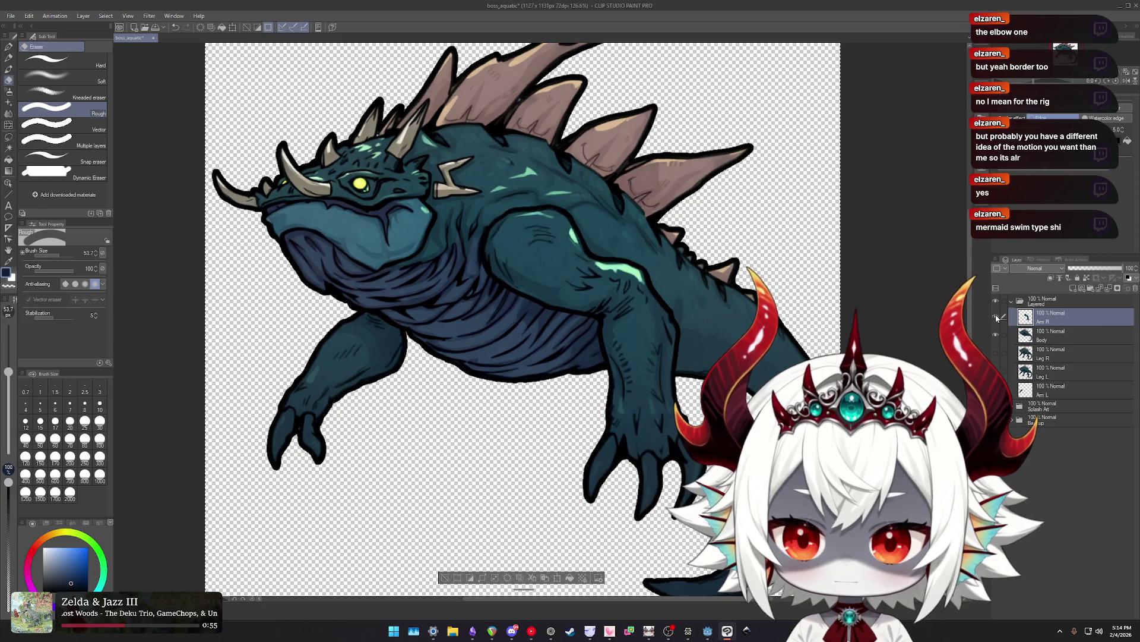
{"action": "left_click", "coordinate": [996, 317]}
{"action": "left_click", "coordinate": [996, 317]}
{"action": "left_click", "coordinate": [997, 317], "text": "alt"}
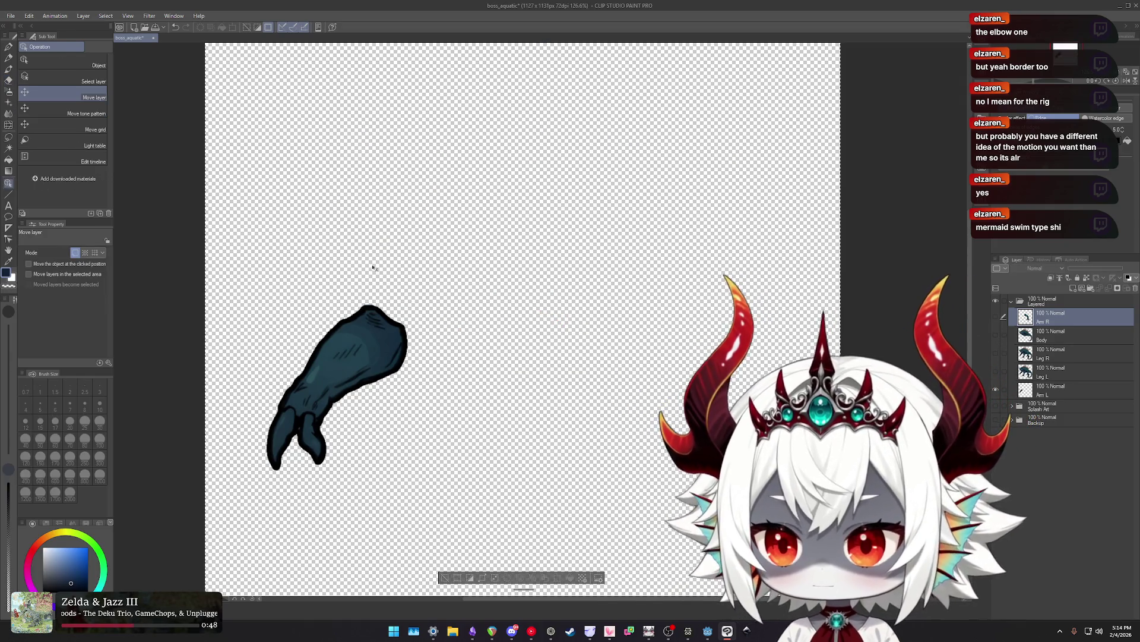
On Arm L, liquify the arm's top upward and to the right into a broader shoulder.
{"action": "left_click", "coordinate": [1070, 390]}
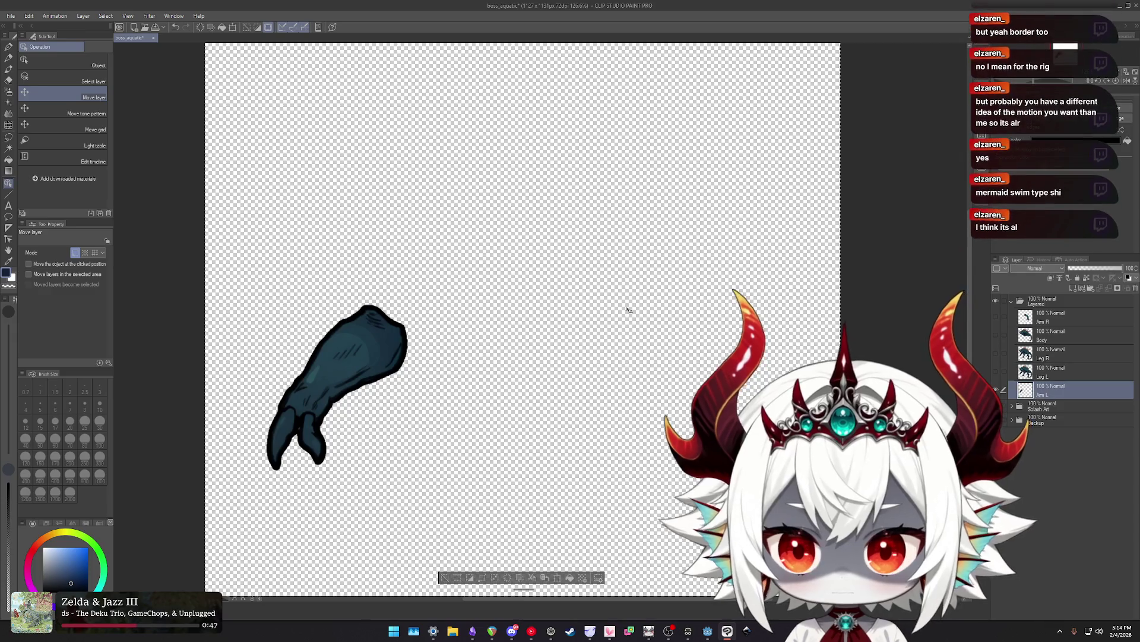
{"action": "key", "text": "j"}
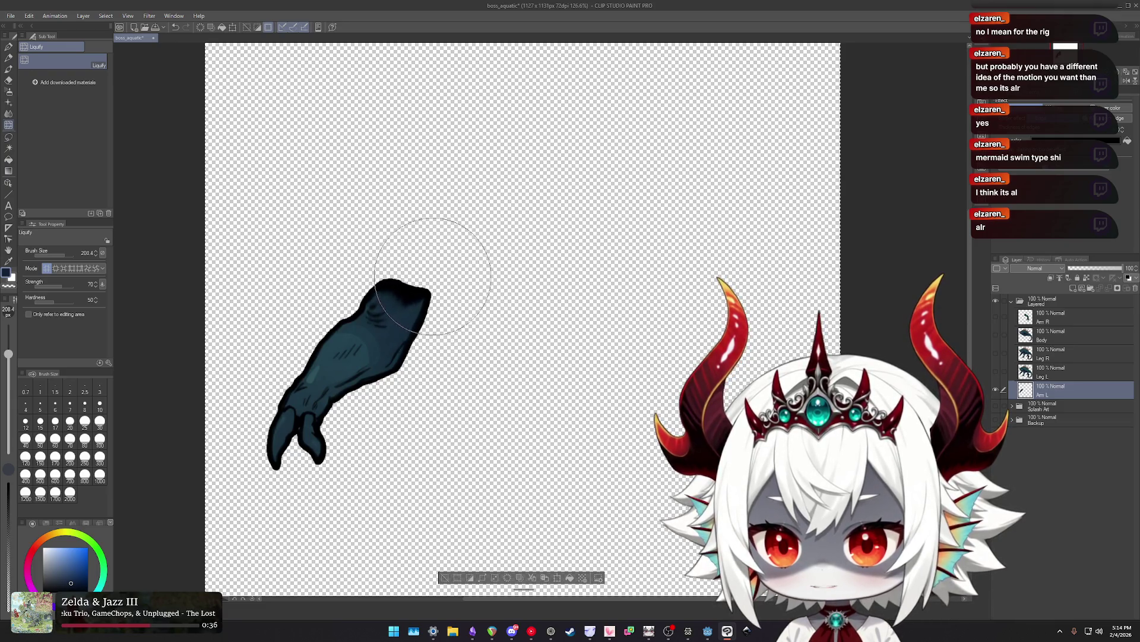
{"action": "left_click_drag", "start_coordinate": [385, 250], "coordinate": [364, 225]}
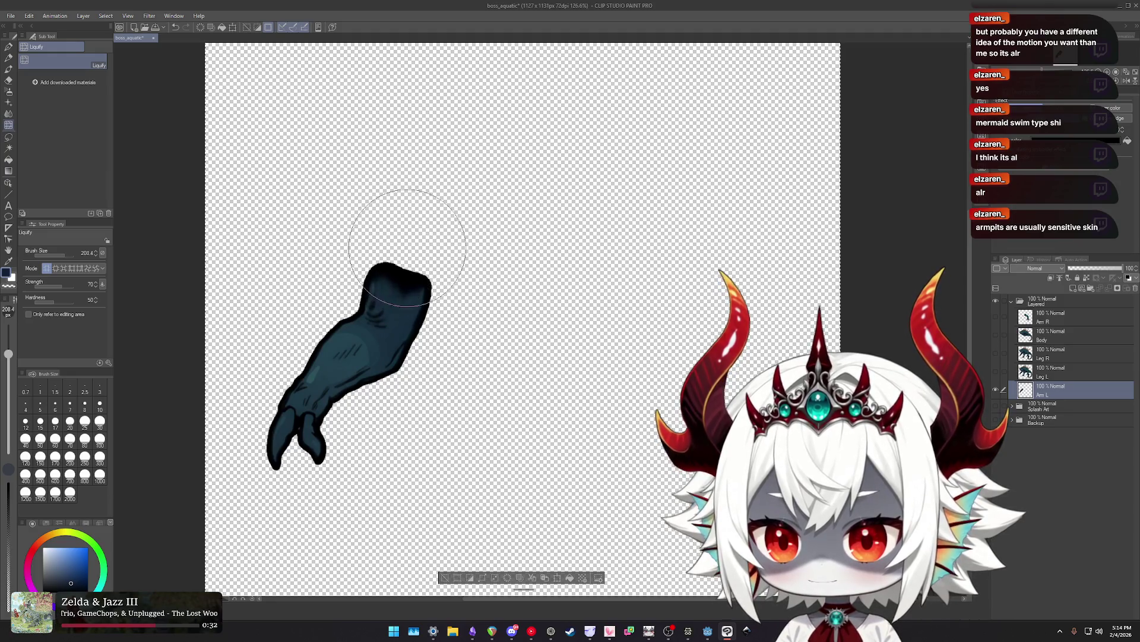
{"action": "mouse_move", "coordinate": [416, 247]}
{"action": "left_mouse_down"}
{"action": "mouse_move", "coordinate": [408, 229]}
{"action": "mouse_move", "coordinate": [375, 224]}
{"action": "mouse_move", "coordinate": [433, 247]}
{"action": "mouse_move", "coordinate": [469, 287]}
{"action": "mouse_move", "coordinate": [458, 267]}
{"action": "mouse_move", "coordinate": [407, 250]}
{"action": "mouse_move", "coordinate": [434, 246]}
{"action": "left_mouse_up"}
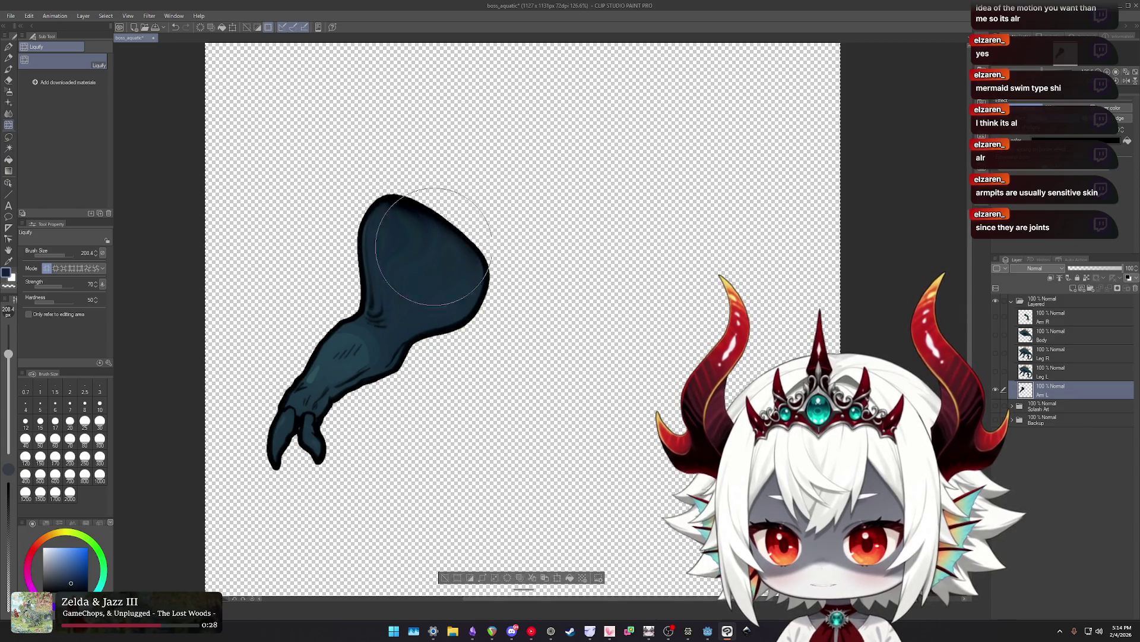
Try the soft airbrush and watercolor brushes, then strip the arm's dark outline.
{"action": "key", "text": "b"}
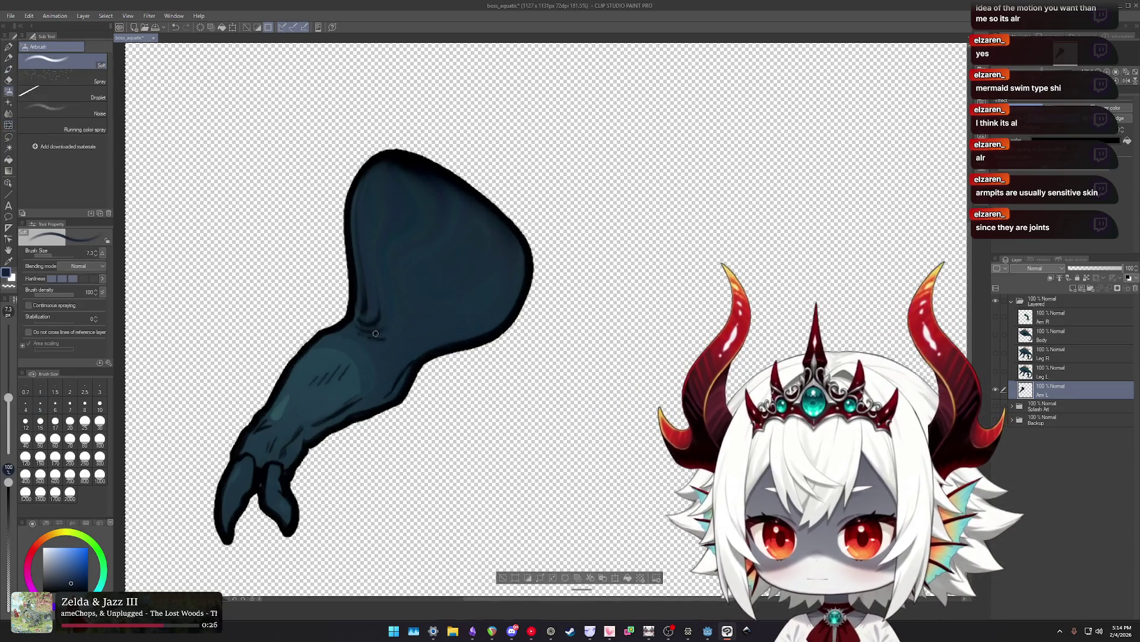
{"action": "scroll", "coordinate": [386, 303], "scroll_direction": "up", "scroll_amount": 2}
{"action": "key", "text": "b"}
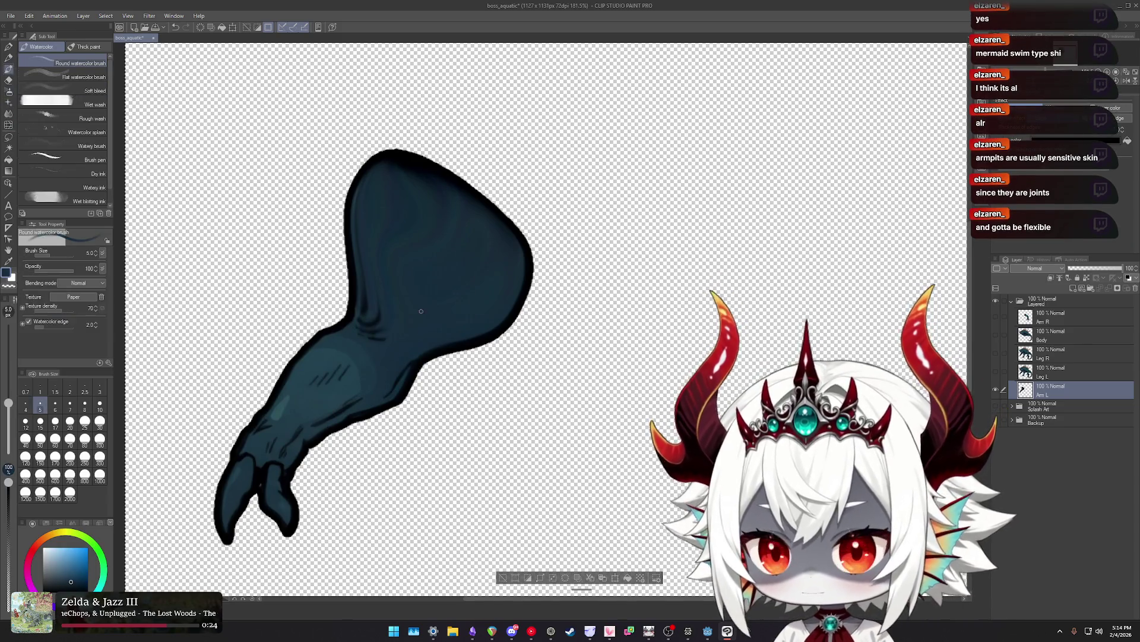
{"action": "key", "text": "b"}
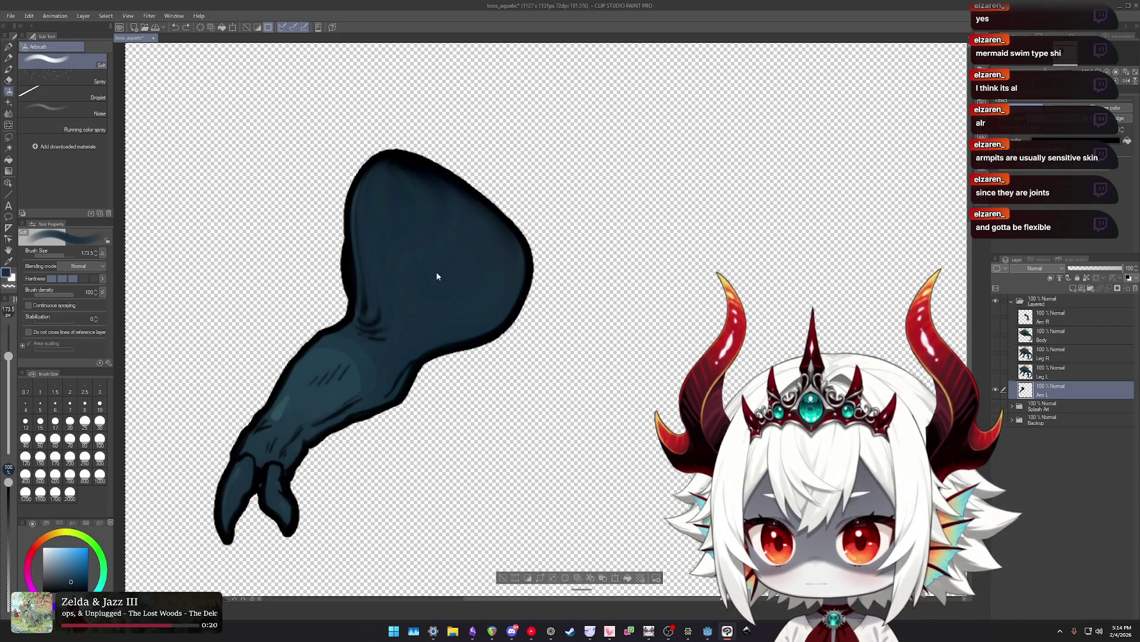
{"action": "key", "text": "ctrl+y"}
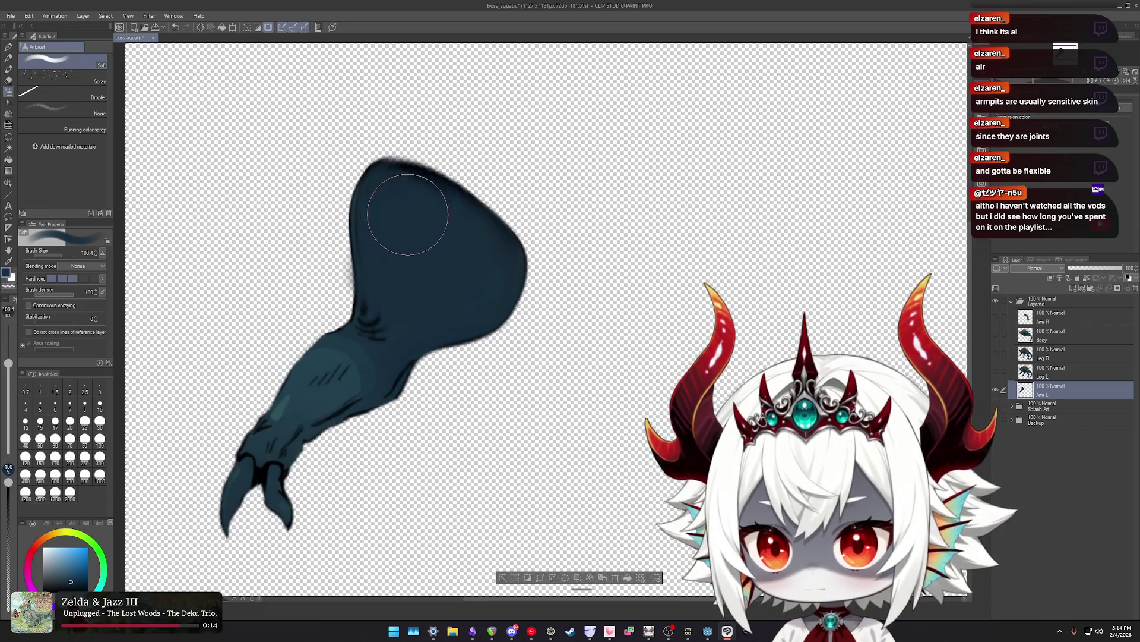
Liquify the arm's top narrower and rounder, undoing one misplaced stroke.
{"action": "key", "text": "j"}
{"action": "mouse_move", "coordinate": [491, 401]}
{"action": "left_mouse_down"}
{"action": "mouse_move", "coordinate": [512, 319]}
{"action": "mouse_move", "coordinate": [465, 134]}
{"action": "left_mouse_up"}
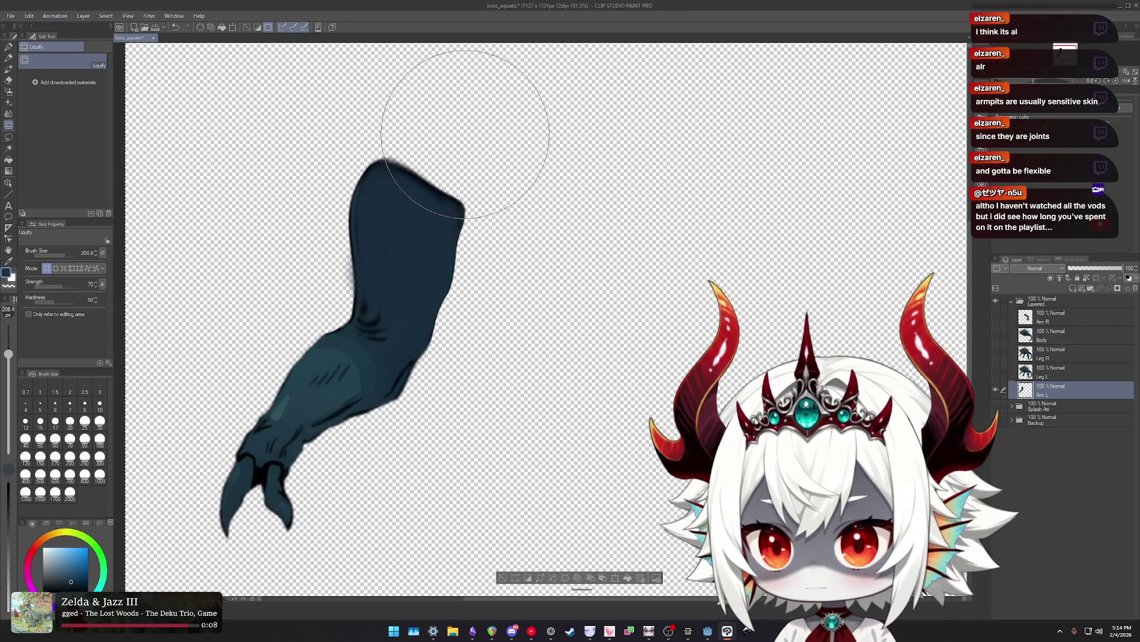
{"action": "mouse_move", "coordinate": [465, 134]}
{"action": "left_mouse_down"}
{"action": "mouse_move", "coordinate": [290, 231]}
{"action": "mouse_move", "coordinate": [302, 260]}
{"action": "left_mouse_up"}
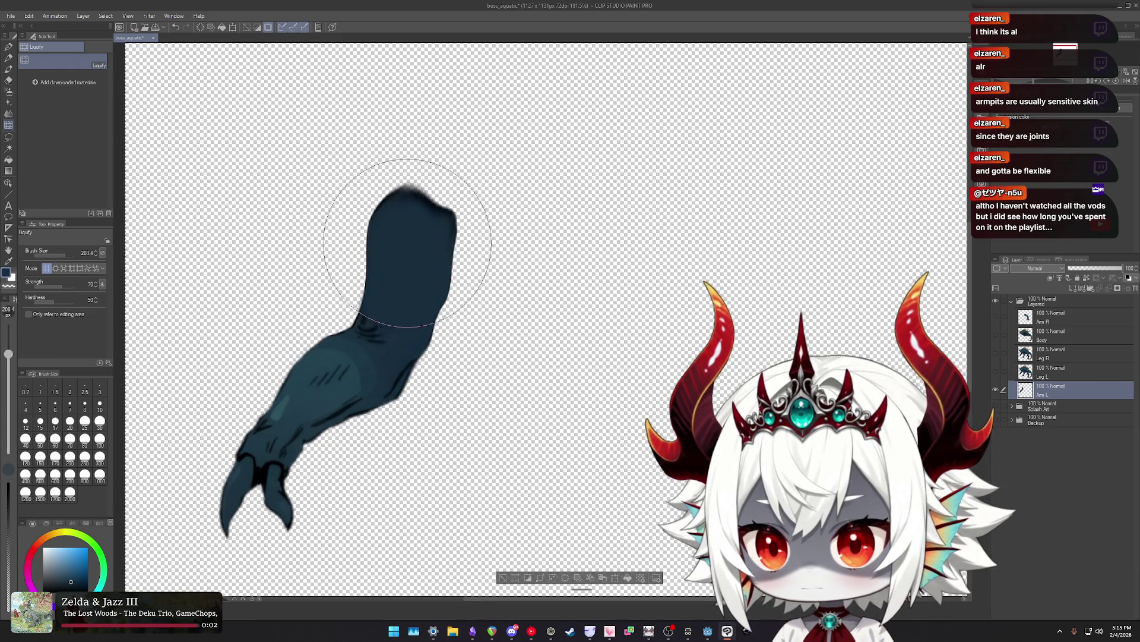
{"action": "key", "text": "ctrl+z"}
{"action": "left_click_drag", "start_coordinate": [415, 239], "coordinate": [521, 295]}
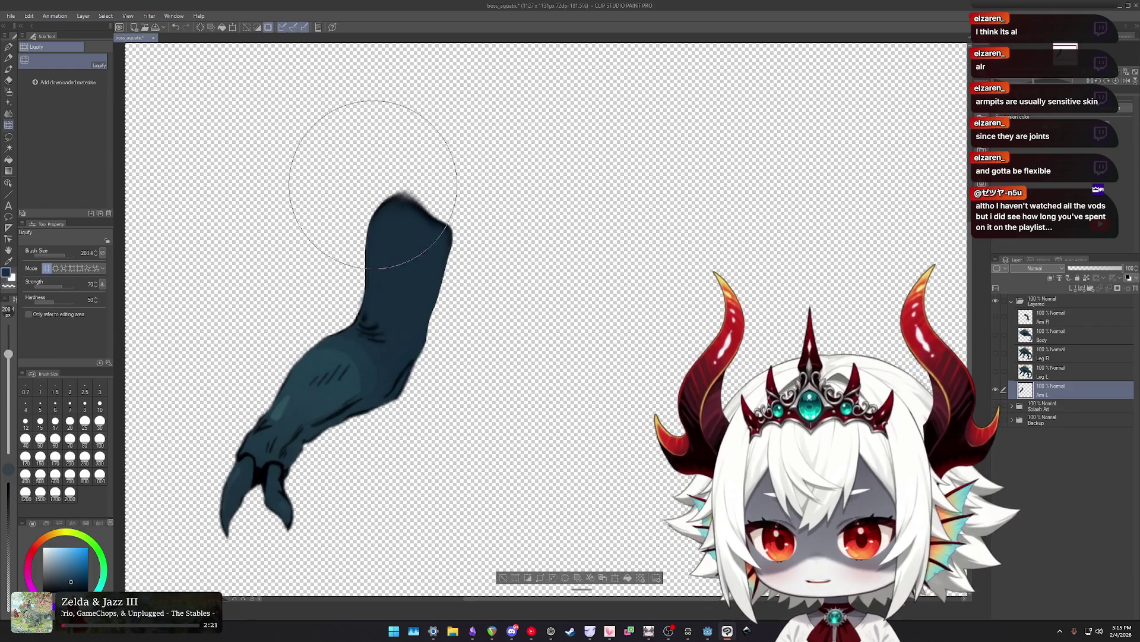
Erase the ragged top edge into a clean shoulder and fit the canvas at 100%.
{"action": "key", "text": "e"}
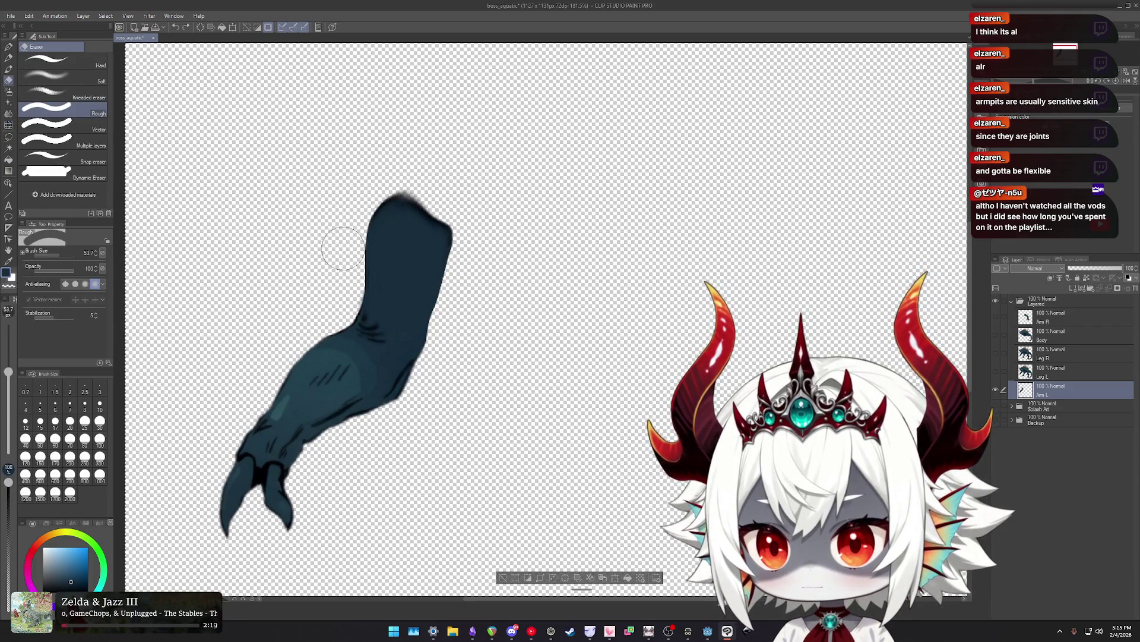
{"action": "left_click_drag", "start_coordinate": [380, 194], "coordinate": [443, 202]}
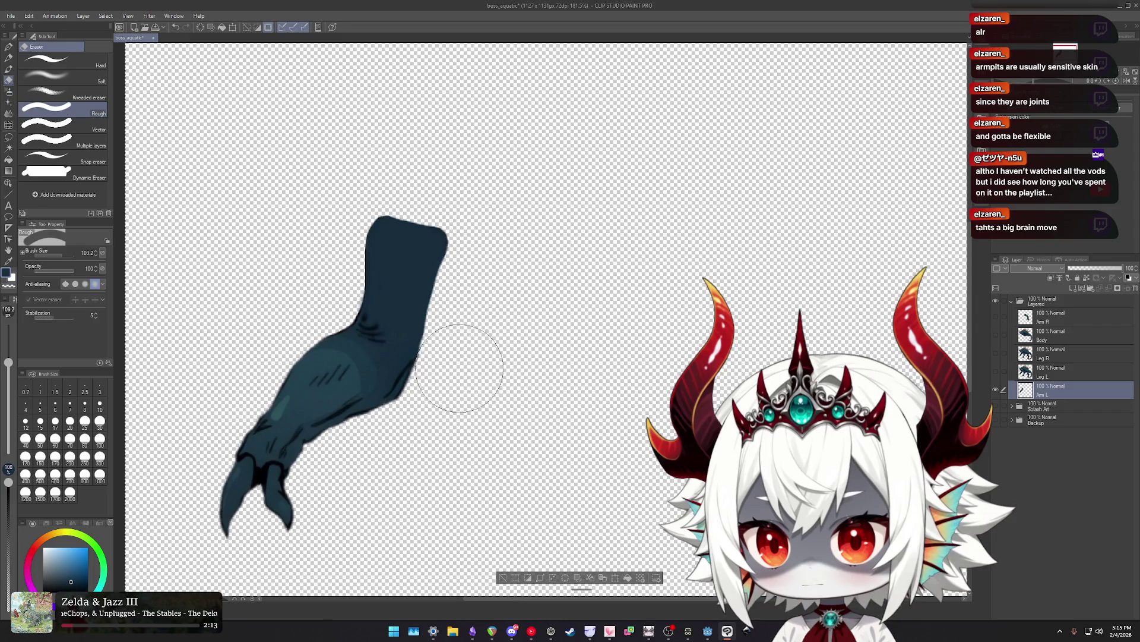
{"action": "key", "text": "ctrl+alt+0"}
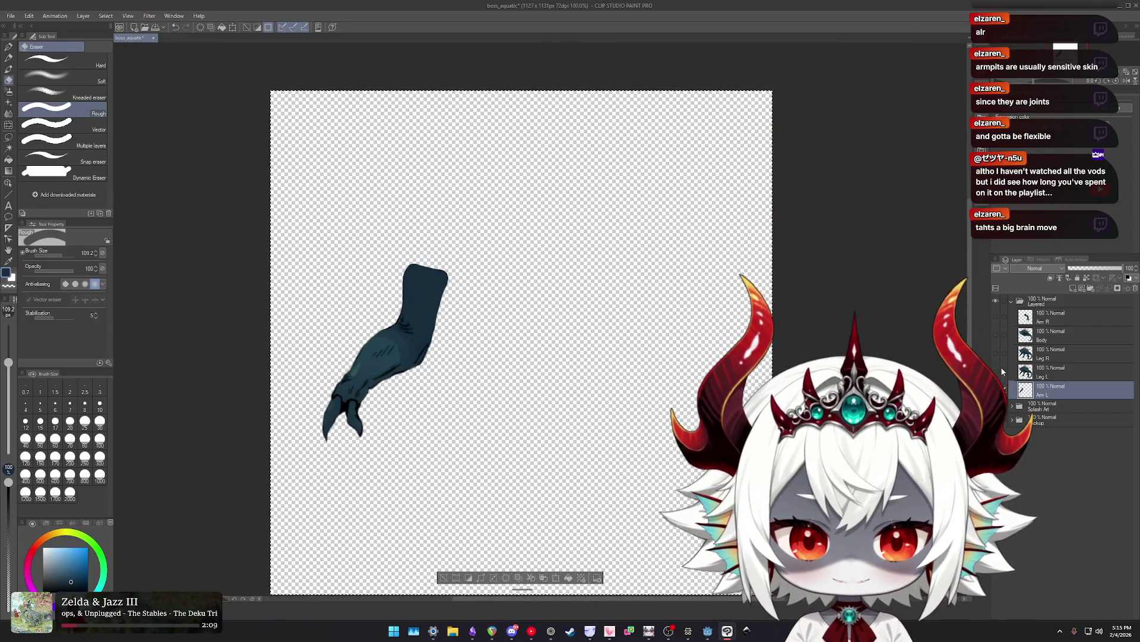
Flash the Body layer on and off to compare it with the isolated left arm.
{"action": "left_click", "coordinate": [996, 338], "text": "alt"}
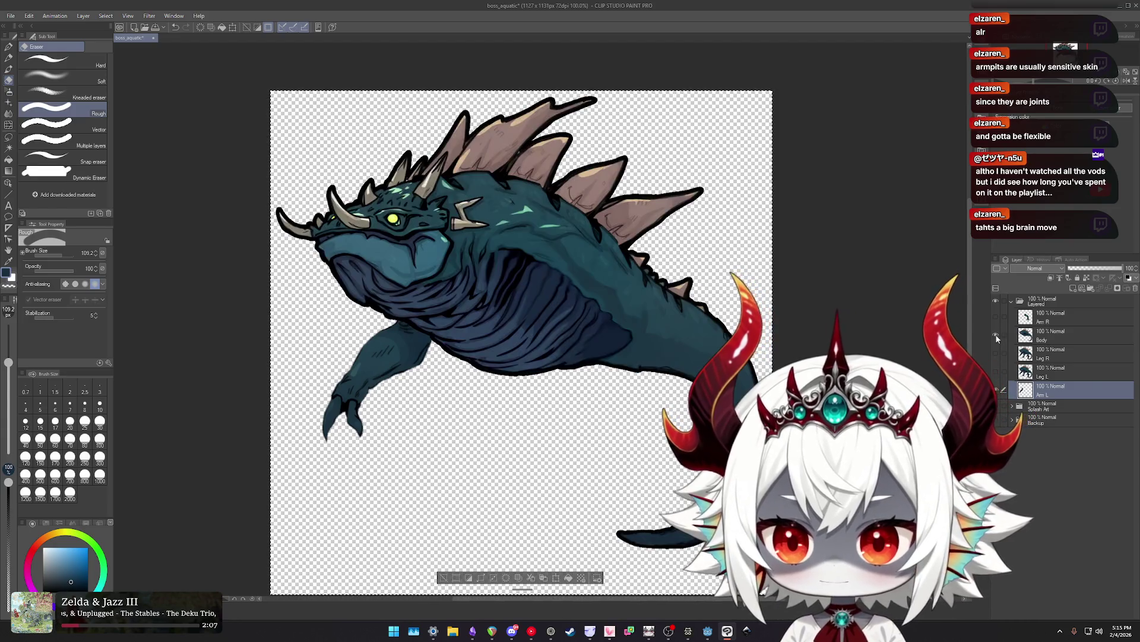
{"action": "left_click", "coordinate": [996, 338], "text": "alt"}
{"action": "left_click", "coordinate": [996, 338], "text": "alt"}
{"action": "left_click", "coordinate": [996, 338], "text": "alt"}
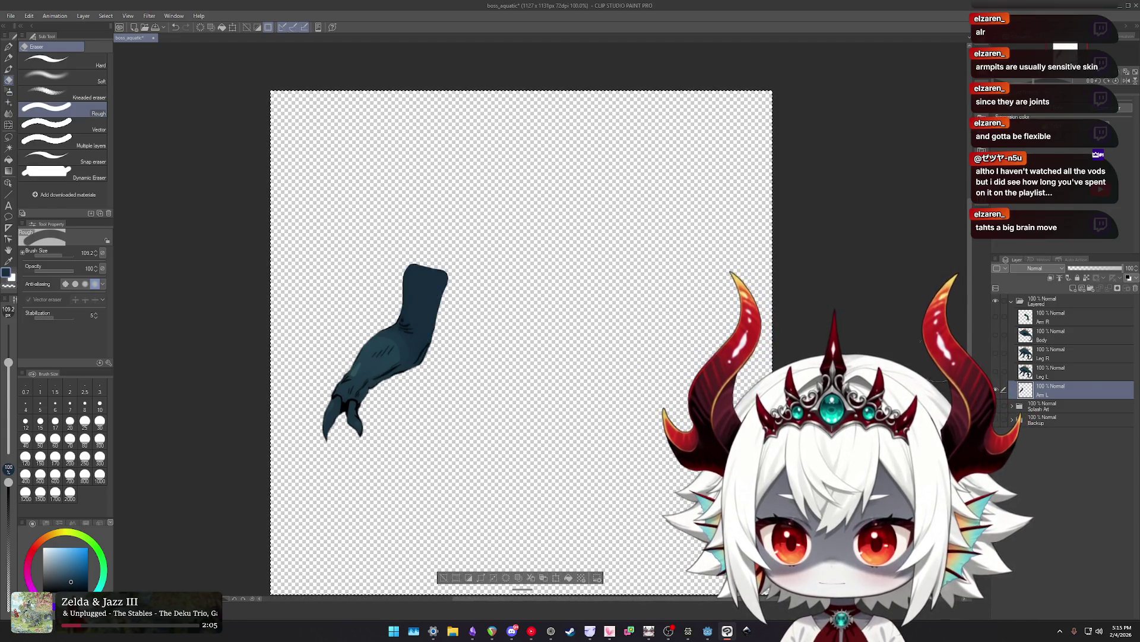
Liquify the arm's upper section rightward with an enlarged brush, zoomed in on the arm.
{"action": "key", "text": "j"}
{"action": "key", "text": "ctrl+plus"}
{"action": "scroll", "coordinate": [473, 308], "scroll_direction": "up", "scroll_amount": 2}
{"action": "mouse_move", "coordinate": [409, 282]}
{"action": "left_mouse_down"}
{"action": "mouse_move", "coordinate": [446, 281]}
{"action": "mouse_move", "coordinate": [415, 249]}
{"action": "left_mouse_up"}
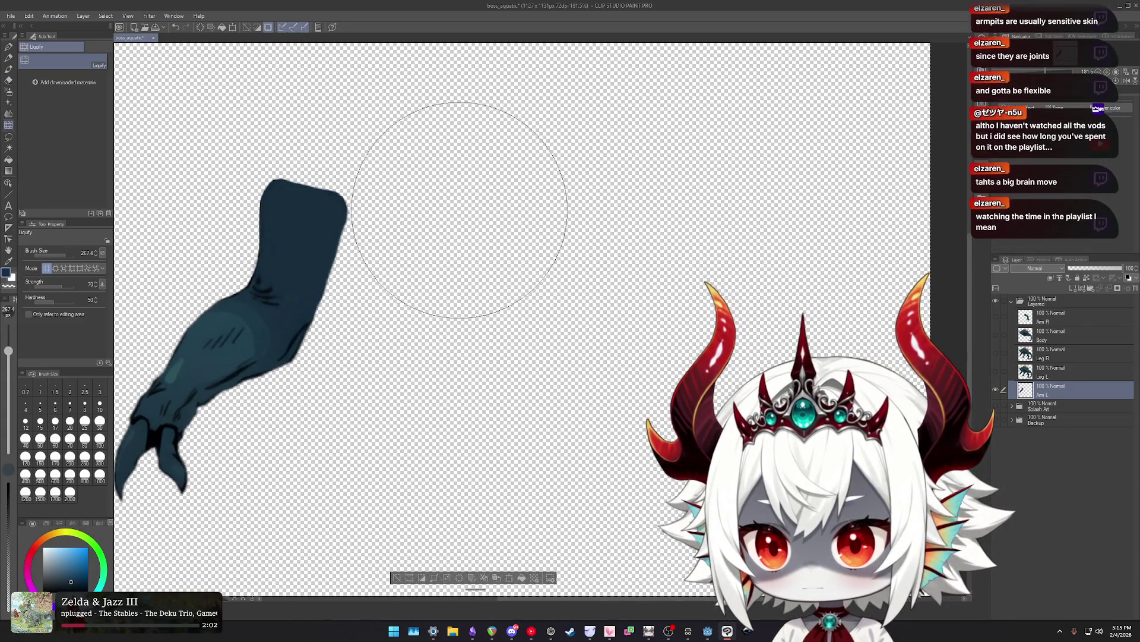
{"action": "mouse_move", "coordinate": [409, 207]}
{"action": "left_mouse_down"}
{"action": "mouse_move", "coordinate": [419, 282]}
{"action": "mouse_move", "coordinate": [466, 286]}
{"action": "left_mouse_up"}
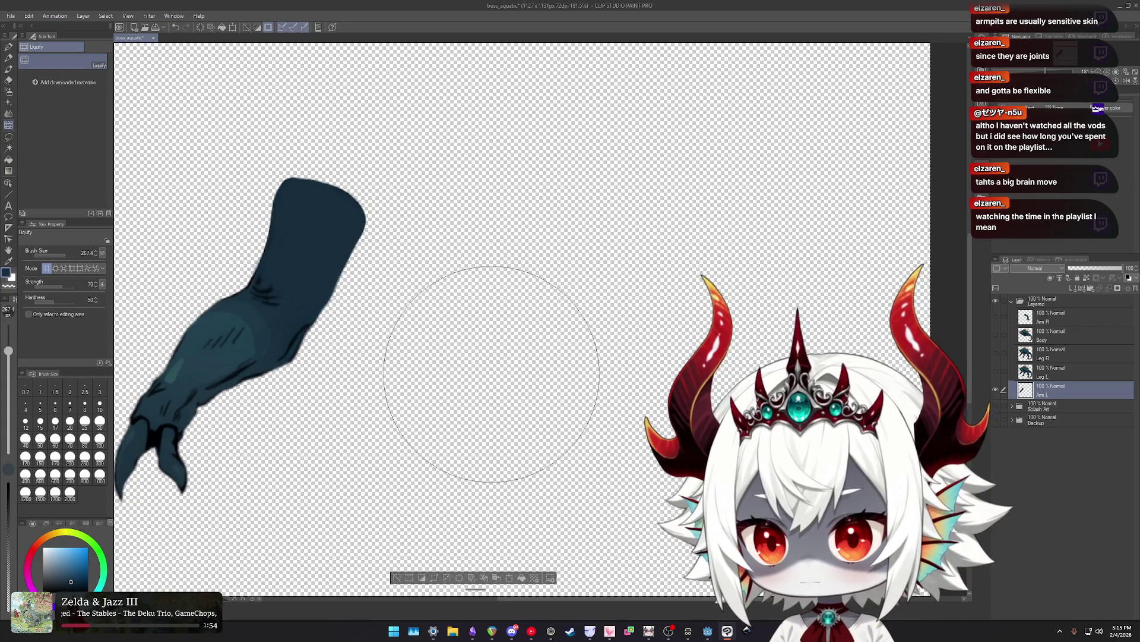
{"action": "scroll", "coordinate": [493, 366], "scroll_direction": "down", "scroll_amount": 2}
Enable the arm layer's Border effect and flash the Body layer to check the fit.
{"action": "left_click", "coordinate": [1023, 107]}
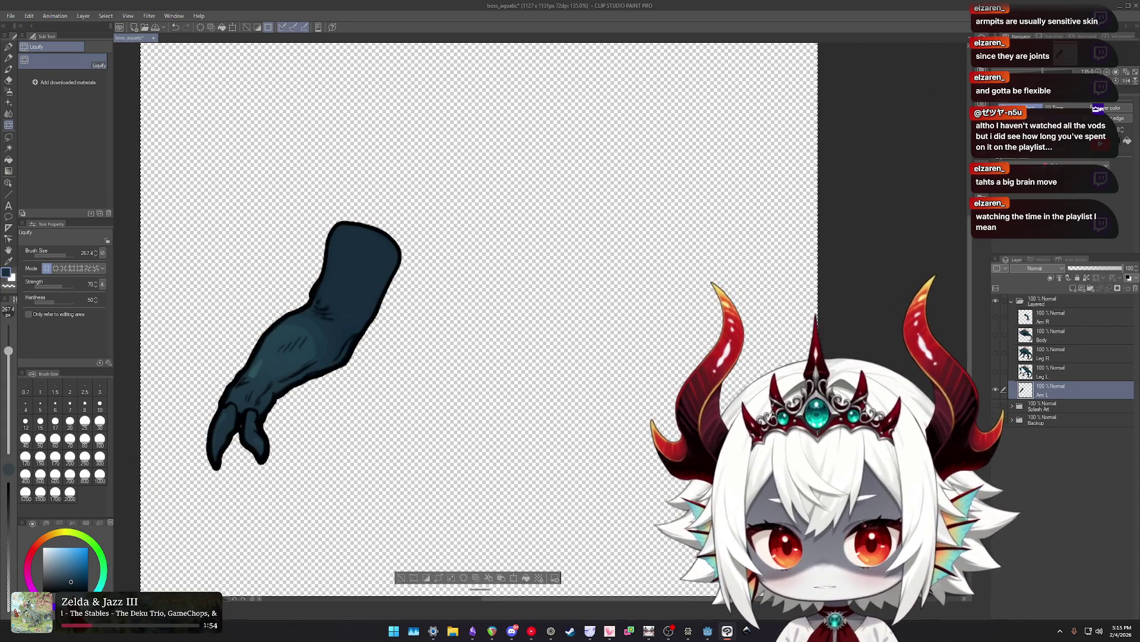
{"action": "left_click", "coordinate": [997, 334]}
{"action": "left_click", "coordinate": [997, 334]}
{"action": "left_click", "coordinate": [996, 334]}
{"action": "left_click", "coordinate": [997, 334]}
{"action": "left_click", "coordinate": [997, 334]}
{"action": "left_click", "coordinate": [997, 334]}
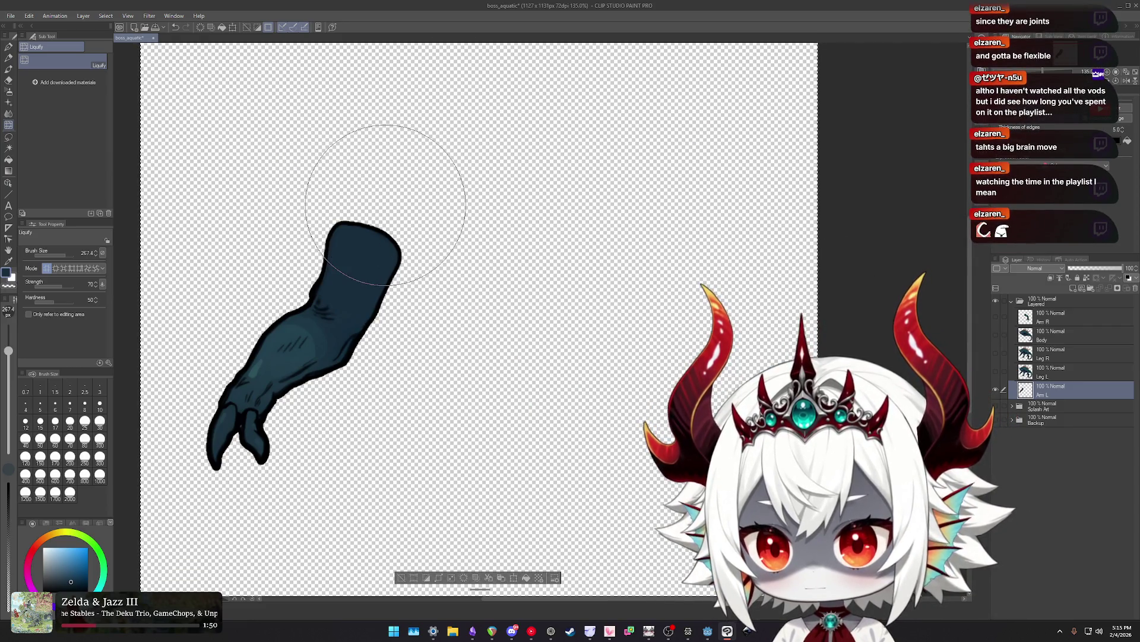
{"action": "scroll", "coordinate": [483, 285], "scroll_direction": "down", "scroll_amount": 3}
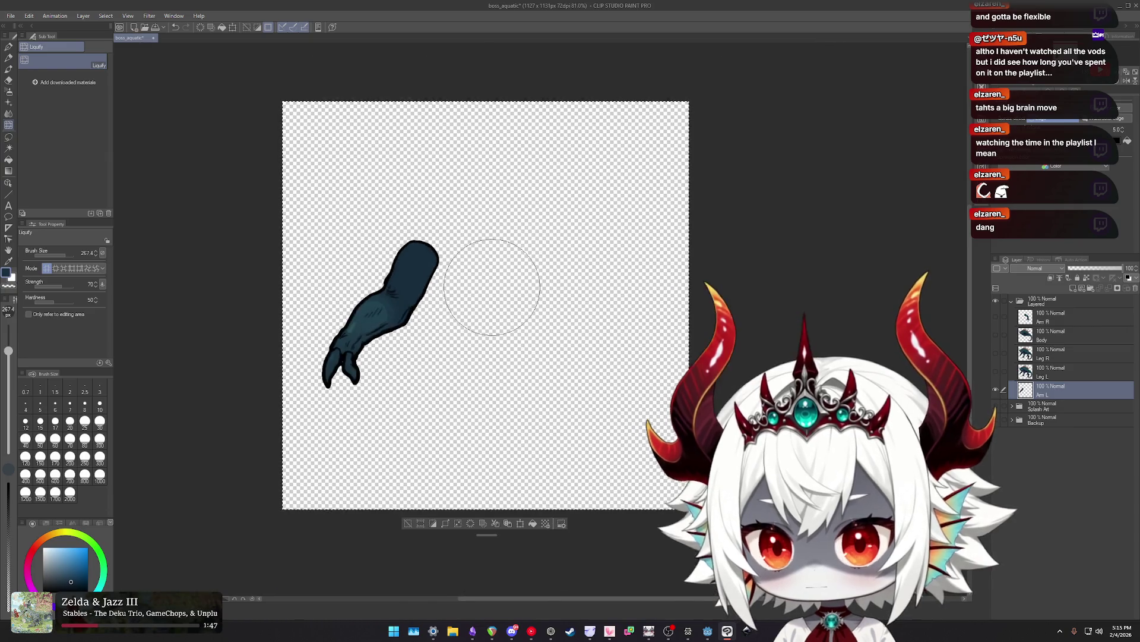
{"action": "scroll", "coordinate": [565, 277], "scroll_direction": "up", "scroll_amount": 1}
{"action": "left_click_drag", "start_coordinate": [535, 267], "coordinate": [563, 257]}
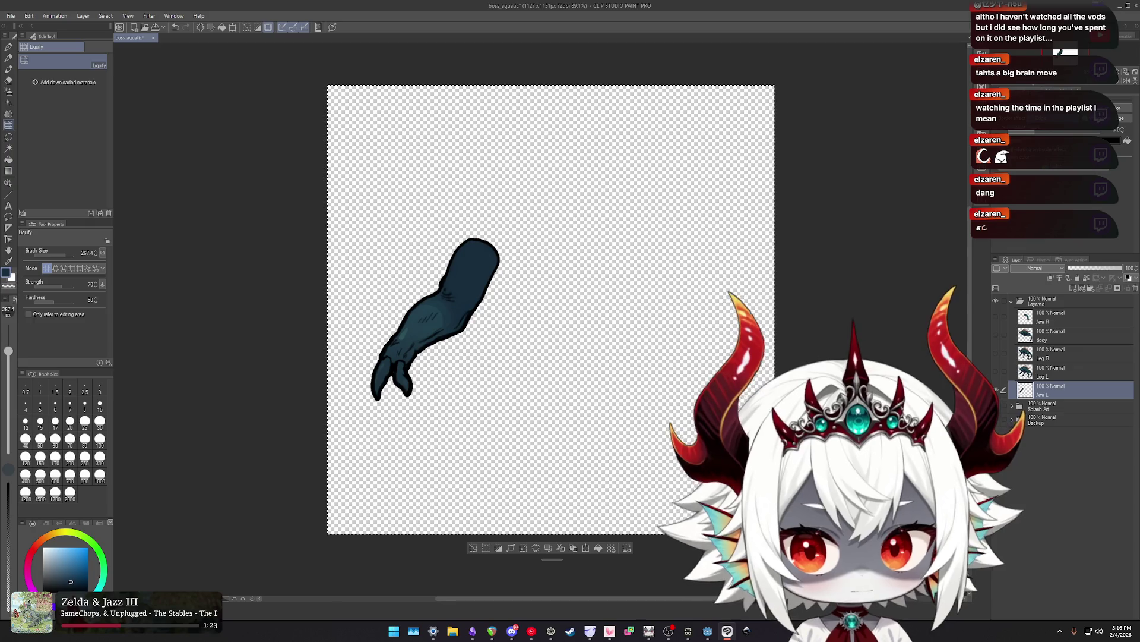
Toggle the Body, arm and leg layer eyes to compare the limbs against the body.
{"action": "left_click", "coordinate": [997, 316]}
{"action": "left_click", "coordinate": [996, 335]}
{"action": "left_click", "coordinate": [996, 336]}
{"action": "left_click", "coordinate": [996, 336]}
{"action": "left_click", "coordinate": [996, 336]}
{"action": "left_click", "coordinate": [996, 336]}
{"action": "left_click", "coordinate": [996, 337]}
{"action": "left_click", "coordinate": [996, 336]}
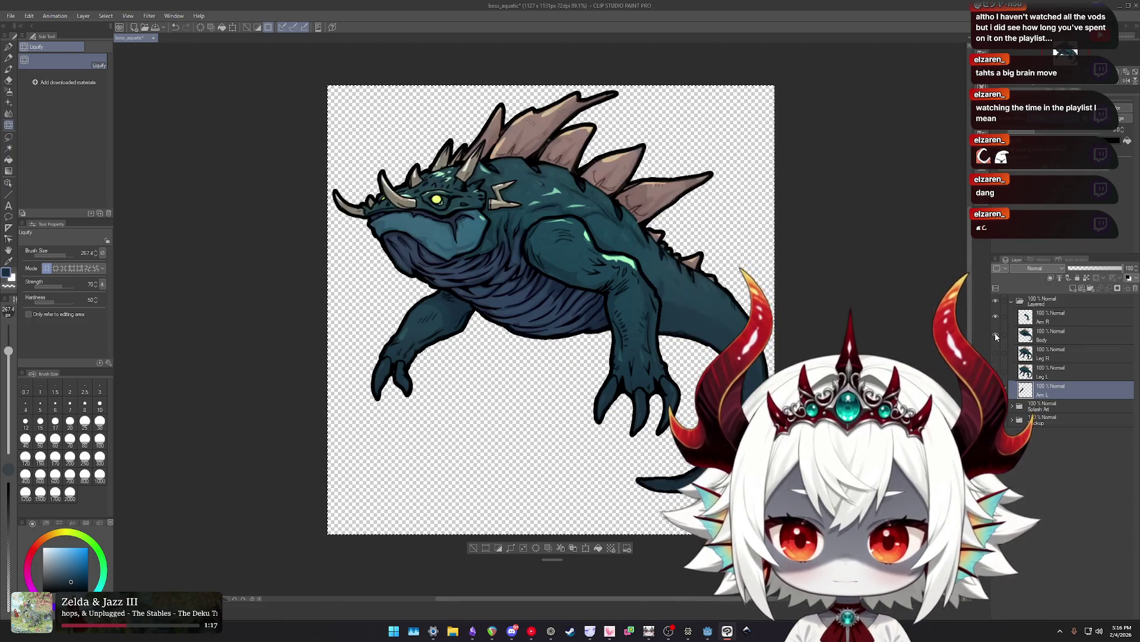
{"action": "left_click", "coordinate": [997, 354]}
{"action": "left_click", "coordinate": [996, 372]}
{"action": "left_click", "coordinate": [995, 335]}
{"action": "mouse_move", "coordinate": [996, 335]}
{"action": "left_mouse_down"}
{"action": "mouse_move", "coordinate": [996, 372]}
{"action": "mouse_move", "coordinate": [993, 334]}
{"action": "left_mouse_up"}
Turn the Body and Leg R eyes back on to reassemble the full creature.
{"action": "left_click", "coordinate": [996, 320]}
{"action": "left_click", "coordinate": [997, 319]}
{"action": "left_click", "coordinate": [997, 354]}
{"action": "left_click", "coordinate": [997, 354]}
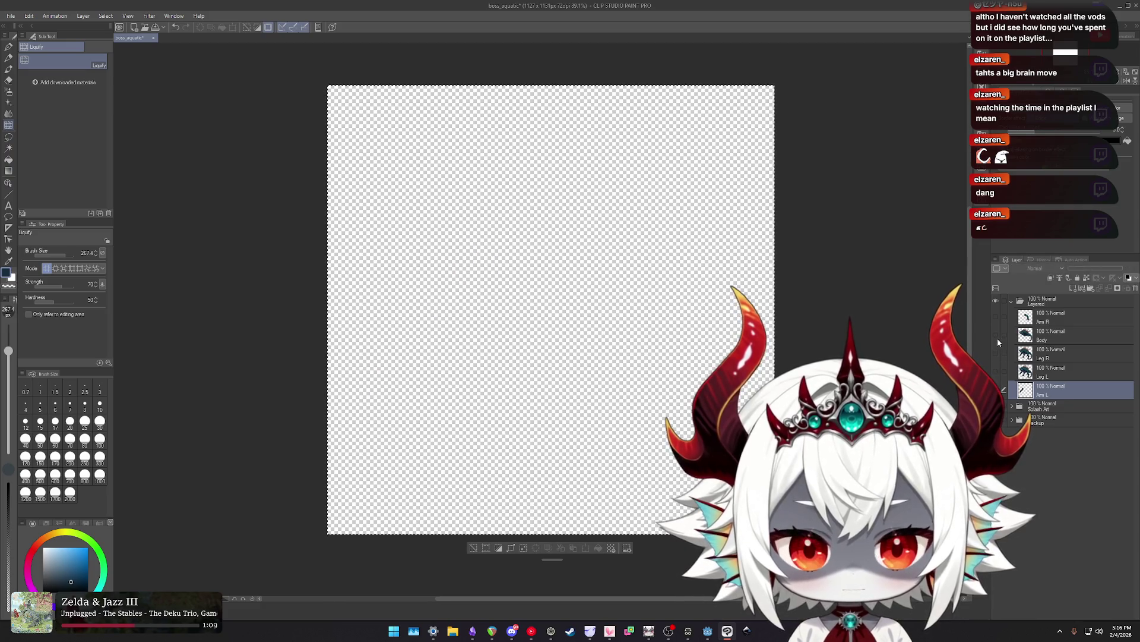
{"action": "left_click", "coordinate": [997, 336]}
{"action": "left_click", "coordinate": [995, 334]}
{"action": "left_click", "coordinate": [994, 334]}
{"action": "left_click", "coordinate": [994, 334]}
{"action": "left_click", "coordinate": [995, 352]}
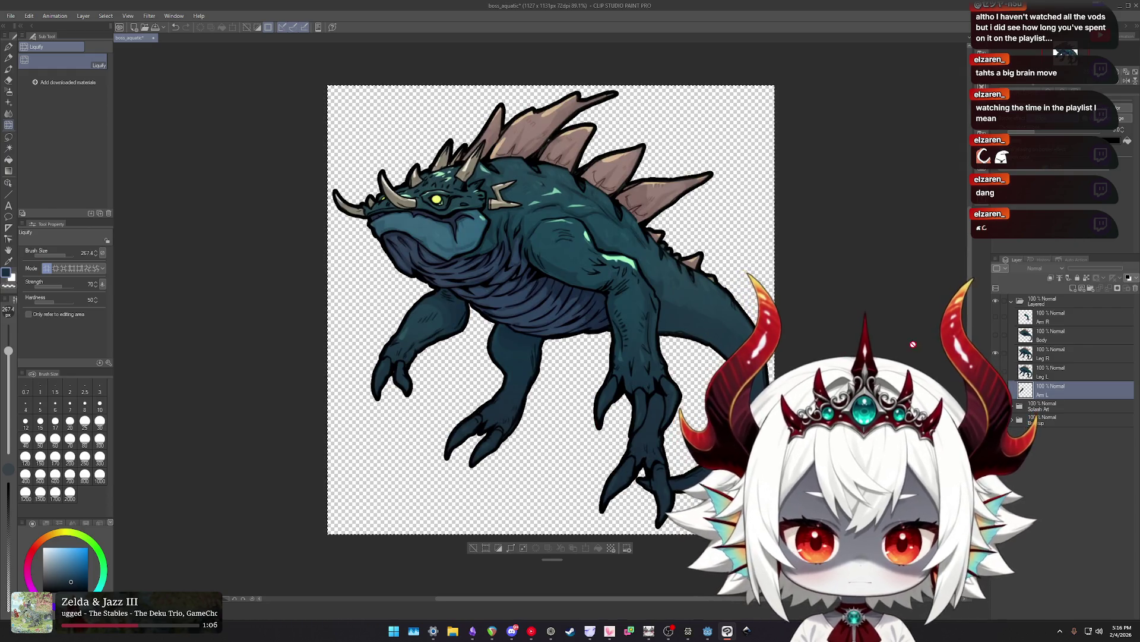
{"action": "left_click", "coordinate": [1046, 369]}
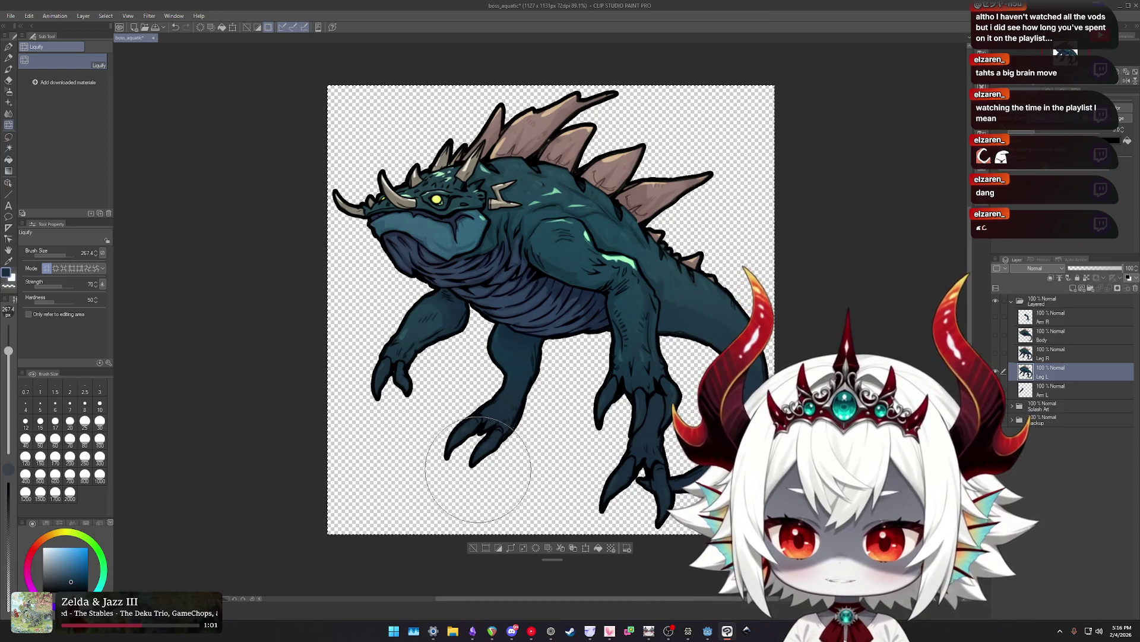
Erase the extra foot, head, spikes, tail and body from Leg L, trimming the upper part.
{"action": "key", "text": "e"}
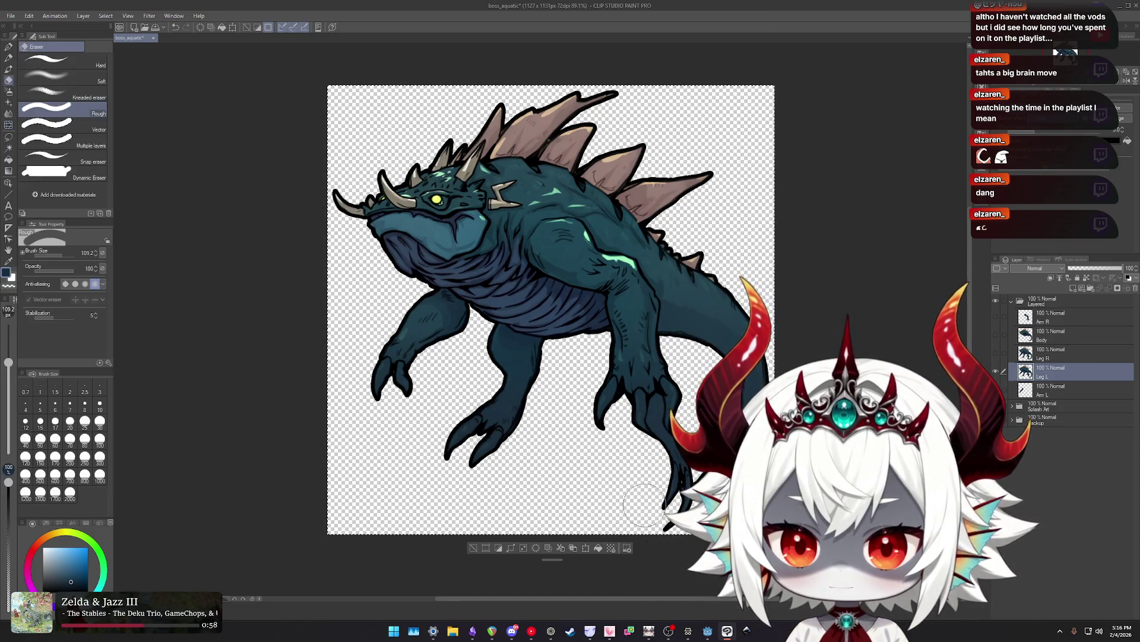
{"action": "left_click_drag", "start_coordinate": [624, 511], "coordinate": [651, 395]}
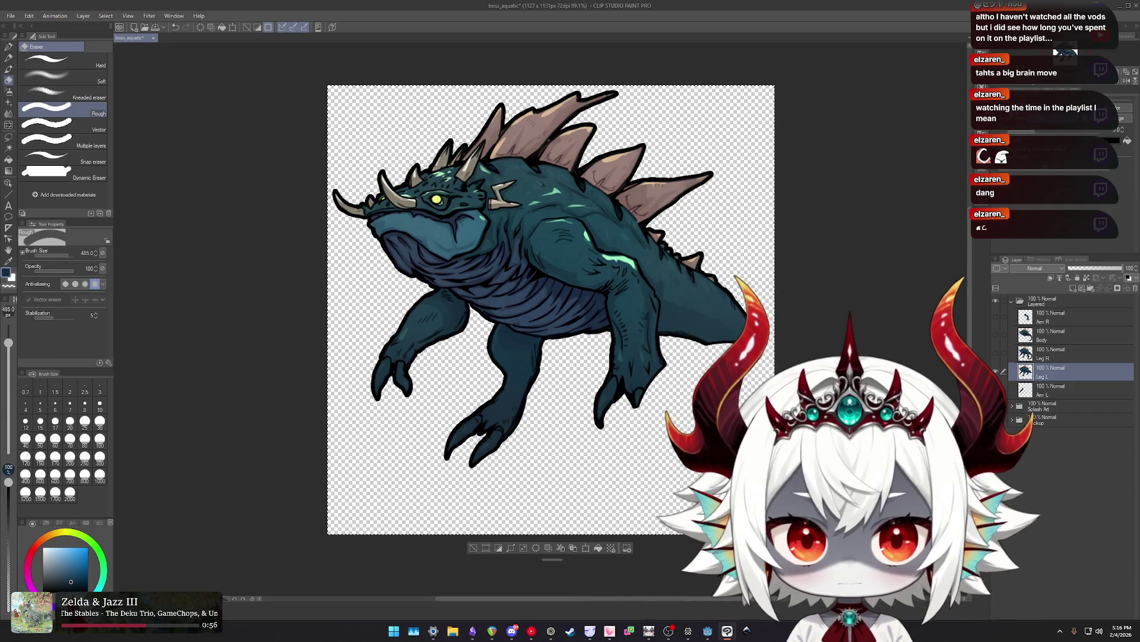
{"action": "mouse_move", "coordinate": [757, 407]}
{"action": "left_mouse_down"}
{"action": "mouse_move", "coordinate": [378, 187]}
{"action": "mouse_move", "coordinate": [380, 287]}
{"action": "left_mouse_up"}
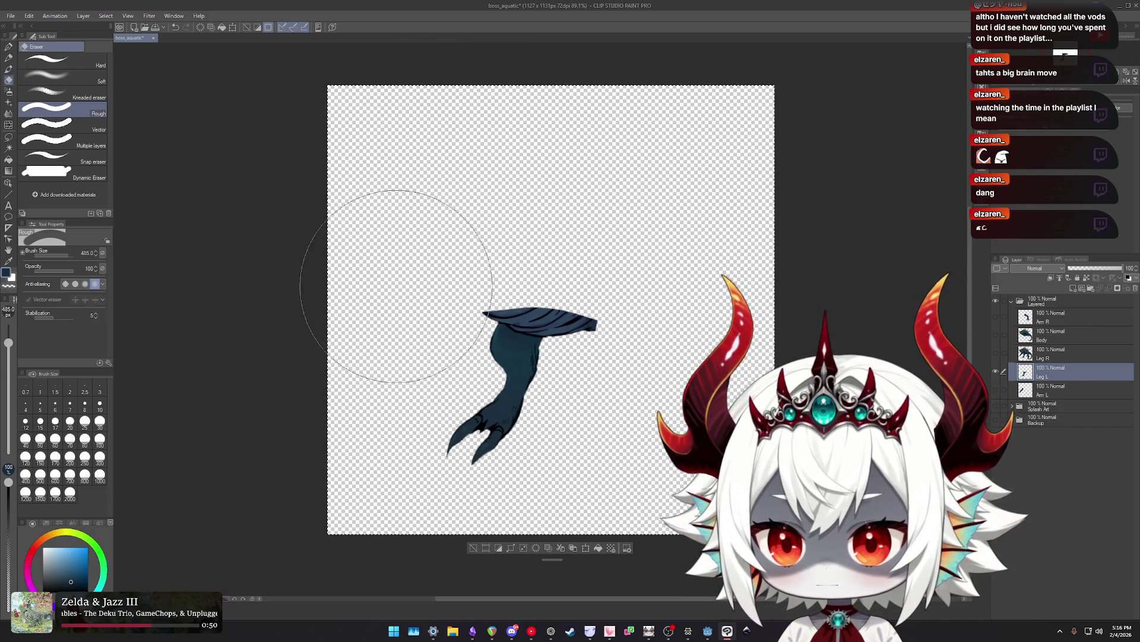
{"action": "scroll", "coordinate": [395, 279], "scroll_direction": "up", "scroll_amount": 2}
{"action": "scroll", "coordinate": [416, 264], "scroll_direction": "up", "scroll_amount": 2}
{"action": "left_click_drag", "start_coordinate": [435, 249], "coordinate": [801, 261]}
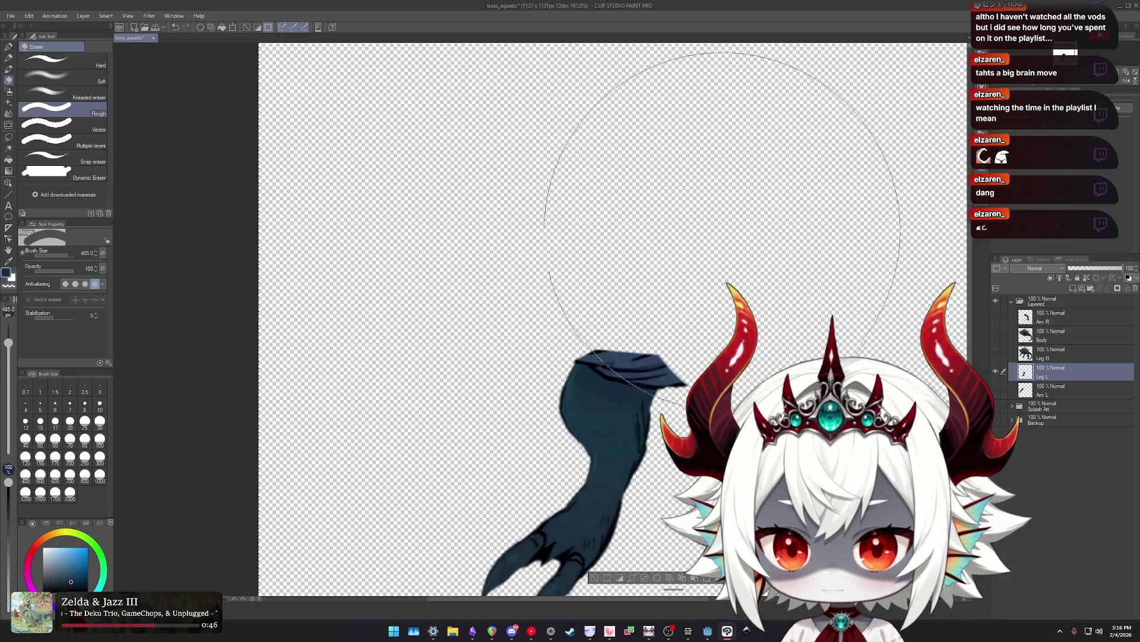
{"action": "scroll", "coordinate": [722, 231], "scroll_direction": "down", "scroll_amount": 1}
{"action": "left_click_drag", "start_coordinate": [727, 235], "coordinate": [541, 234]}
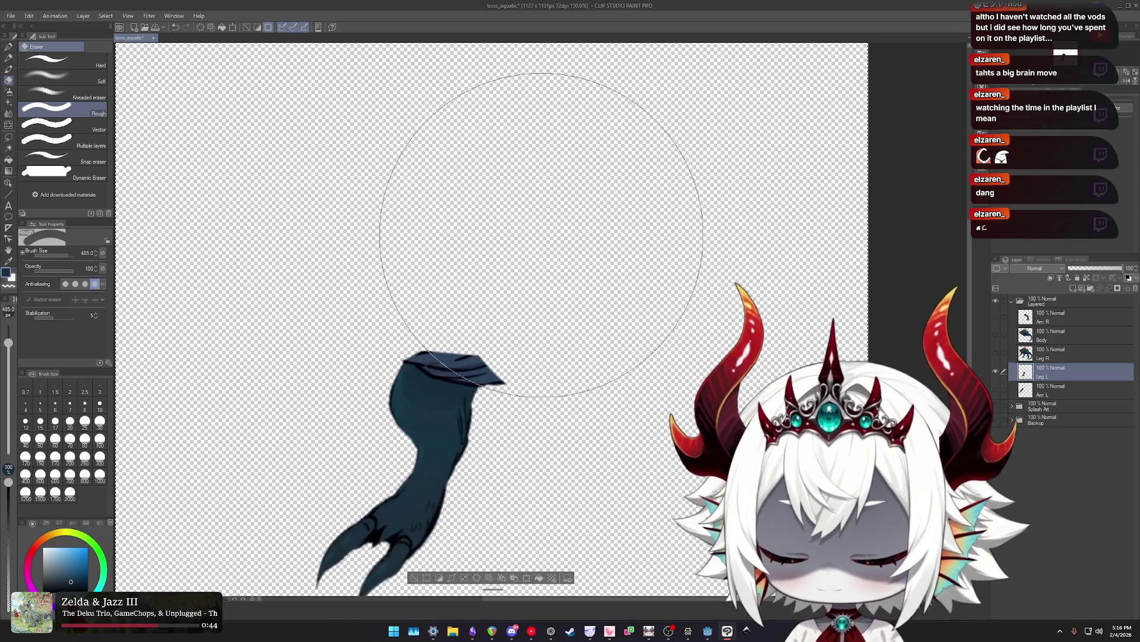
Liquify the leg top into a rounded cap, then erase its top-left corner into a curve.
{"action": "key", "text": "j"}
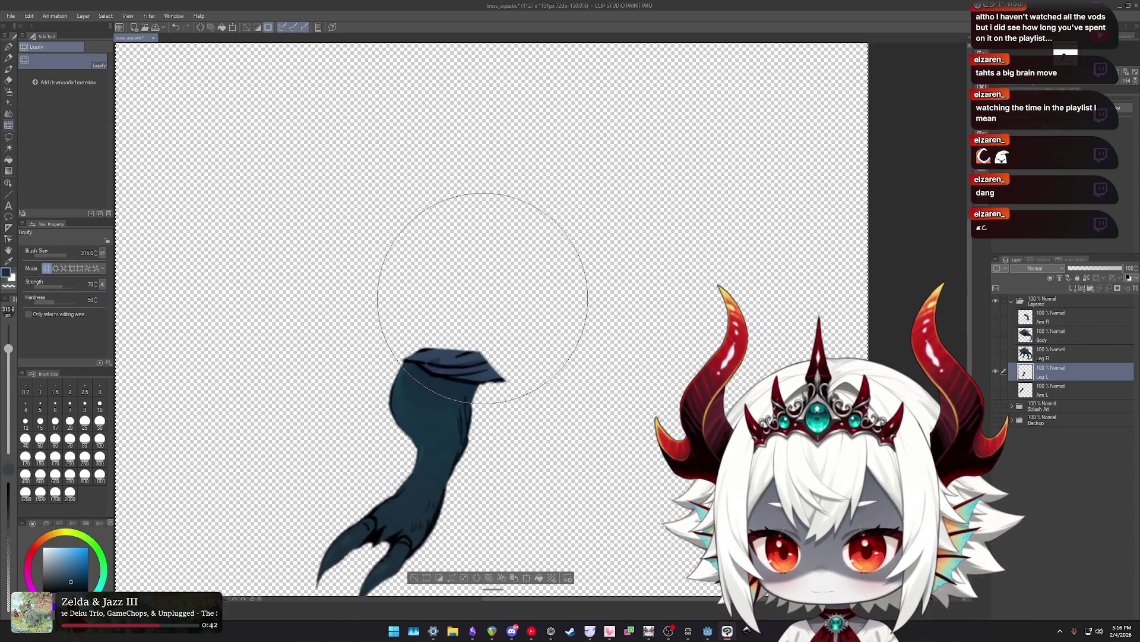
{"action": "mouse_move", "coordinate": [519, 294]}
{"action": "left_mouse_down"}
{"action": "mouse_move", "coordinate": [427, 265]}
{"action": "mouse_move", "coordinate": [527, 284]}
{"action": "mouse_move", "coordinate": [534, 273]}
{"action": "mouse_move", "coordinate": [537, 291]}
{"action": "left_mouse_up"}
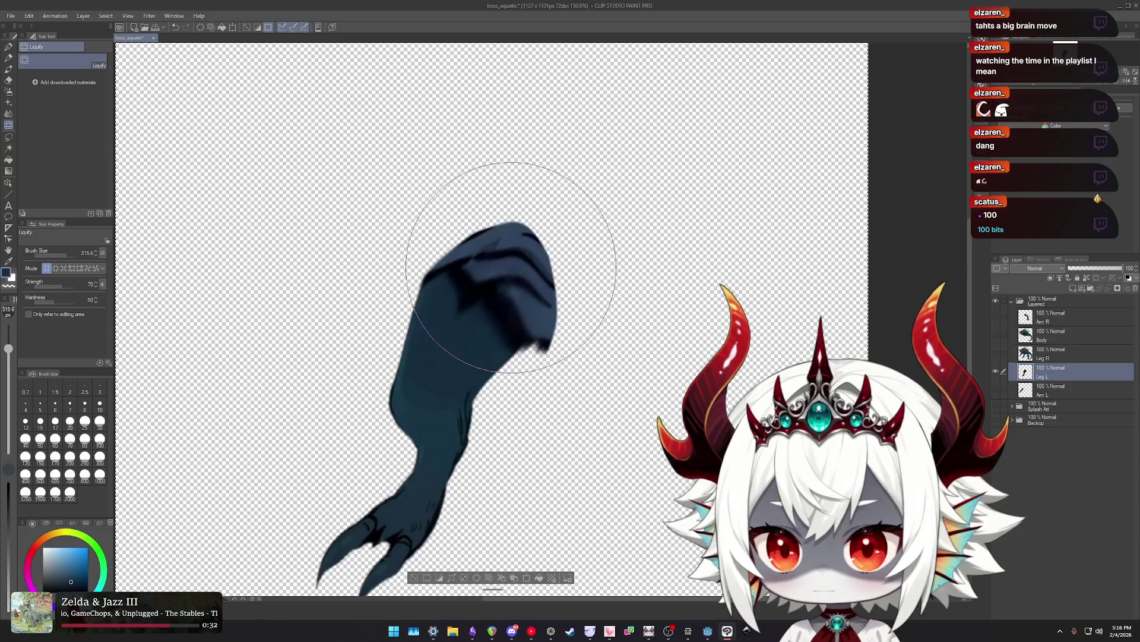
{"action": "key", "text": "e"}
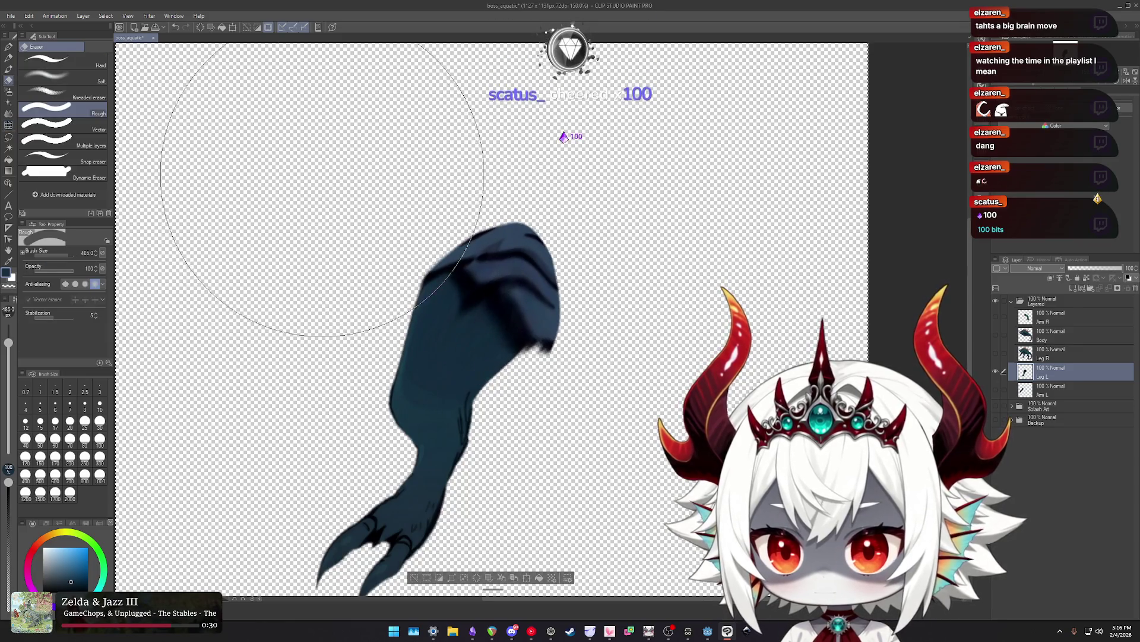
{"action": "scroll", "coordinate": [357, 193], "scroll_direction": "down", "scroll_amount": 2}
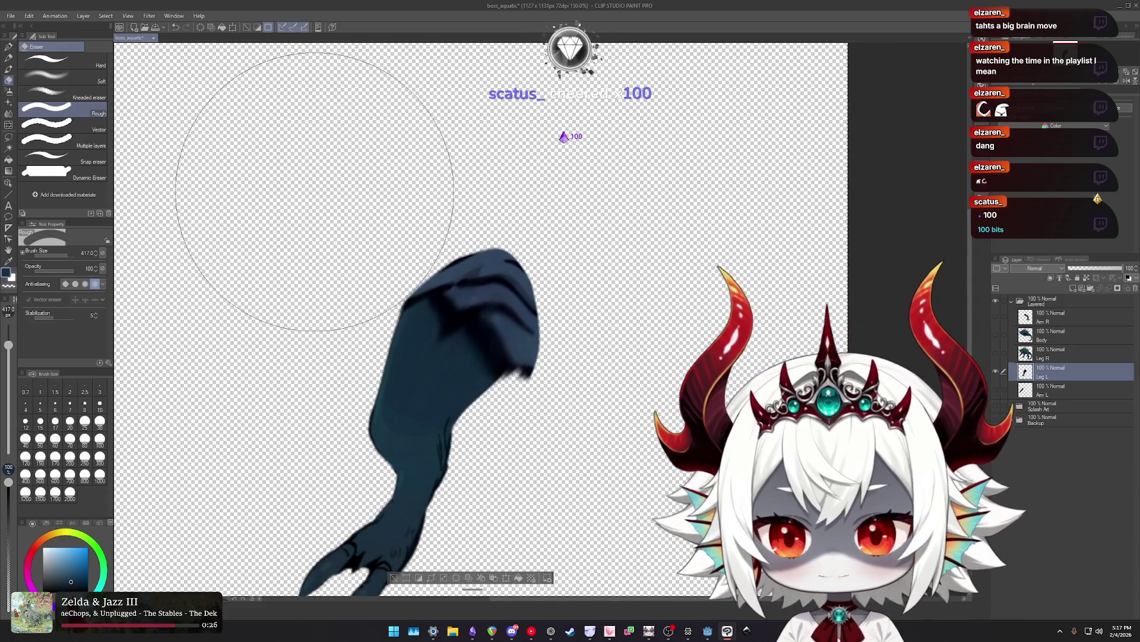
{"action": "mouse_move", "coordinate": [336, 176]}
{"action": "left_mouse_down"}
{"action": "mouse_move", "coordinate": [425, 196]}
{"action": "mouse_move", "coordinate": [631, 339]}
{"action": "left_mouse_up"}
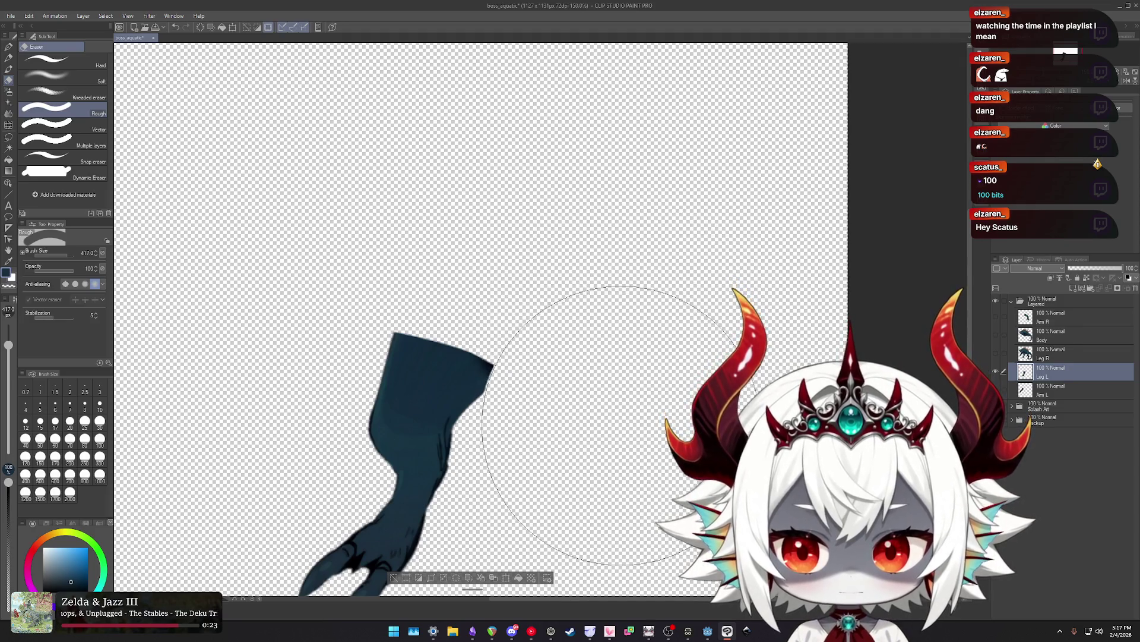
{"action": "mouse_move", "coordinate": [623, 447]}
{"action": "left_mouse_down"}
{"action": "mouse_move", "coordinate": [615, 459]}
{"action": "mouse_move", "coordinate": [581, 444]}
{"action": "left_mouse_up"}
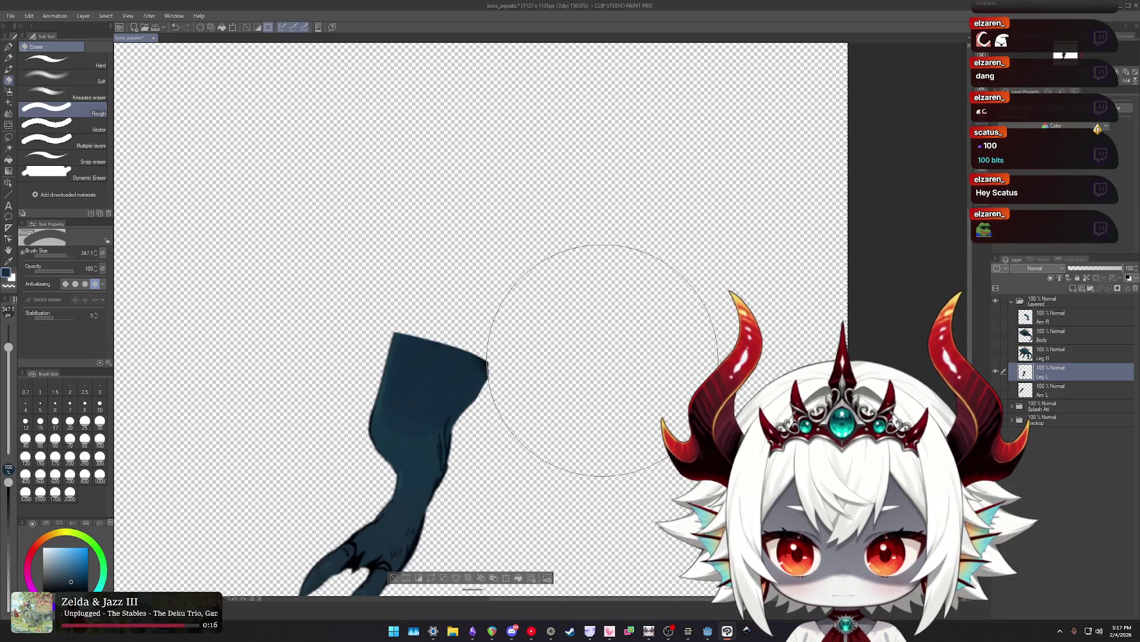
{"action": "mouse_move", "coordinate": [507, 244]}
{"action": "left_mouse_down"}
{"action": "mouse_move", "coordinate": [286, 291]}
{"action": "mouse_move", "coordinate": [423, 227]}
{"action": "left_mouse_up"}
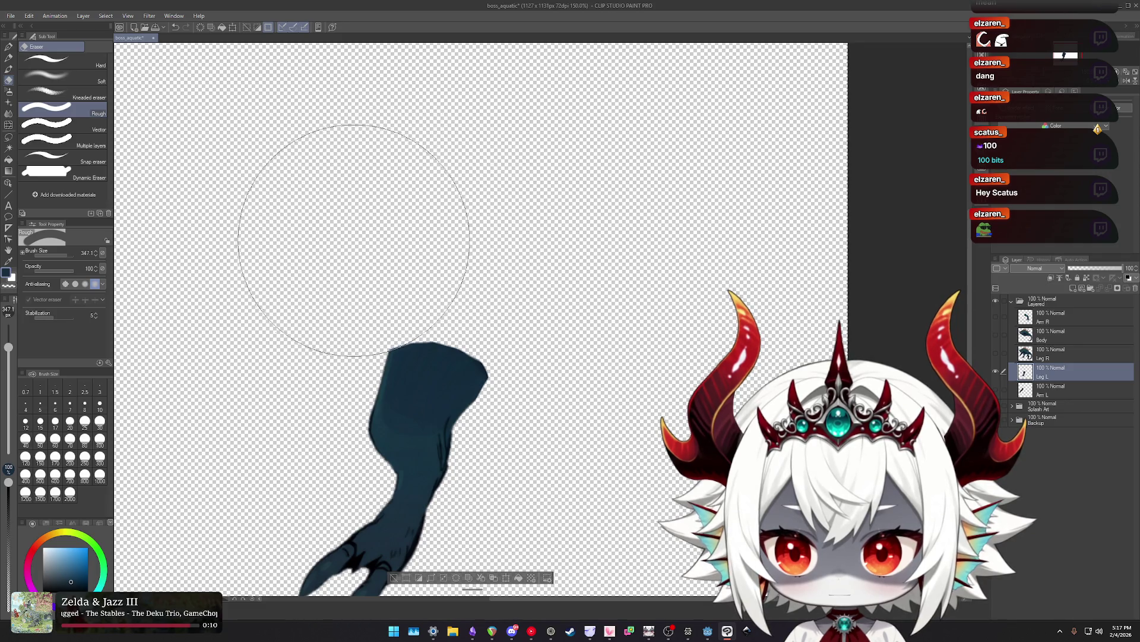
{"action": "scroll", "coordinate": [306, 304], "scroll_direction": "down", "scroll_amount": 2}
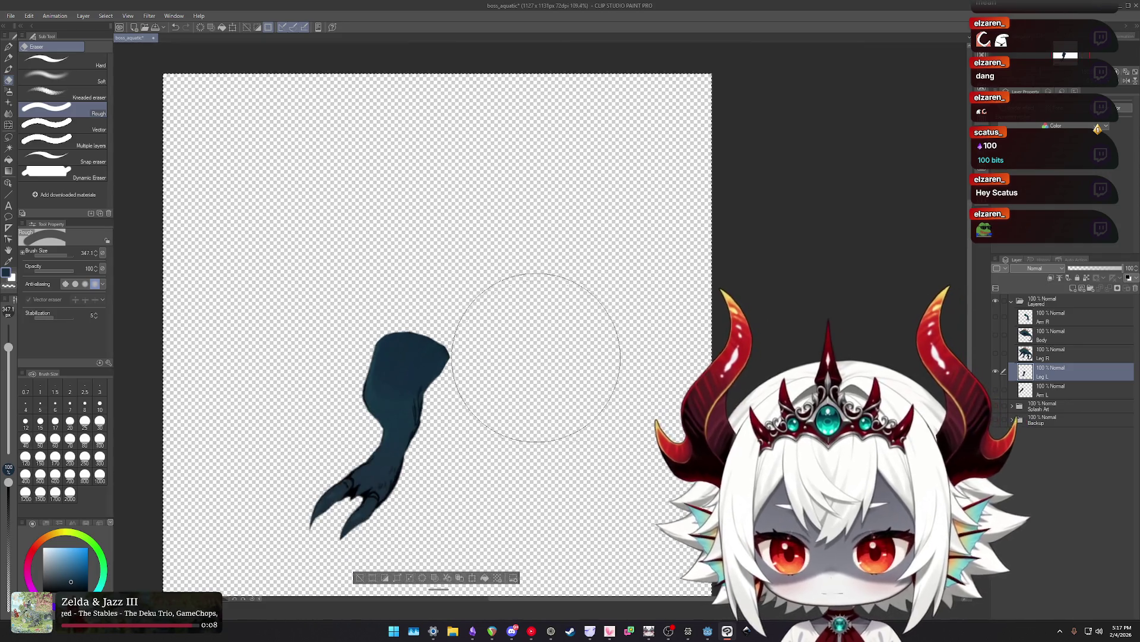
{"action": "scroll", "coordinate": [557, 413], "scroll_direction": "up", "scroll_amount": 2}
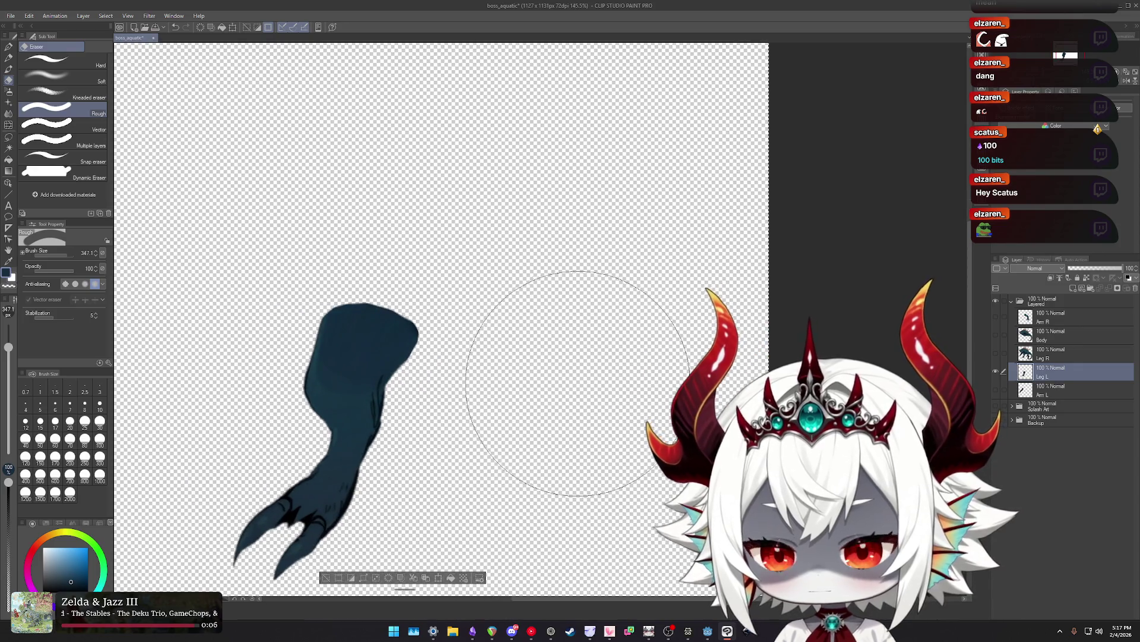
Add a dark Border outline to Leg L and toggle layers to check it alone and assembled.
{"action": "key", "text": "j"}
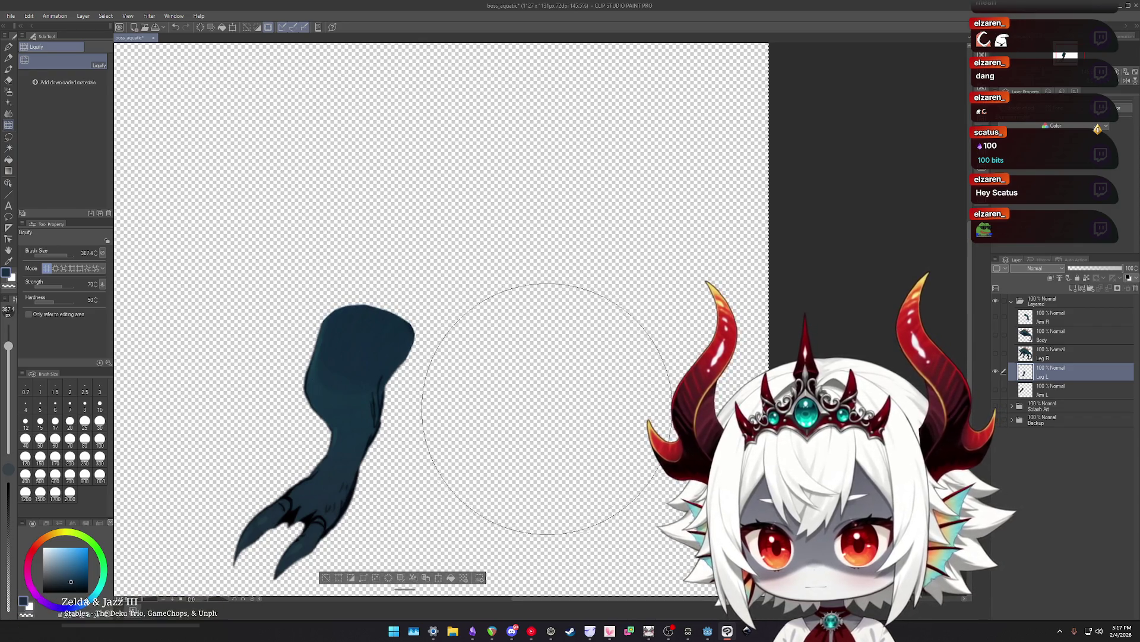
{"action": "scroll", "coordinate": [547, 297], "scroll_direction": "down", "scroll_amount": 2}
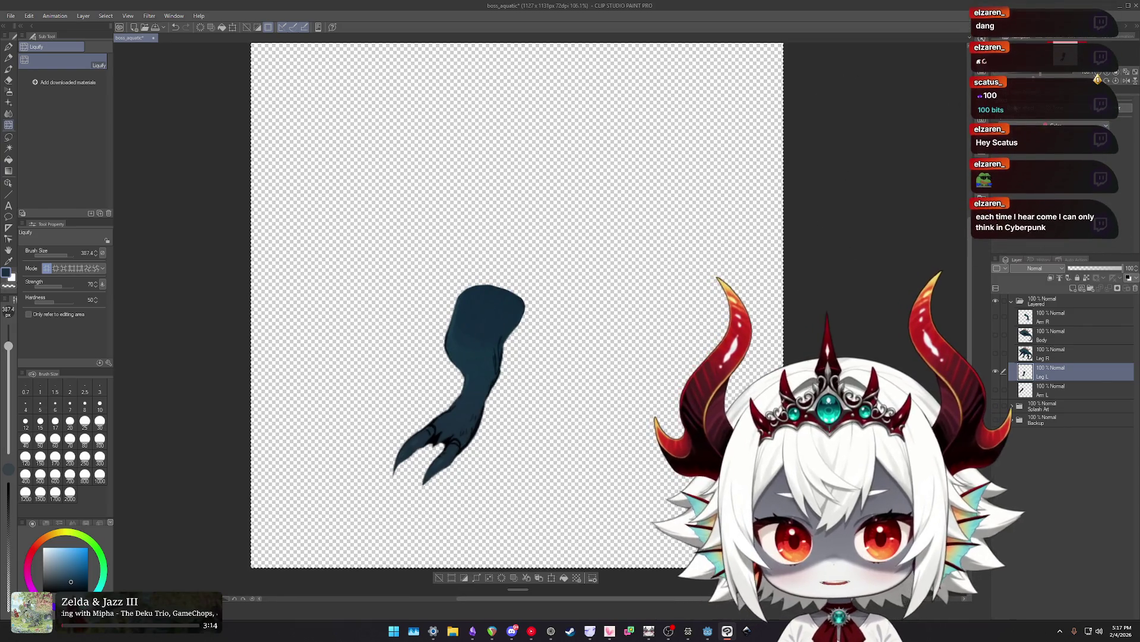
{"action": "left_click", "coordinate": [986, 100]}
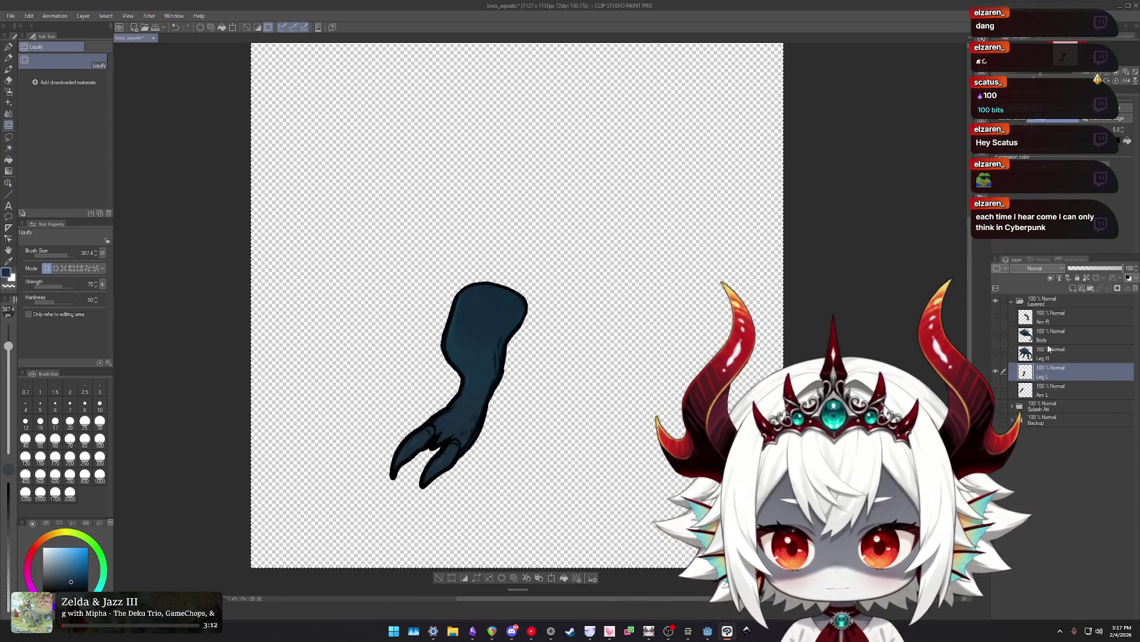
{"action": "left_click", "coordinate": [996, 354]}
{"action": "left_click", "coordinate": [996, 354], "text": "alt"}
{"action": "left_click", "coordinate": [996, 350], "text": "alt"}
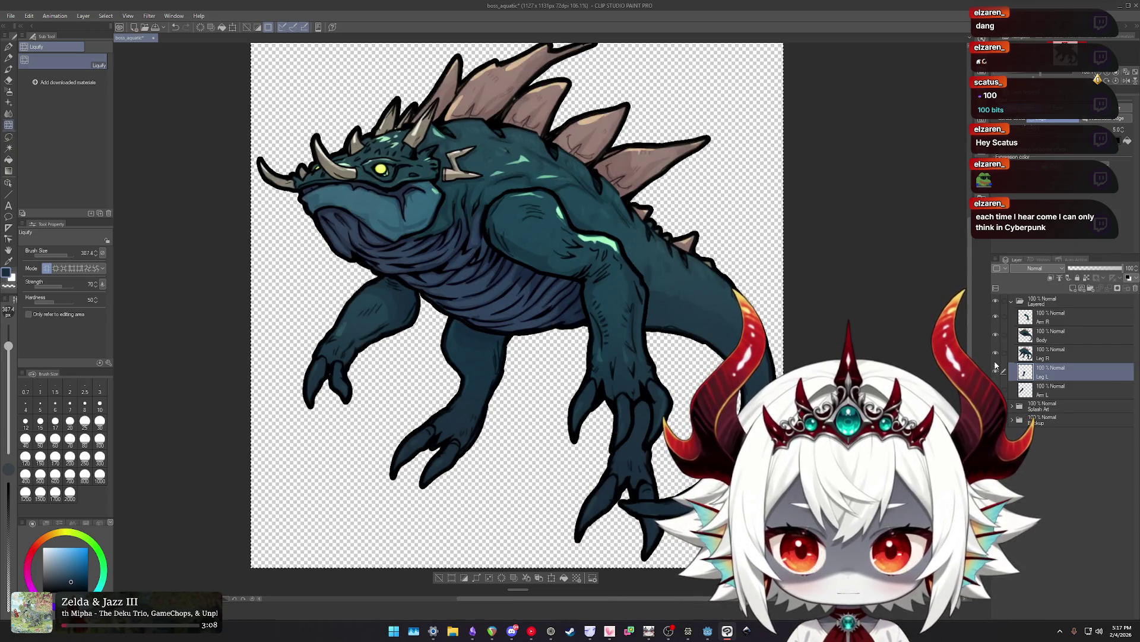
{"action": "scroll", "coordinate": [726, 291], "scroll_direction": "down", "scroll_amount": 1}
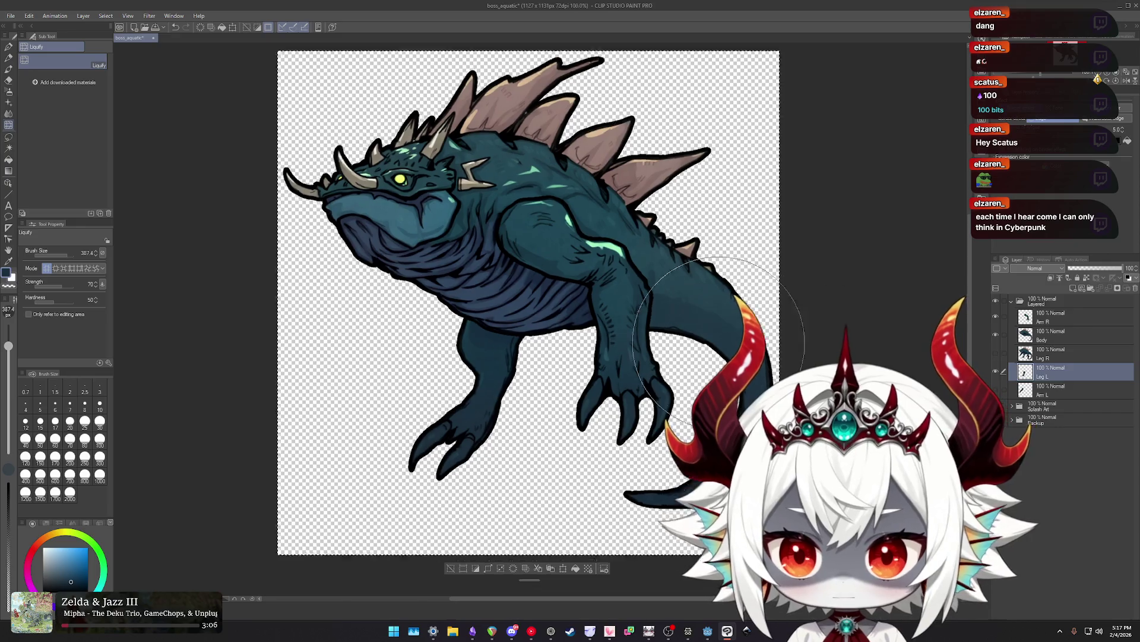
{"action": "scroll", "coordinate": [726, 291], "scroll_direction": "down", "scroll_amount": 2}
{"action": "scroll", "coordinate": [726, 290], "scroll_direction": "up", "scroll_amount": 1}
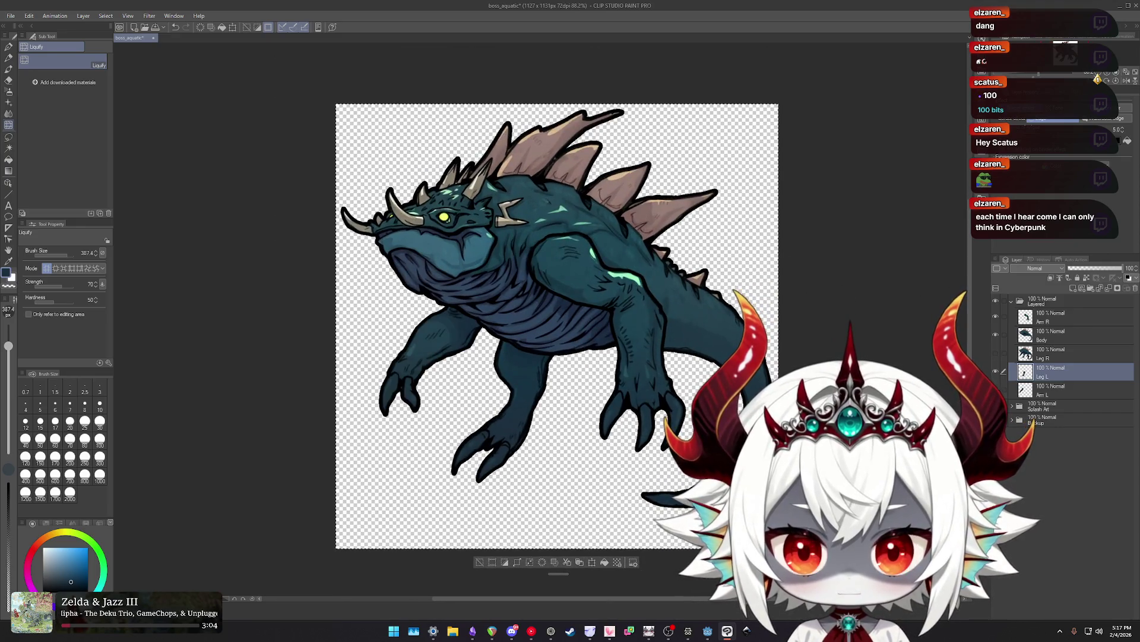
{"action": "left_click", "coordinate": [997, 372]}
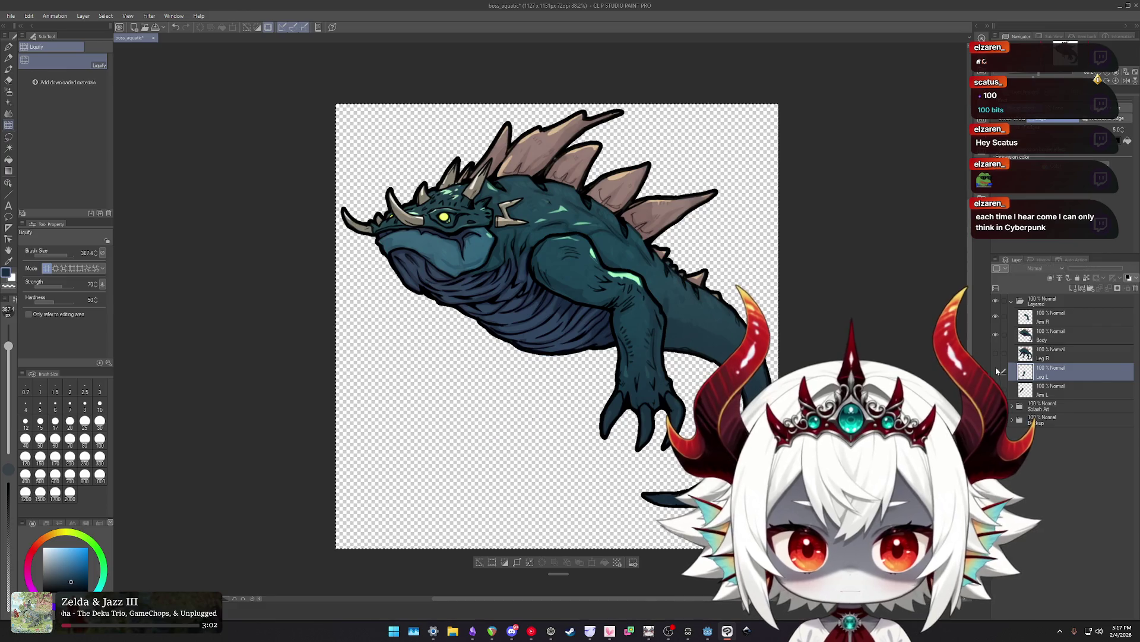
{"action": "left_click", "coordinate": [997, 337]}
{"action": "left_click", "coordinate": [994, 349]}
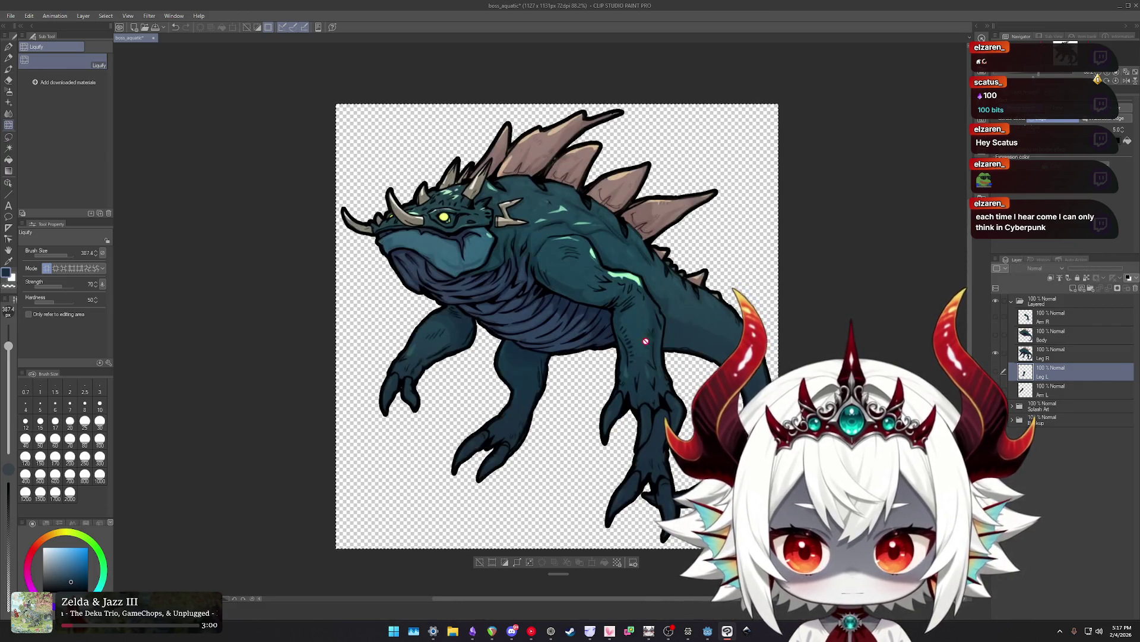
{"action": "key", "text": "e"}
{"action": "left_click", "coordinate": [480, 354], "text": "ctrl+shift"}
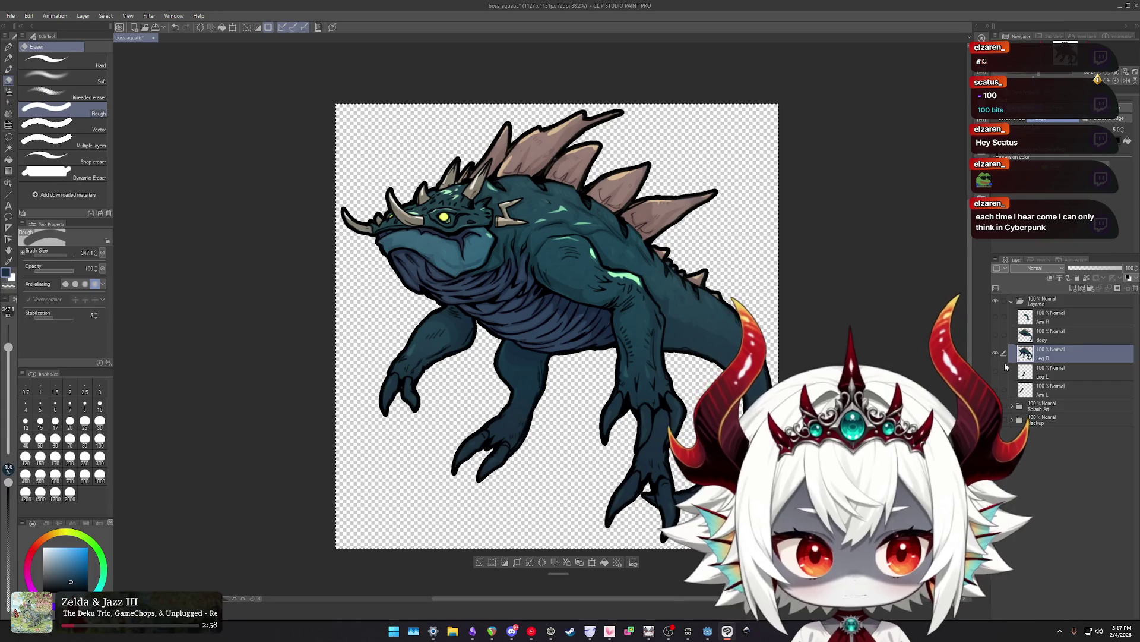
Erase the unwanted middle leg and the upper back, neck and spike from Leg R.
{"action": "left_click_drag", "start_coordinate": [480, 354], "coordinate": [414, 351]}
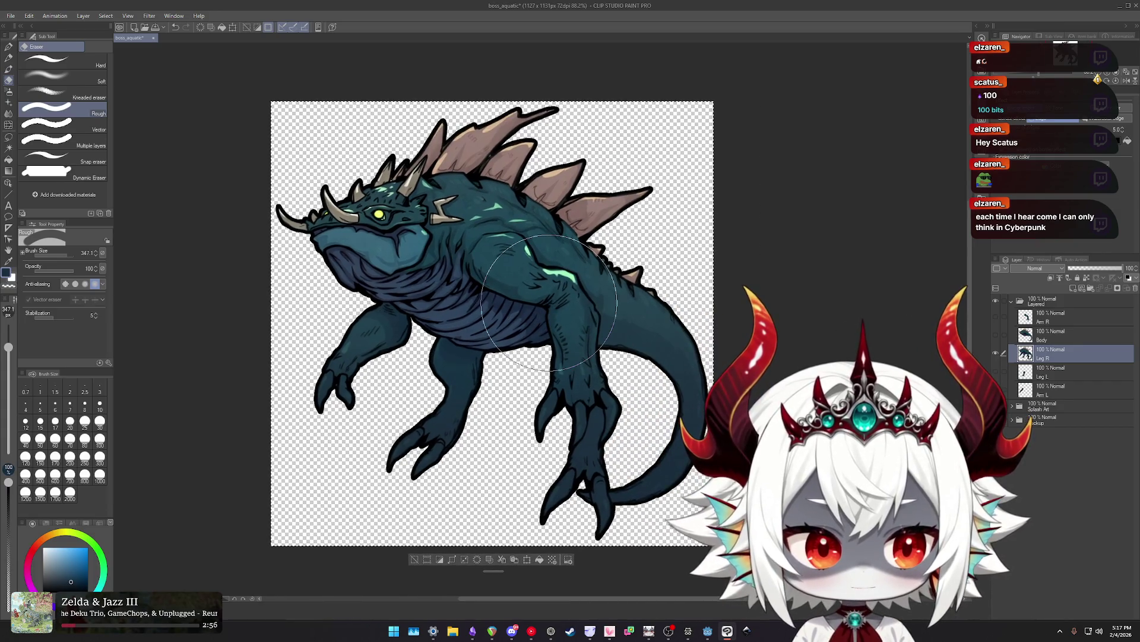
{"action": "scroll", "coordinate": [549, 302], "scroll_direction": "down", "scroll_amount": 1}
{"action": "scroll", "coordinate": [549, 302], "scroll_direction": "down", "scroll_amount": 1}
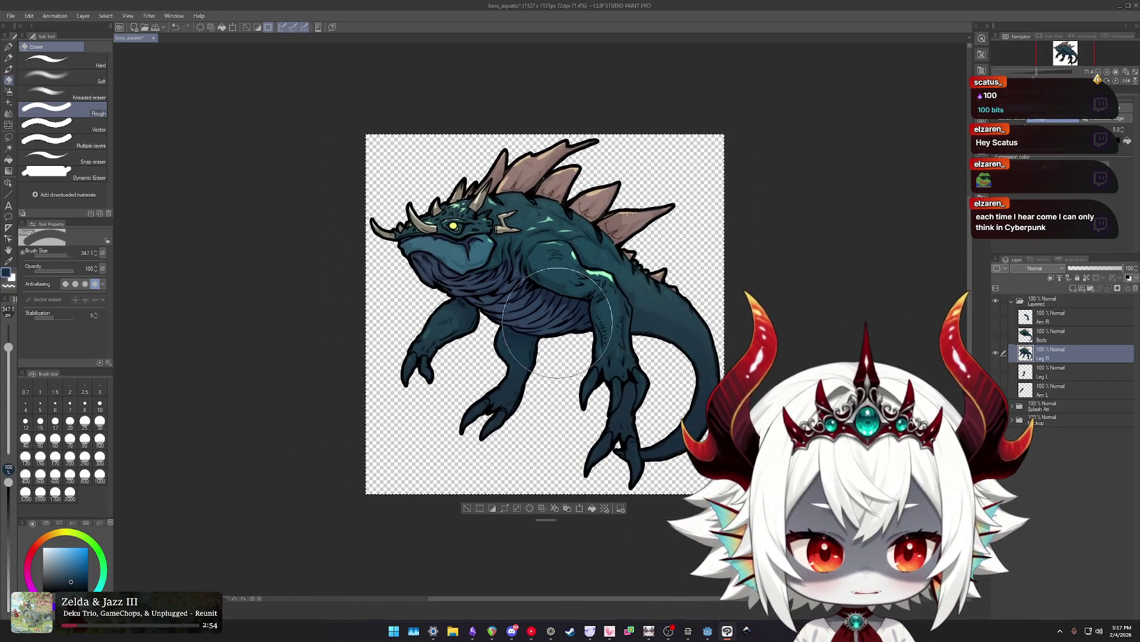
{"action": "scroll", "coordinate": [567, 338], "scroll_direction": "up", "scroll_amount": 3}
{"action": "left_click_drag", "start_coordinate": [567, 337], "coordinate": [548, 330]}
{"action": "mouse_move", "coordinate": [452, 434]}
{"action": "left_mouse_down"}
{"action": "mouse_move", "coordinate": [408, 458]}
{"action": "mouse_move", "coordinate": [460, 346]}
{"action": "mouse_move", "coordinate": [382, 293]}
{"action": "mouse_move", "coordinate": [321, 214]}
{"action": "mouse_move", "coordinate": [344, 153]}
{"action": "mouse_move", "coordinate": [420, 89]}
{"action": "mouse_move", "coordinate": [656, 114]}
{"action": "mouse_move", "coordinate": [387, 224]}
{"action": "mouse_move", "coordinate": [458, 152]}
{"action": "mouse_move", "coordinate": [428, 256]}
{"action": "left_mouse_up"}
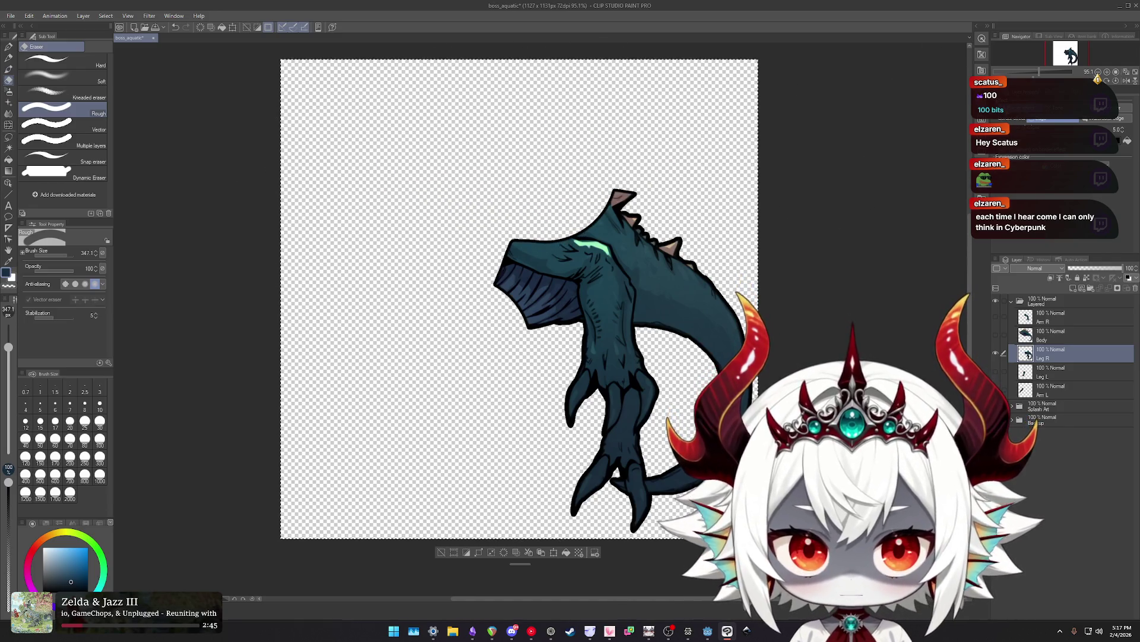
{"action": "mouse_move", "coordinate": [547, 141]}
{"action": "left_mouse_down"}
{"action": "mouse_move", "coordinate": [623, 152]}
{"action": "mouse_move", "coordinate": [758, 350]}
{"action": "left_mouse_up"}
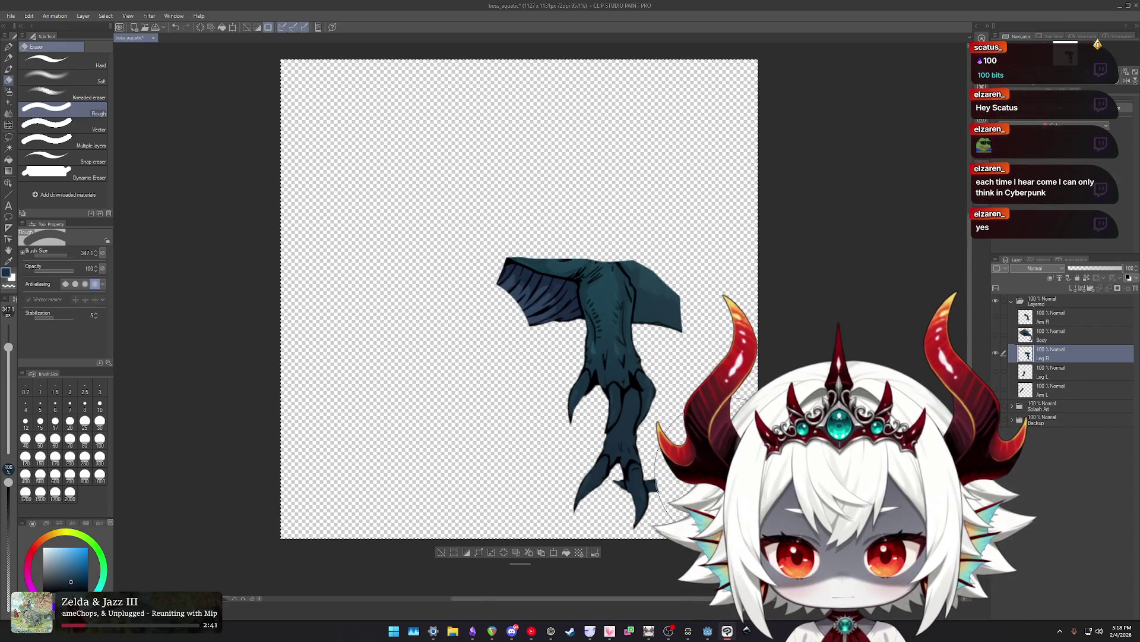
Shrink the eraser and erase the stray wing piece above the leg.
{"action": "scroll", "coordinate": [594, 356], "scroll_direction": "up", "scroll_amount": 5}
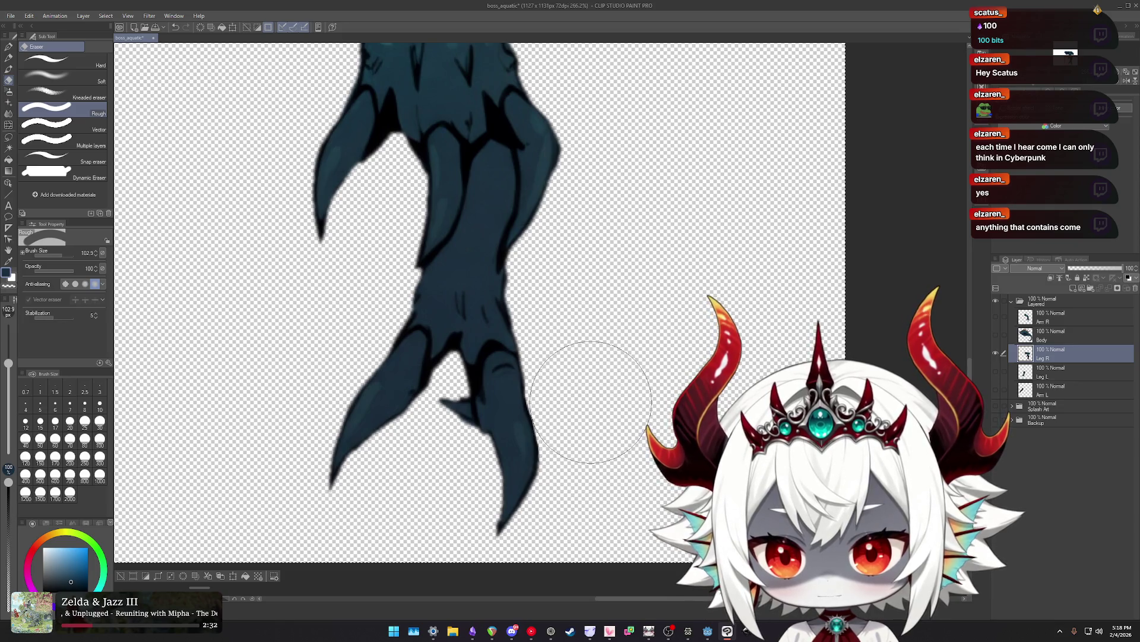
{"action": "key", "text": "bracketleft"}
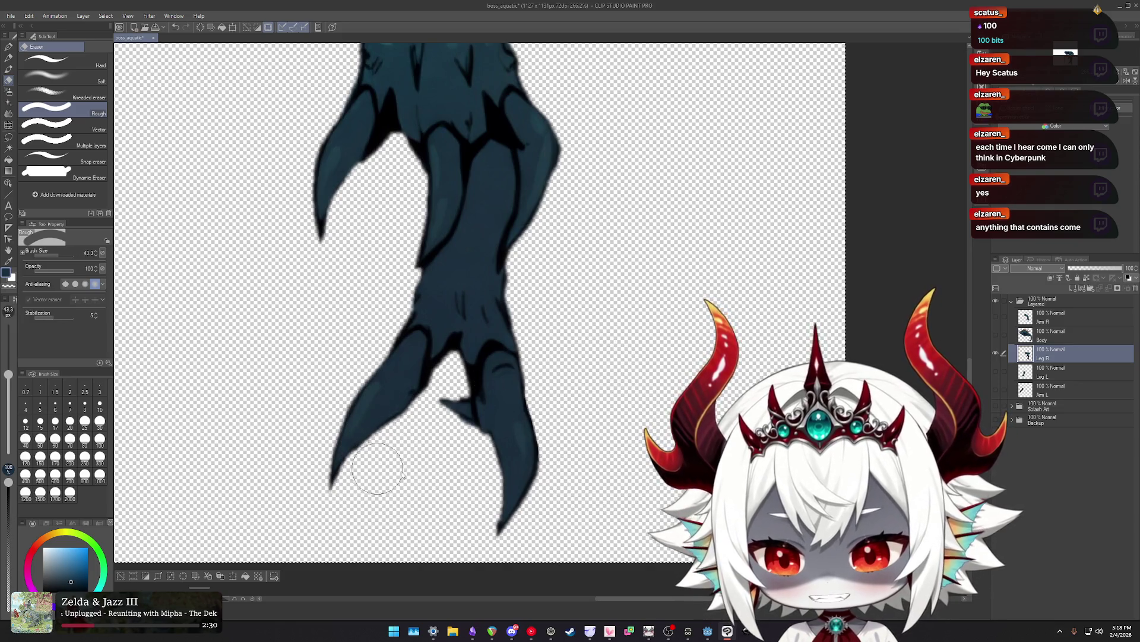
{"action": "scroll", "coordinate": [453, 405], "scroll_direction": "down", "scroll_amount": 2}
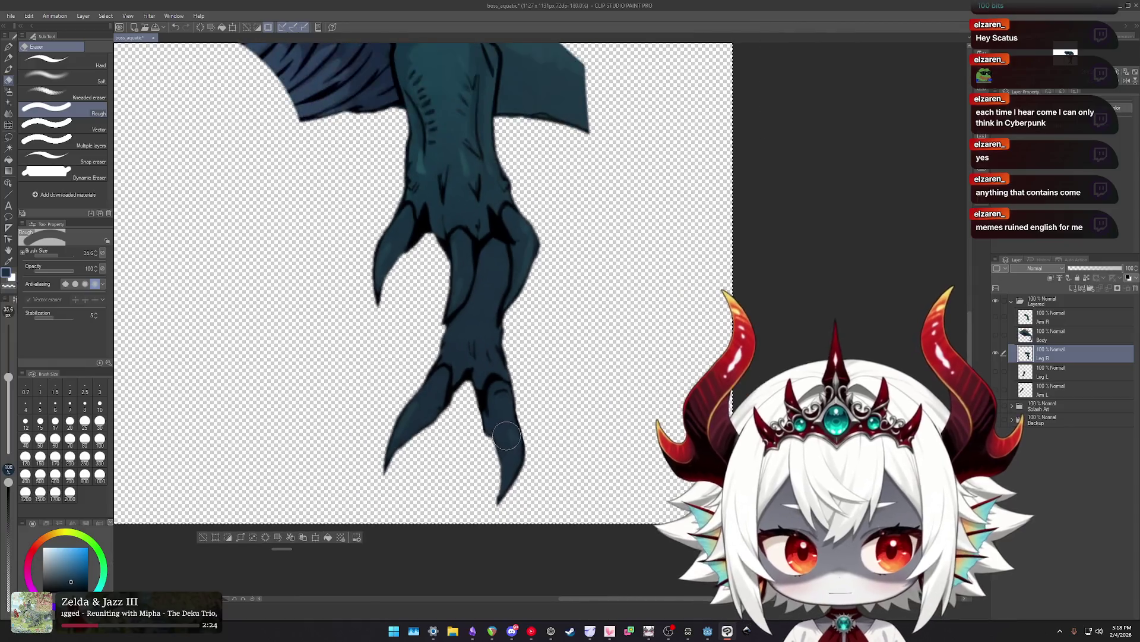
{"action": "left_click_drag", "start_coordinate": [602, 308], "coordinate": [721, 381]}
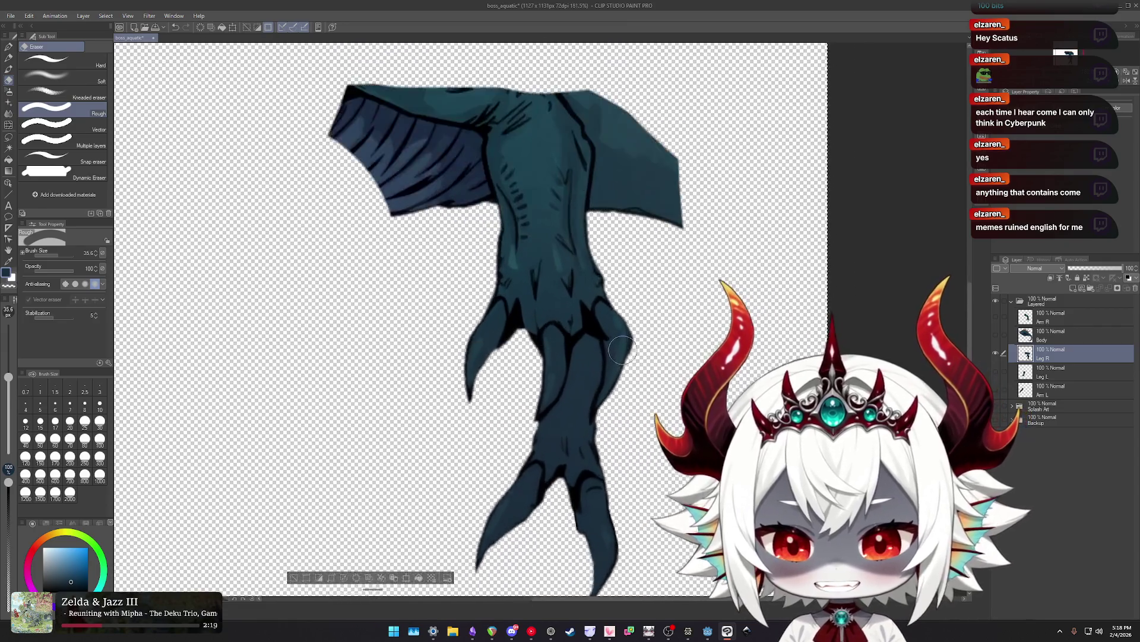
{"action": "scroll", "coordinate": [674, 258], "scroll_direction": "up", "scroll_amount": 2}
{"action": "left_click_drag", "start_coordinate": [674, 258], "coordinate": [691, 360]}
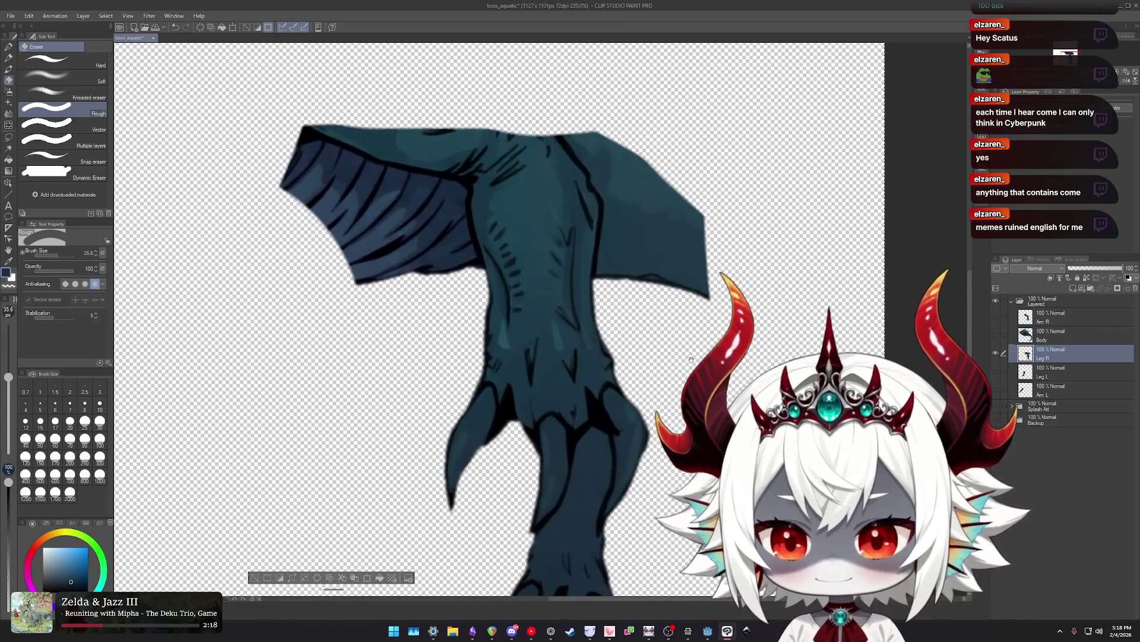
{"action": "mouse_move", "coordinate": [404, 281]}
{"action": "left_mouse_down"}
{"action": "mouse_move", "coordinate": [414, 277]}
{"action": "mouse_move", "coordinate": [397, 238]}
{"action": "mouse_move", "coordinate": [629, 139]}
{"action": "mouse_move", "coordinate": [671, 198]}
{"action": "left_mouse_up"}
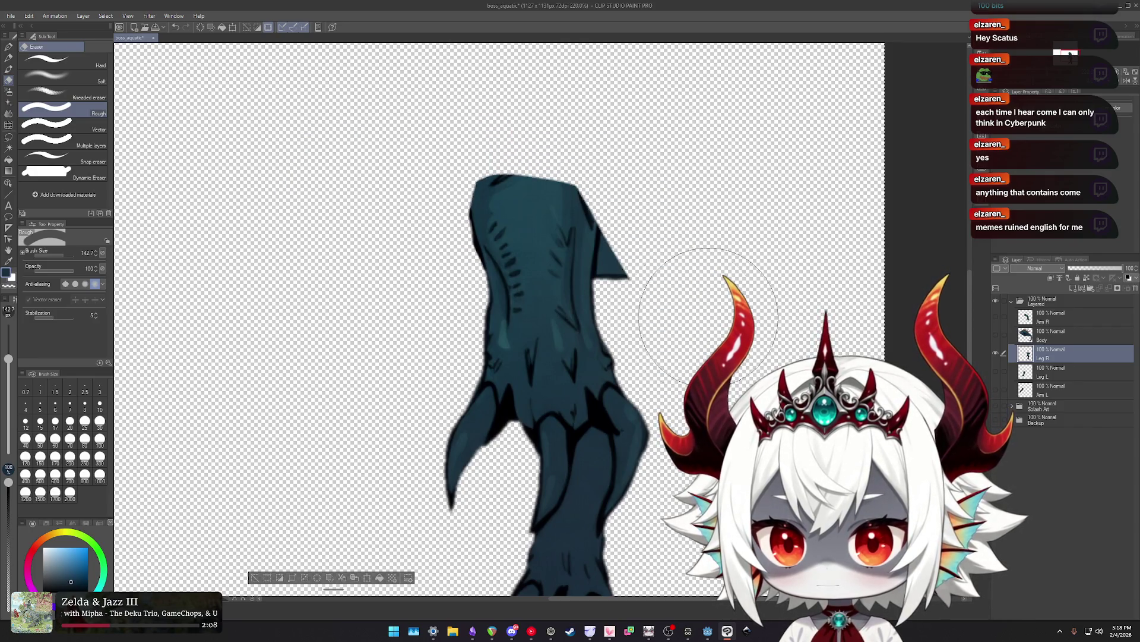
Erase the extra claw on the leg's left side and show Body to check it.
{"action": "scroll", "coordinate": [701, 268], "scroll_direction": "down", "scroll_amount": 2}
{"action": "scroll", "coordinate": [633, 240], "scroll_direction": "up", "scroll_amount": 1}
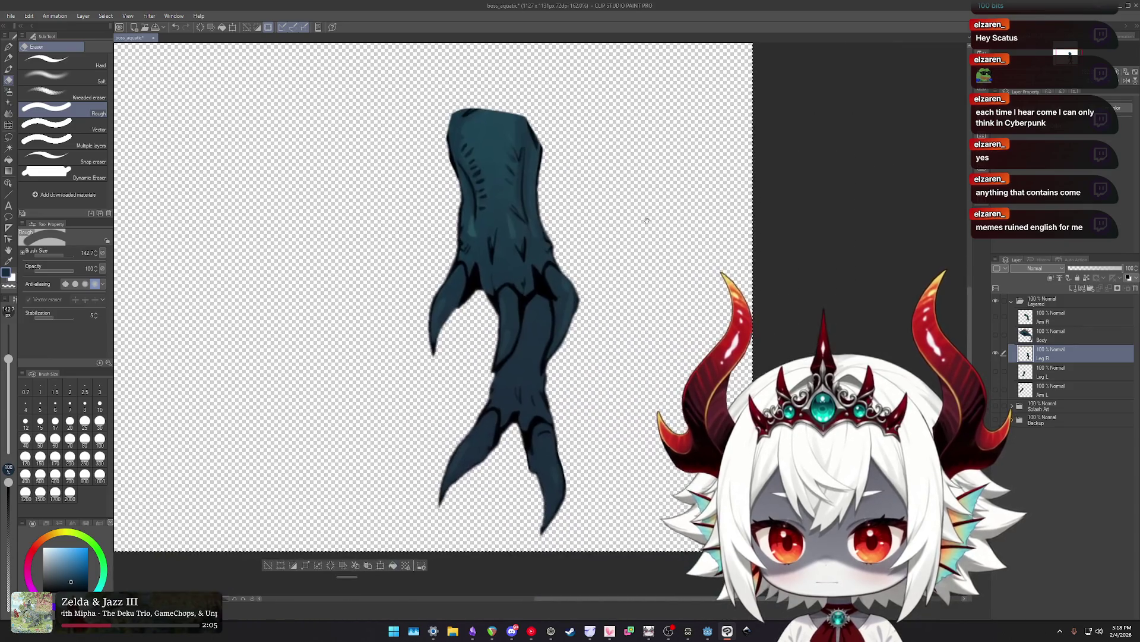
{"action": "scroll", "coordinate": [632, 239], "scroll_direction": "up", "scroll_amount": 2}
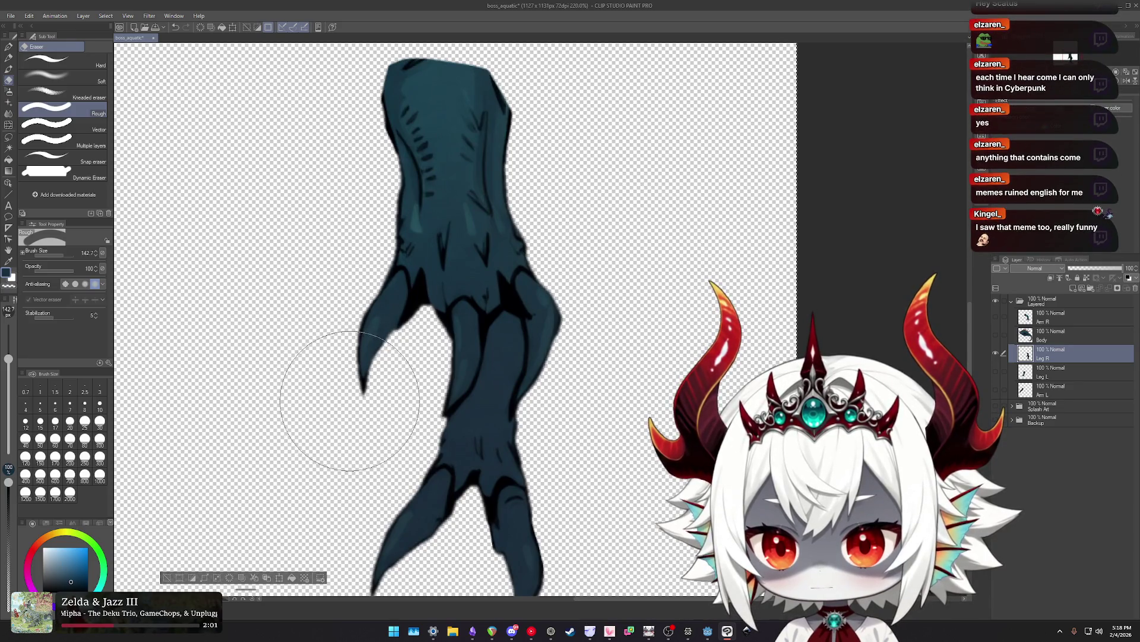
{"action": "left_click_drag", "start_coordinate": [353, 395], "coordinate": [516, 95]}
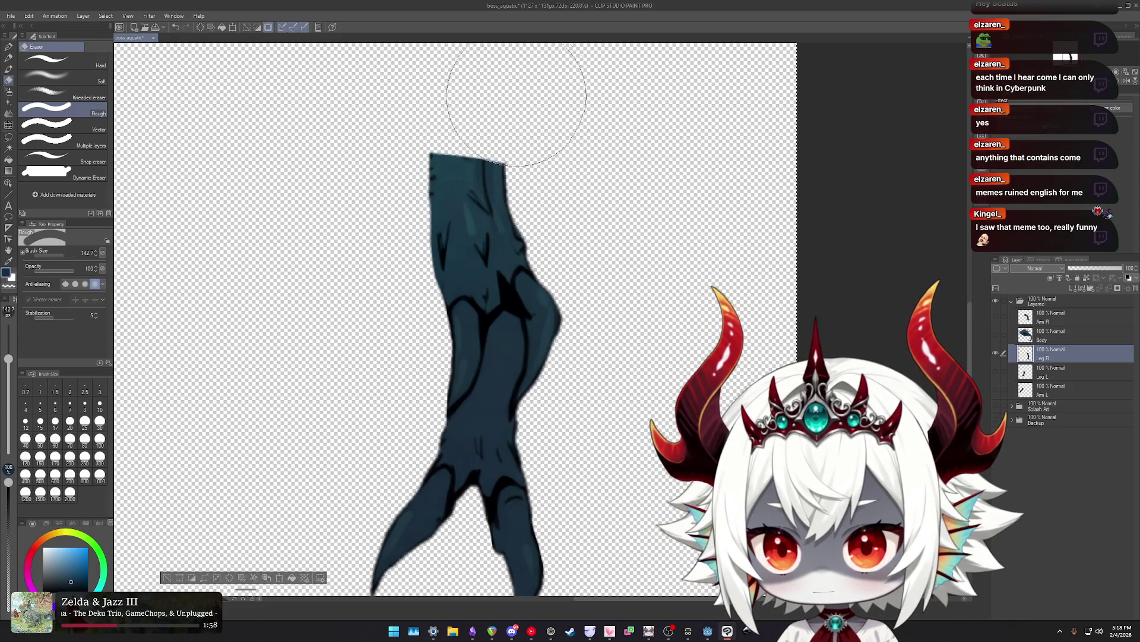
{"action": "left_click", "coordinate": [996, 335]}
{"action": "scroll", "coordinate": [622, 271], "scroll_direction": "down", "scroll_amount": 2}
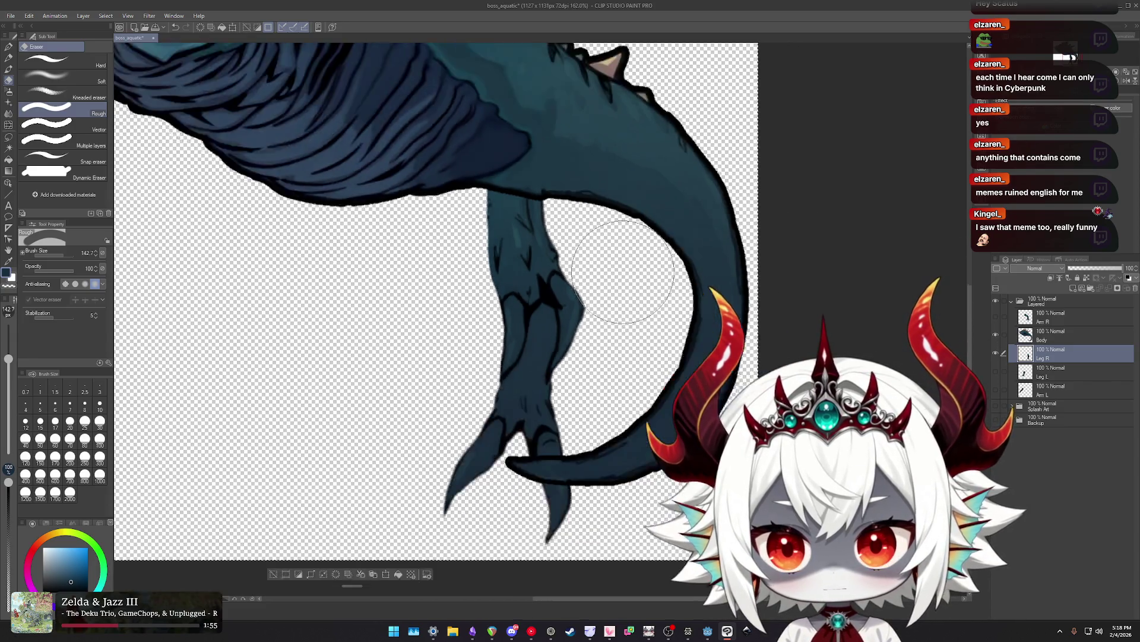
Show Body, Leg R and Leg L together with both arm layers hidden.
{"action": "scroll", "coordinate": [622, 271], "scroll_direction": "down", "scroll_amount": 2}
{"action": "left_click", "coordinate": [996, 335]}
{"action": "left_click", "coordinate": [996, 334]}
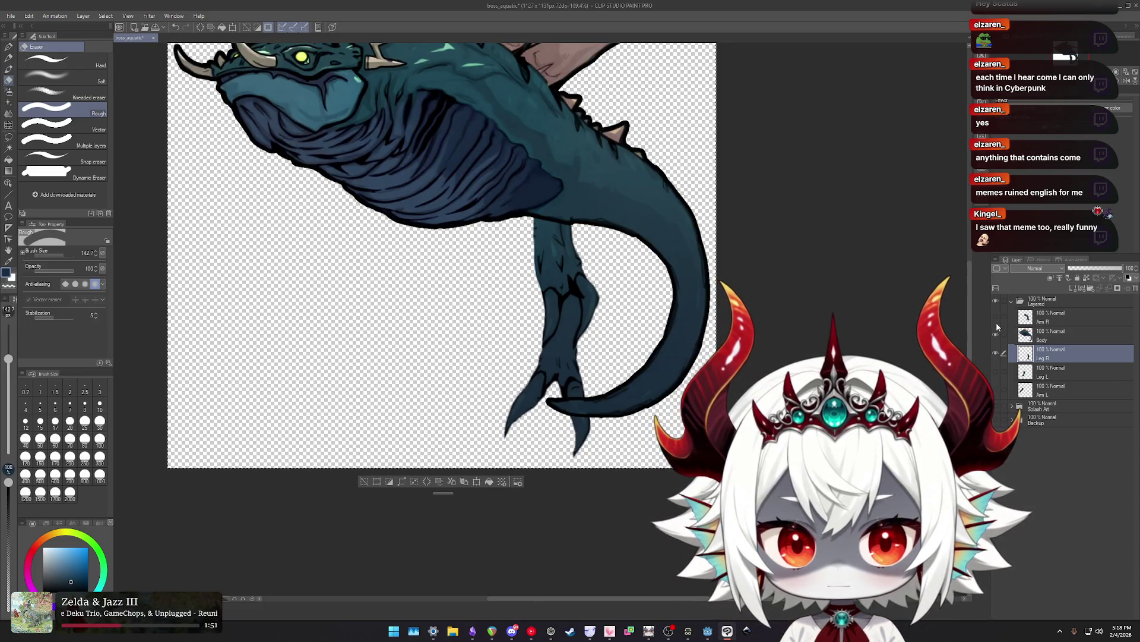
{"action": "left_click", "coordinate": [996, 318]}
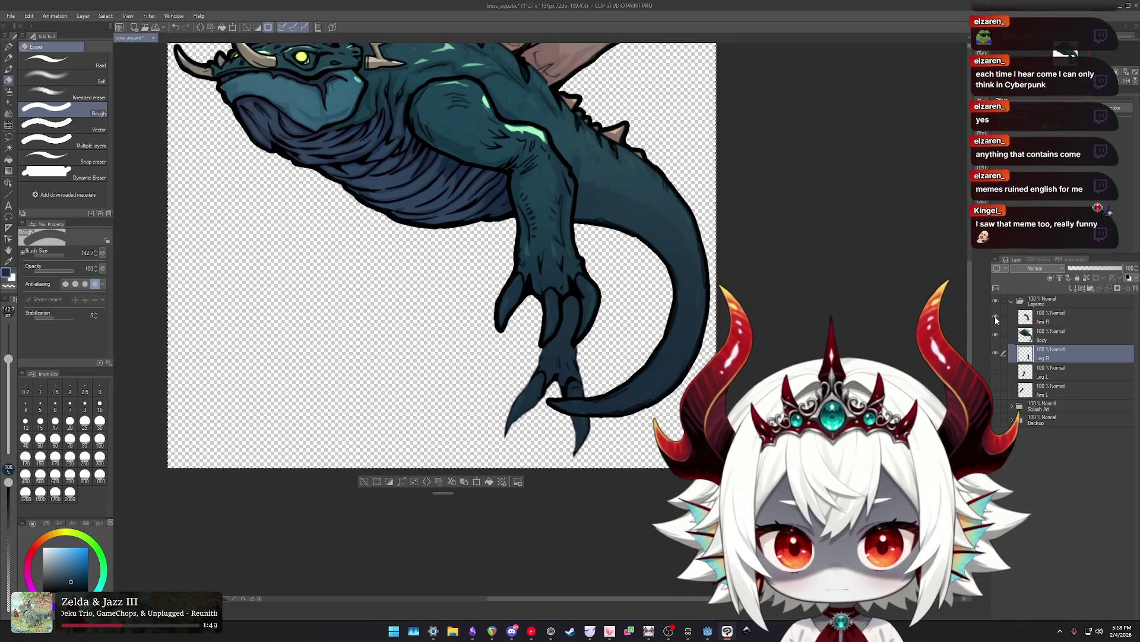
{"action": "left_click", "coordinate": [997, 372]}
{"action": "left_click", "coordinate": [997, 390]}
{"action": "left_click", "coordinate": [998, 390]}
{"action": "scroll", "coordinate": [640, 305], "scroll_direction": "down", "scroll_amount": 3}
{"action": "scroll", "coordinate": [640, 306], "scroll_direction": "up", "scroll_amount": 3}
{"action": "scroll", "coordinate": [640, 306], "scroll_direction": "up", "scroll_amount": 1}
{"action": "scroll", "coordinate": [640, 306], "scroll_direction": "down", "scroll_amount": 2}
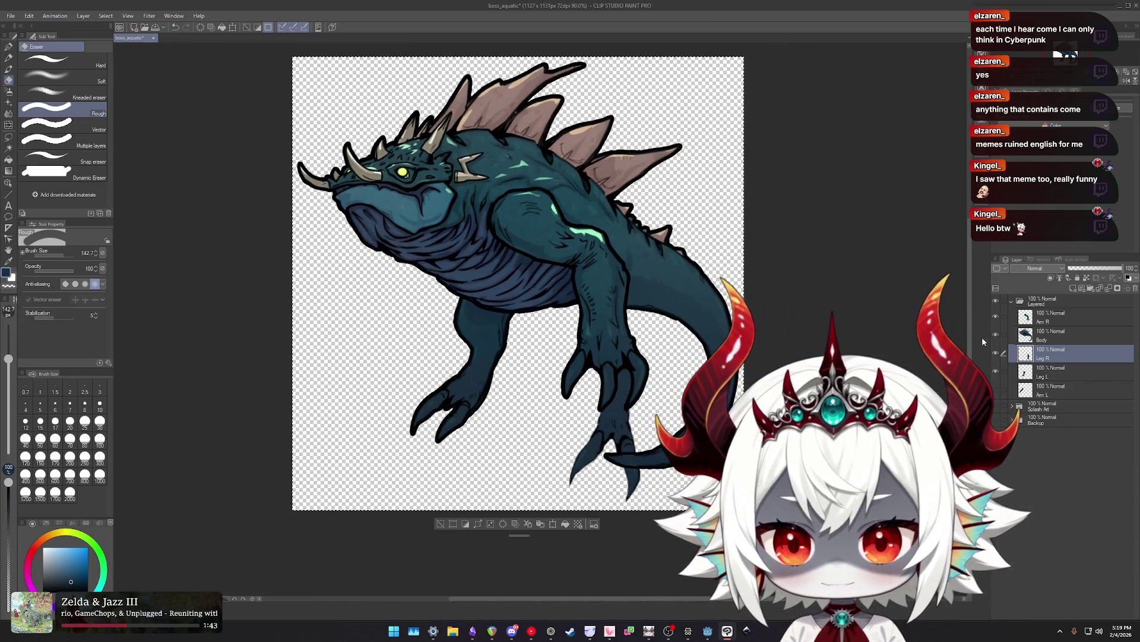
{"action": "left_click", "coordinate": [996, 318]}
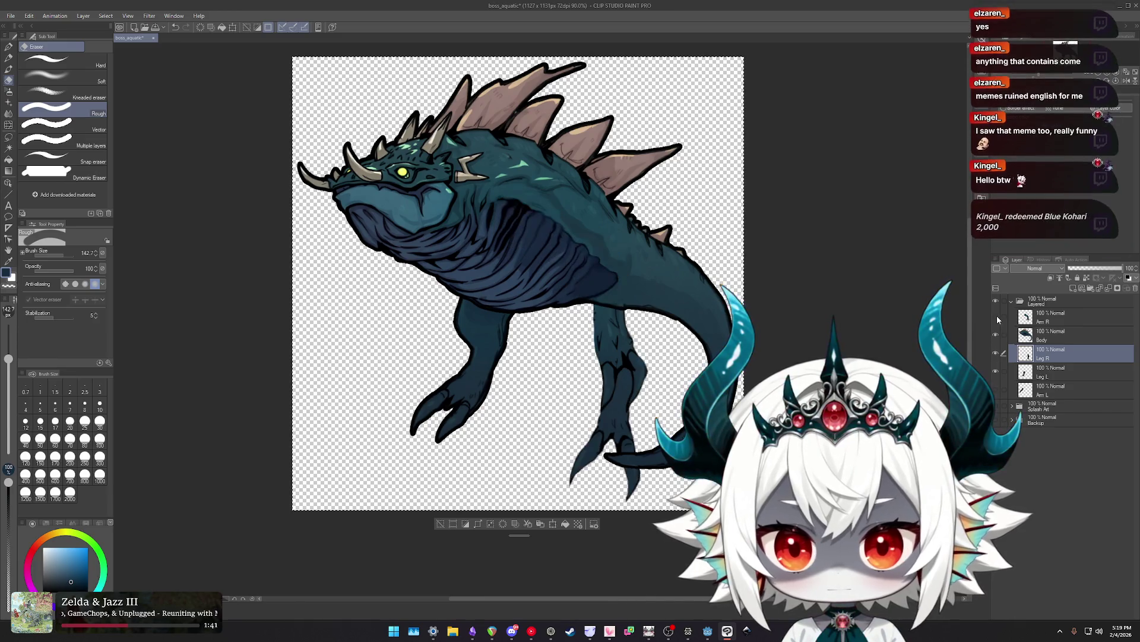
Drag the Leg R layer above Body in the Layer panel.
{"action": "scroll", "coordinate": [605, 343], "scroll_direction": "up", "scroll_amount": 1}
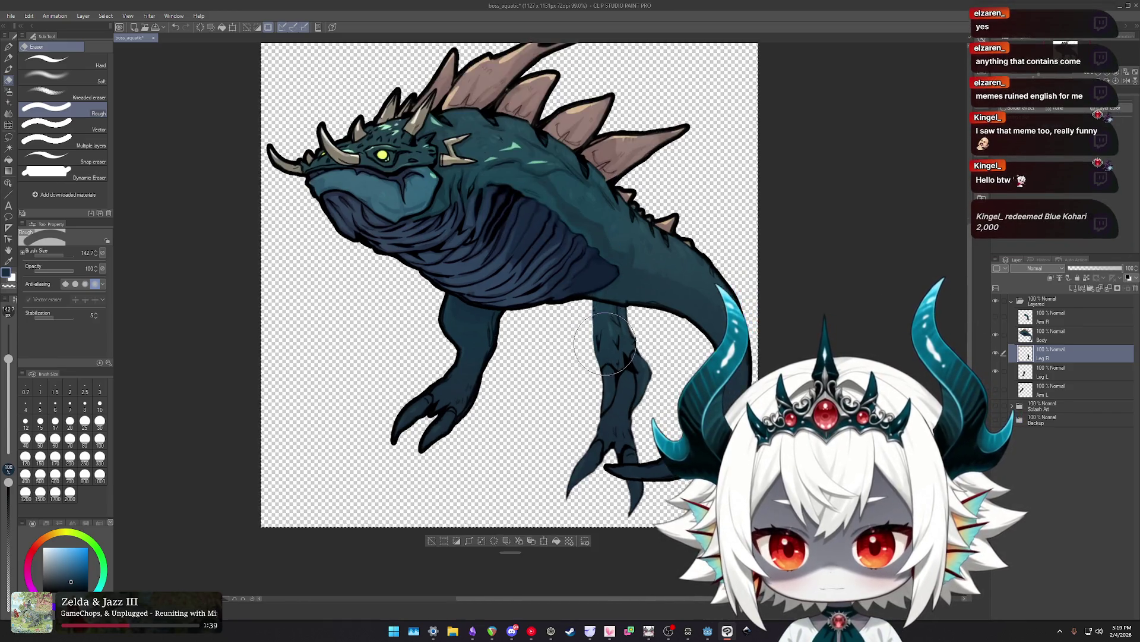
{"action": "scroll", "coordinate": [605, 344], "scroll_direction": "up", "scroll_amount": 1}
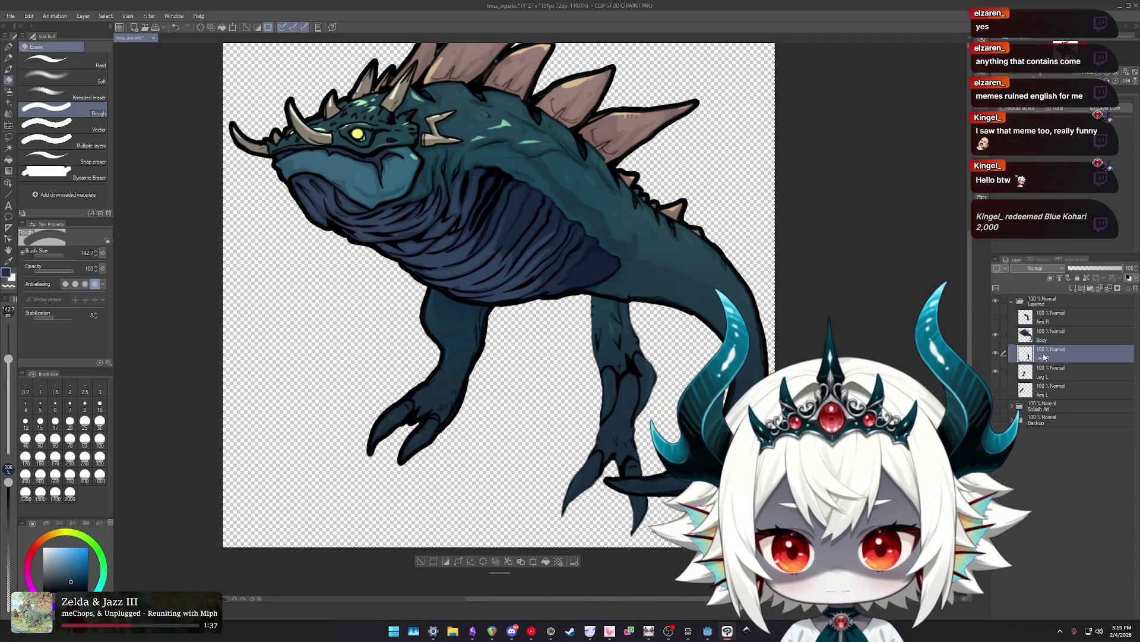
{"action": "left_click_drag", "start_coordinate": [1045, 357], "coordinate": [1044, 327]}
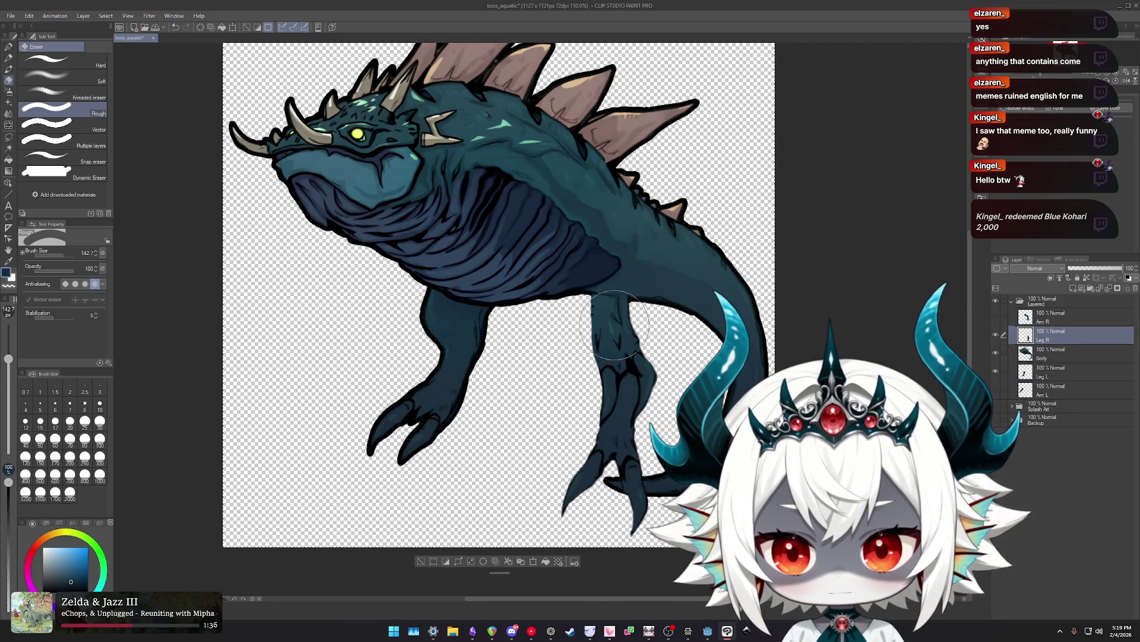
{"action": "scroll", "coordinate": [615, 325], "scroll_direction": "up", "scroll_amount": 2}
Liquify Leg R's top edge toward the belly, smoothing the body-leg contour into a rounded haunch.
{"action": "key", "text": "j"}
{"action": "mouse_move", "coordinate": [533, 349]}
{"action": "left_mouse_down"}
{"action": "mouse_move", "coordinate": [511, 257]}
{"action": "mouse_move", "coordinate": [684, 271]}
{"action": "mouse_move", "coordinate": [693, 286]}
{"action": "left_mouse_up"}
{"action": "mouse_move", "coordinate": [765, 386]}
{"action": "left_mouse_down"}
{"action": "mouse_move", "coordinate": [485, 189]}
{"action": "mouse_move", "coordinate": [662, 168]}
{"action": "left_mouse_up"}
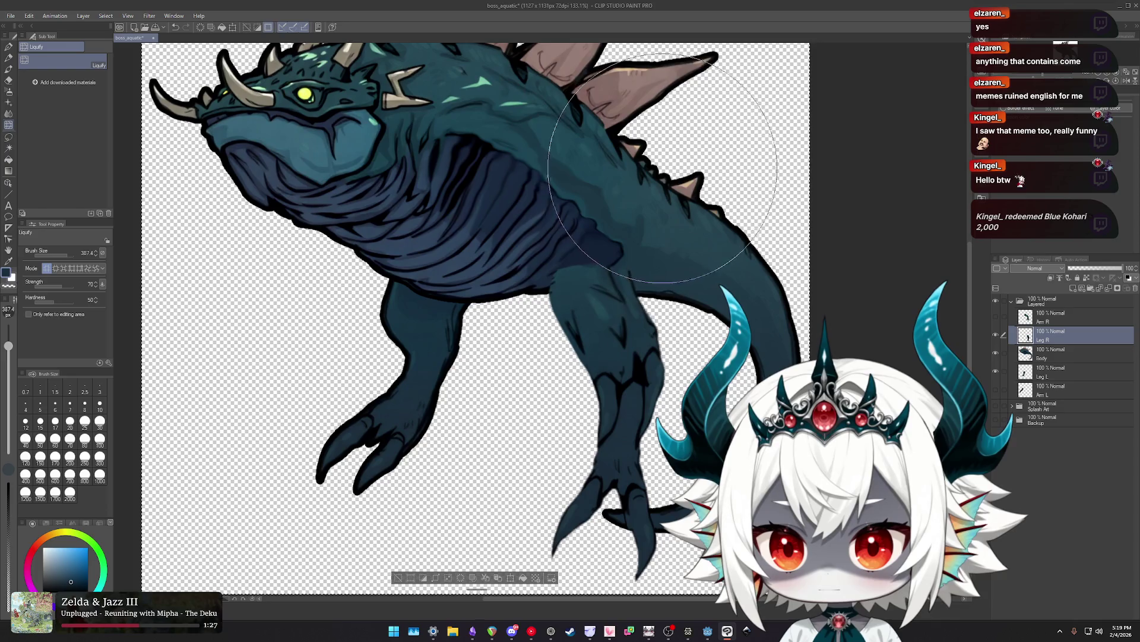
{"action": "mouse_move", "coordinate": [588, 204]}
{"action": "left_mouse_down"}
{"action": "mouse_move", "coordinate": [678, 247]}
{"action": "mouse_move", "coordinate": [430, 272]}
{"action": "left_mouse_up"}
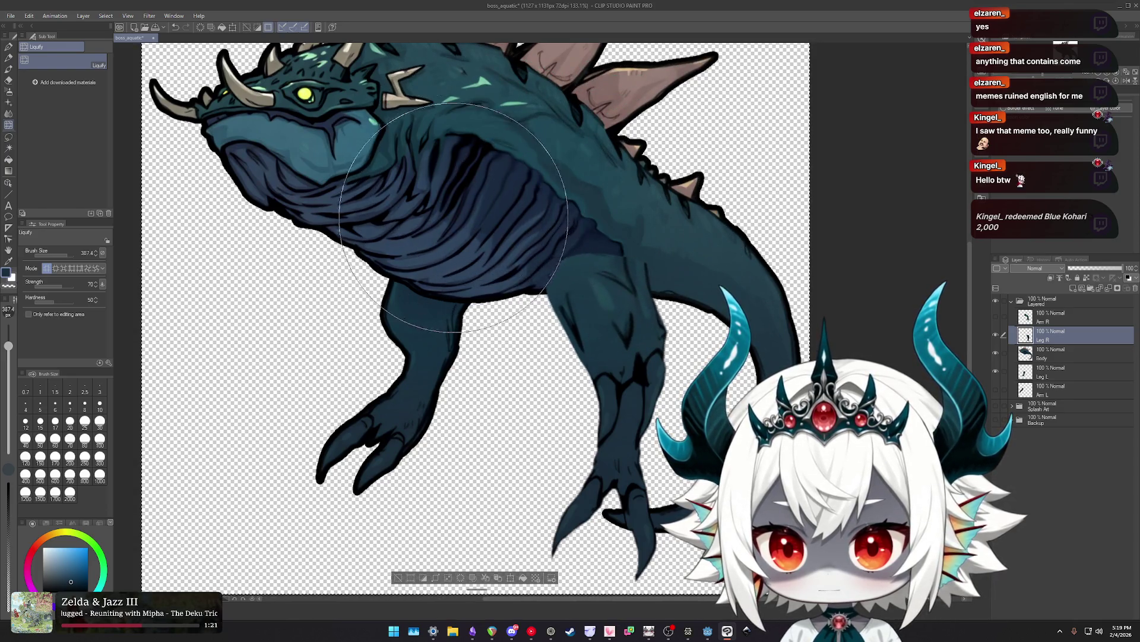
{"action": "left_click_drag", "start_coordinate": [604, 200], "coordinate": [698, 253]}
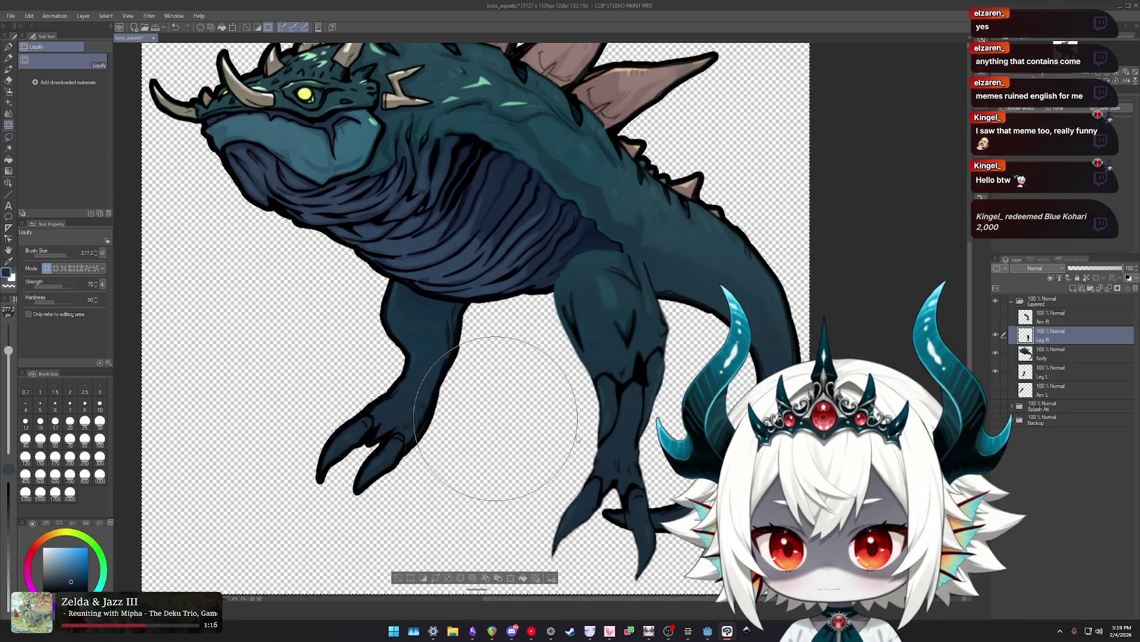
{"action": "left_click_drag", "start_coordinate": [671, 413], "coordinate": [649, 296]}
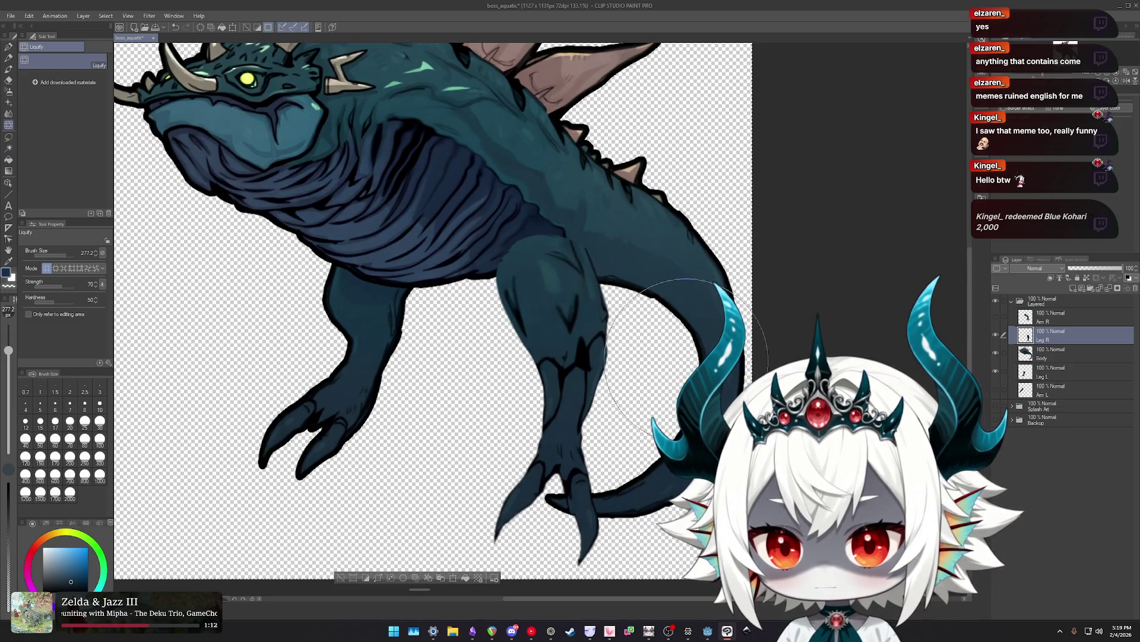
{"action": "scroll", "coordinate": [683, 368], "scroll_direction": "down", "scroll_amount": 2}
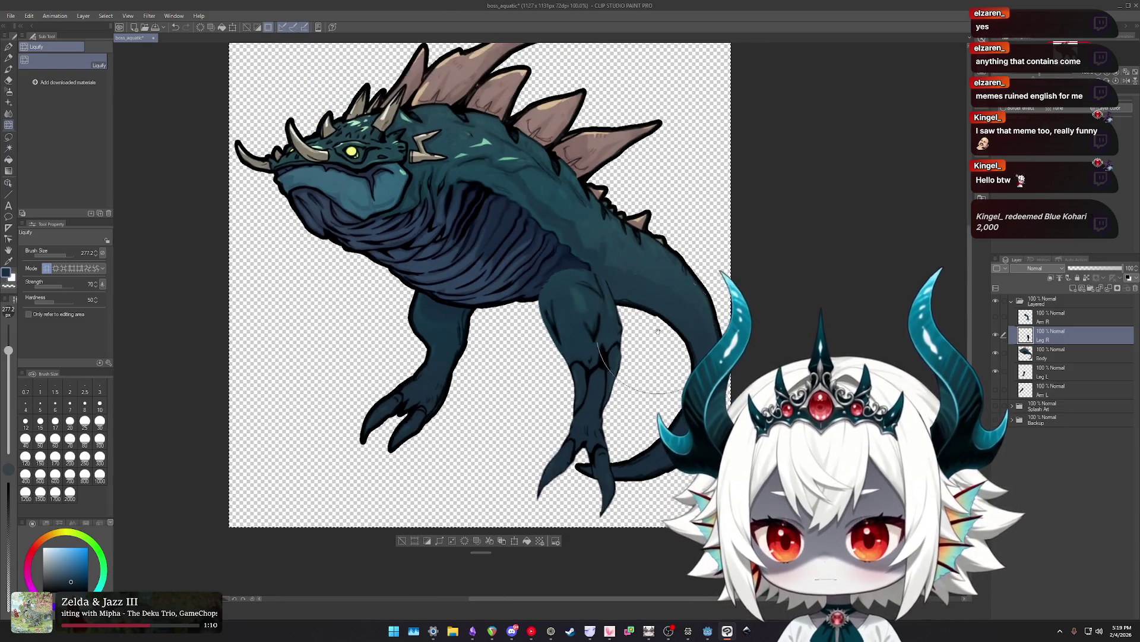
{"action": "scroll", "coordinate": [630, 297], "scroll_direction": "up", "scroll_amount": 1}
{"action": "scroll", "coordinate": [571, 321], "scroll_direction": "up", "scroll_amount": 2}
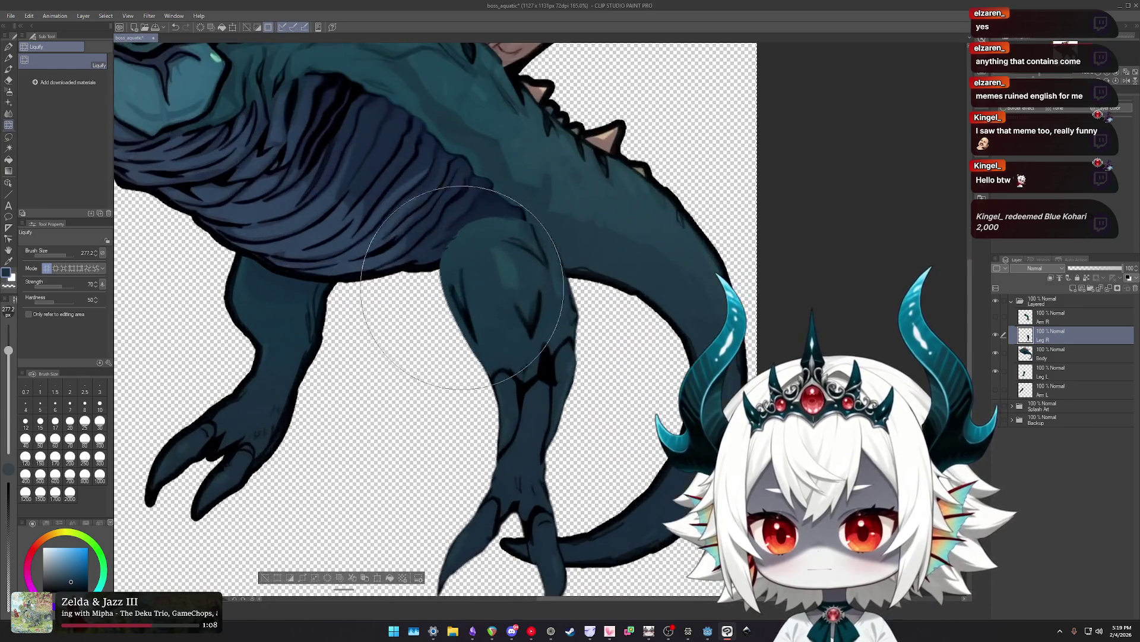
{"action": "scroll", "coordinate": [511, 344], "scroll_direction": "up", "scroll_amount": 1}
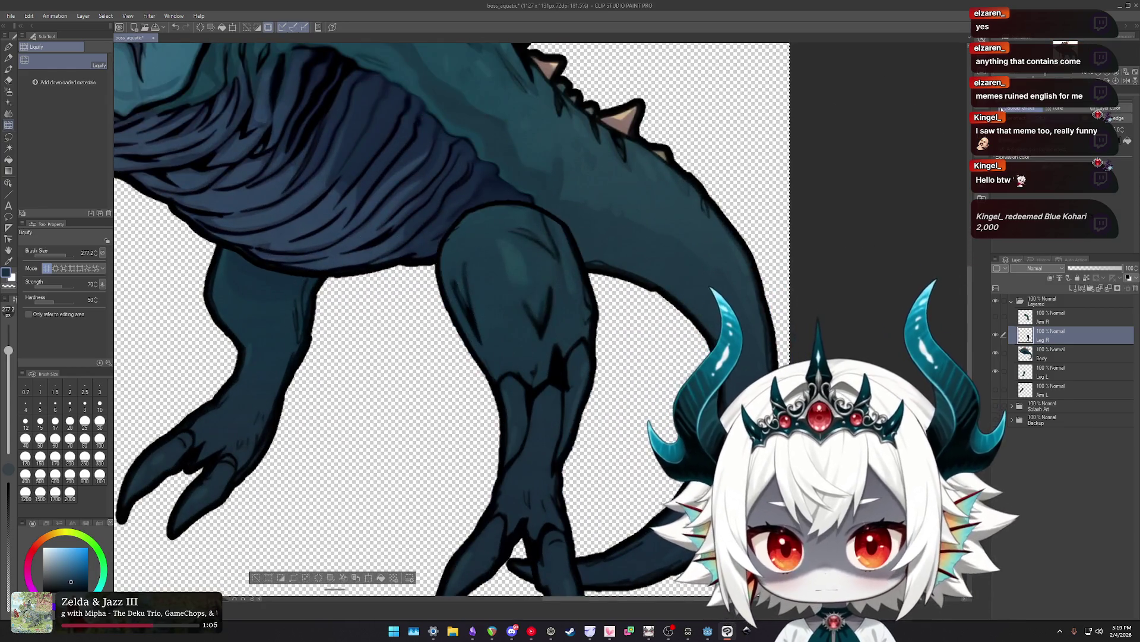
{"action": "scroll", "coordinate": [669, 334], "scroll_direction": "down", "scroll_amount": 1}
{"action": "scroll", "coordinate": [667, 335], "scroll_direction": "down", "scroll_amount": 1}
{"action": "scroll", "coordinate": [666, 335], "scroll_direction": "up", "scroll_amount": 1}
Soft-airbrush over the stray dark marks around the right leg's knee to even its shading.
{"action": "key", "text": "b"}
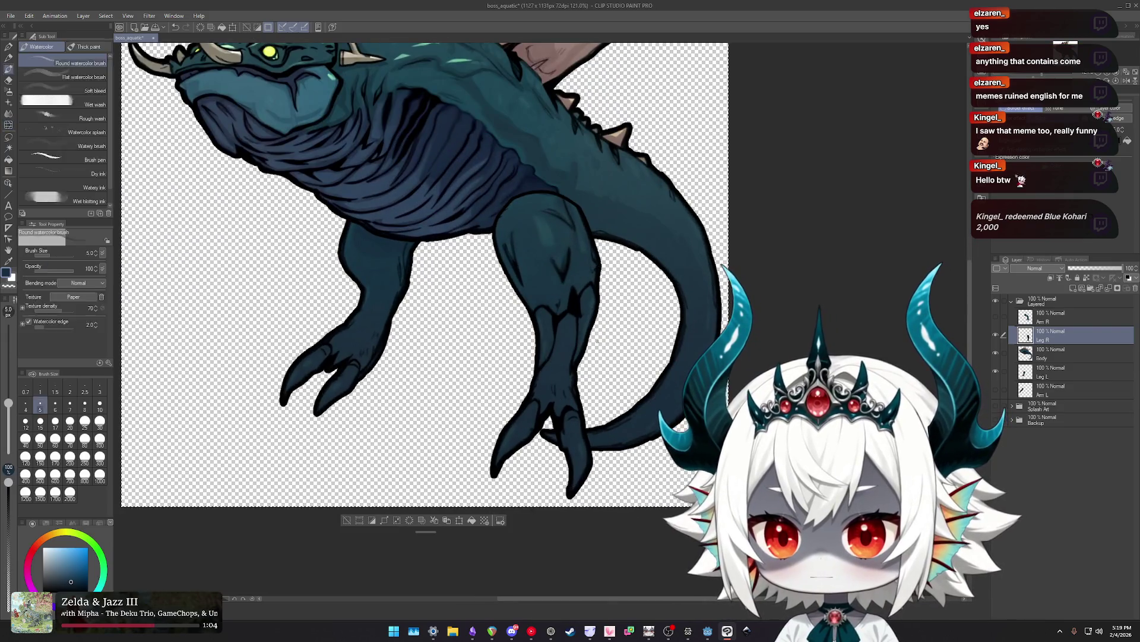
{"action": "scroll", "coordinate": [618, 351], "scroll_direction": "up", "scroll_amount": 2}
{"action": "scroll", "coordinate": [554, 369], "scroll_direction": "up", "scroll_amount": 1}
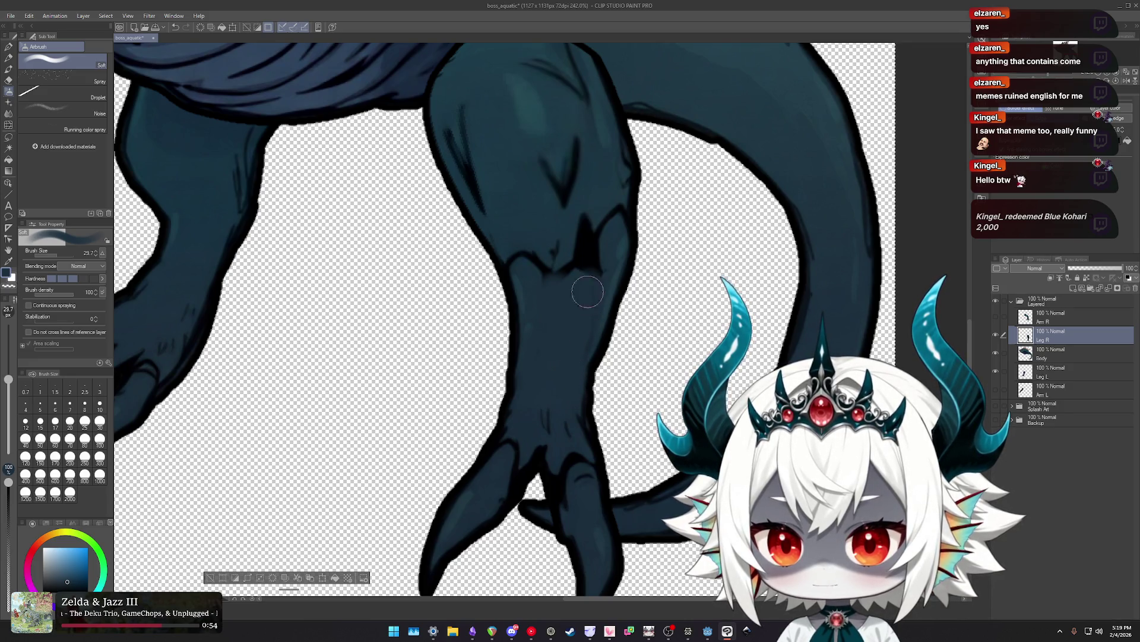
{"action": "scroll", "coordinate": [662, 326], "scroll_direction": "down", "scroll_amount": 3}
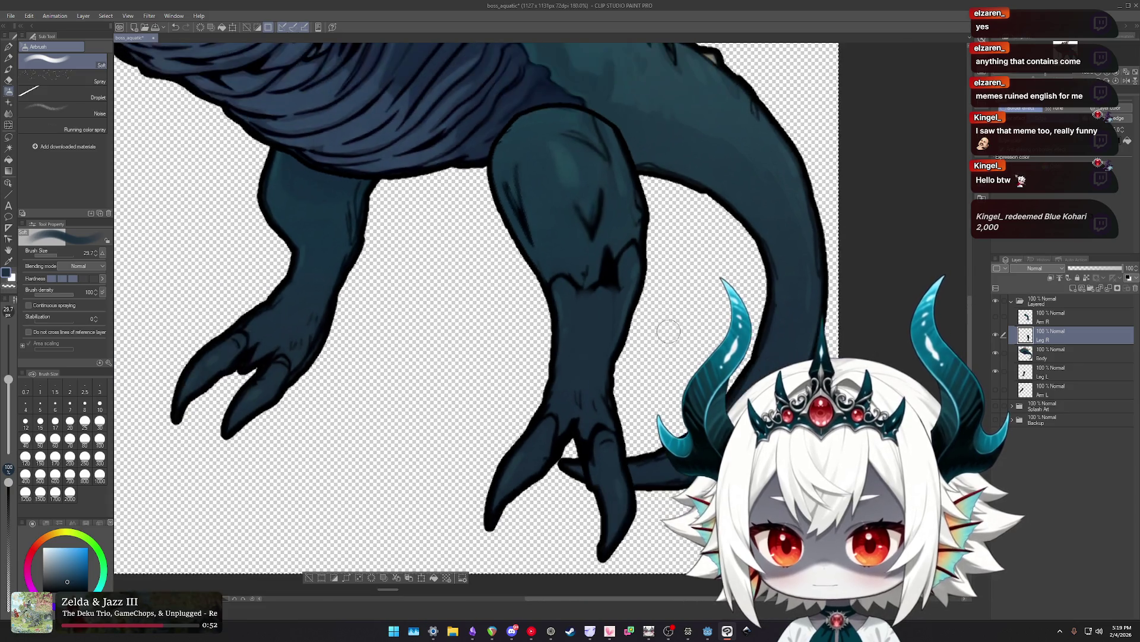
{"action": "scroll", "coordinate": [582, 301], "scroll_direction": "up", "scroll_amount": 2}
{"action": "scroll", "coordinate": [578, 360], "scroll_direction": "up", "scroll_amount": 1}
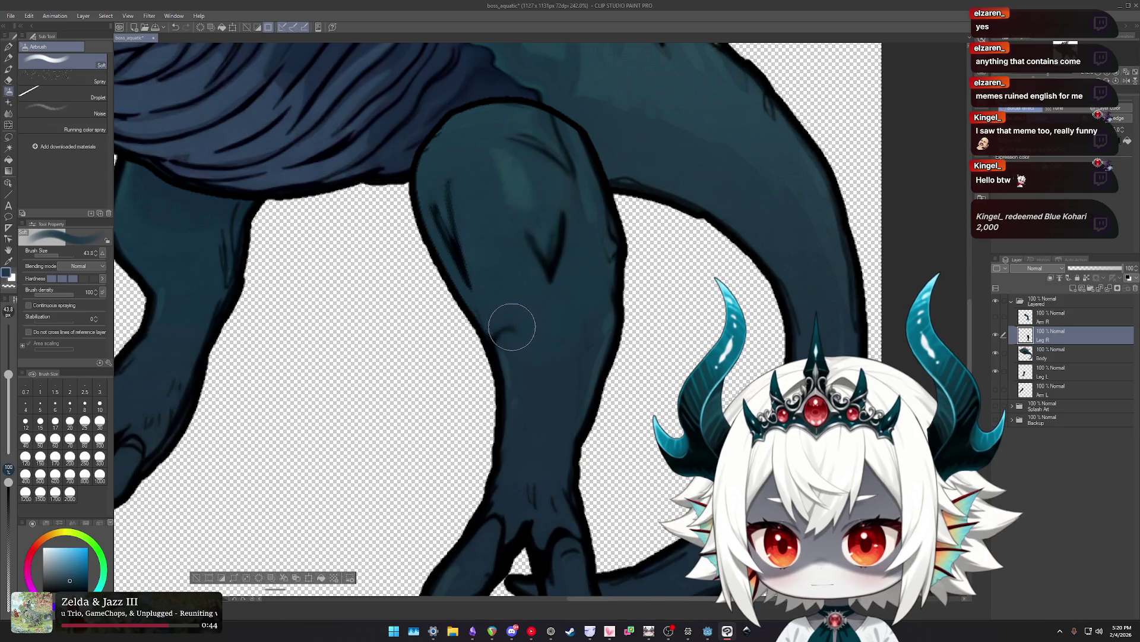
{"action": "scroll", "coordinate": [543, 326], "scroll_direction": "down", "scroll_amount": 2}
{"action": "scroll", "coordinate": [612, 357], "scroll_direction": "down", "scroll_amount": 2}
{"action": "scroll", "coordinate": [684, 354], "scroll_direction": "down", "scroll_amount": 2}
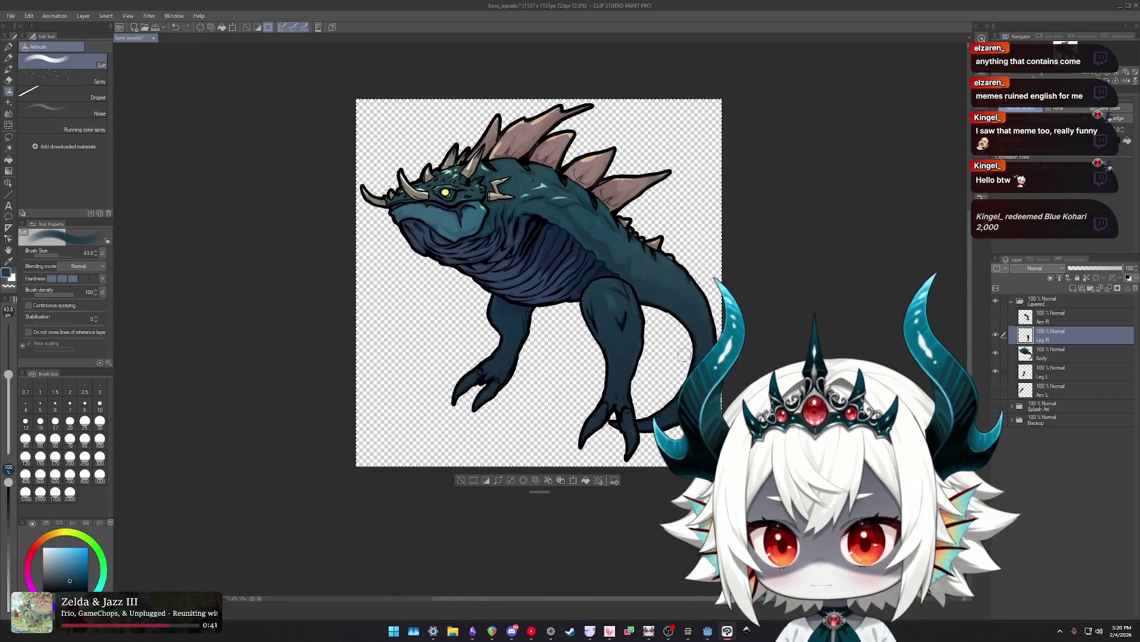
{"action": "scroll", "coordinate": [641, 333], "scroll_direction": "up", "scroll_amount": 3}
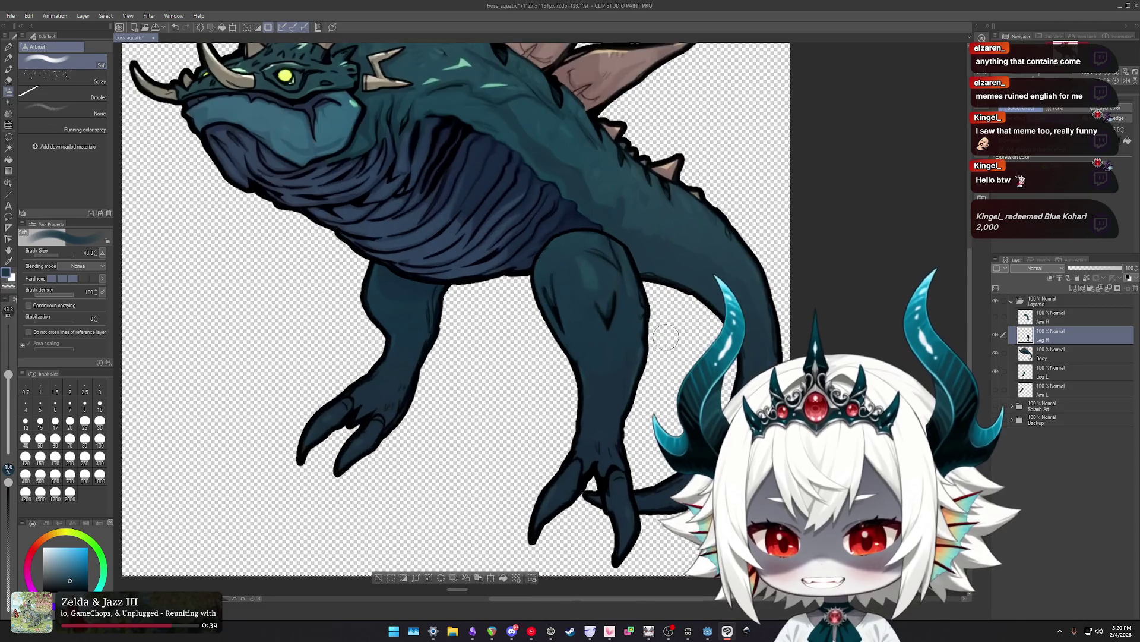
{"action": "key", "text": "j"}
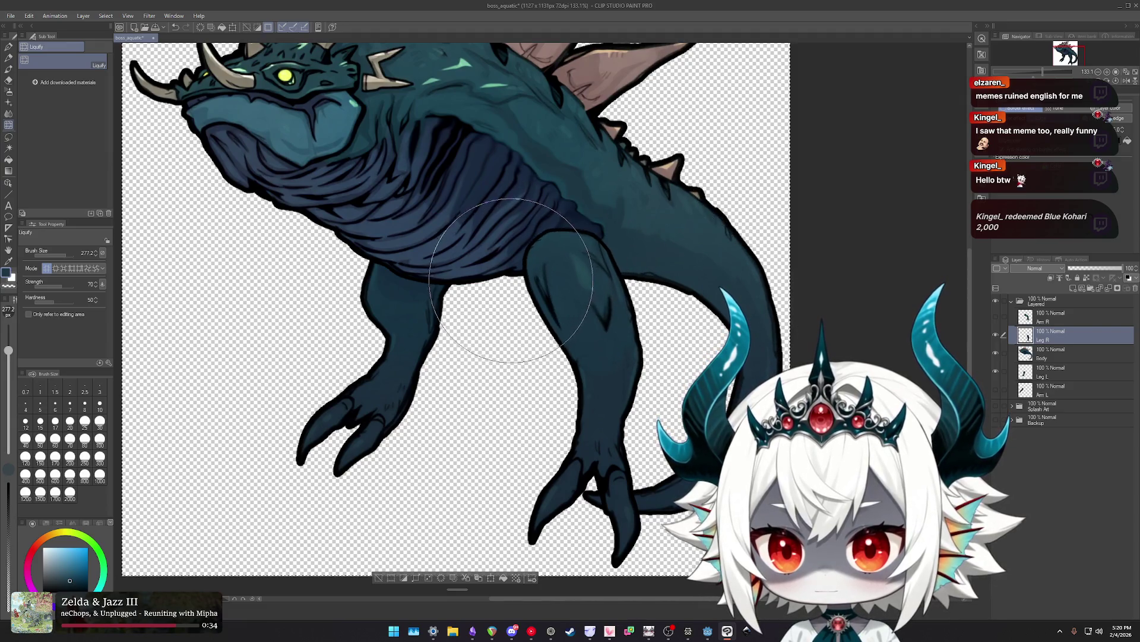
Recentre the creature and shrink the Liquify brush to about 288 for the leg's back contour.
{"action": "scroll", "coordinate": [594, 303], "scroll_direction": "down", "scroll_amount": 2}
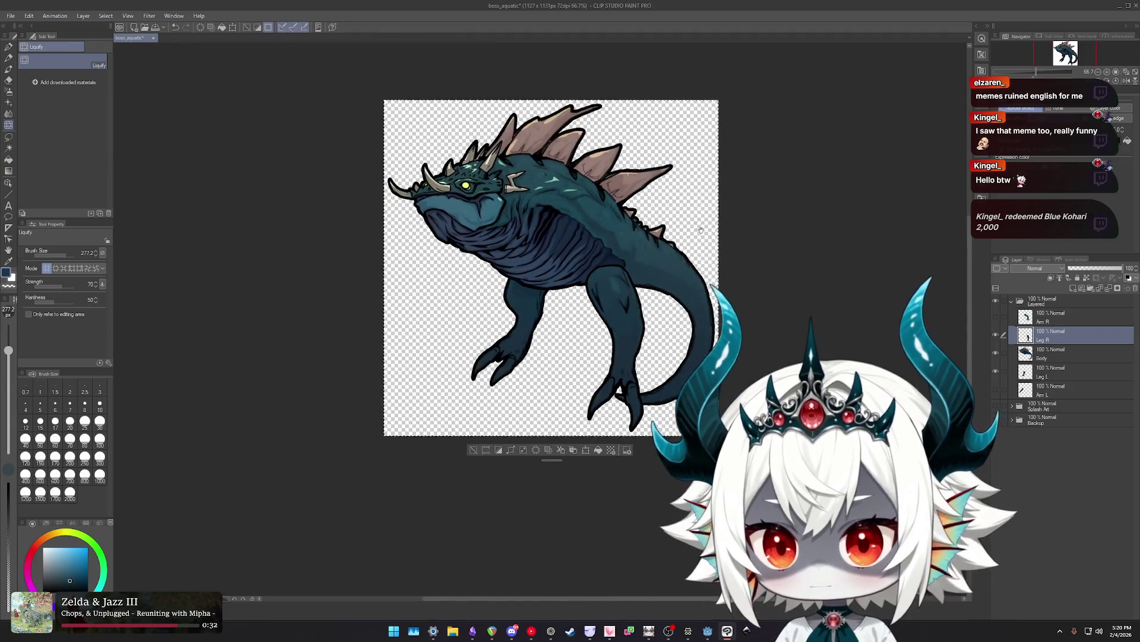
{"action": "left_click_drag", "start_coordinate": [701, 231], "coordinate": [726, 259]}
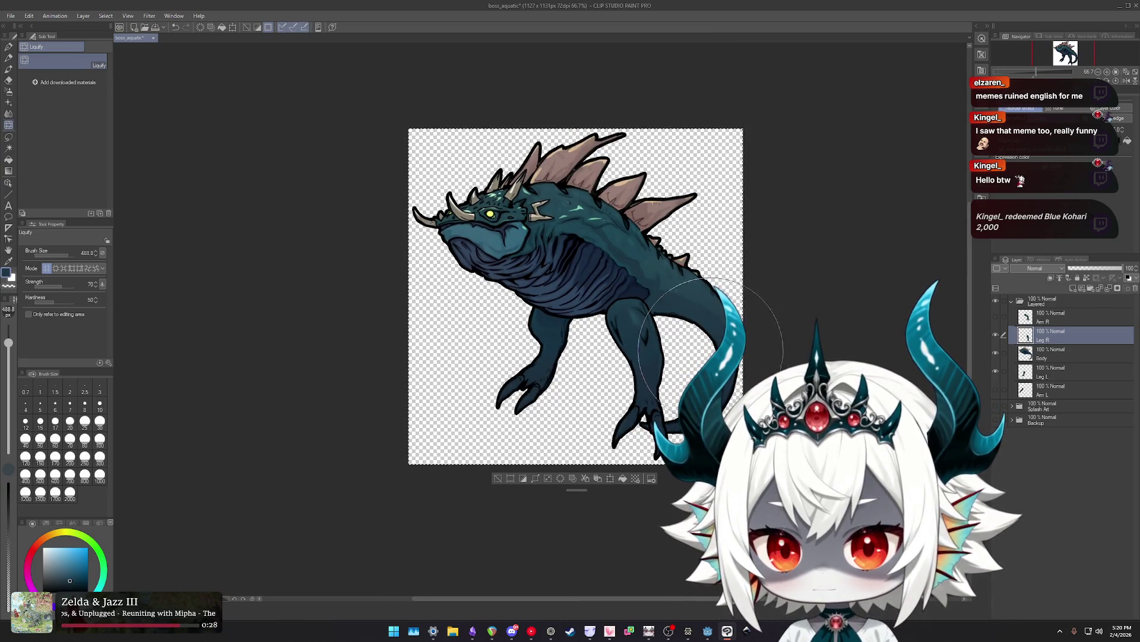
{"action": "scroll", "coordinate": [711, 350], "scroll_direction": "down", "scroll_amount": 1}
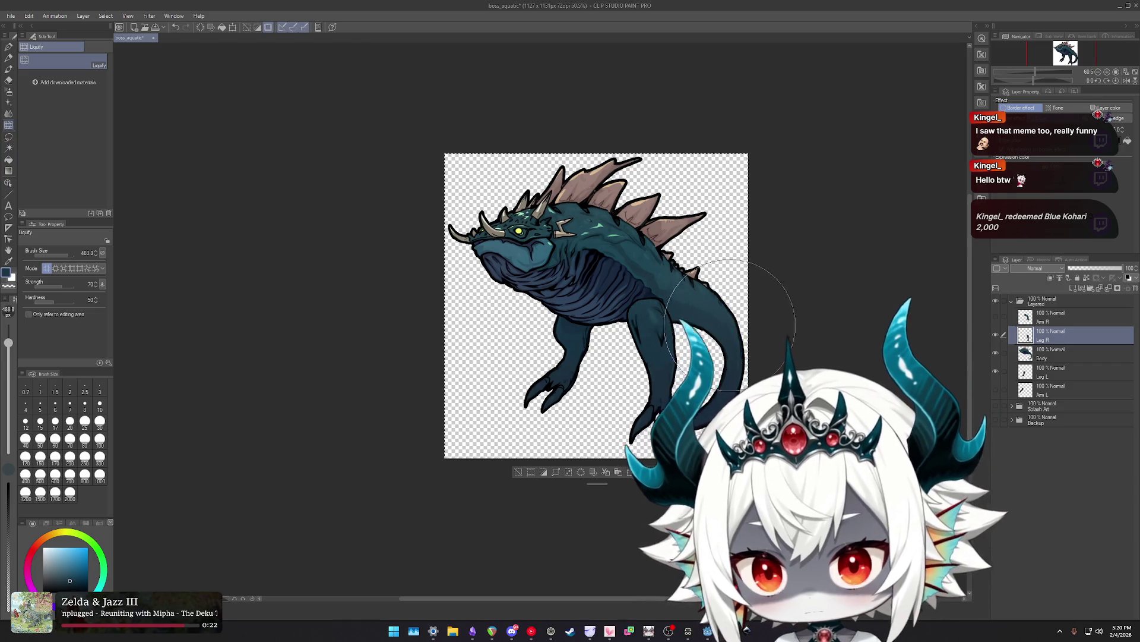
{"action": "scroll", "coordinate": [743, 342], "scroll_direction": "up", "scroll_amount": 3}
{"action": "scroll", "coordinate": [668, 399], "scroll_direction": "up", "scroll_amount": 2}
{"action": "left_click_drag", "start_coordinate": [594, 392], "coordinate": [610, 414]}
{"action": "scroll", "coordinate": [636, 366], "scroll_direction": "up", "scroll_amount": 2}
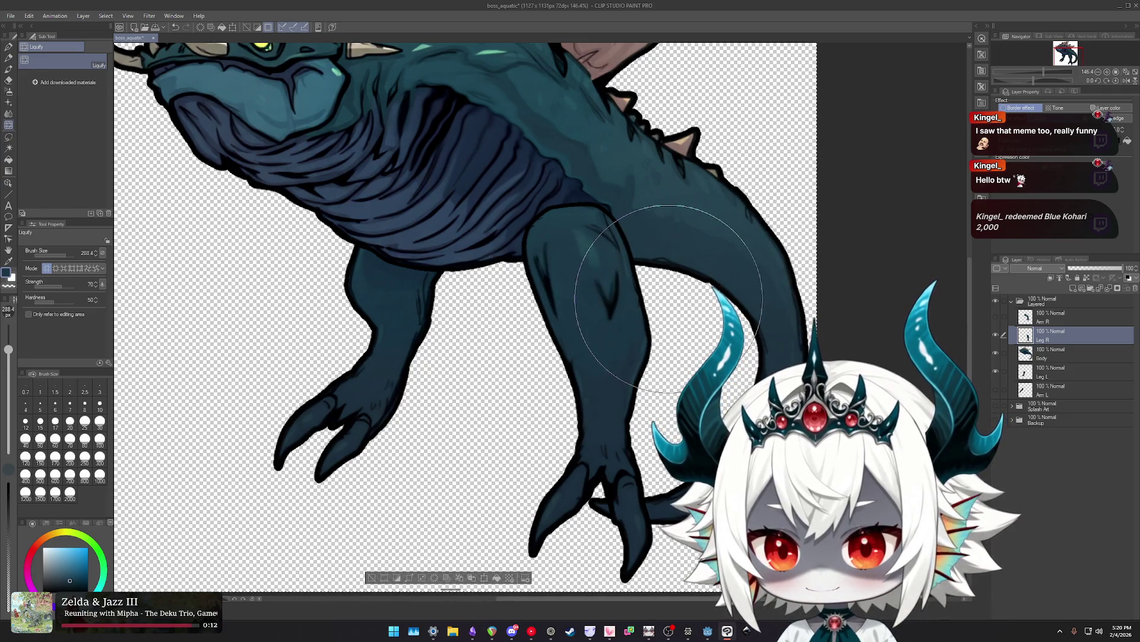
{"action": "scroll", "coordinate": [624, 268], "scroll_direction": "down", "scroll_amount": 4}
{"action": "scroll", "coordinate": [649, 273], "scroll_direction": "up", "scroll_amount": 4}
Liquify the right leg's upper joint into a cleaner shape.
{"action": "key", "text": "b"}
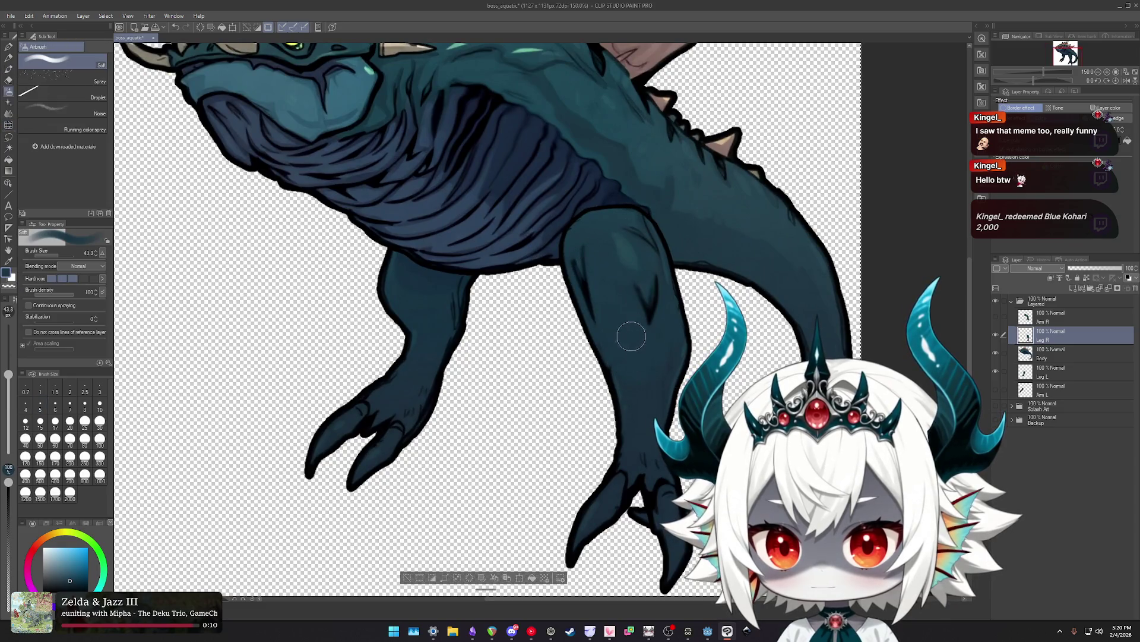
{"action": "scroll", "coordinate": [631, 336], "scroll_direction": "up", "scroll_amount": 2}
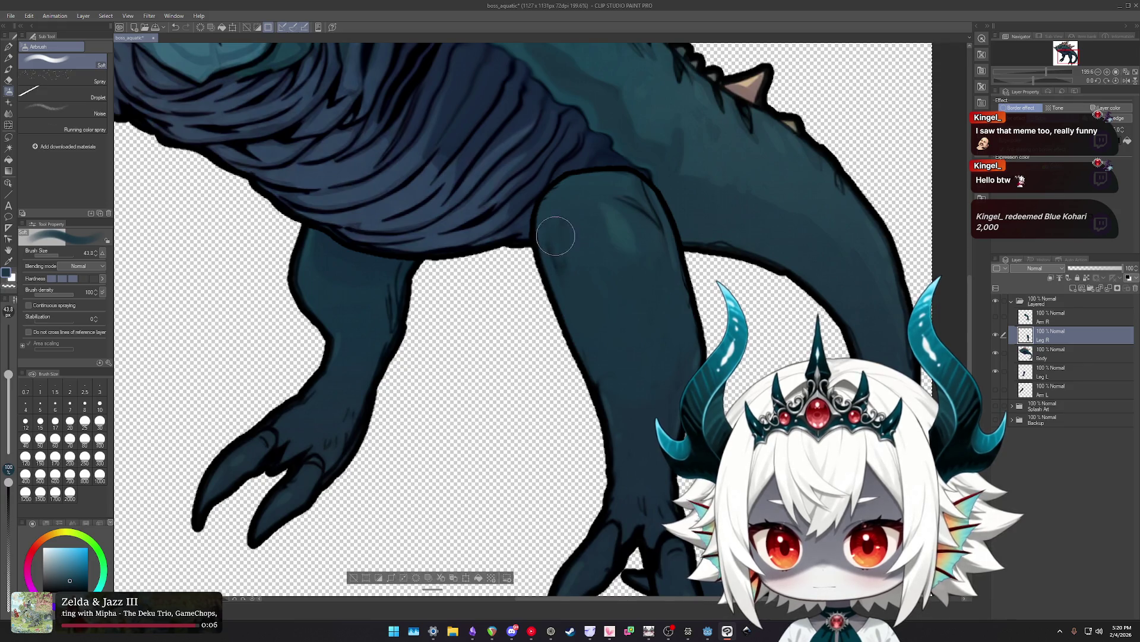
{"action": "scroll", "coordinate": [612, 351], "scroll_direction": "down", "scroll_amount": 2}
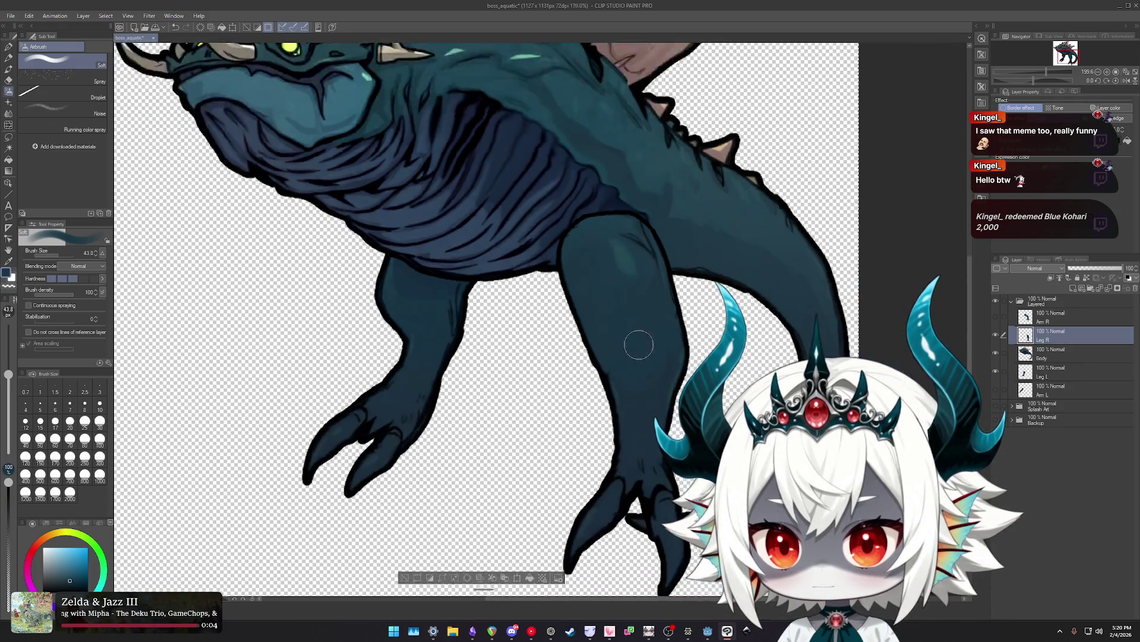
{"action": "scroll", "coordinate": [636, 336], "scroll_direction": "down", "scroll_amount": 2}
{"action": "scroll", "coordinate": [636, 327], "scroll_direction": "down", "scroll_amount": 2}
{"action": "scroll", "coordinate": [640, 297], "scroll_direction": "down", "scroll_amount": 1}
{"action": "scroll", "coordinate": [639, 296], "scroll_direction": "up", "scroll_amount": 2}
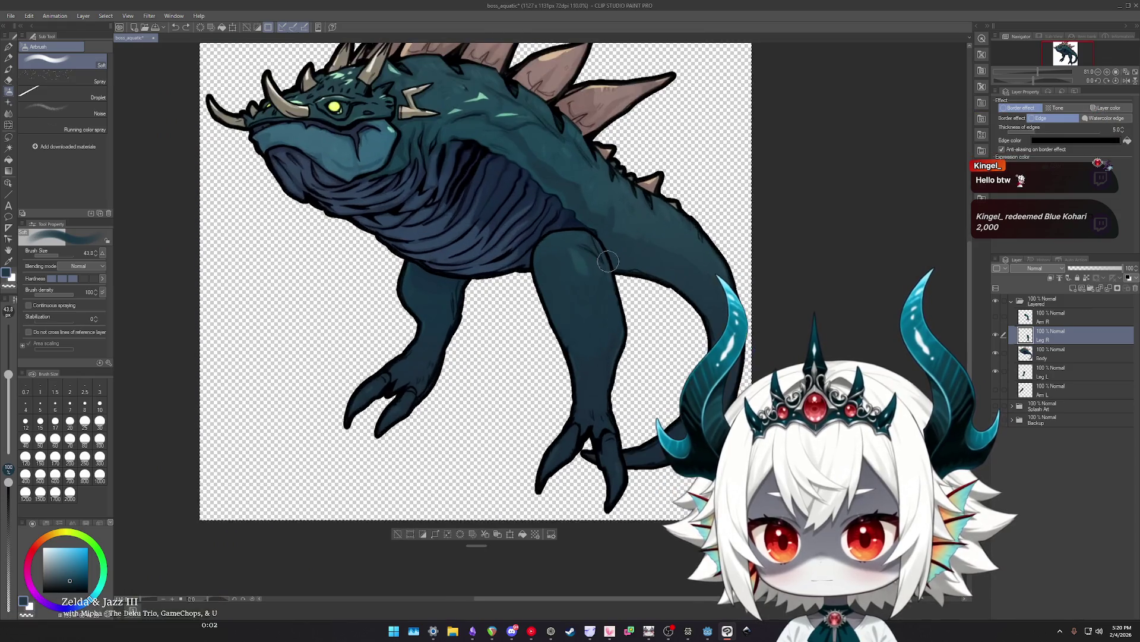
{"action": "scroll", "coordinate": [636, 297], "scroll_direction": "up", "scroll_amount": 2}
{"action": "scroll", "coordinate": [630, 298], "scroll_direction": "down", "scroll_amount": 4}
{"action": "scroll", "coordinate": [624, 301], "scroll_direction": "up", "scroll_amount": 2}
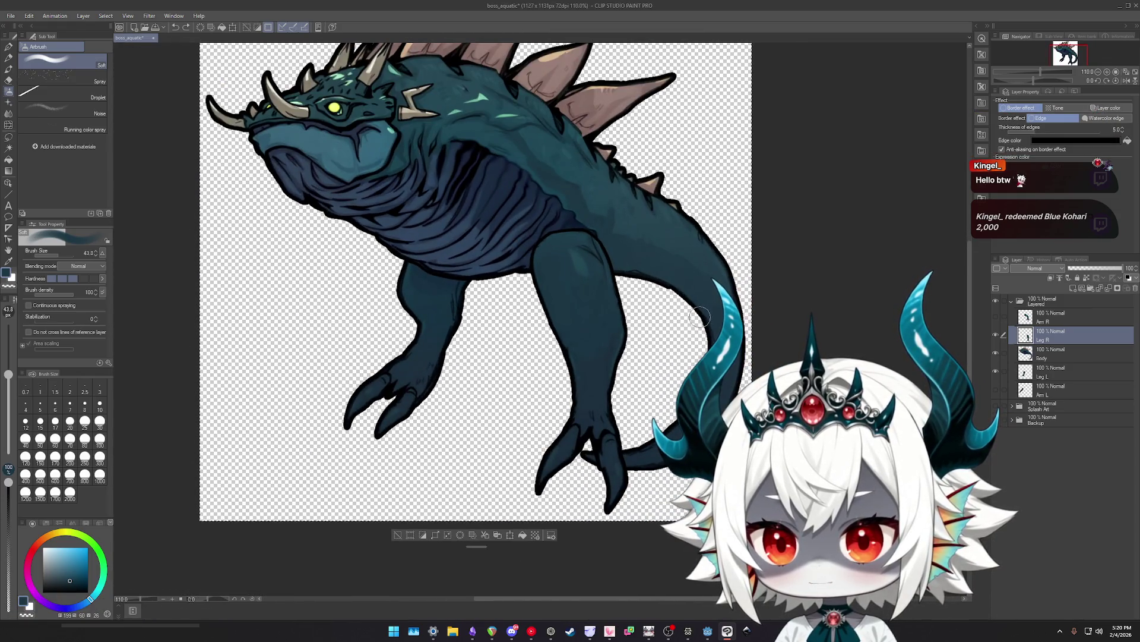
{"action": "scroll", "coordinate": [699, 317], "scroll_direction": "down", "scroll_amount": 2}
{"action": "scroll", "coordinate": [646, 303], "scroll_direction": "up", "scroll_amount": 1}
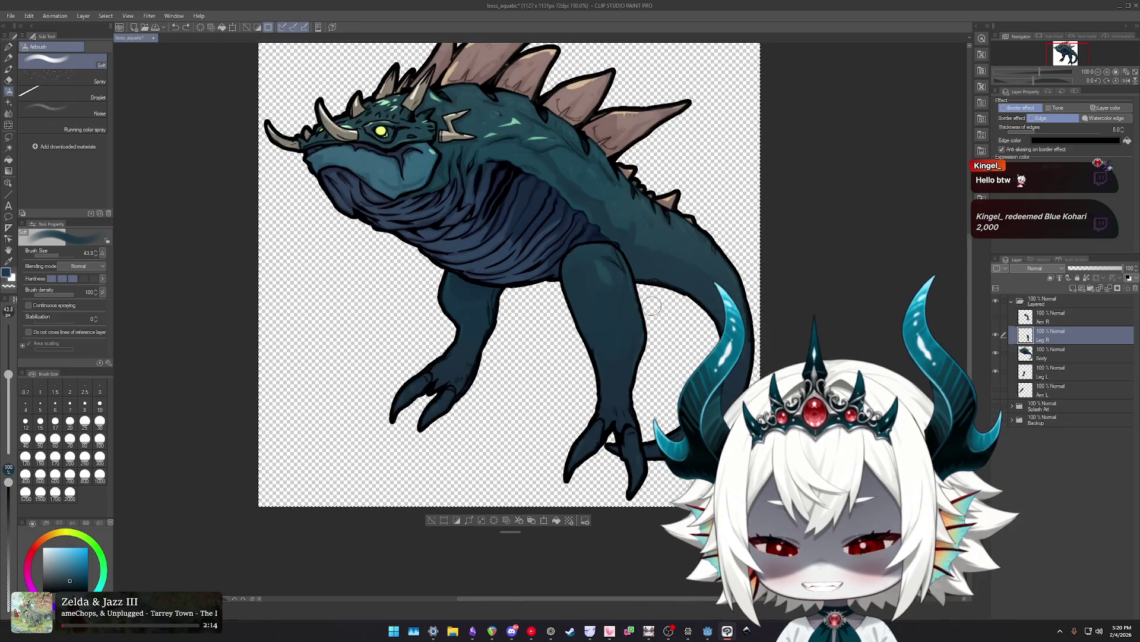
{"action": "scroll", "coordinate": [646, 304], "scroll_direction": "up", "scroll_amount": 1}
{"action": "key", "text": "j"}
{"action": "mouse_move", "coordinate": [542, 331]}
{"action": "left_mouse_down"}
{"action": "mouse_move", "coordinate": [636, 250]}
{"action": "mouse_move", "coordinate": [538, 327]}
{"action": "left_mouse_up"}
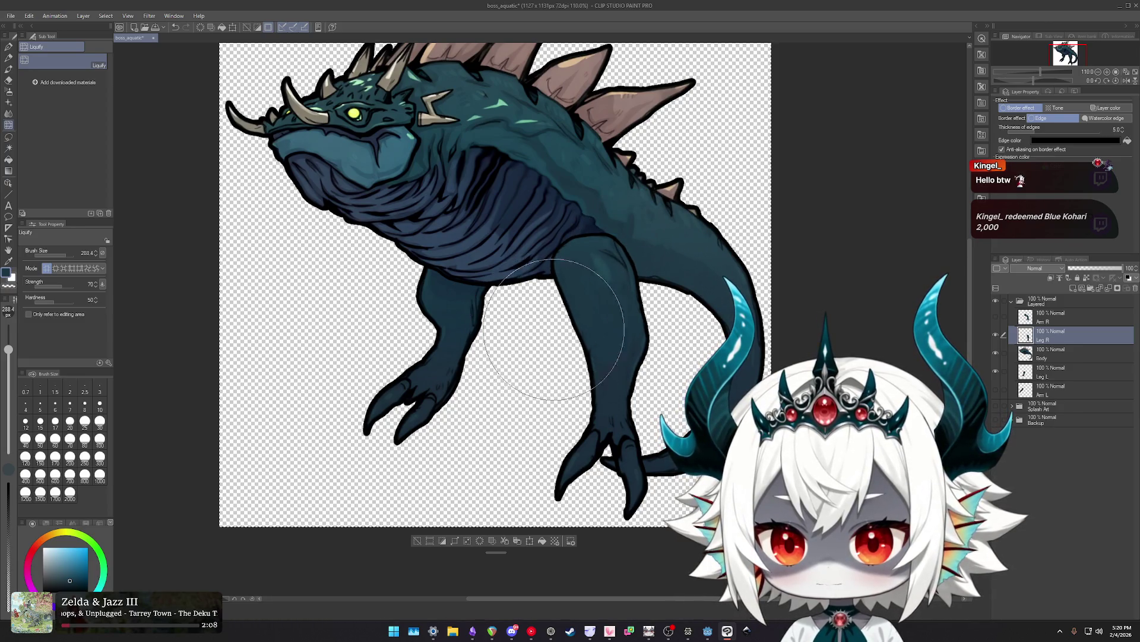
Show the Arm R layer again.
{"action": "scroll", "coordinate": [617, 405], "scroll_direction": "down", "scroll_amount": 2}
{"action": "scroll", "coordinate": [628, 433], "scroll_direction": "down", "scroll_amount": 2}
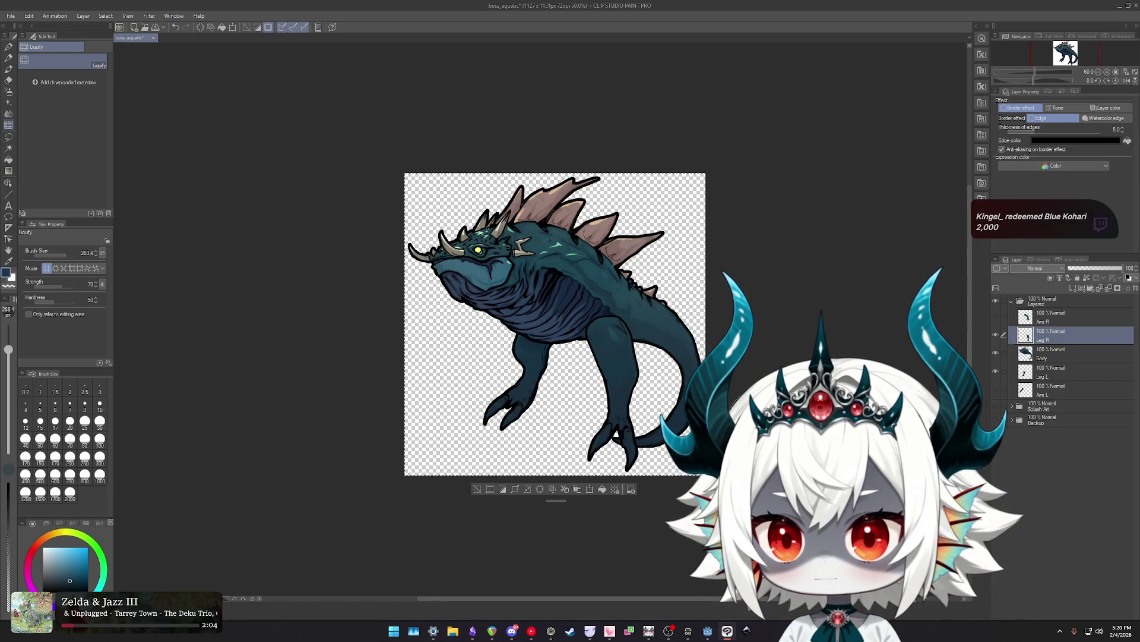
{"action": "left_click", "coordinate": [996, 318]}
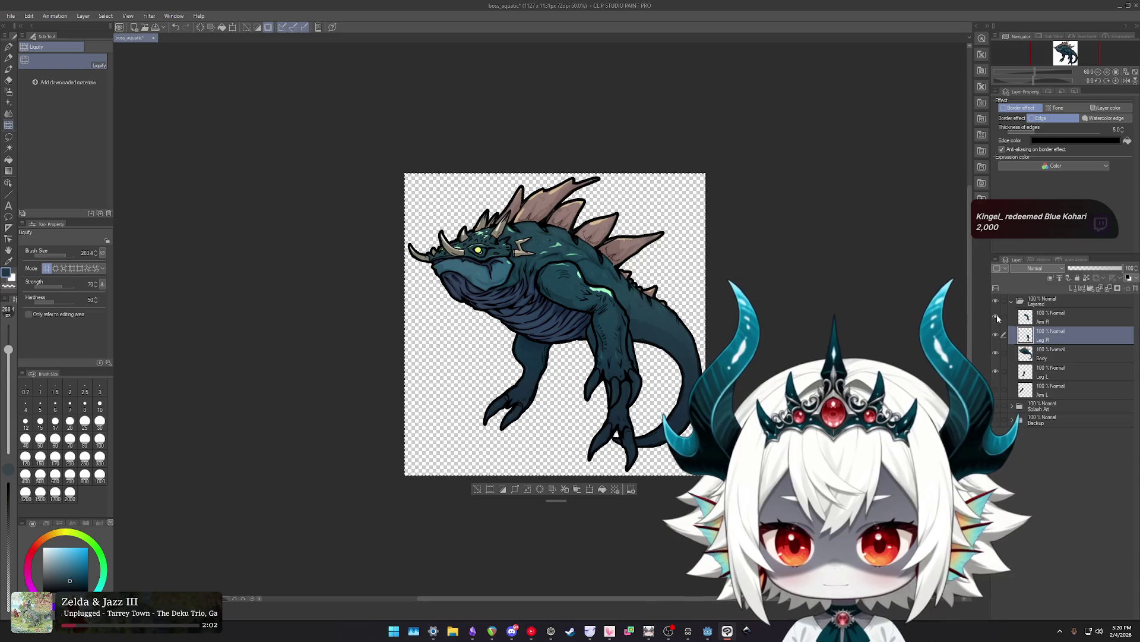
Zoom around the reshaped leg and turn the Arm R layer back on.
{"action": "scroll", "coordinate": [629, 315], "scroll_direction": "up", "scroll_amount": 2}
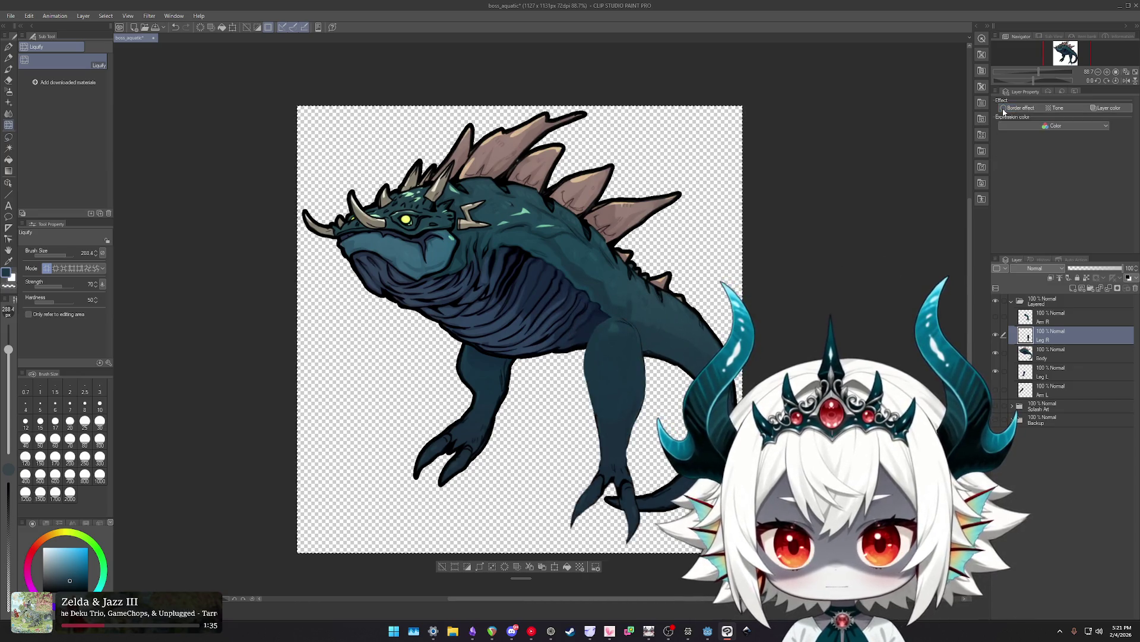
{"action": "scroll", "coordinate": [594, 362], "scroll_direction": "up", "scroll_amount": 2}
{"action": "scroll", "coordinate": [618, 355], "scroll_direction": "up", "scroll_amount": 1}
{"action": "scroll", "coordinate": [618, 355], "scroll_direction": "down", "scroll_amount": 3}
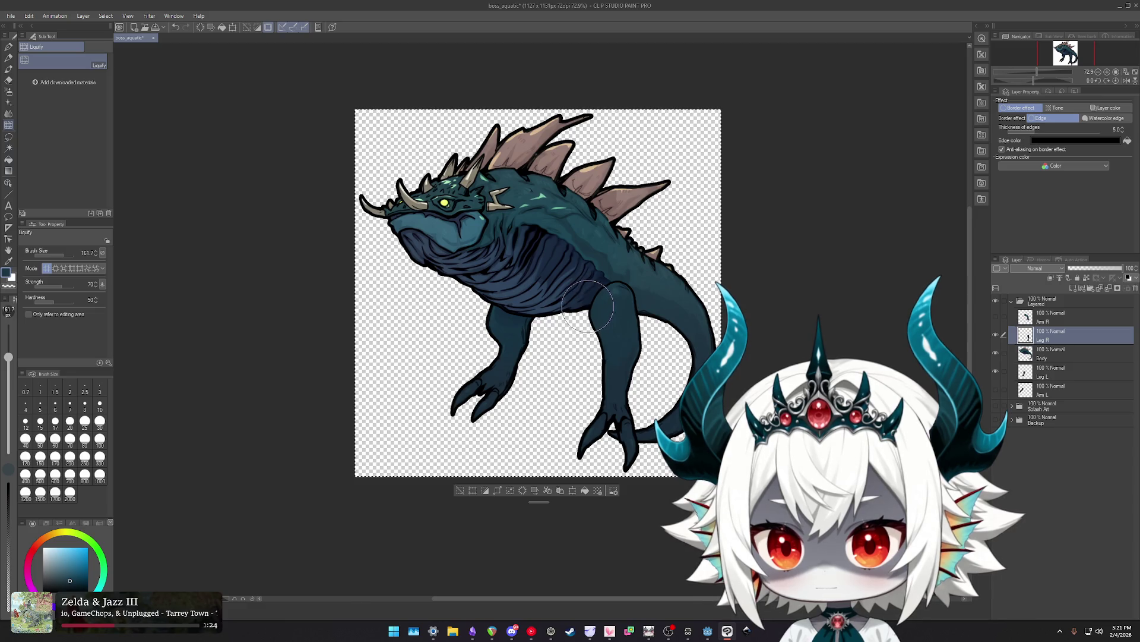
{"action": "scroll", "coordinate": [698, 375], "scroll_direction": "down", "scroll_amount": 1}
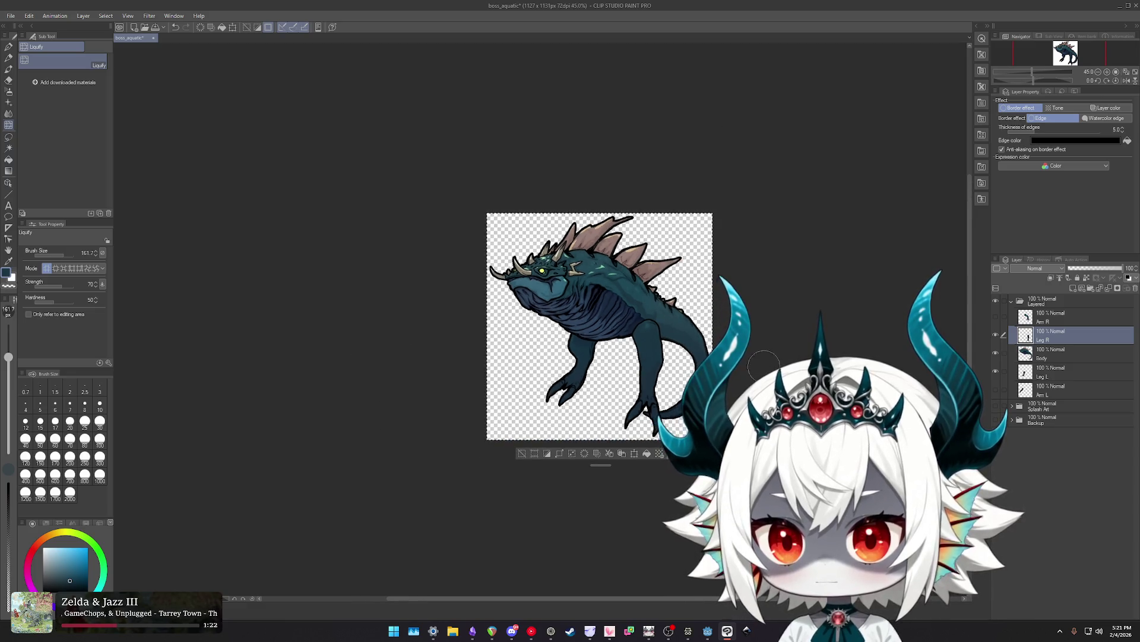
{"action": "scroll", "coordinate": [701, 356], "scroll_direction": "down", "scroll_amount": 1}
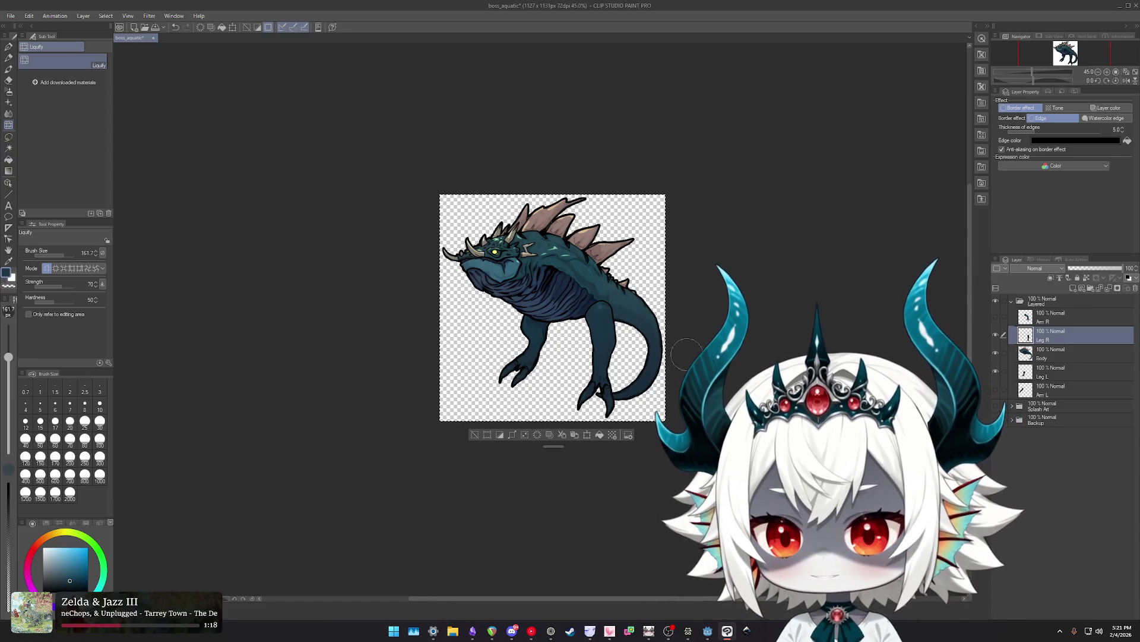
{"action": "left_click", "coordinate": [996, 318]}
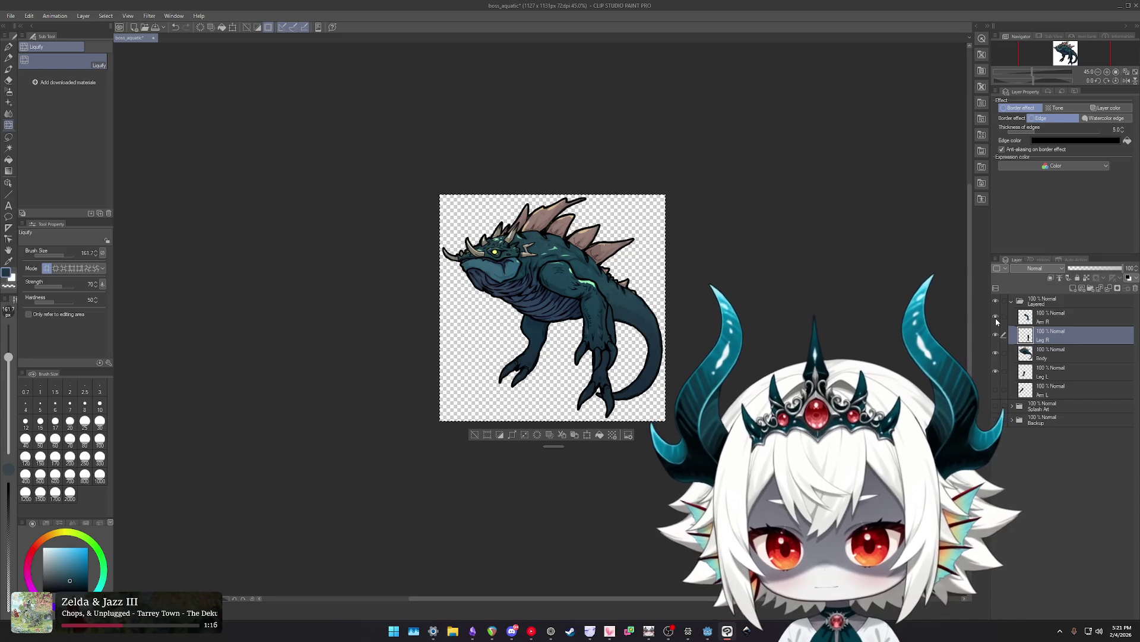
Toggle the right arm and creature layers to compare the leg, leaving all visible.
{"action": "scroll", "coordinate": [618, 337], "scroll_direction": "up", "scroll_amount": 5}
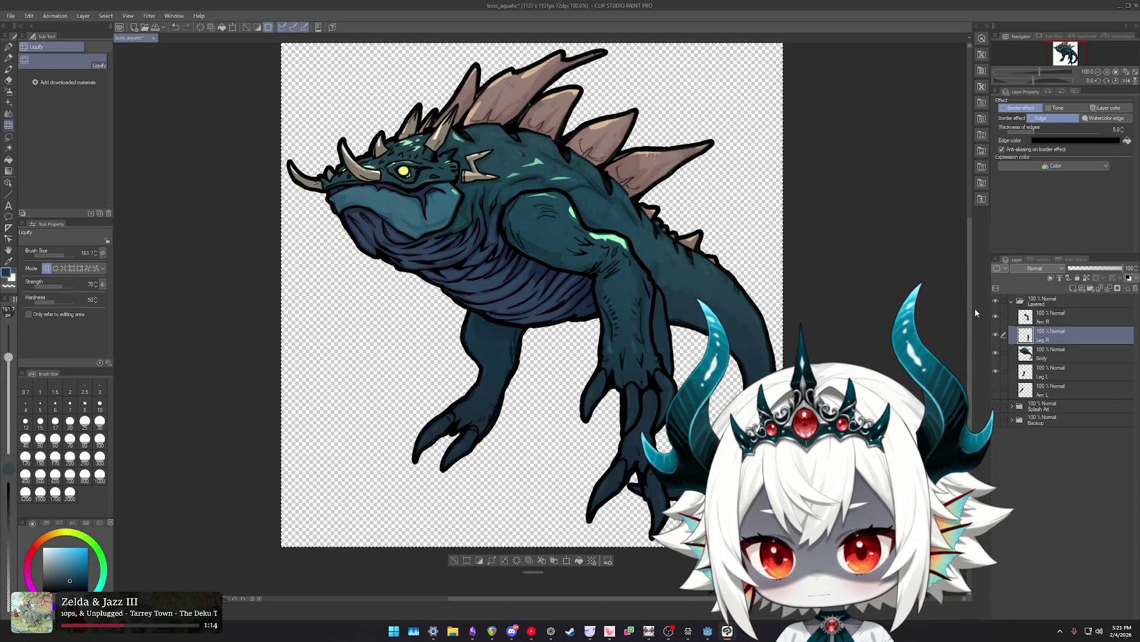
{"action": "left_click", "coordinate": [997, 316]}
{"action": "left_click", "coordinate": [997, 316]}
{"action": "left_click", "coordinate": [996, 316]}
{"action": "left_click", "coordinate": [997, 316]}
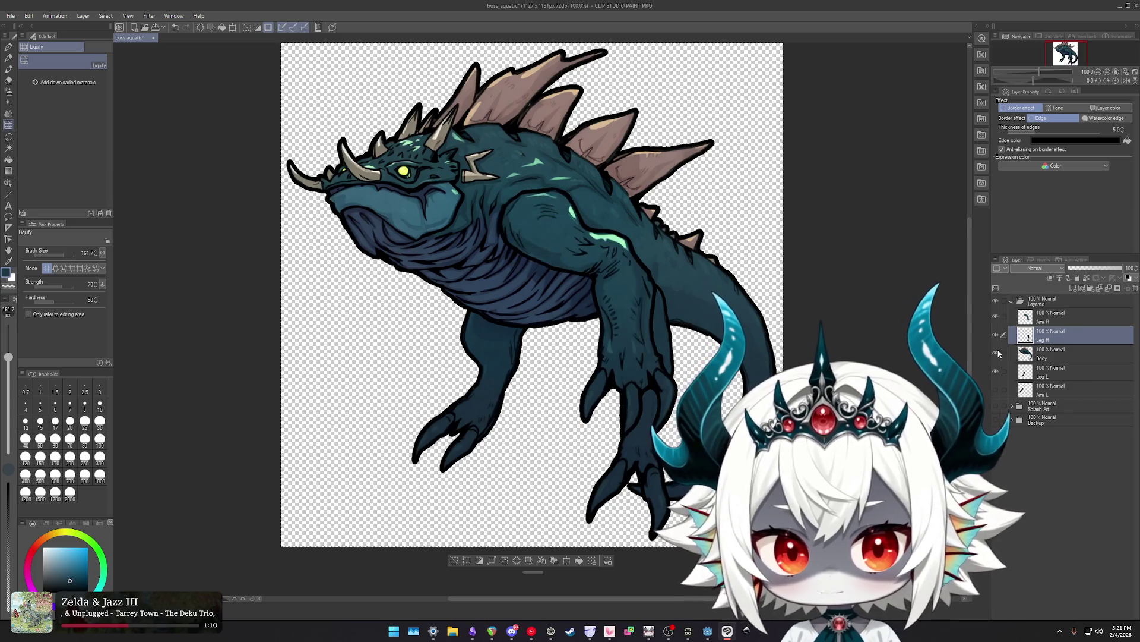
{"action": "left_click", "coordinate": [998, 419], "text": "alt"}
{"action": "left_click", "coordinate": [995, 420], "text": "alt"}
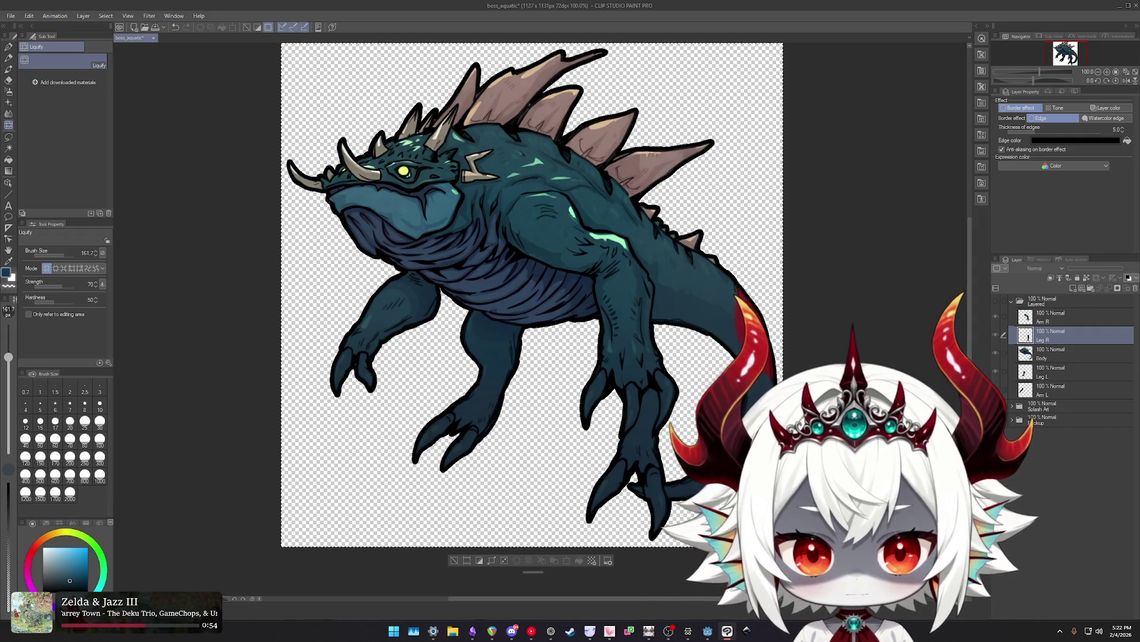
{"action": "left_click", "coordinate": [1003, 338]}
{"action": "left_click", "coordinate": [996, 301]}
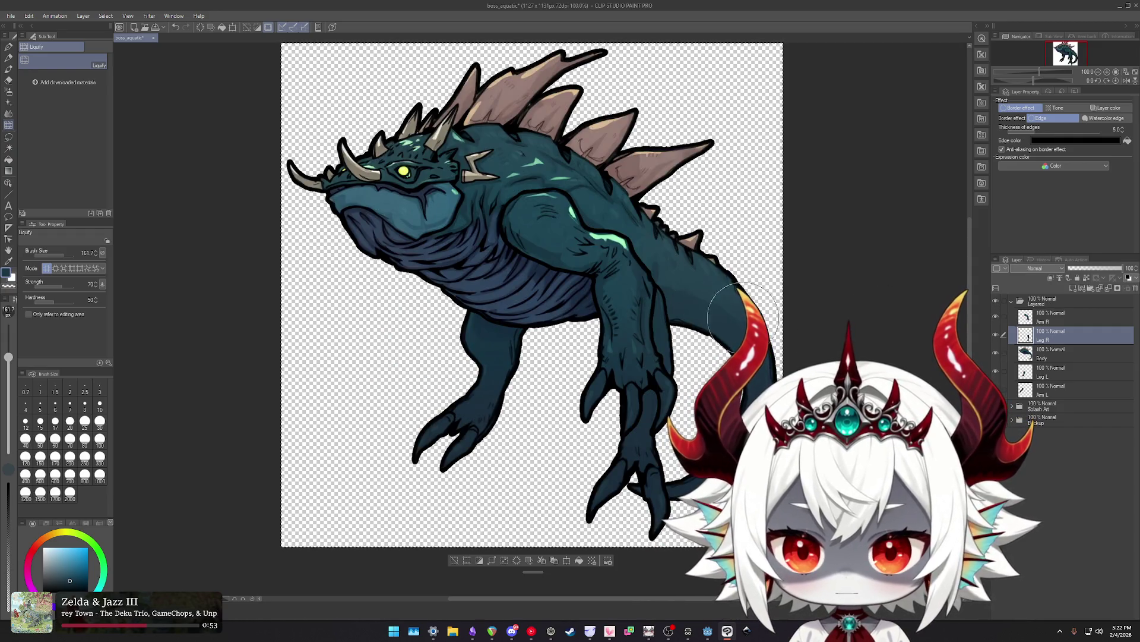
{"action": "key", "text": "j"}
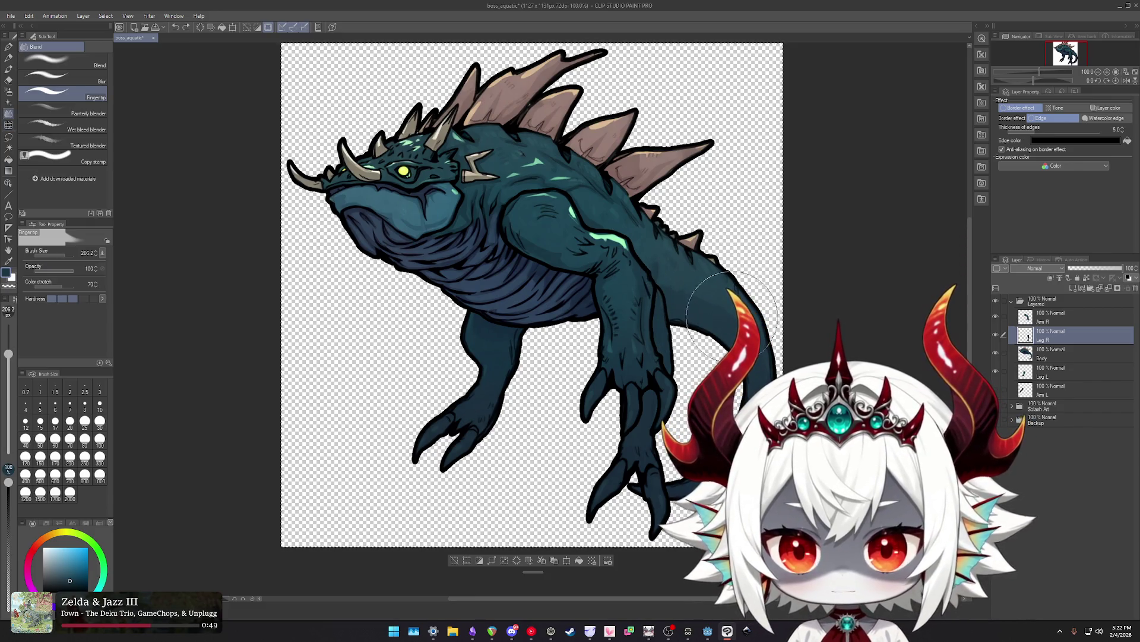
{"action": "key", "text": "j"}
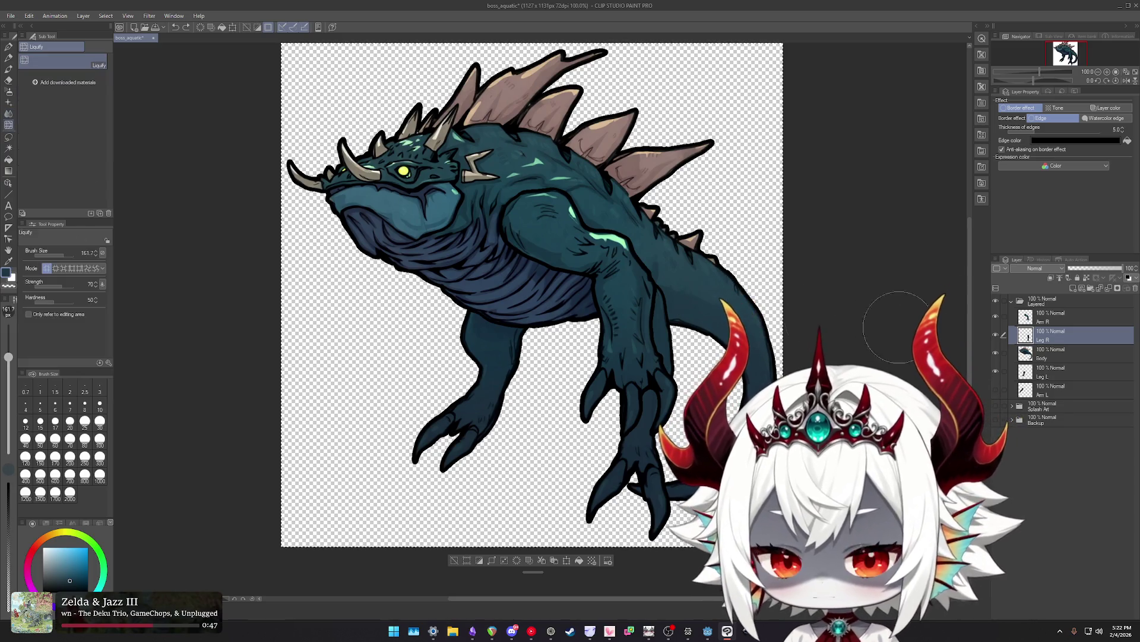
{"action": "left_click", "coordinate": [997, 372], "text": "alt"}
{"action": "left_click", "coordinate": [997, 372], "text": "alt"}
{"action": "left_click", "coordinate": [996, 318], "text": "alt"}
{"action": "left_click", "coordinate": [996, 317], "text": "alt"}
{"action": "left_click", "coordinate": [995, 318]}
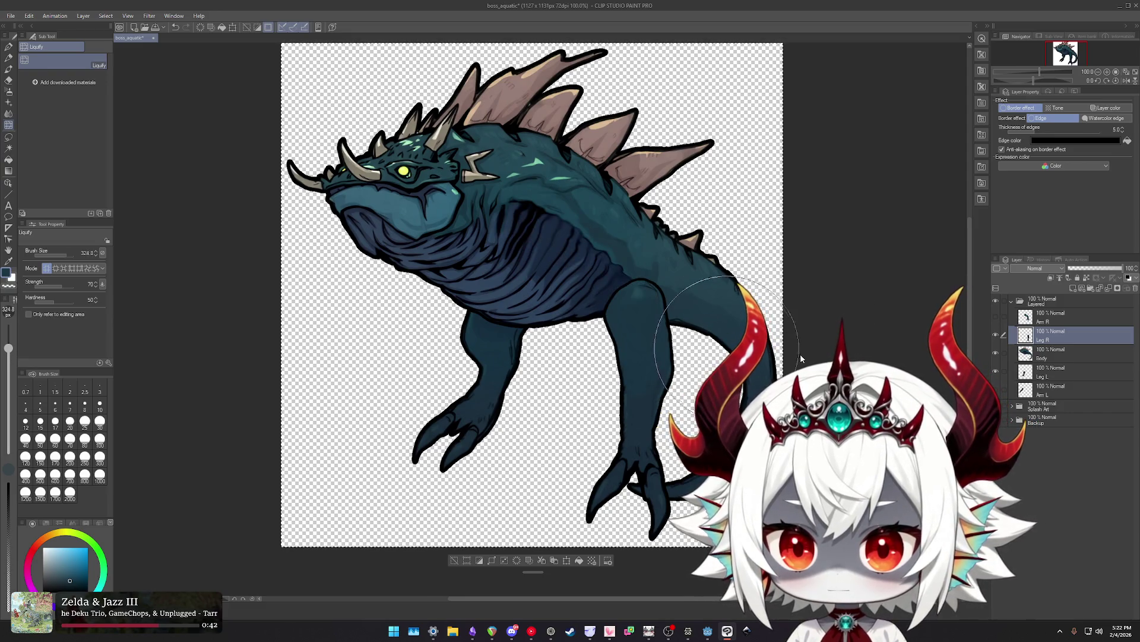
{"action": "key", "text": "bracketright"}
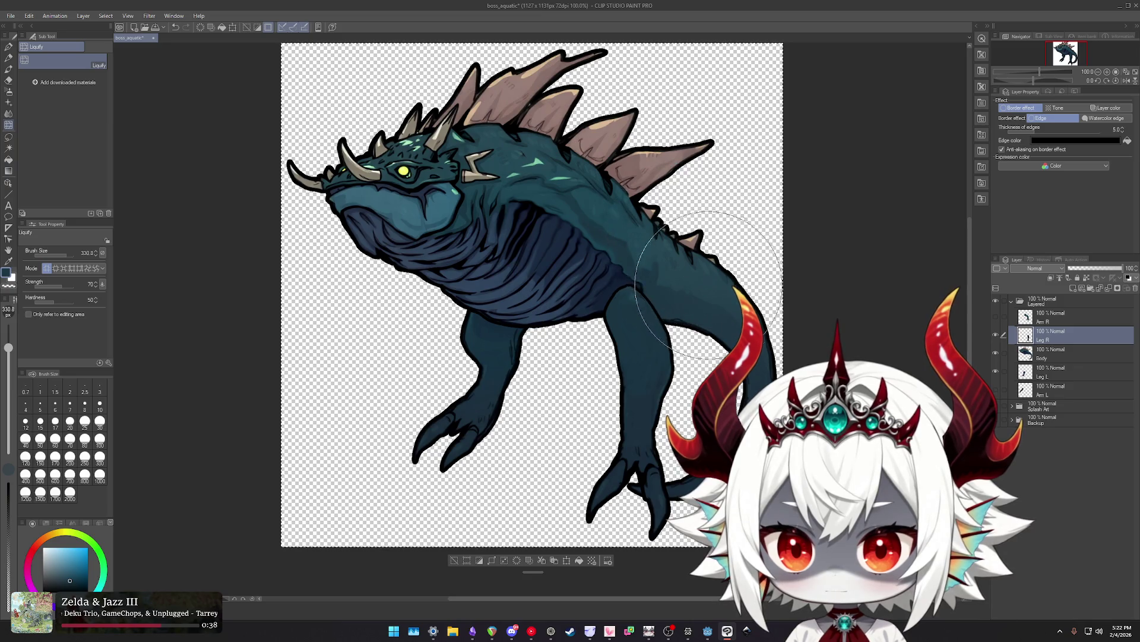
{"action": "left_click_drag", "start_coordinate": [576, 331], "coordinate": [578, 358]}
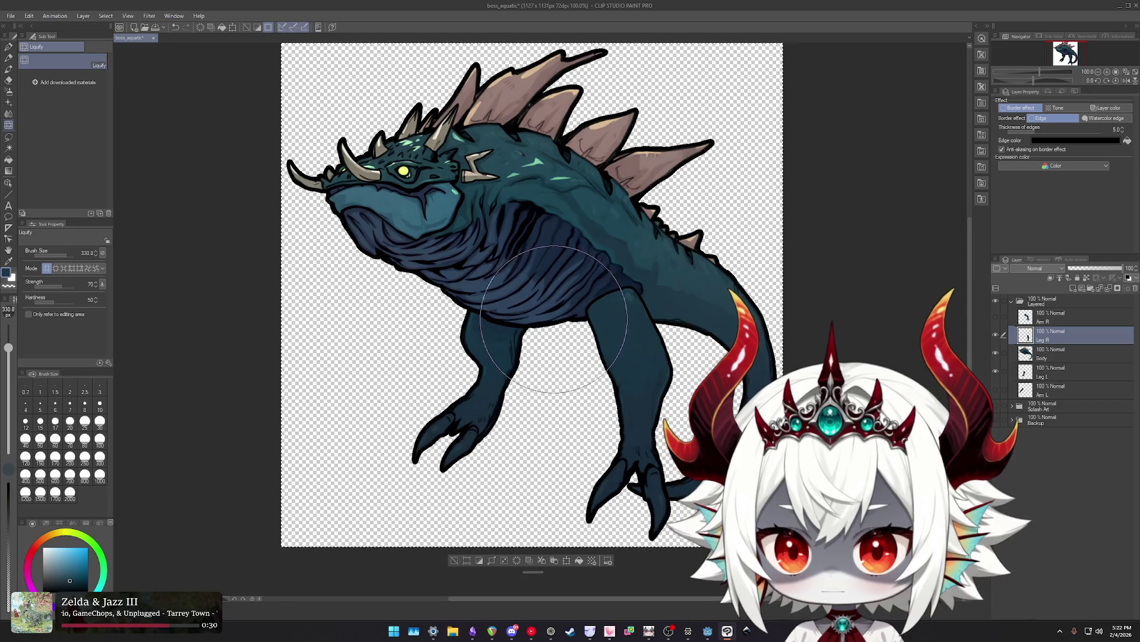
{"action": "scroll", "coordinate": [683, 309], "scroll_direction": "down", "scroll_amount": 3}
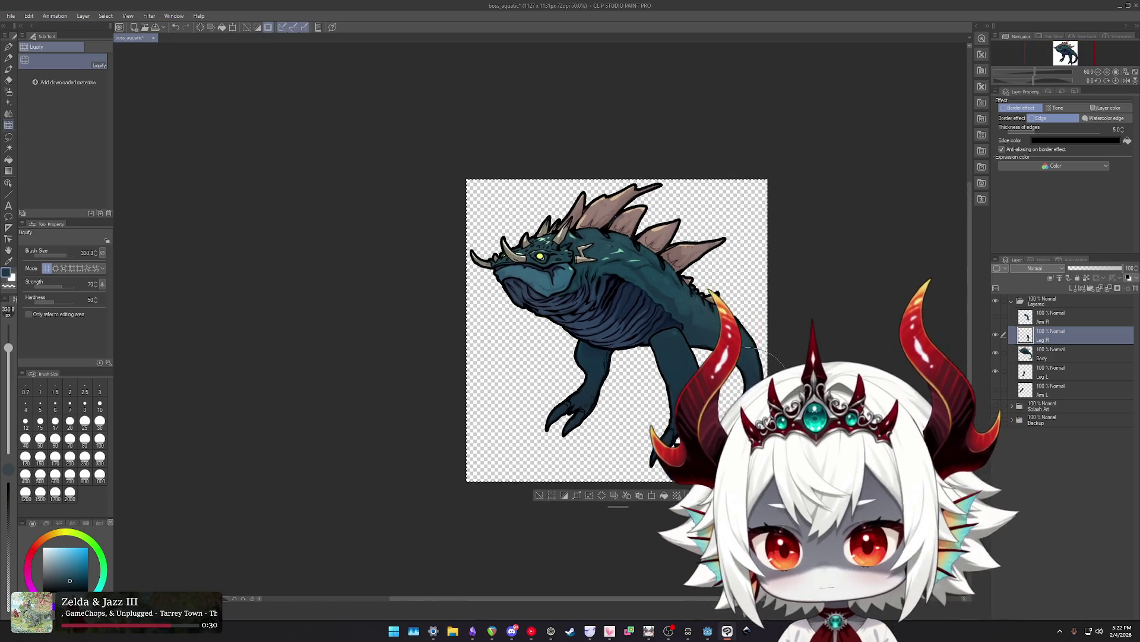
{"action": "scroll", "coordinate": [732, 380], "scroll_direction": "up", "scroll_amount": 2}
{"action": "scroll", "coordinate": [728, 368], "scroll_direction": "up", "scroll_amount": 2}
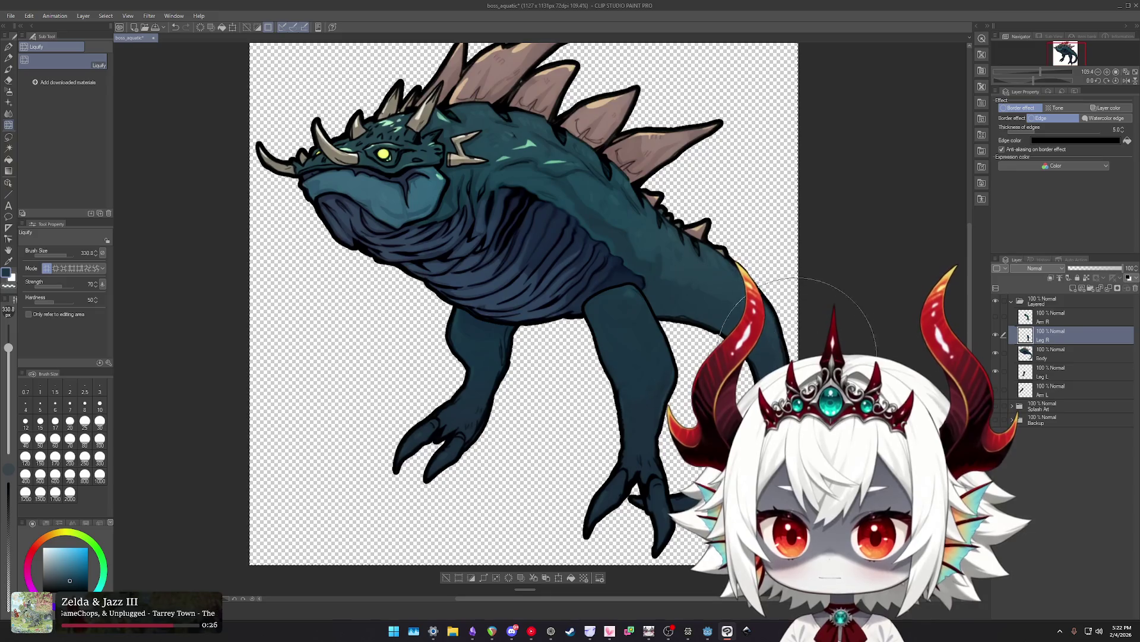
{"action": "left_click", "coordinate": [996, 317]}
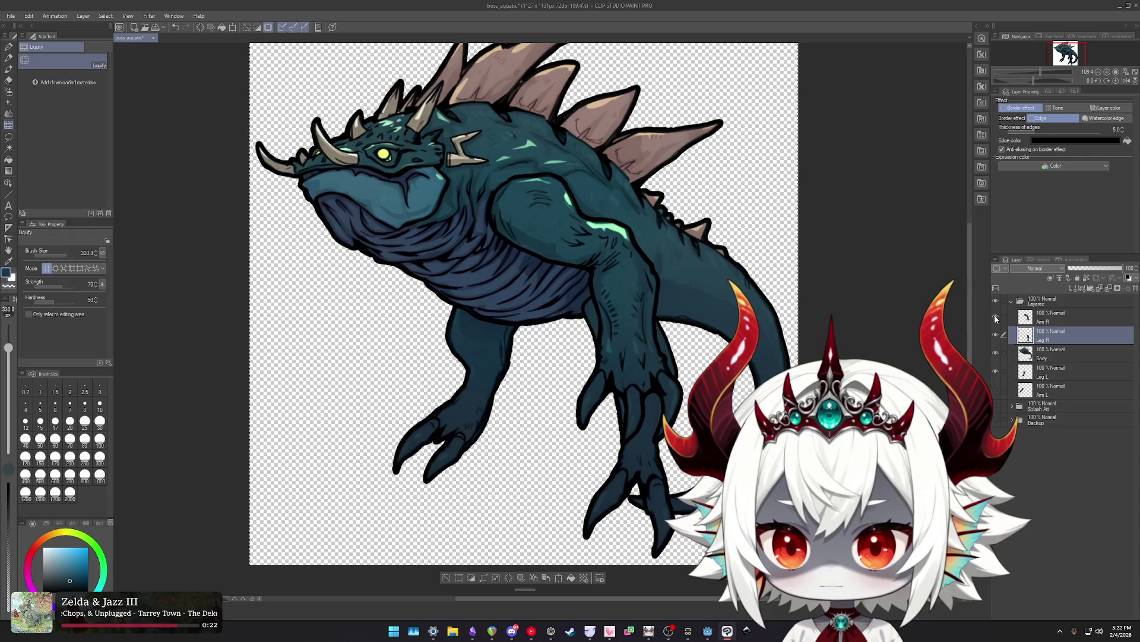
{"action": "left_click", "coordinate": [1051, 351]}
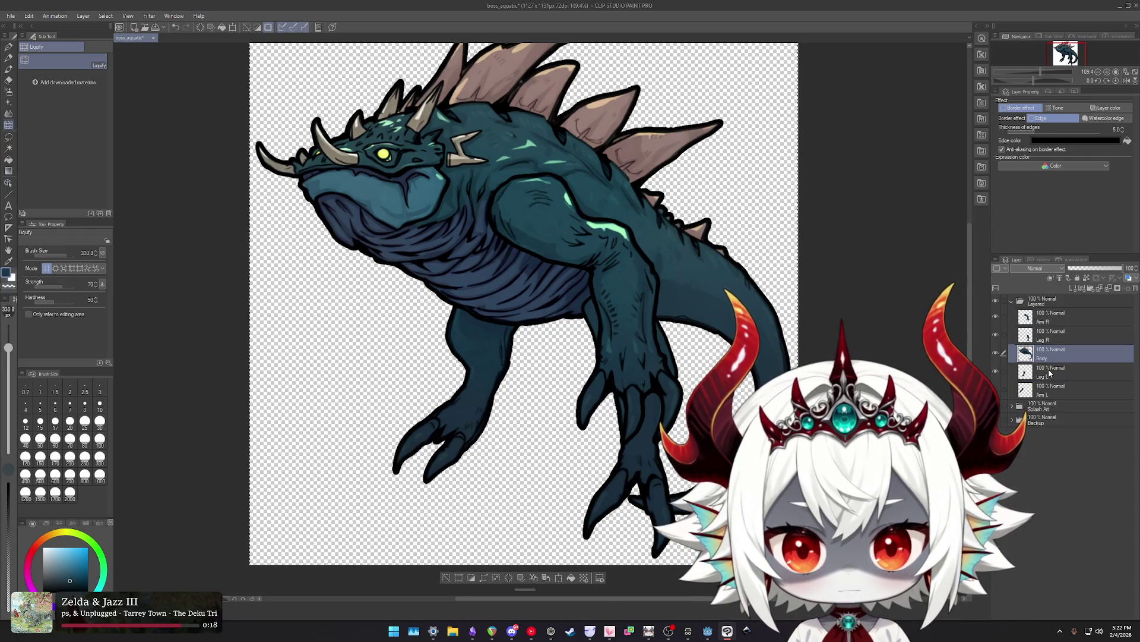
Select Leg L and set a Soft eraser at about size 115.
{"action": "left_click", "coordinate": [1049, 371]}
{"action": "scroll", "coordinate": [646, 330], "scroll_direction": "up", "scroll_amount": 2}
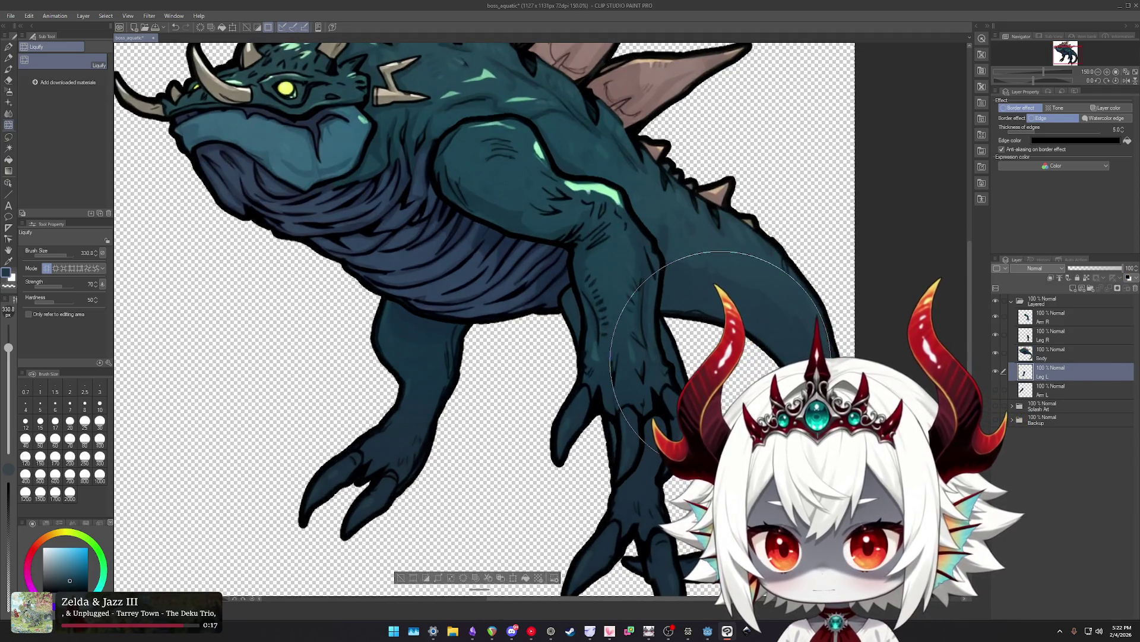
{"action": "key", "text": "e"}
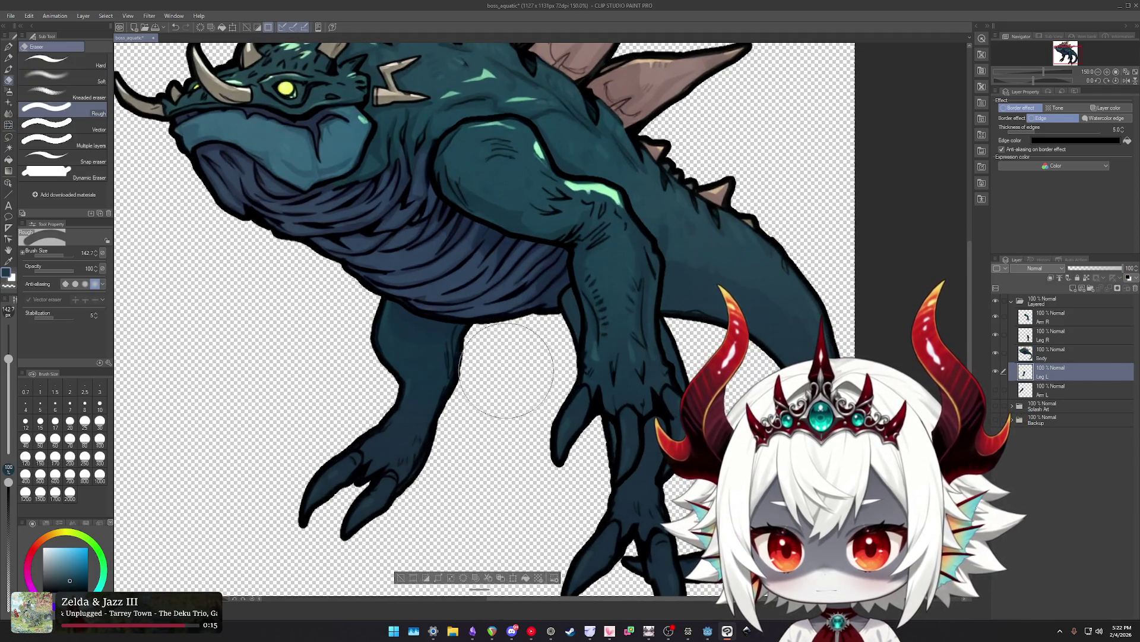
{"action": "left_click", "coordinate": [48, 74]}
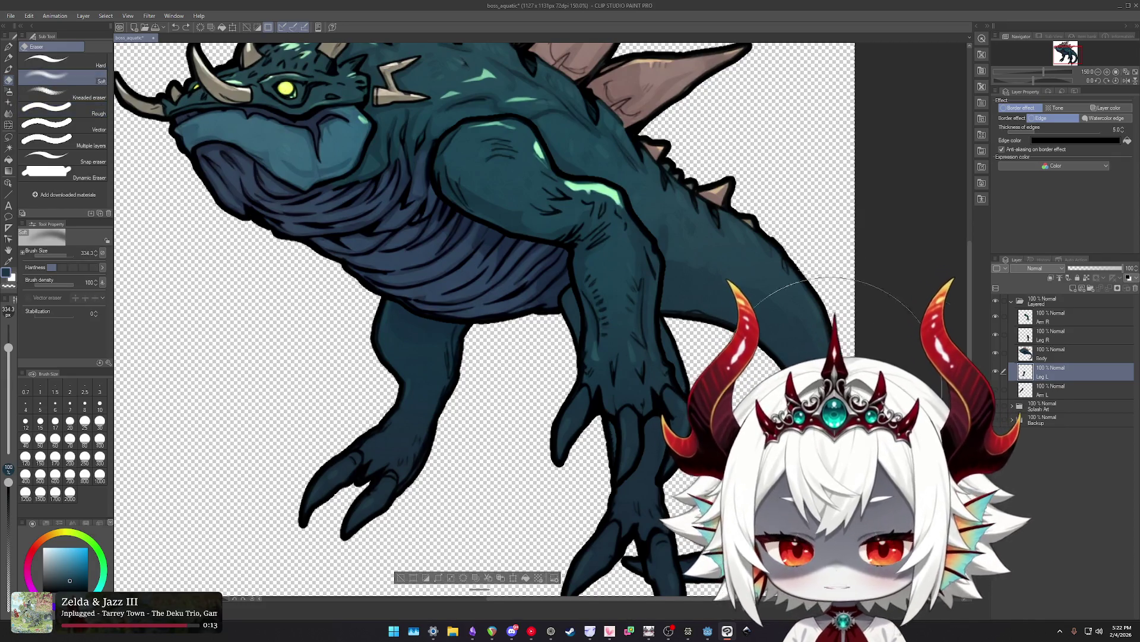
{"action": "left_click_drag", "start_coordinate": [622, 351], "coordinate": [574, 313]}
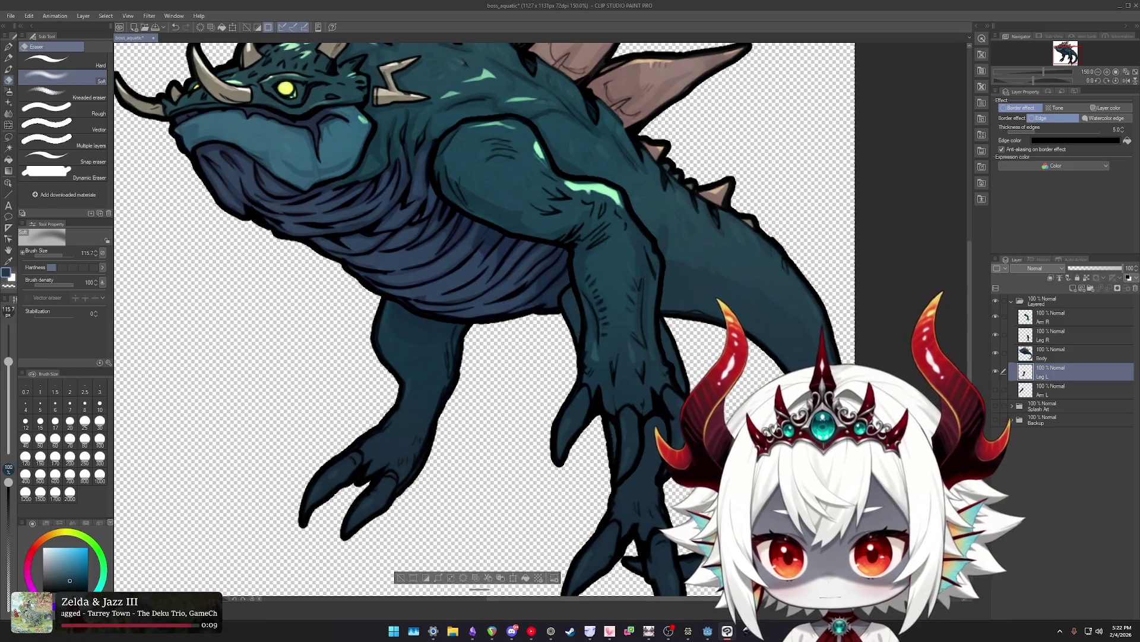
Toggle layer visibility until only the Leg R layer is showing.
{"action": "left_click", "coordinate": [996, 371], "text": "alt"}
{"action": "left_click", "coordinate": [996, 371], "text": "alt"}
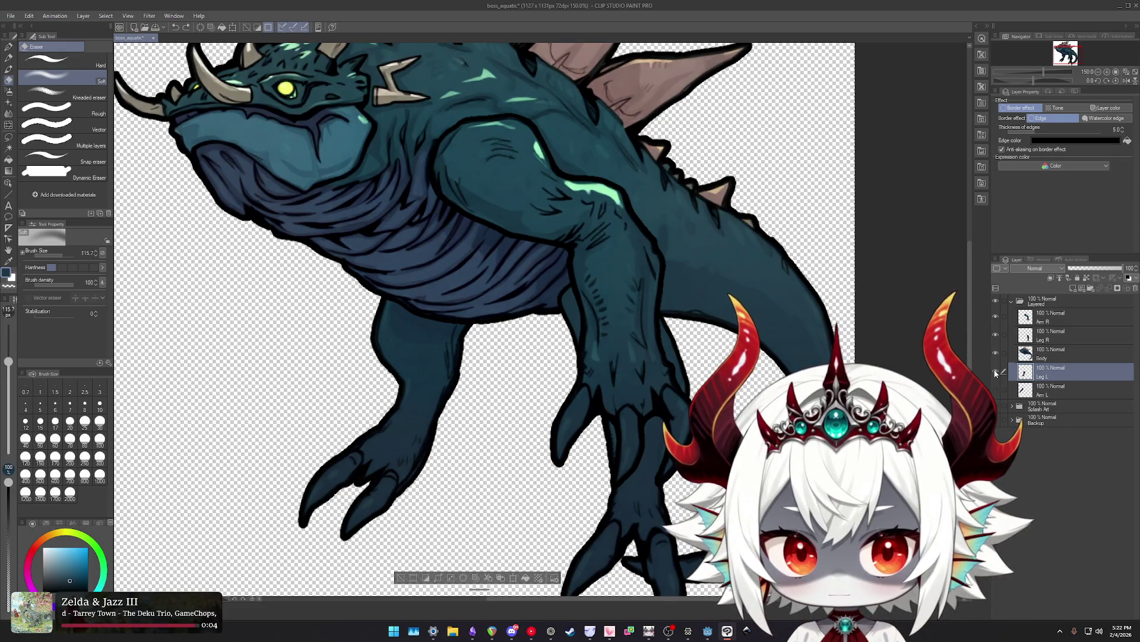
{"action": "left_click", "coordinate": [996, 373]}
{"action": "left_click", "coordinate": [997, 373]}
{"action": "left_click", "coordinate": [997, 373]}
{"action": "left_click", "coordinate": [997, 373]}
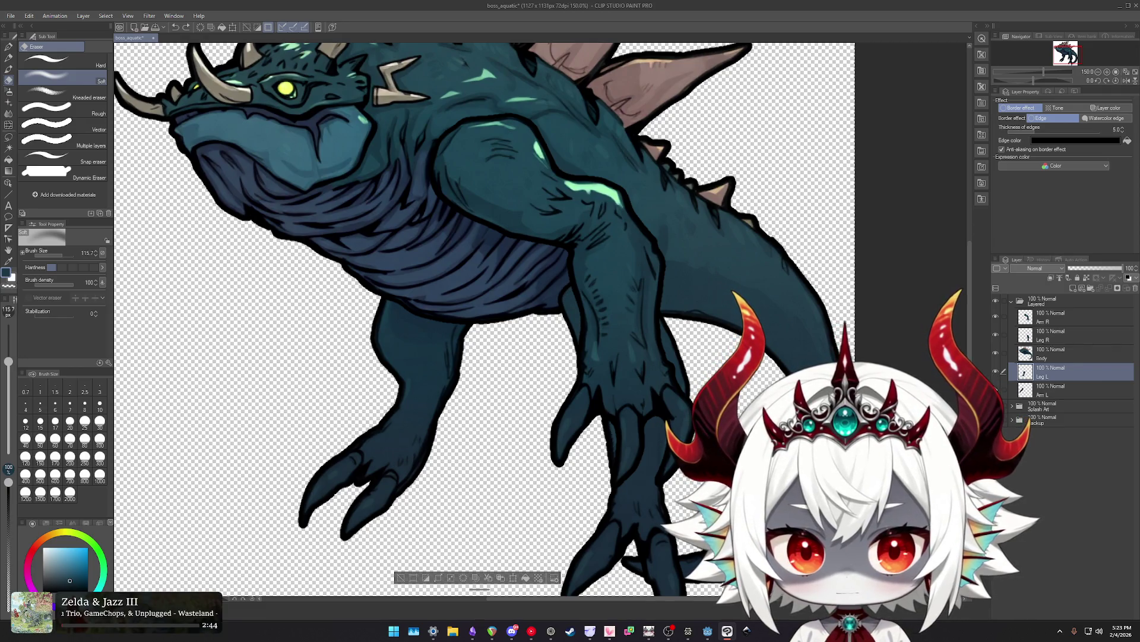
{"action": "left_click", "coordinate": [996, 389]}
{"action": "left_click", "coordinate": [996, 390]}
{"action": "left_click", "coordinate": [995, 372]}
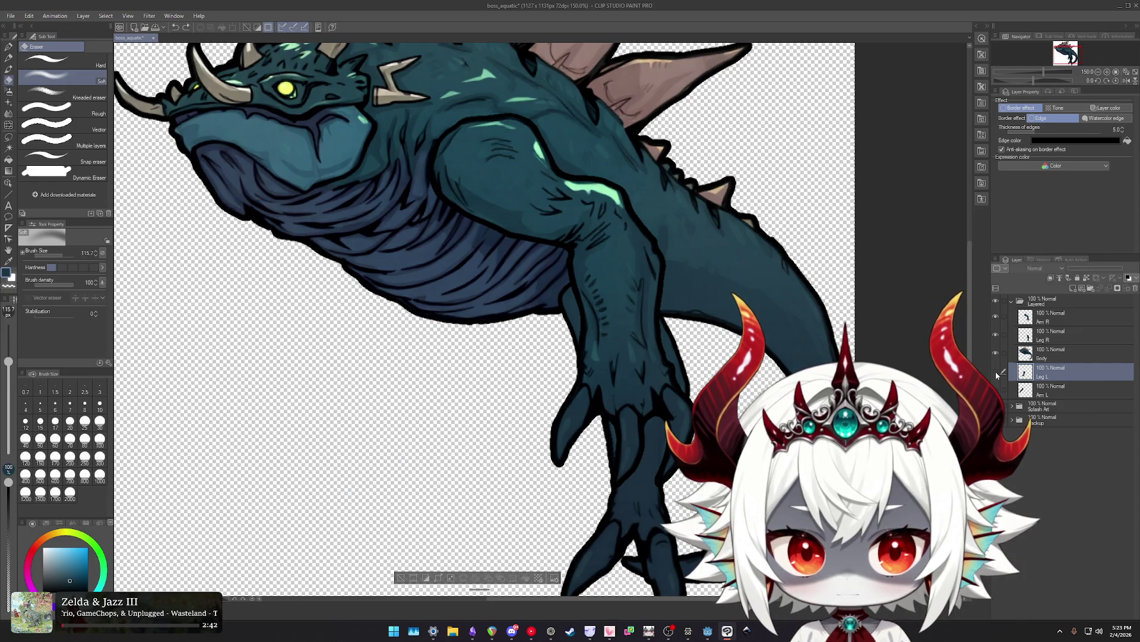
{"action": "left_click", "coordinate": [996, 335]}
{"action": "left_click", "coordinate": [996, 335]}
{"action": "left_click", "coordinate": [996, 336], "text": "alt"}
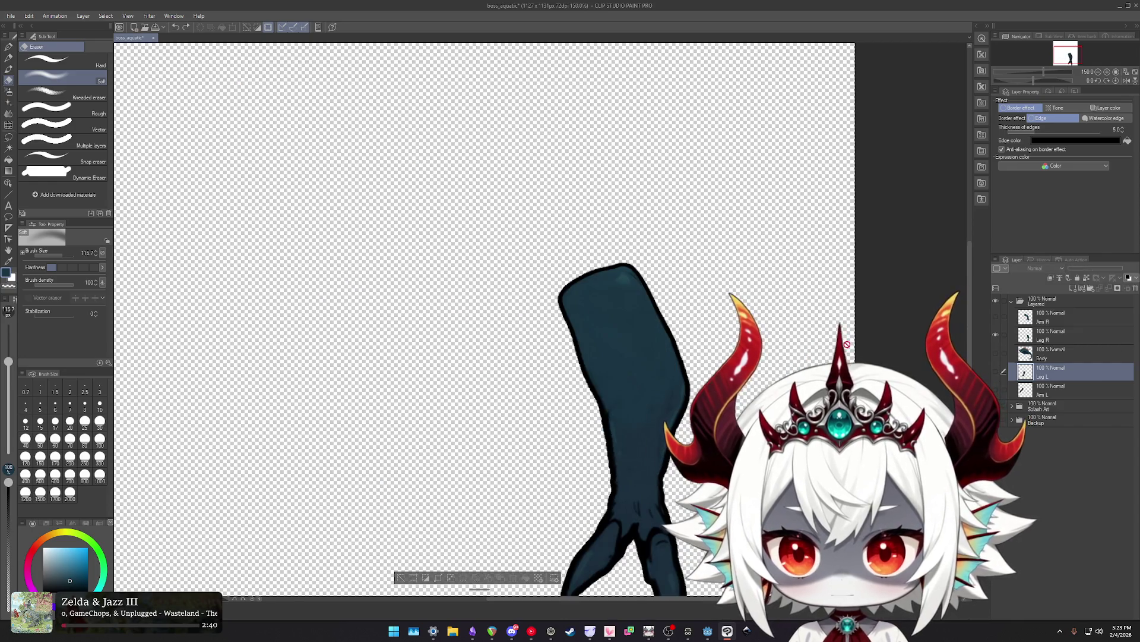
Select the Leg R layer and shrink the eraser to about 78.
{"action": "scroll", "coordinate": [561, 308], "scroll_direction": "up", "scroll_amount": 2}
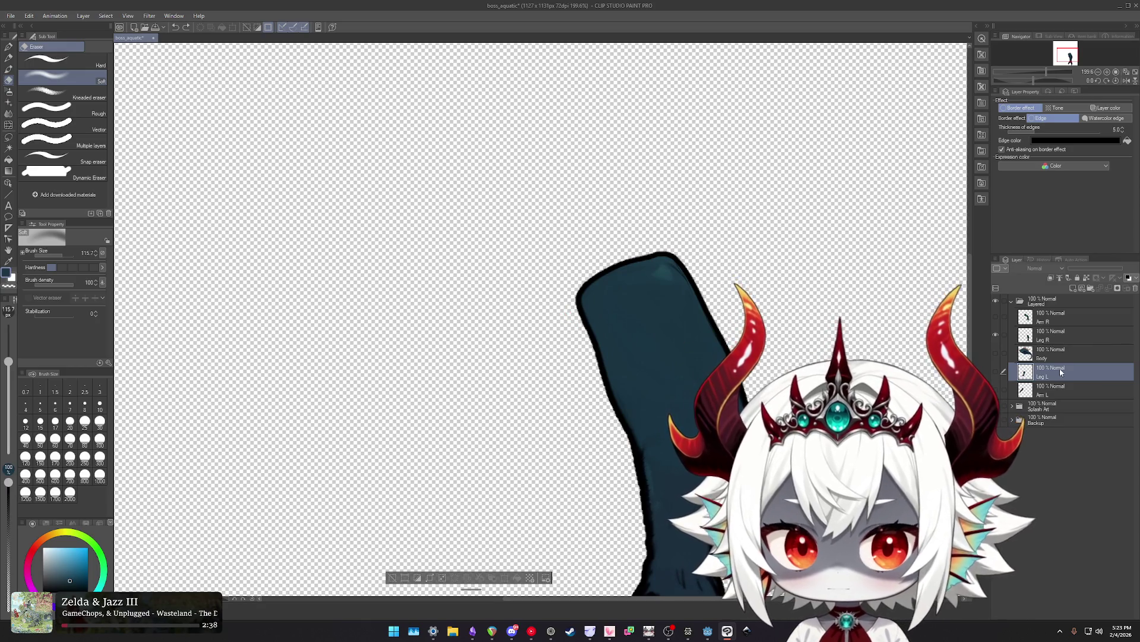
{"action": "left_click", "coordinate": [1046, 335]}
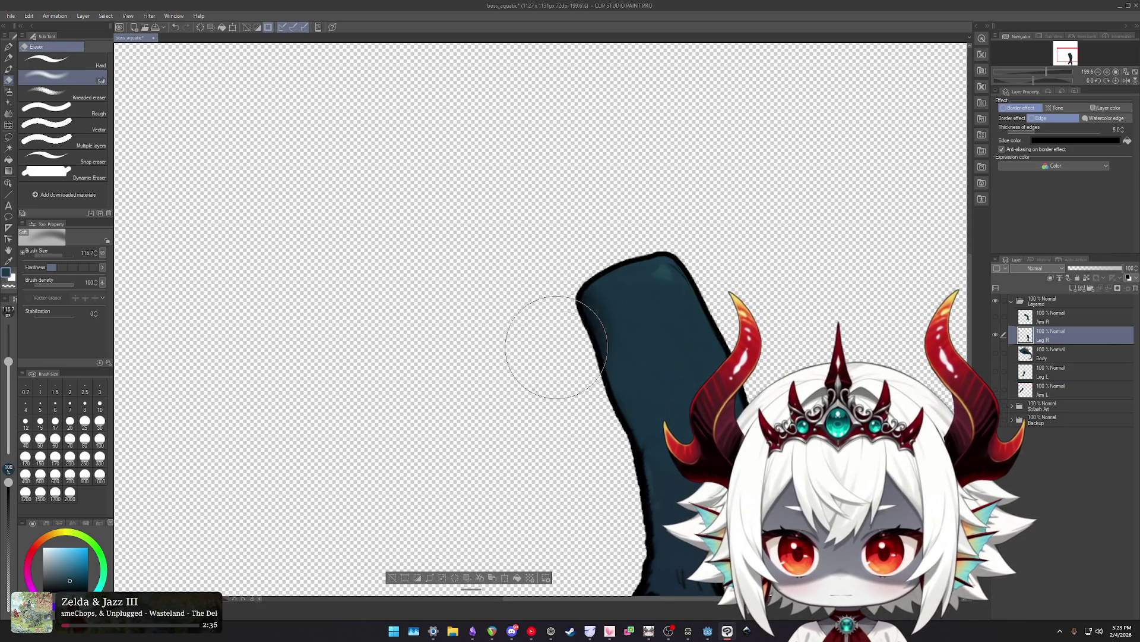
{"action": "left_click_drag", "start_coordinate": [553, 344], "coordinate": [533, 340], "text": "ctrl+alt"}
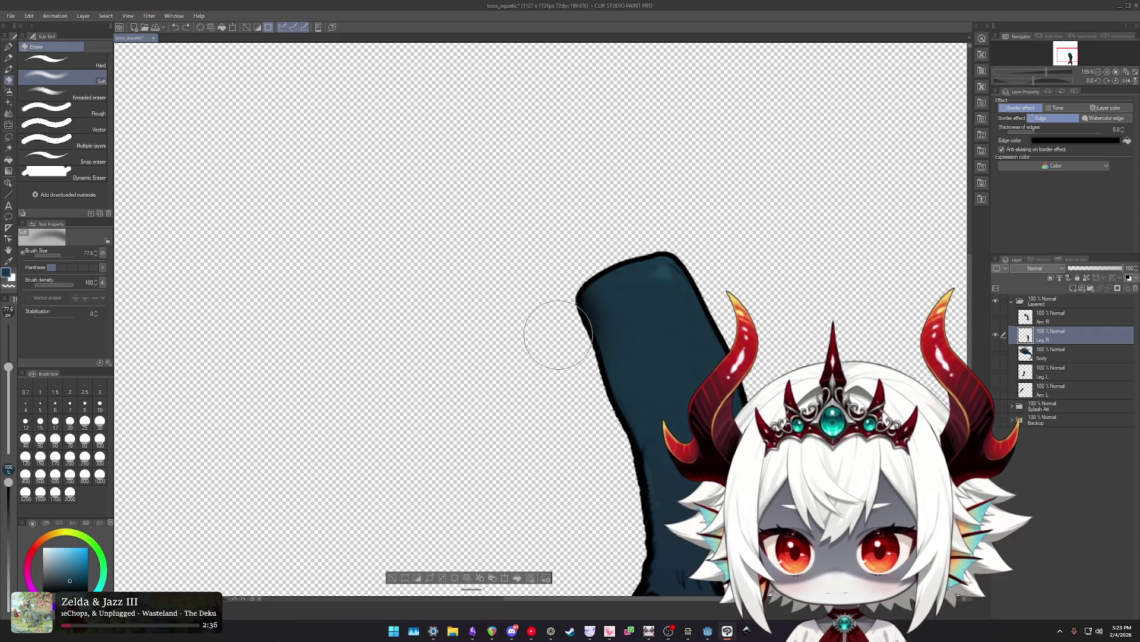
{"action": "scroll", "coordinate": [589, 427], "scroll_direction": "down", "scroll_amount": 2}
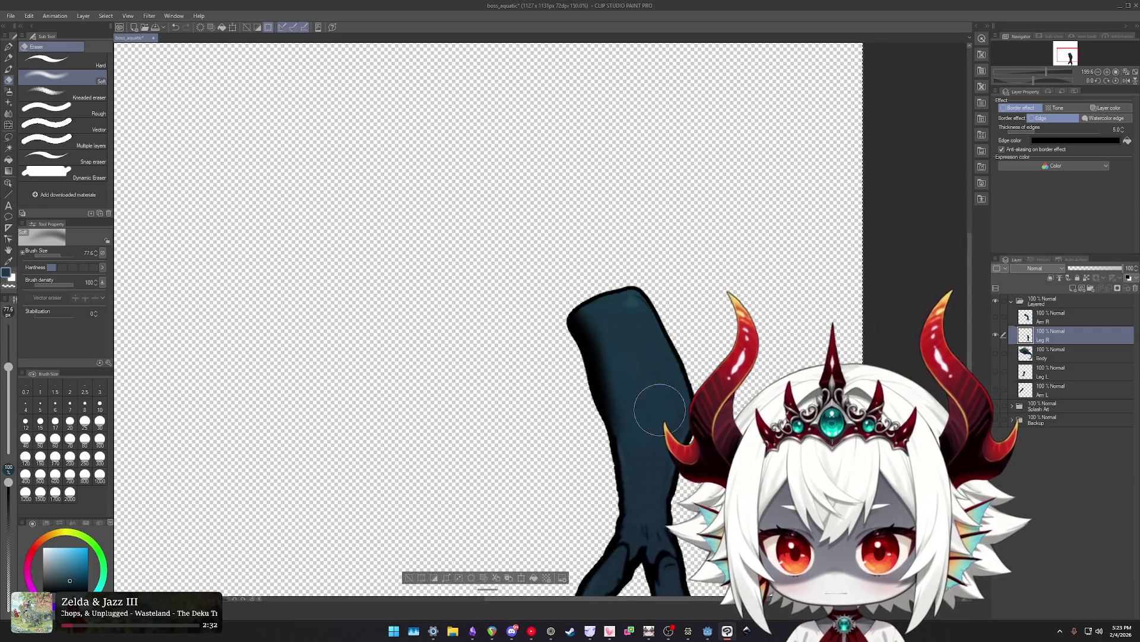
{"action": "scroll", "coordinate": [589, 428], "scroll_direction": "down", "scroll_amount": 2}
{"action": "scroll", "coordinate": [606, 438], "scroll_direction": "up", "scroll_amount": 3}
{"action": "scroll", "coordinate": [606, 438], "scroll_direction": "up", "scroll_amount": 1}
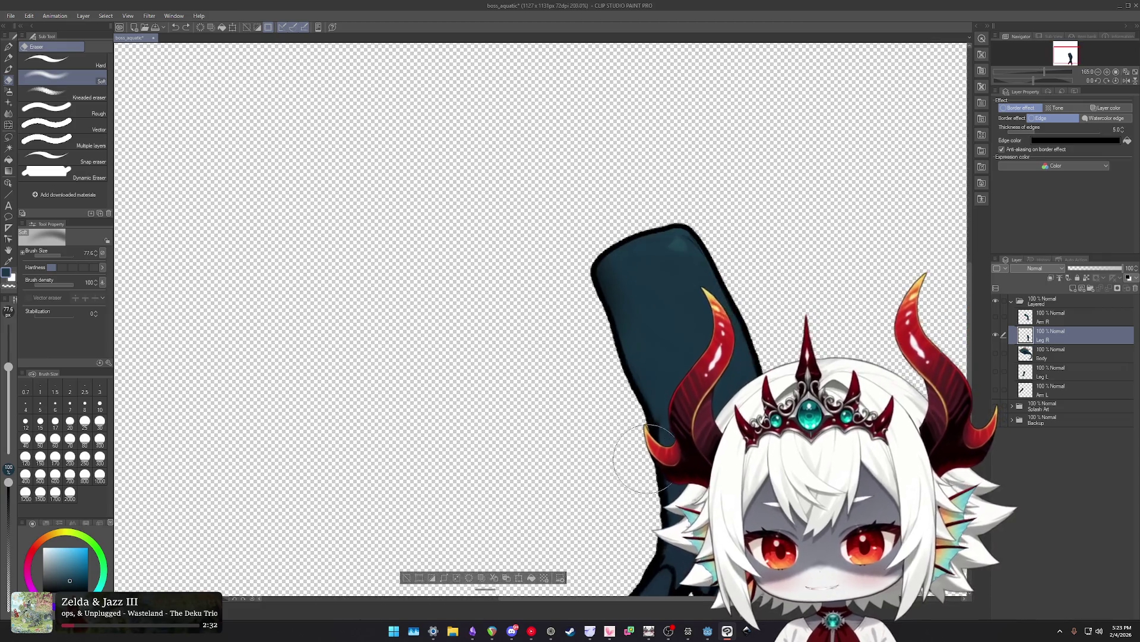
{"action": "scroll", "coordinate": [606, 438], "scroll_direction": "up", "scroll_amount": 1}
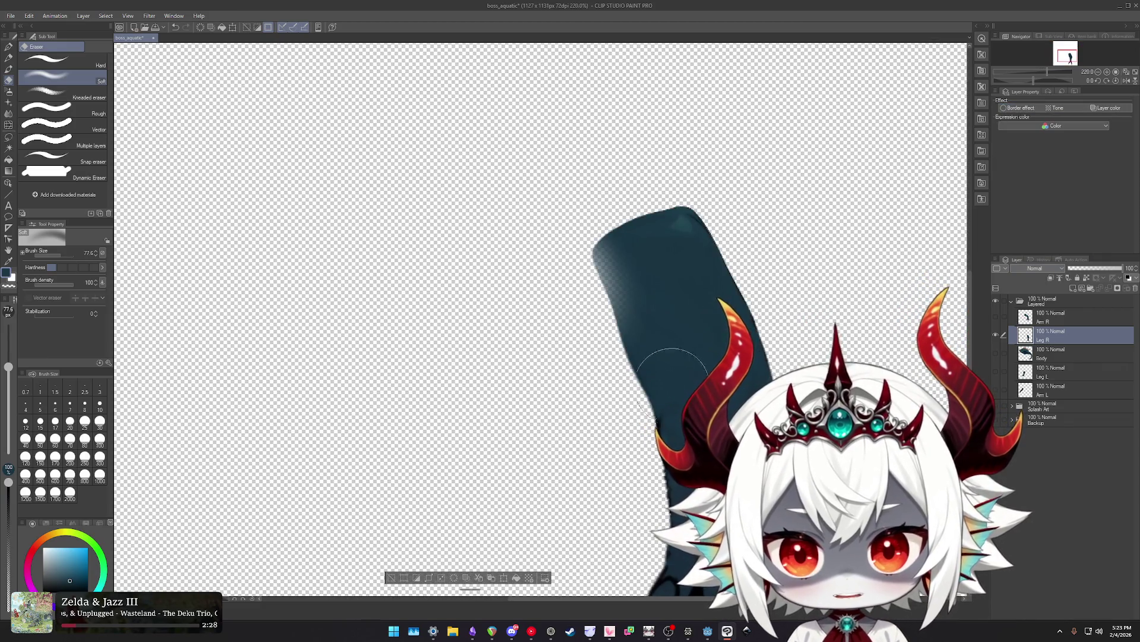
{"action": "scroll", "coordinate": [621, 436], "scroll_direction": "up", "scroll_amount": 2}
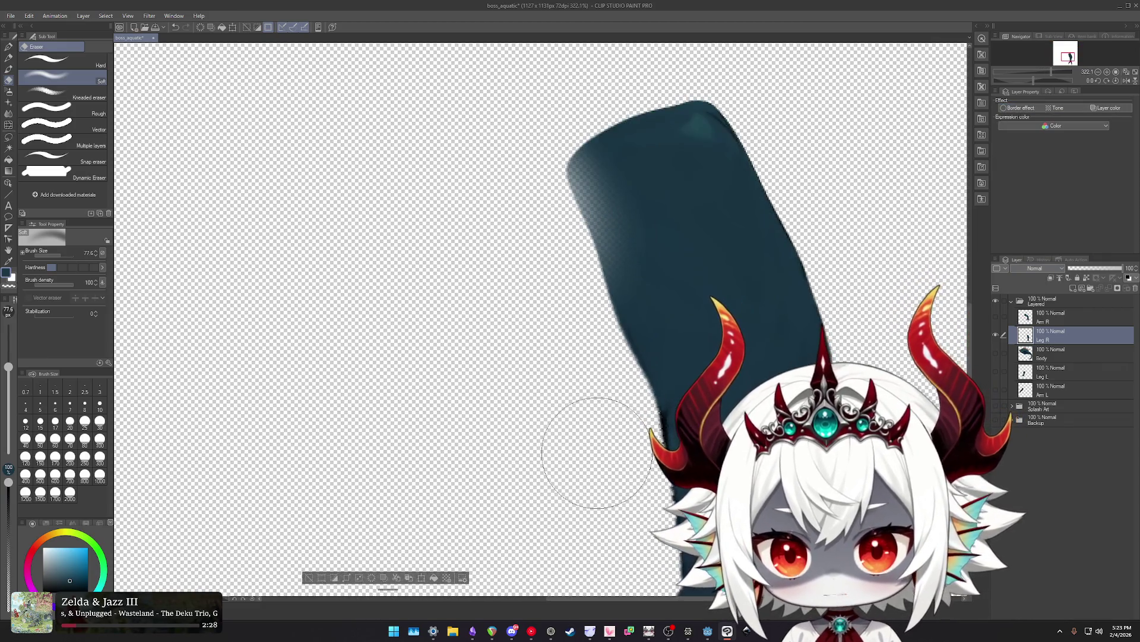
Turn off Leg R's border effect and try erasing along its left edge.
{"action": "left_click", "coordinate": [1020, 107]}
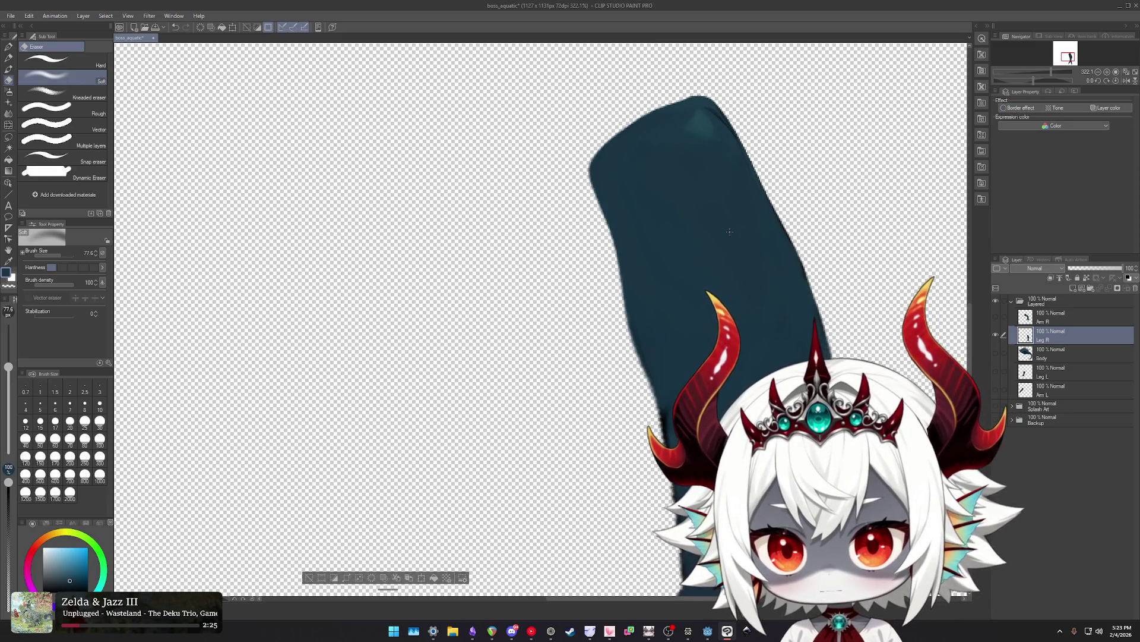
{"action": "key", "text": "ctrl+z"}
{"action": "key", "text": "ctrl+y"}
{"action": "key", "text": "ctrl+z"}
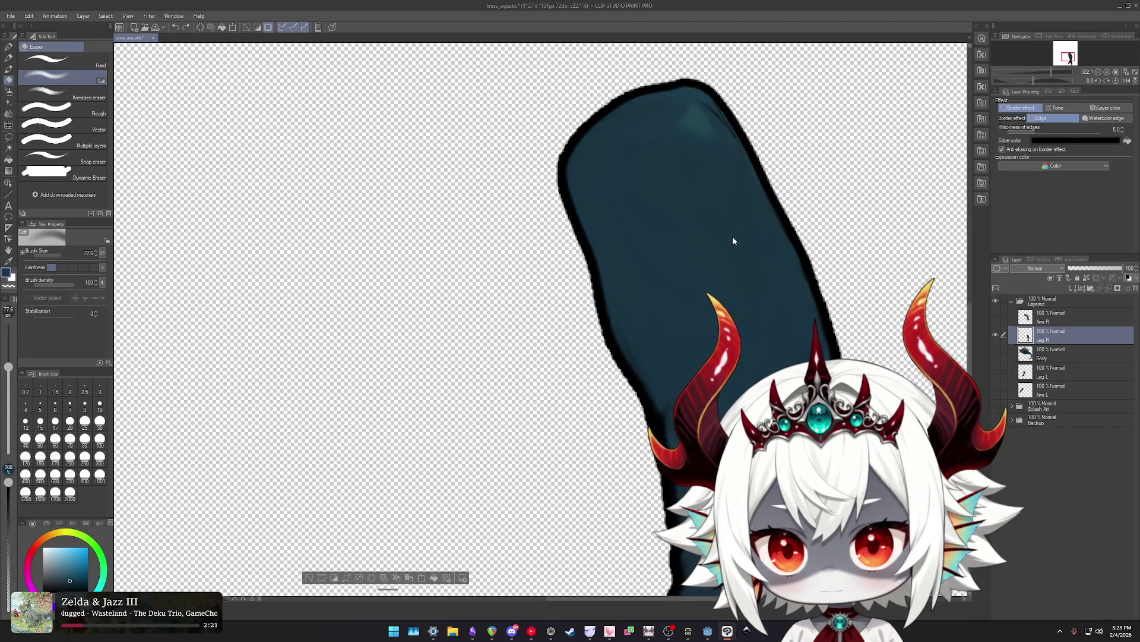
{"action": "left_click", "coordinate": [1001, 109]}
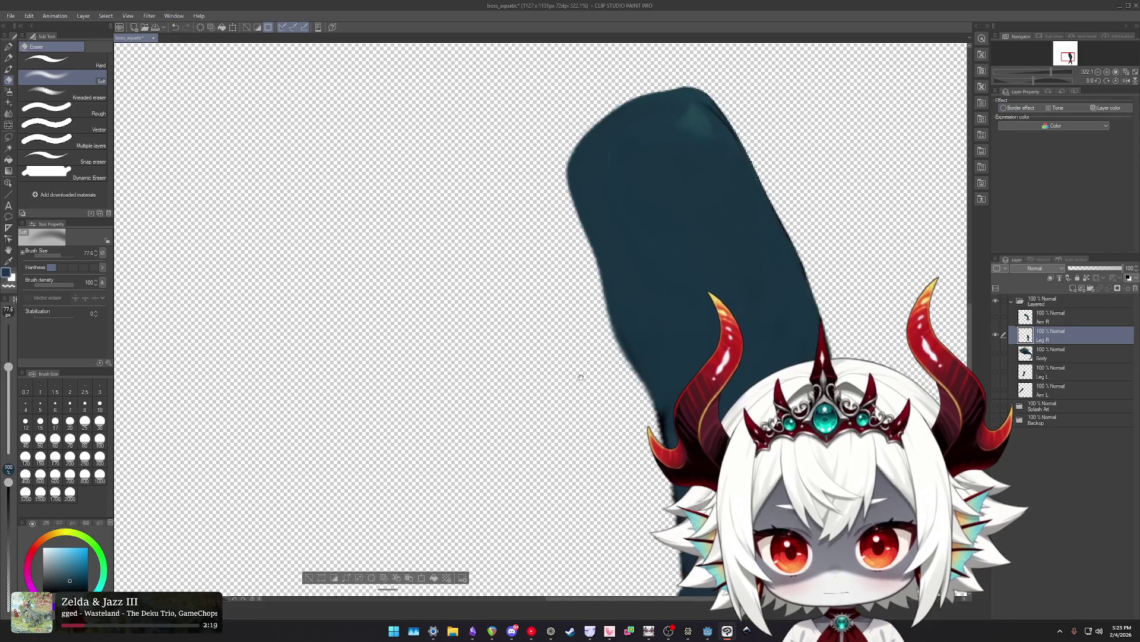
{"action": "scroll", "coordinate": [577, 333], "scroll_direction": "down", "scroll_amount": 3}
{"action": "scroll", "coordinate": [602, 279], "scroll_direction": "up", "scroll_amount": 1}
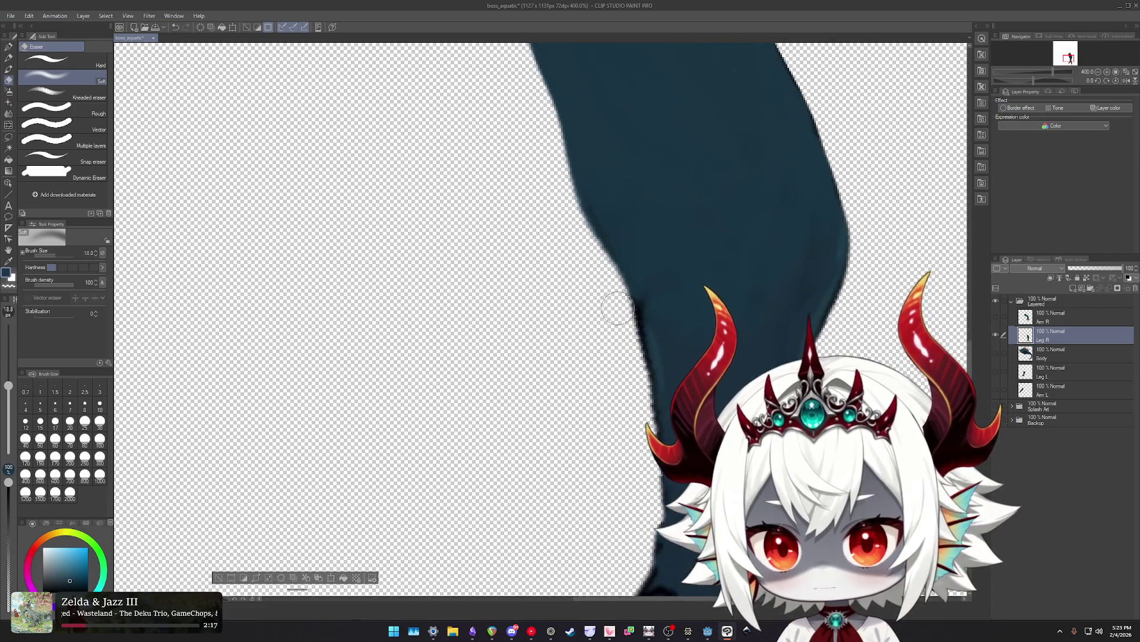
{"action": "left_click_drag", "start_coordinate": [602, 279], "coordinate": [587, 247]}
{"action": "key", "text": "ctrl+z"}
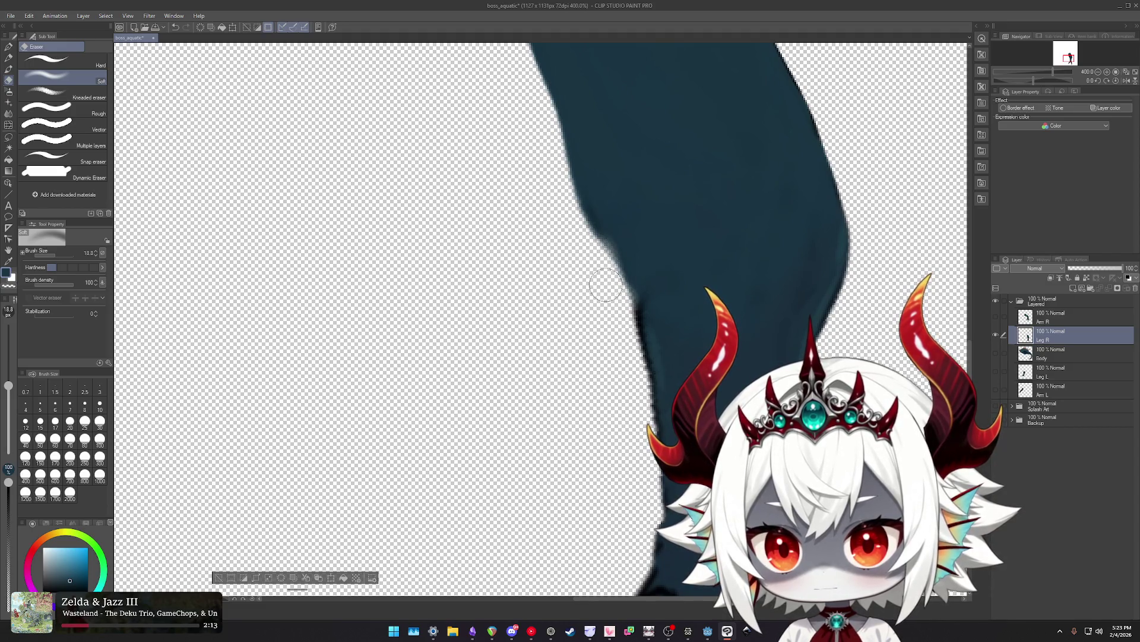
Switch to a large rough eraser and work over the leg's top and right side.
{"action": "left_click_drag", "start_coordinate": [563, 206], "coordinate": [576, 362]}
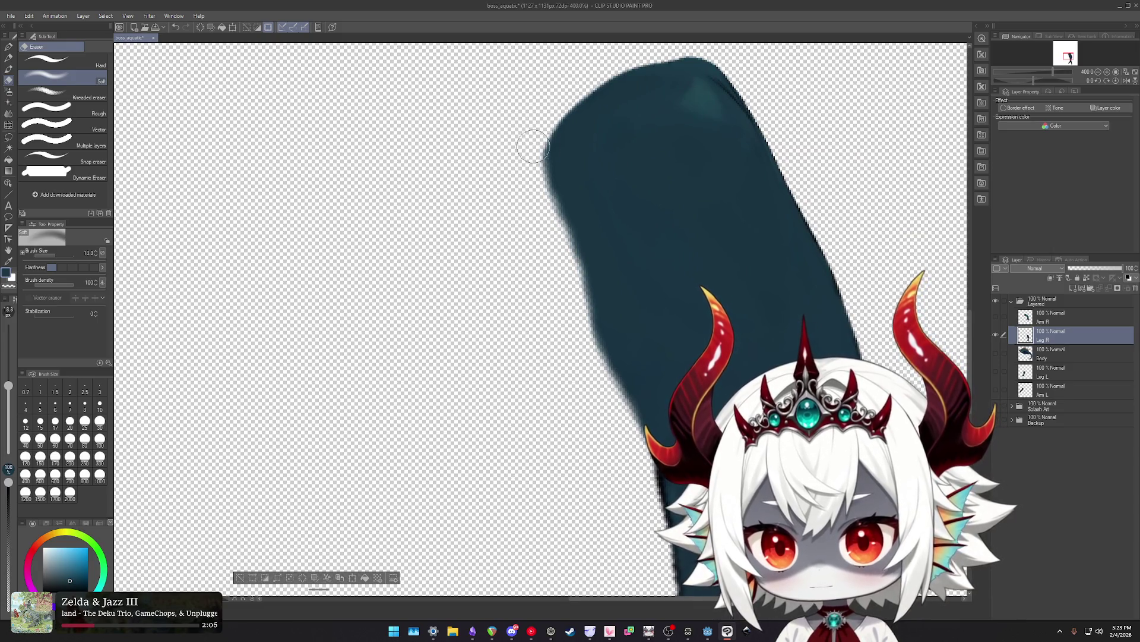
{"action": "left_click_drag", "start_coordinate": [564, 88], "coordinate": [468, 196]}
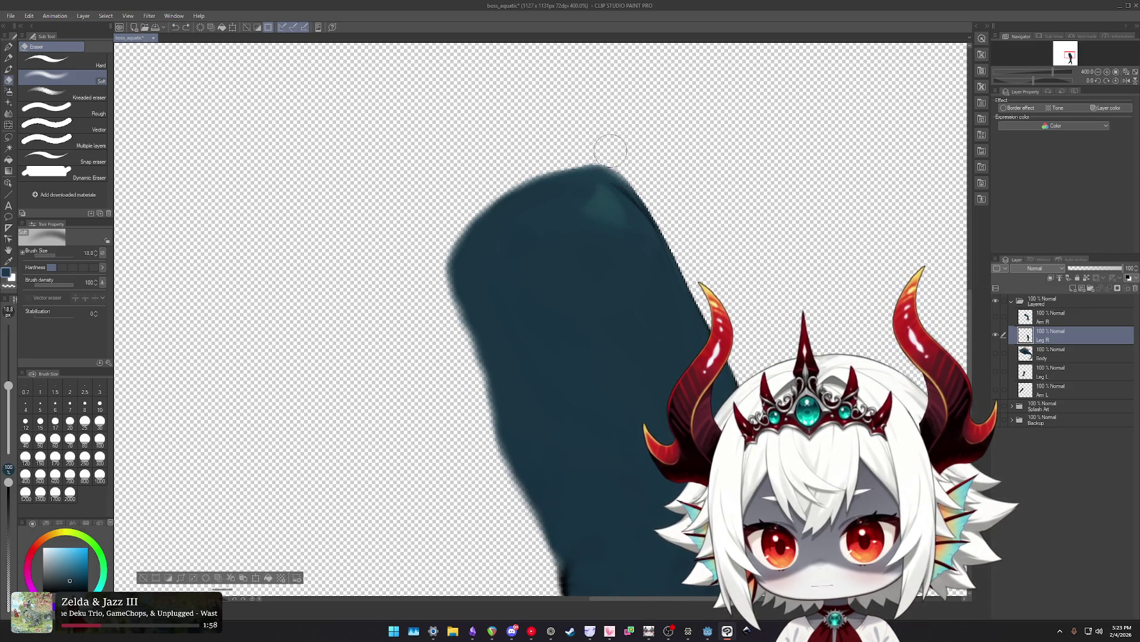
{"action": "scroll", "coordinate": [632, 257], "scroll_direction": "down", "scroll_amount": 3}
{"action": "scroll", "coordinate": [621, 244], "scroll_direction": "down", "scroll_amount": 2}
{"action": "scroll", "coordinate": [644, 199], "scroll_direction": "up", "scroll_amount": 3}
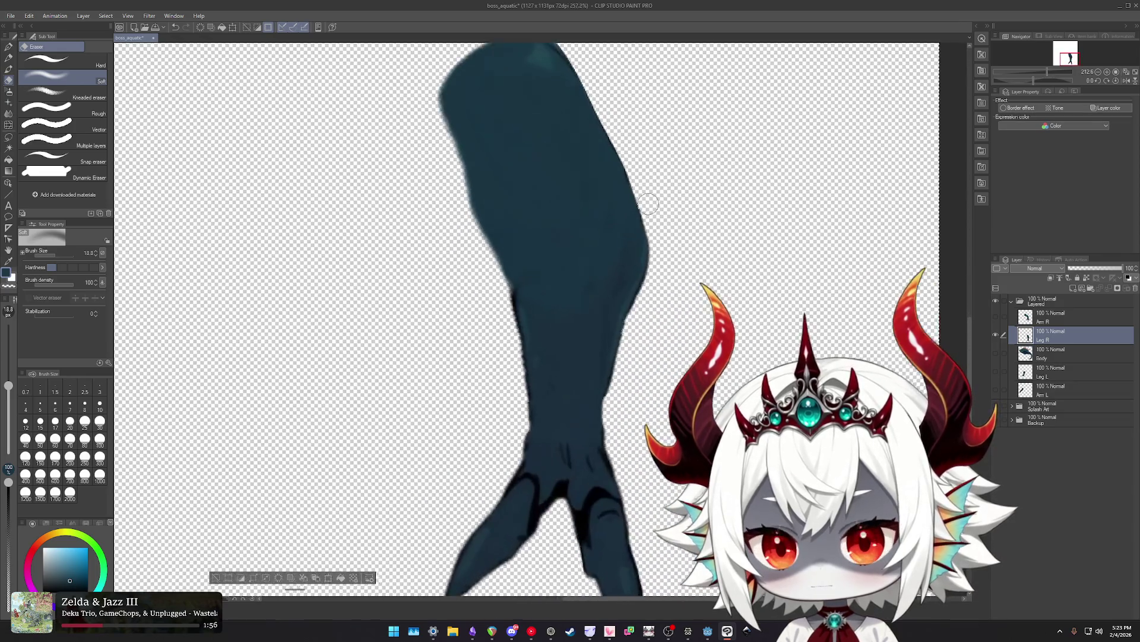
{"action": "scroll", "coordinate": [588, 143], "scroll_direction": "up", "scroll_amount": 2}
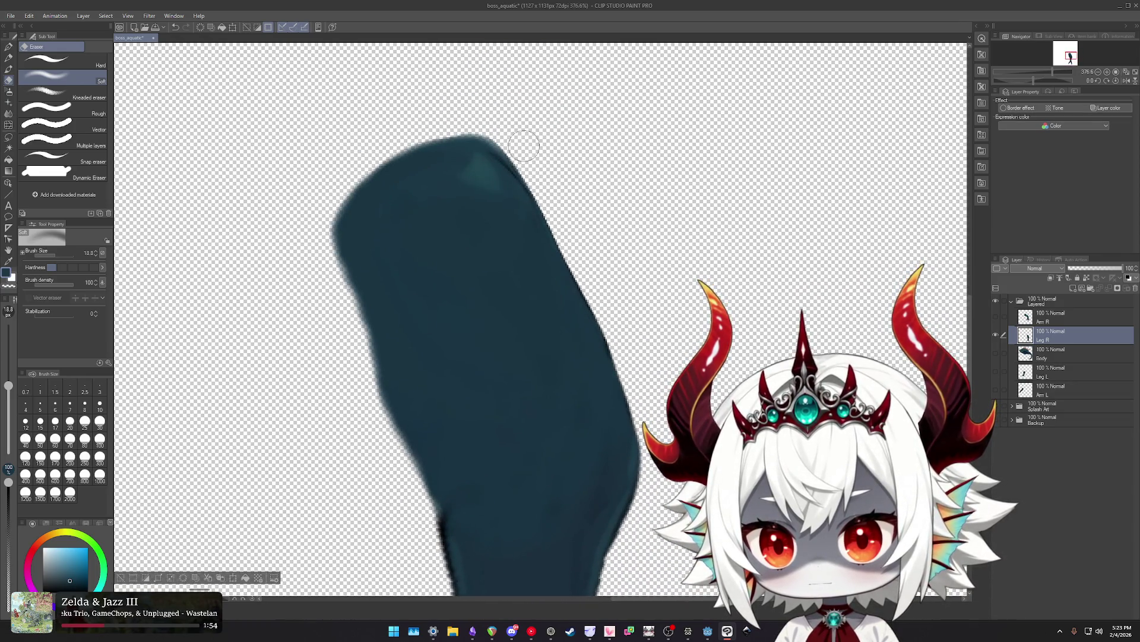
{"action": "left_click", "coordinate": [47, 108]}
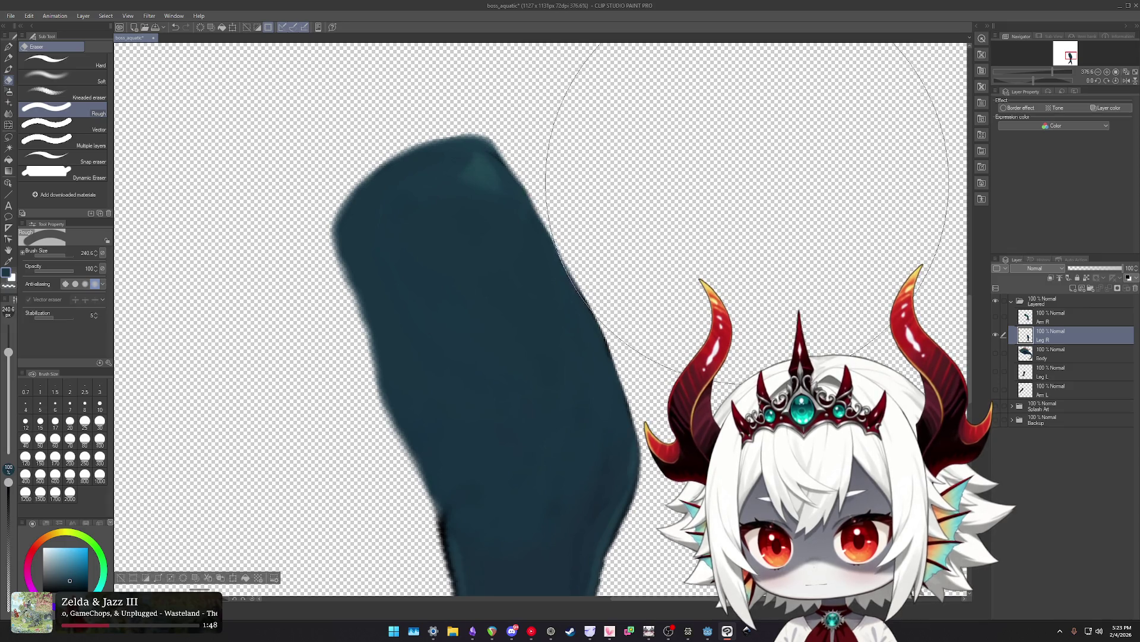
{"action": "left_click_drag", "start_coordinate": [771, 237], "coordinate": [670, 82]}
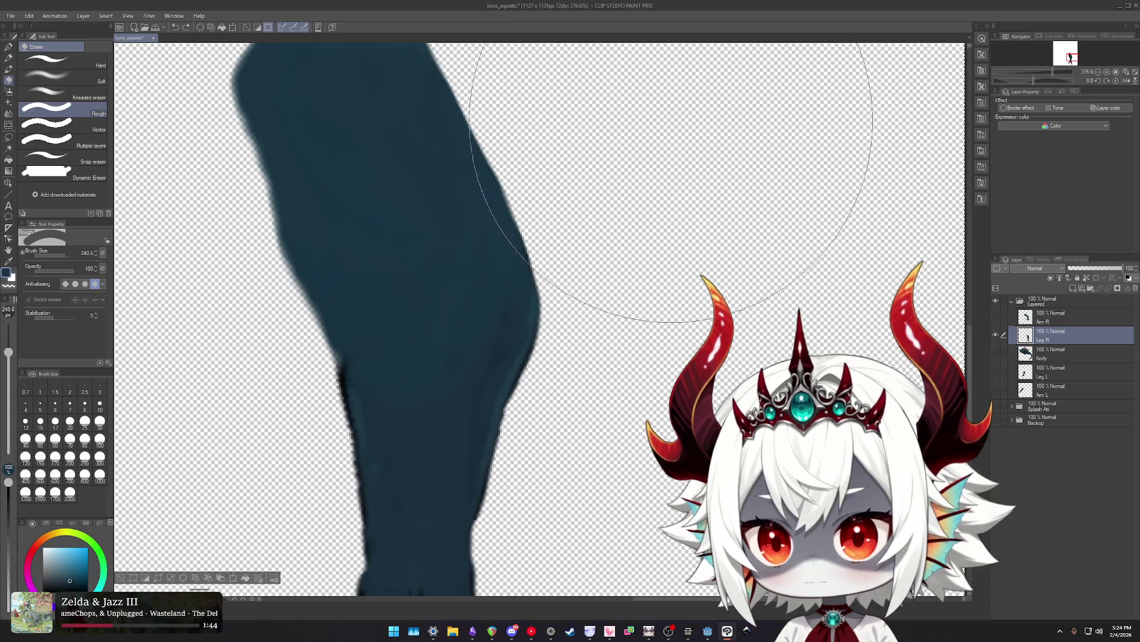
{"action": "scroll", "coordinate": [701, 318], "scroll_direction": "down", "scroll_amount": 3}
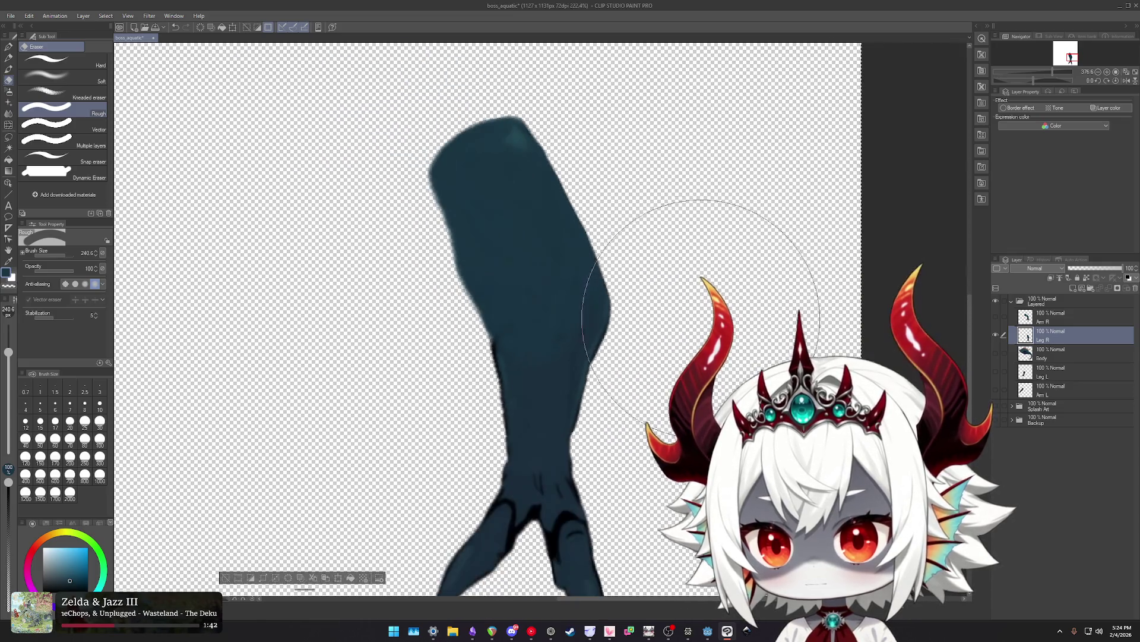
Re-enable the leg's black border effect and show the Arm R and Body layers.
{"action": "left_click", "coordinate": [1004, 109]}
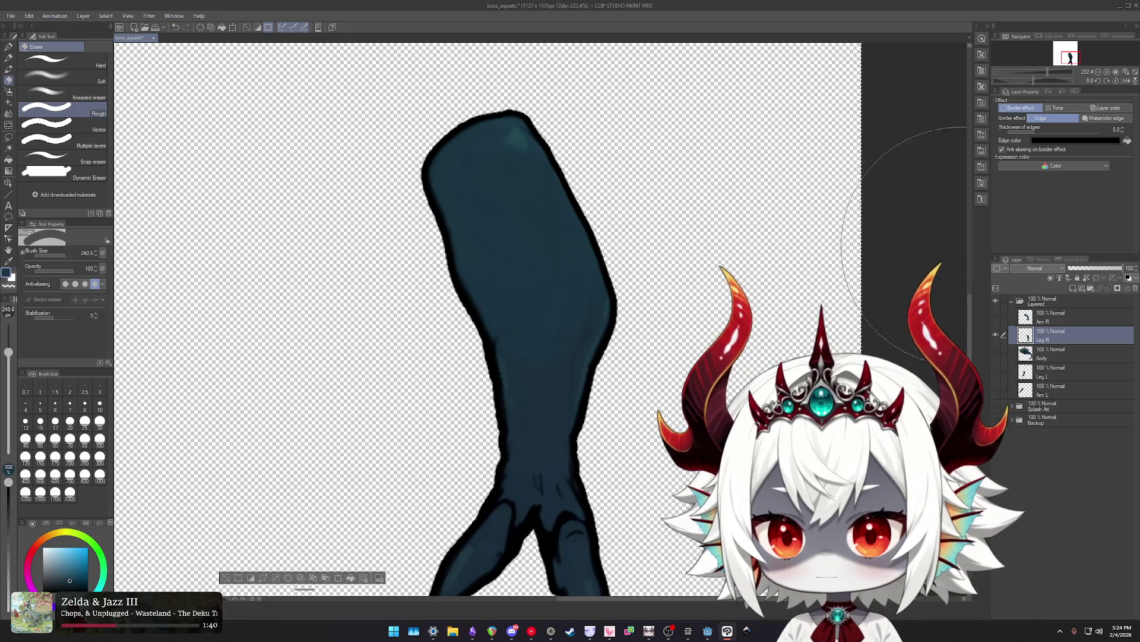
{"action": "left_click", "coordinate": [995, 316]}
{"action": "left_click", "coordinate": [996, 352]}
{"action": "scroll", "coordinate": [611, 204], "scroll_direction": "down", "scroll_amount": 5}
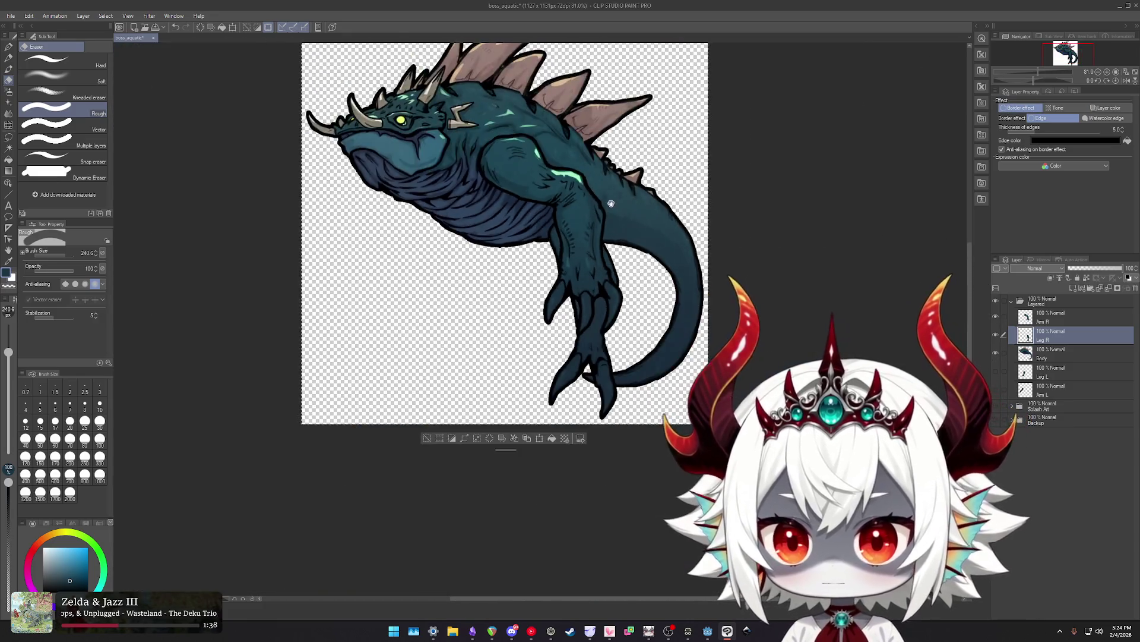
Make the Leg L and Arm L layers visible and fit the whole monster in view.
{"action": "left_click_drag", "start_coordinate": [611, 203], "coordinate": [686, 240]}
{"action": "scroll", "coordinate": [661, 310], "scroll_direction": "up", "scroll_amount": 2}
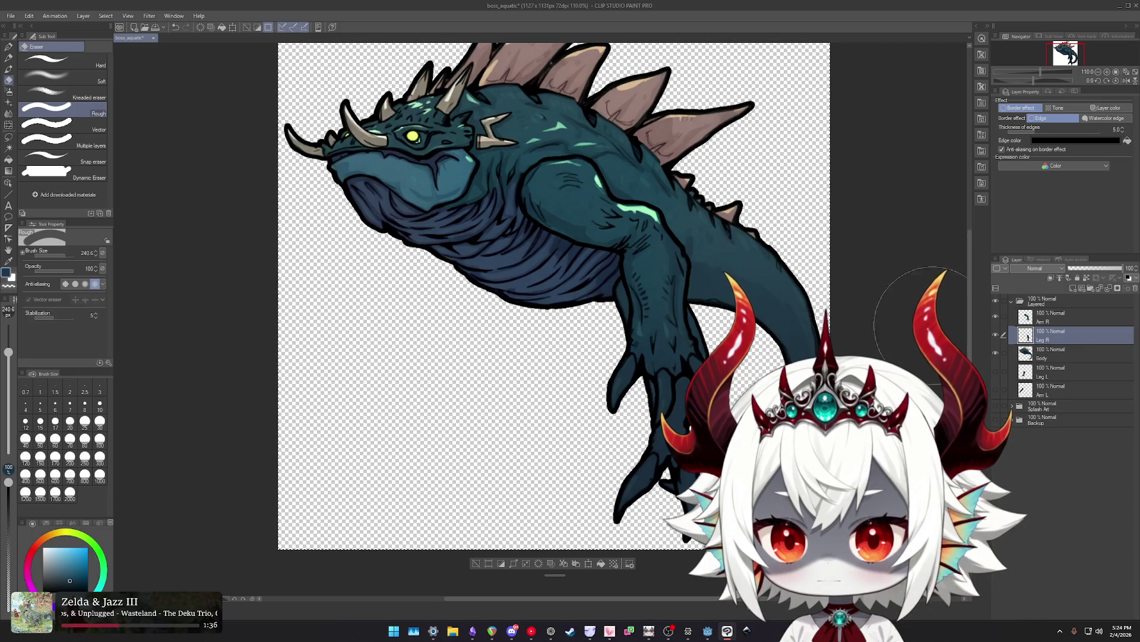
{"action": "left_click", "coordinate": [996, 371]}
{"action": "left_click", "coordinate": [996, 390]}
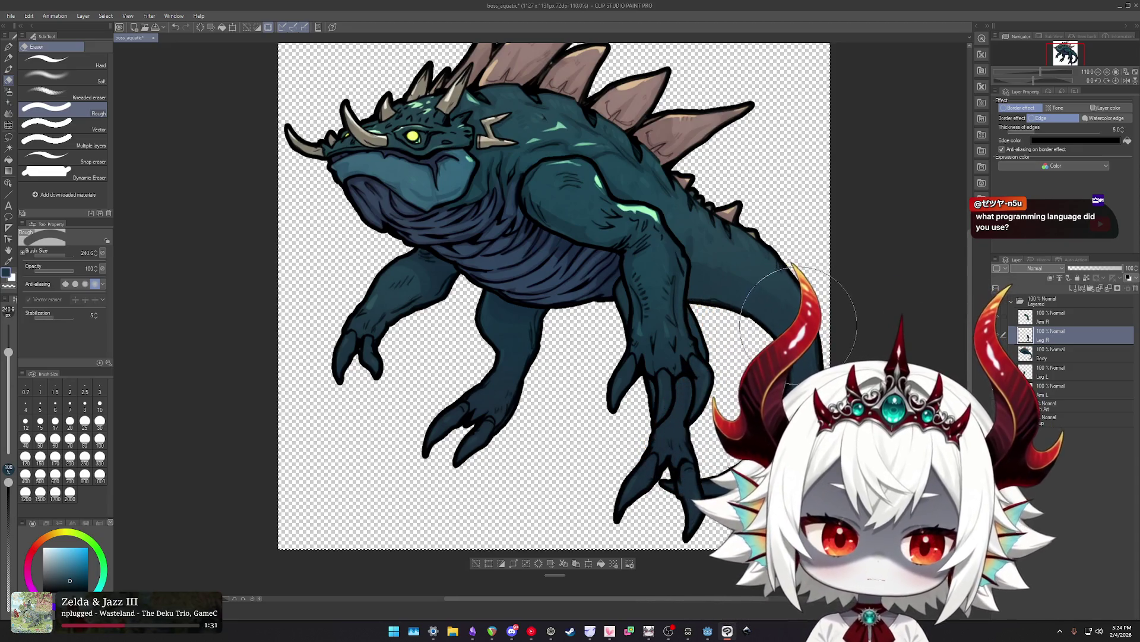
{"action": "scroll", "coordinate": [784, 306], "scroll_direction": "down", "scroll_amount": 1}
{"action": "scroll", "coordinate": [683, 256], "scroll_direction": "up", "scroll_amount": 1}
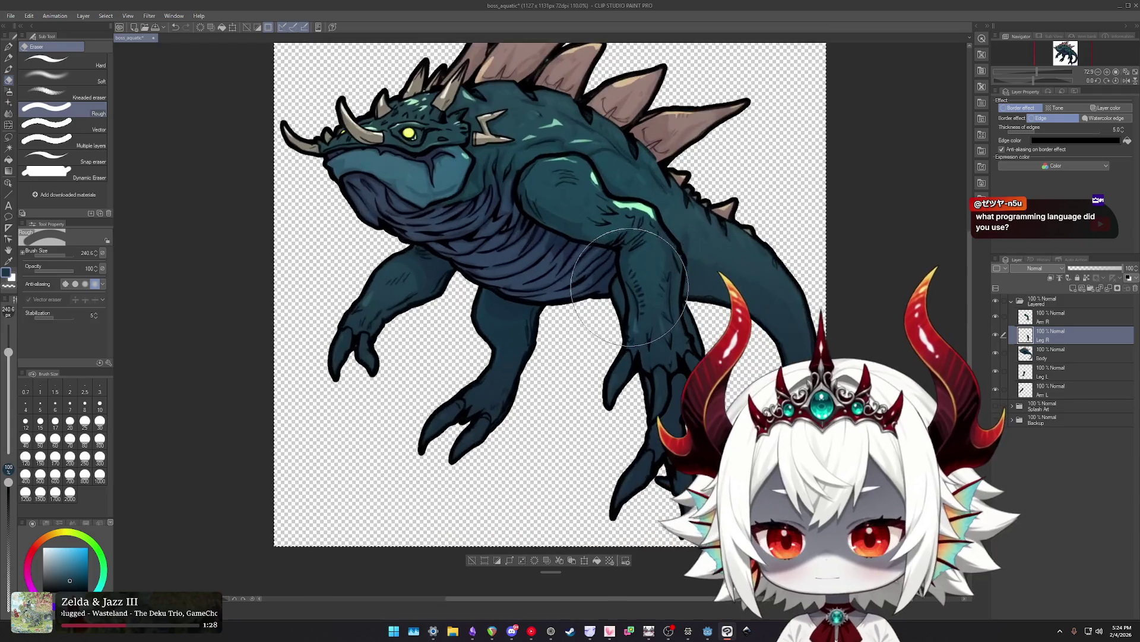
{"action": "scroll", "coordinate": [620, 209], "scroll_direction": "up", "scroll_amount": 1}
{"action": "left_click_drag", "start_coordinate": [620, 209], "coordinate": [662, 265]}
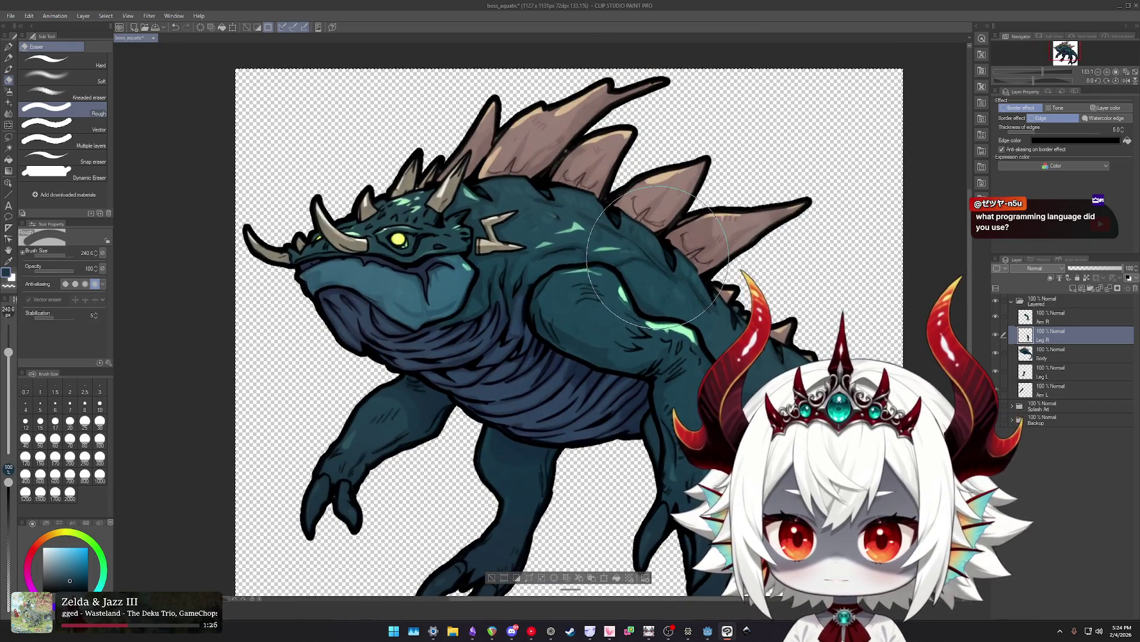
{"action": "key", "text": "ctrl+minus"}
{"action": "key", "text": "ctrl+minus"}
{"action": "key", "text": "ctrl+minus"}
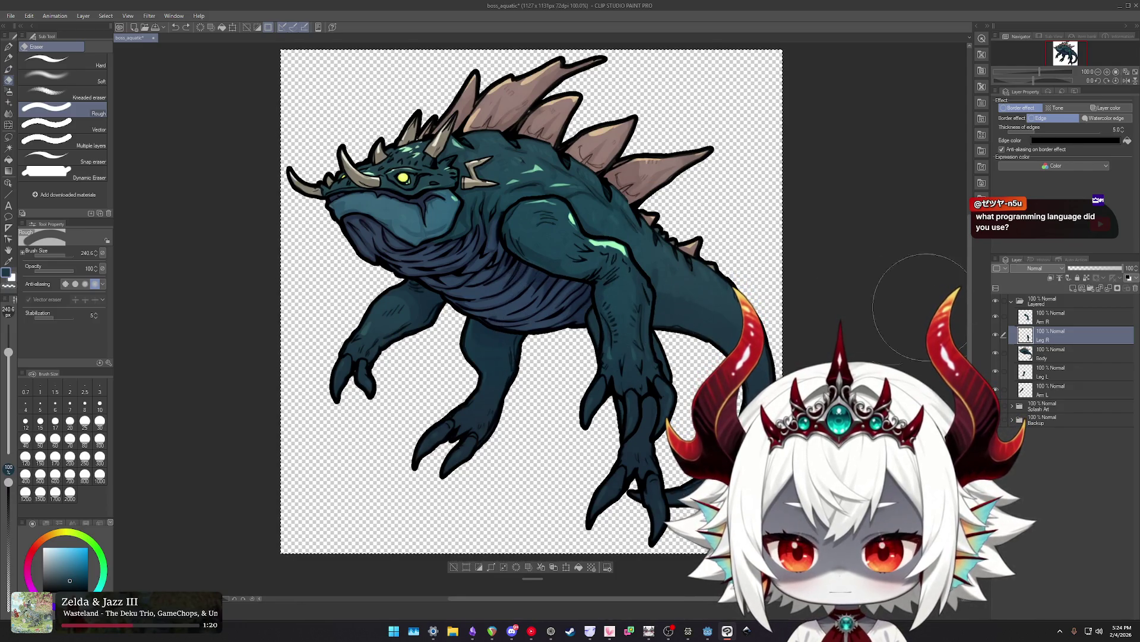
Use Liquify, undo a trial belly warp, and set the brush to about 181.
{"action": "key", "text": "j"}
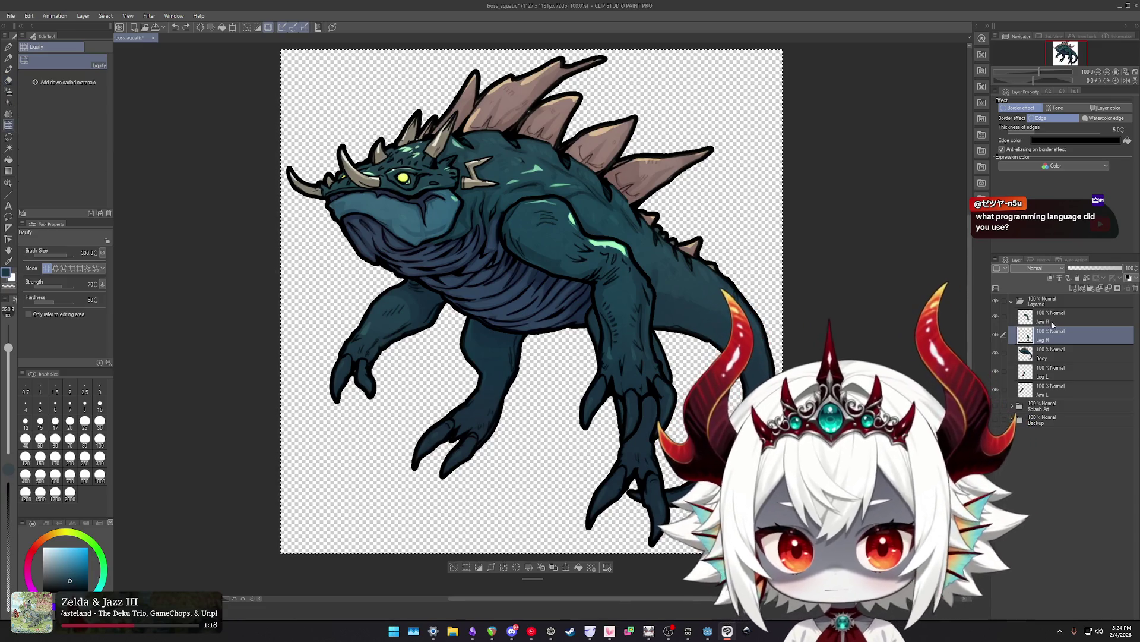
{"action": "left_click_drag", "start_coordinate": [535, 333], "coordinate": [565, 317]}
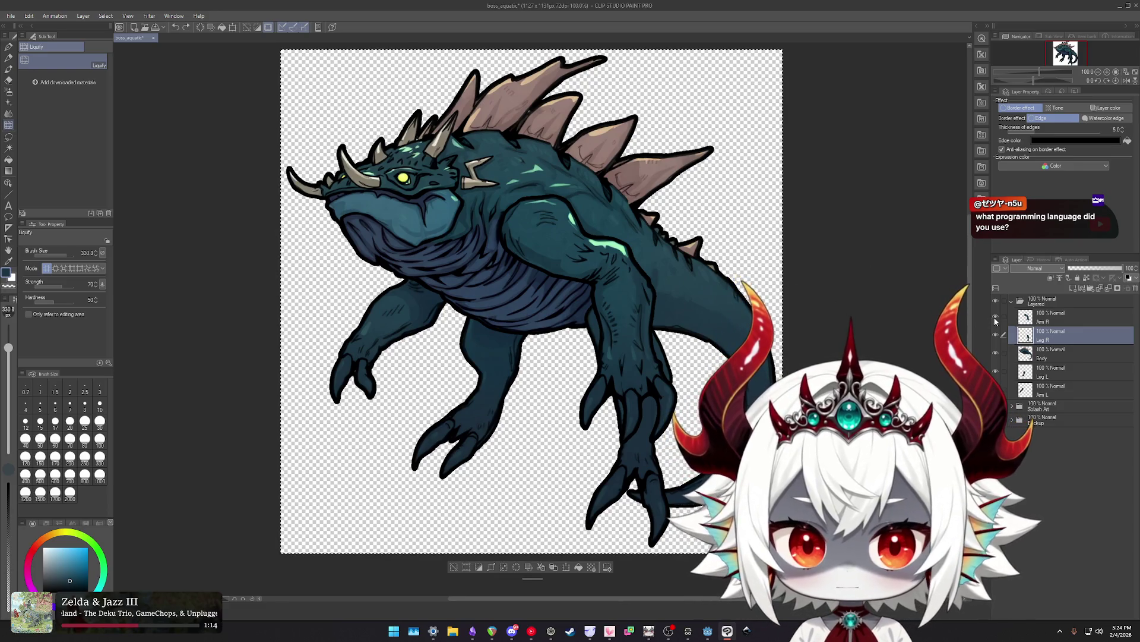
{"action": "key", "text": "ctrl+z"}
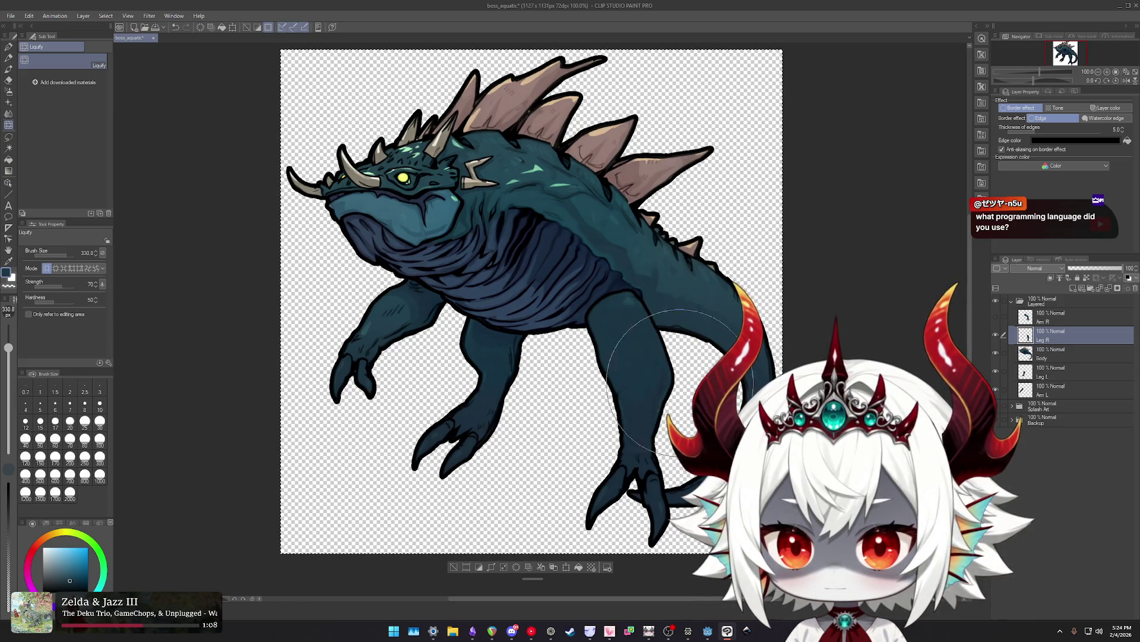
{"action": "scroll", "coordinate": [628, 482], "scroll_direction": "down", "scroll_amount": 3}
{"action": "scroll", "coordinate": [618, 469], "scroll_direction": "down", "scroll_amount": 1}
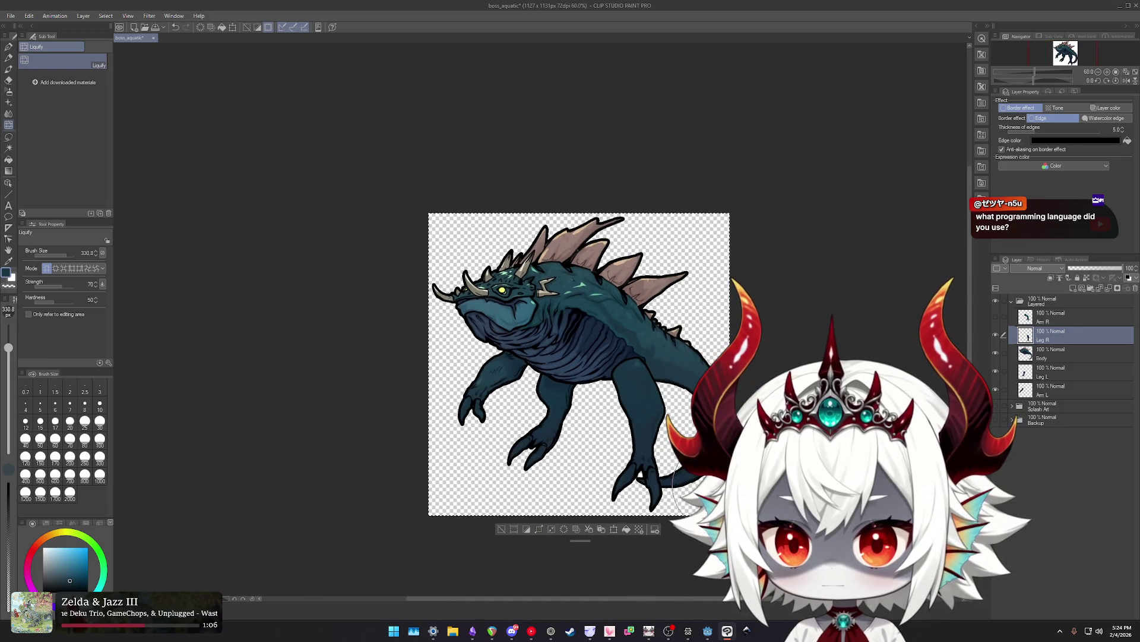
{"action": "scroll", "coordinate": [599, 449], "scroll_direction": "up", "scroll_amount": 3}
{"action": "scroll", "coordinate": [599, 448], "scroll_direction": "up", "scroll_amount": 2}
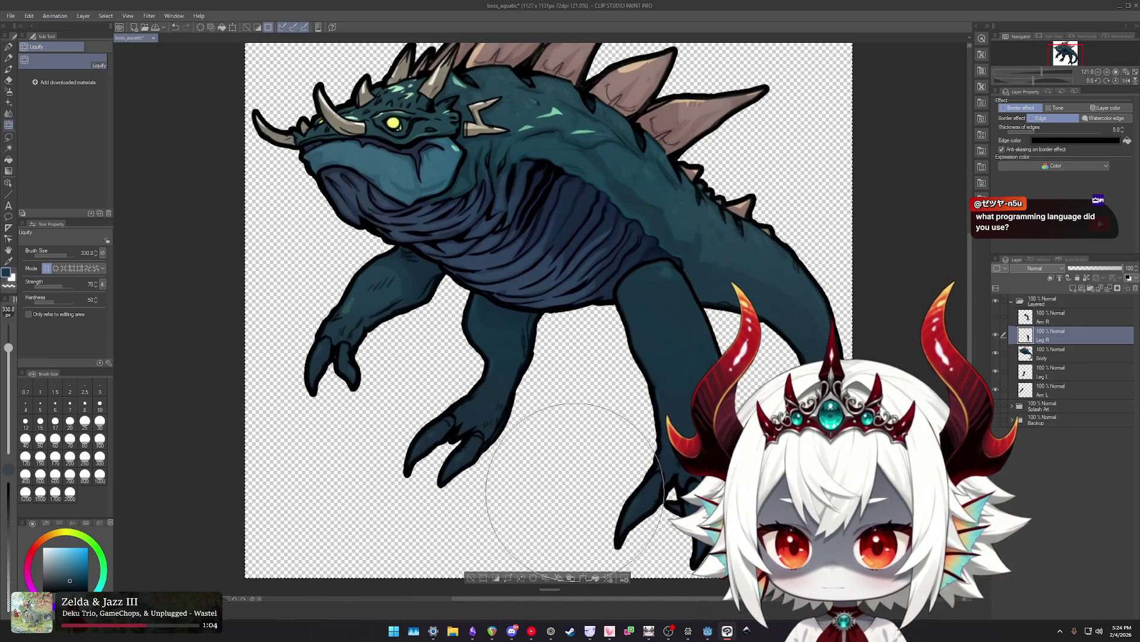
{"action": "left_click_drag", "start_coordinate": [557, 471], "coordinate": [539, 475]}
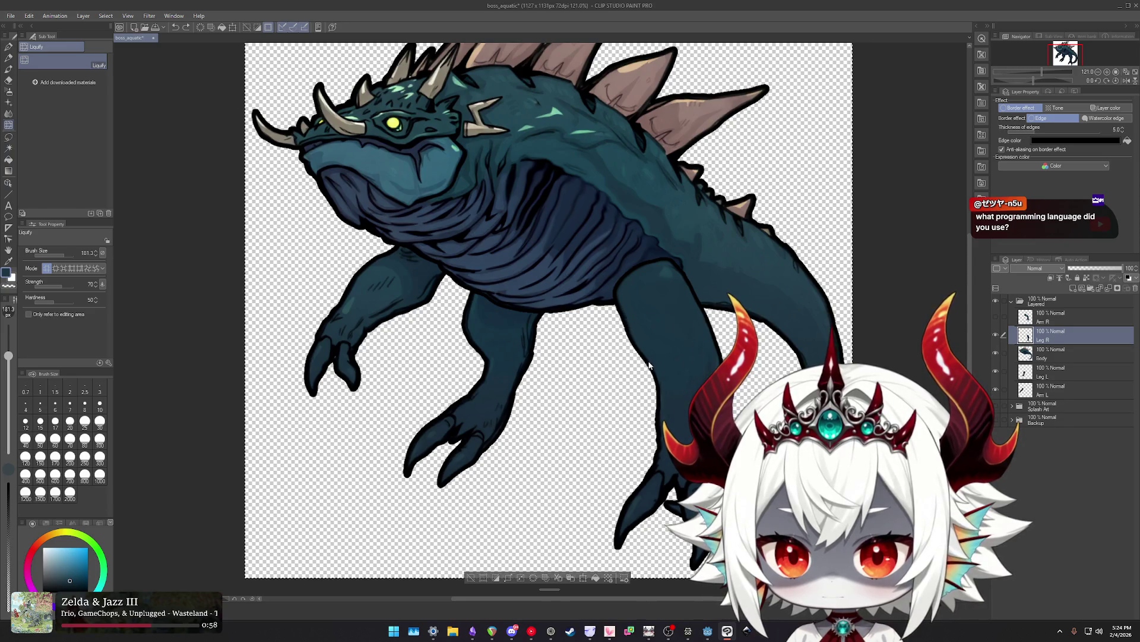
Push the right leg's contour into a smooth junction with the belly and back.
{"action": "left_click_drag", "start_coordinate": [665, 361], "coordinate": [661, 346]}
{"action": "mouse_move", "coordinate": [621, 290]}
{"action": "left_mouse_down"}
{"action": "mouse_move", "coordinate": [592, 304]}
{"action": "mouse_move", "coordinate": [601, 300]}
{"action": "left_mouse_up"}
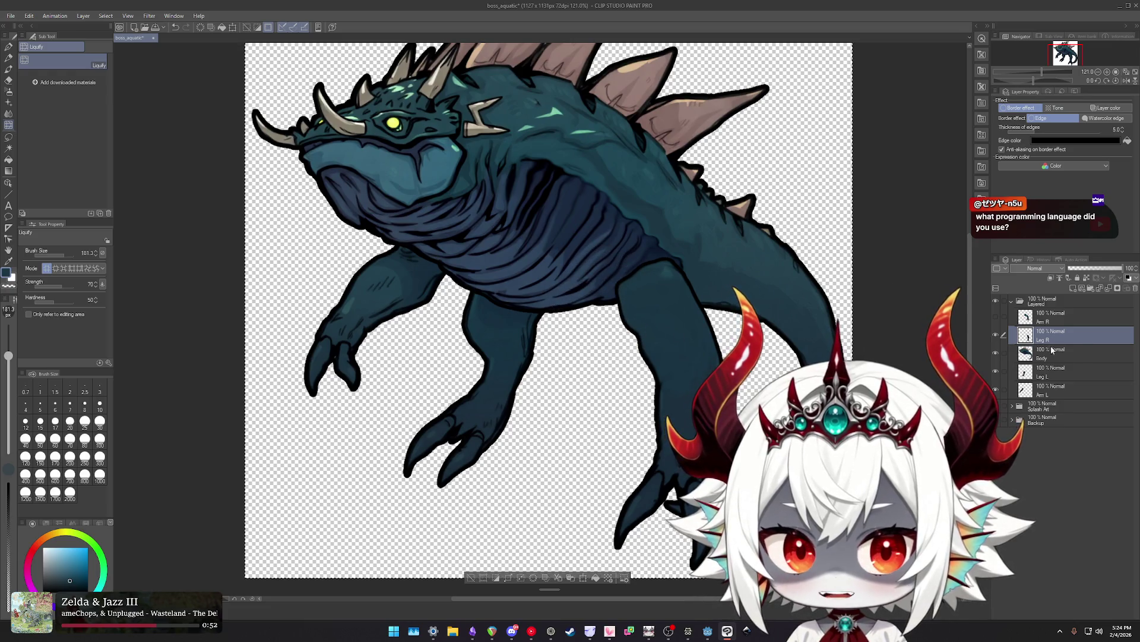
{"action": "left_click_drag", "start_coordinate": [1052, 350], "coordinate": [1052, 359]}
{"action": "key", "text": "ctrl+z"}
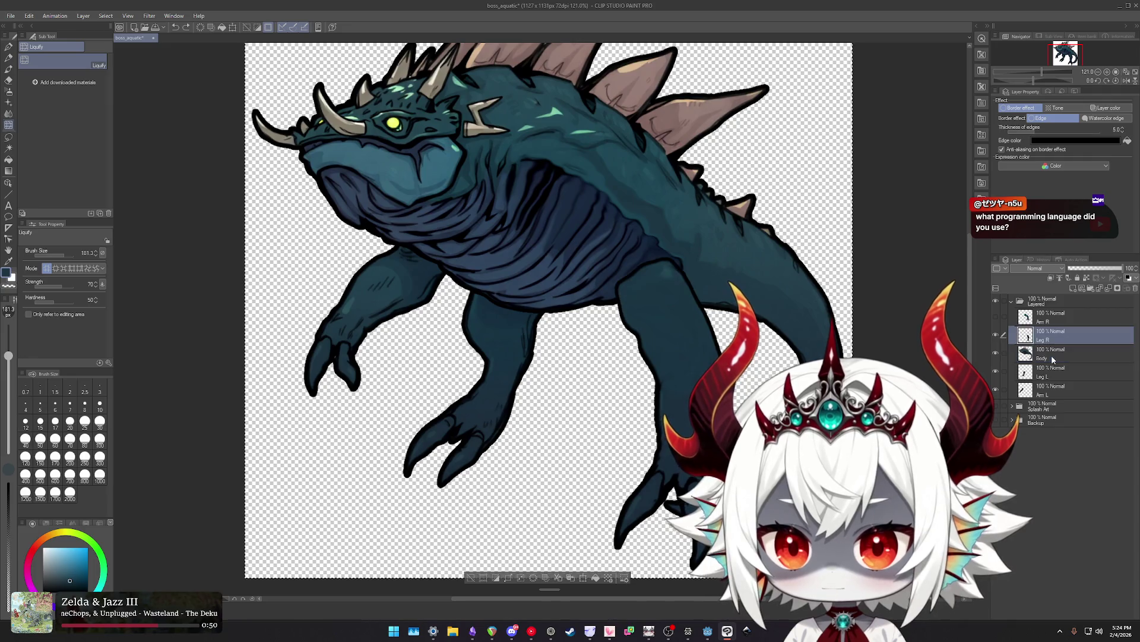
{"action": "mouse_move", "coordinate": [697, 237]}
{"action": "left_mouse_down"}
{"action": "mouse_move", "coordinate": [702, 295]}
{"action": "mouse_move", "coordinate": [603, 274]}
{"action": "left_mouse_up"}
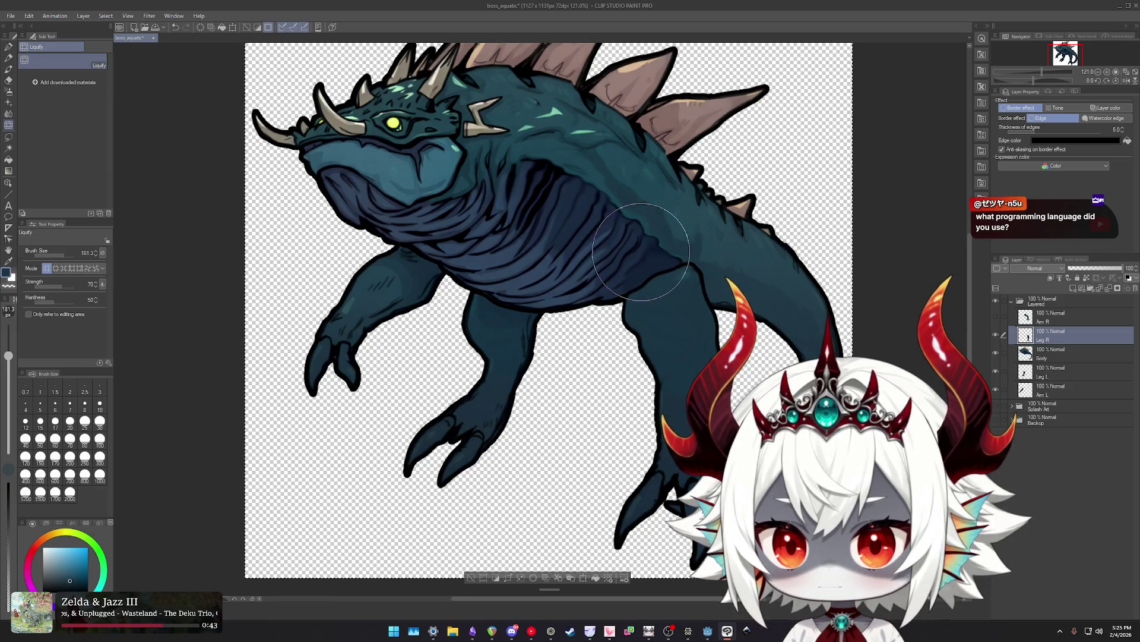
{"action": "left_click_drag", "start_coordinate": [656, 266], "coordinate": [629, 330]}
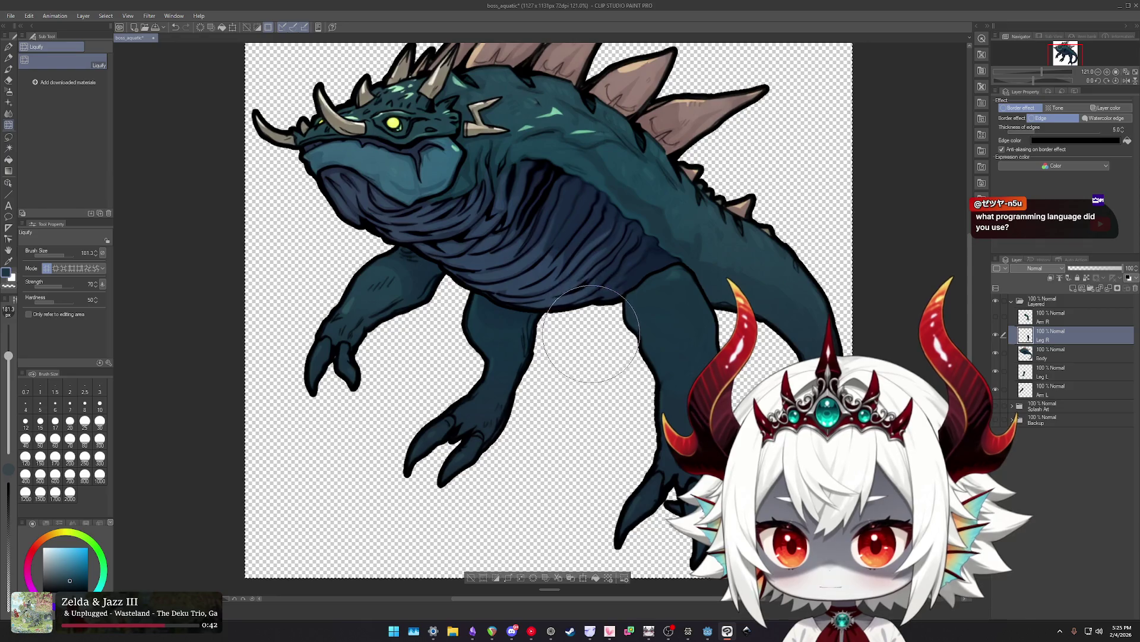
{"action": "key", "text": "b"}
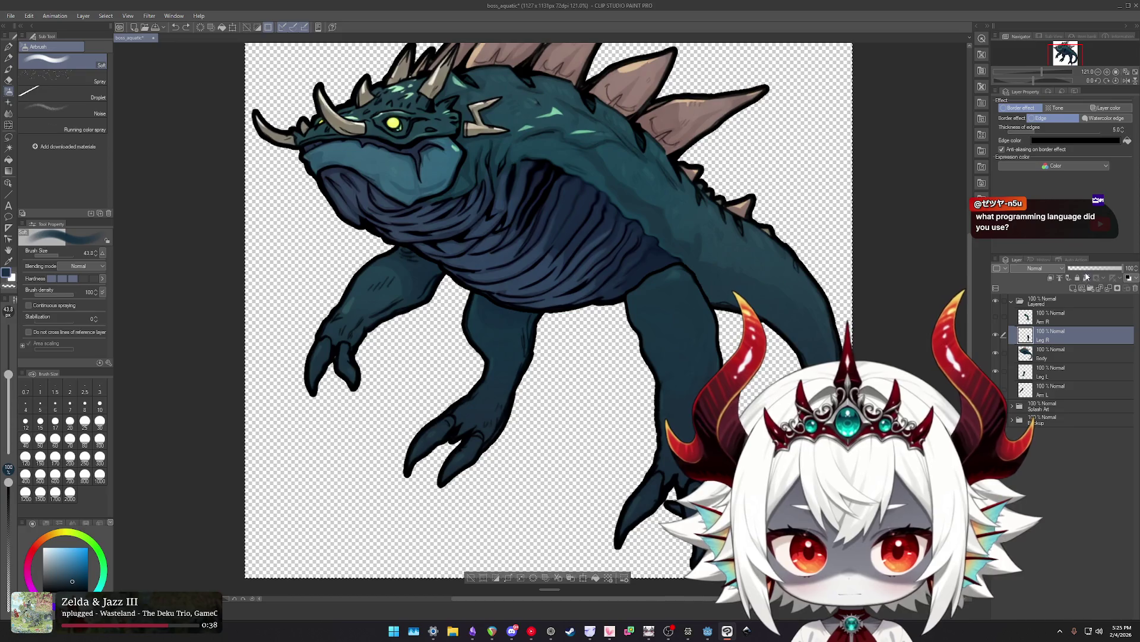
Airbrush darker shading over the top of the right leg at size about 175.
{"action": "left_click_drag", "start_coordinate": [693, 292], "coordinate": [730, 292]}
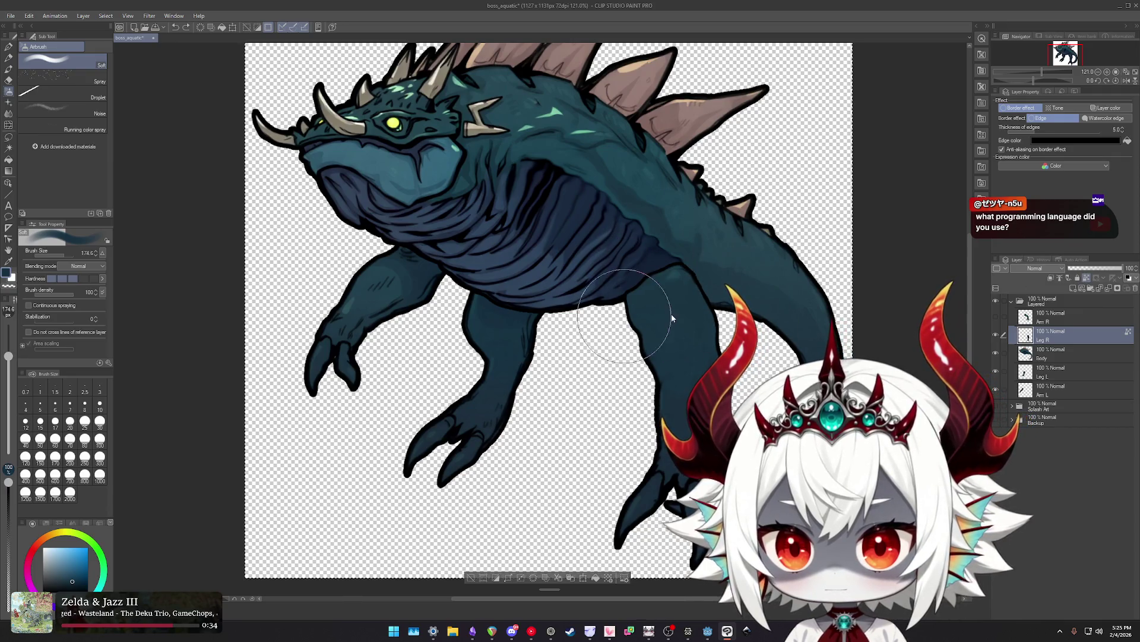
{"action": "scroll", "coordinate": [624, 354], "scroll_direction": "up", "scroll_amount": 2}
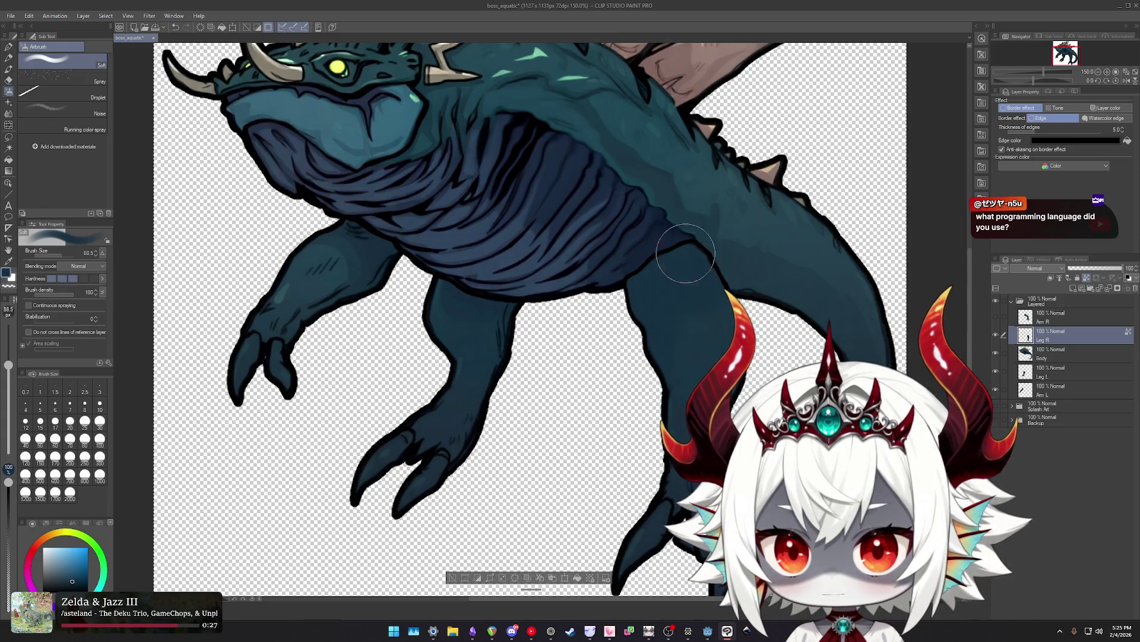
{"action": "left_click_drag", "start_coordinate": [714, 259], "coordinate": [688, 373]}
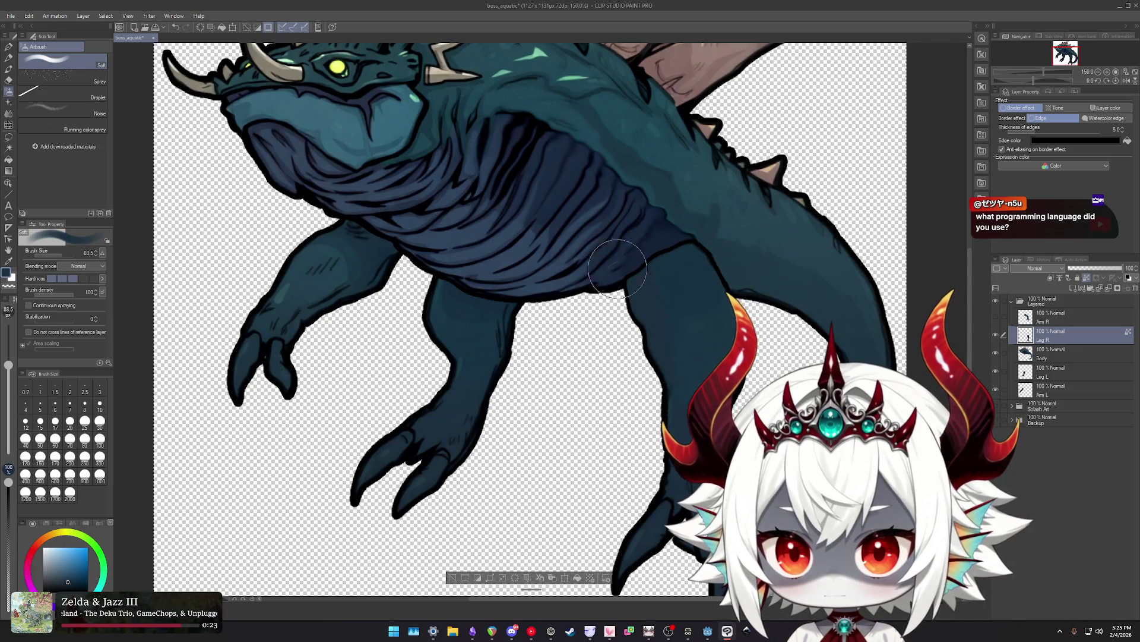
{"action": "key", "text": "ctrl+0"}
{"action": "scroll", "coordinate": [677, 389], "scroll_direction": "up", "scroll_amount": 3}
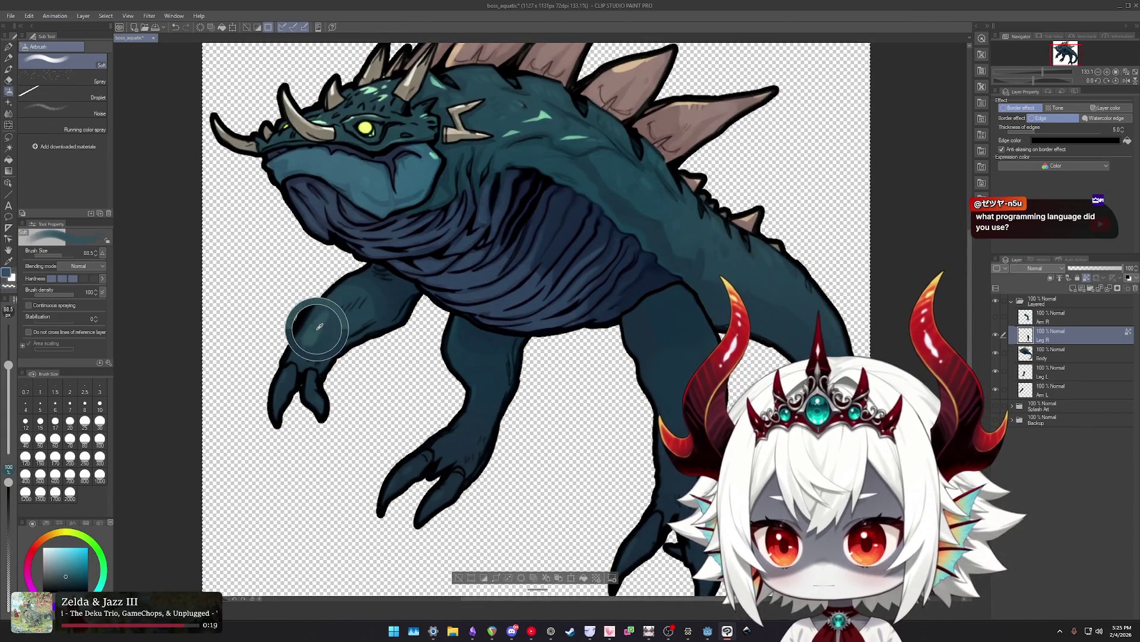
Blend the thigh shading with the finger-tip tool at size about 133.
{"action": "mouse_move", "coordinate": [693, 345]}
{"action": "left_mouse_down"}
{"action": "mouse_move", "coordinate": [671, 318]}
{"action": "mouse_move", "coordinate": [688, 349]}
{"action": "left_mouse_up"}
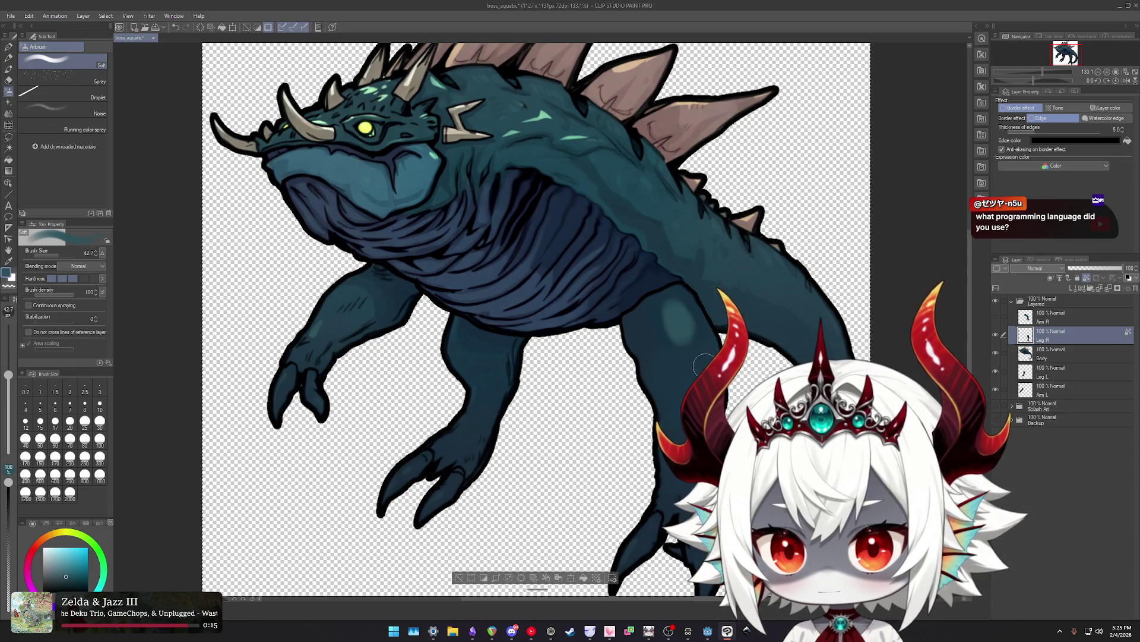
{"action": "key", "text": "j"}
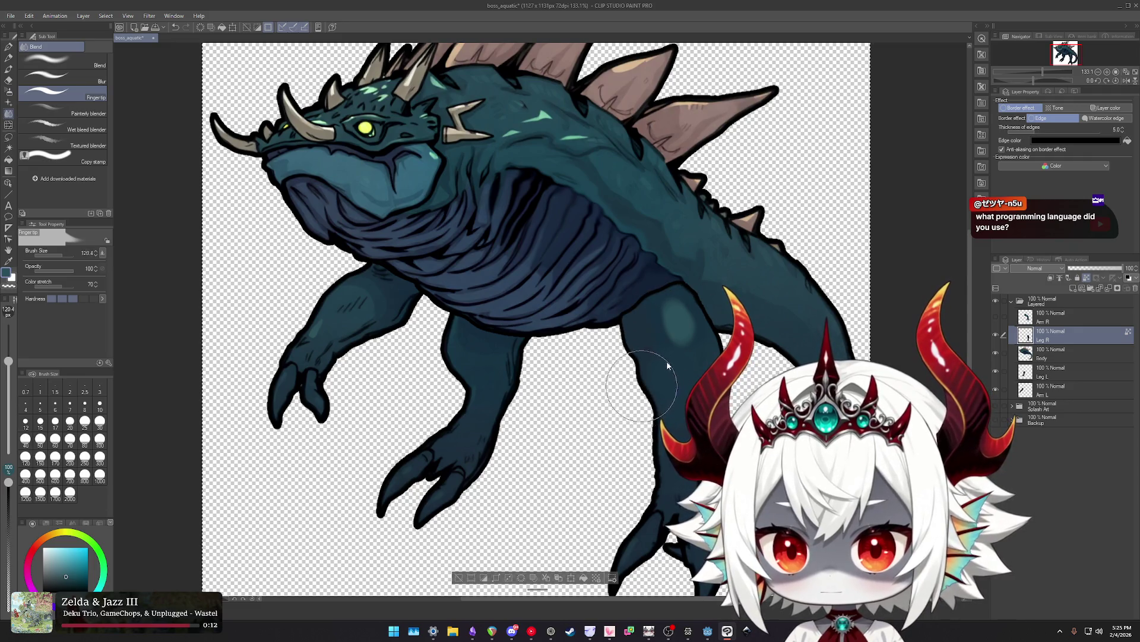
{"action": "left_click_drag", "start_coordinate": [668, 366], "coordinate": [680, 349]}
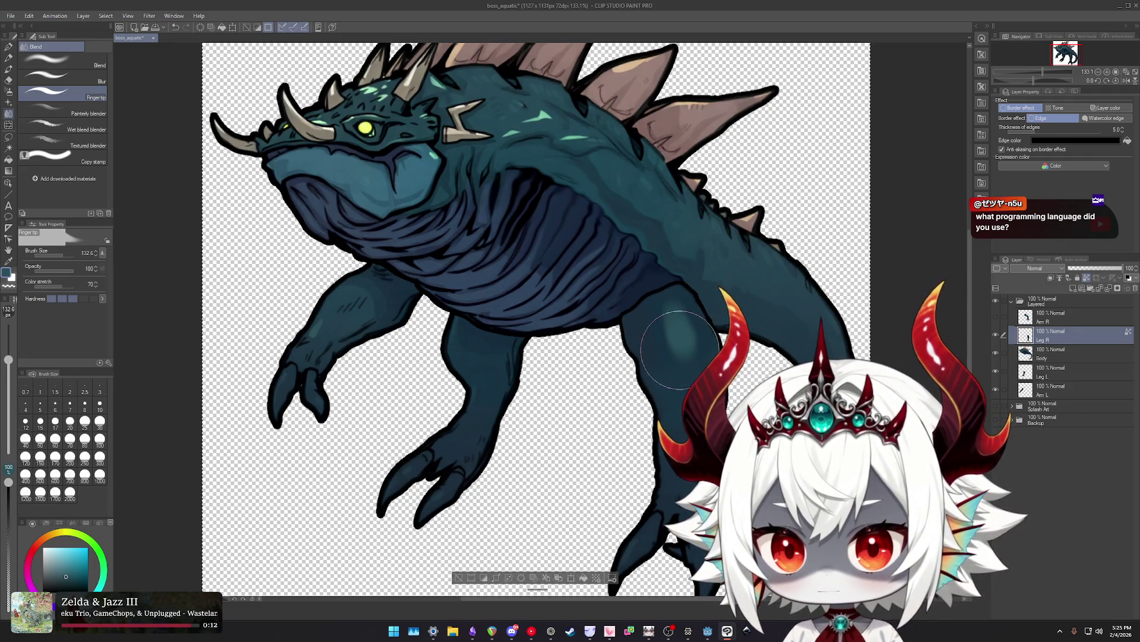
{"action": "scroll", "coordinate": [717, 383], "scroll_direction": "down", "scroll_amount": 2}
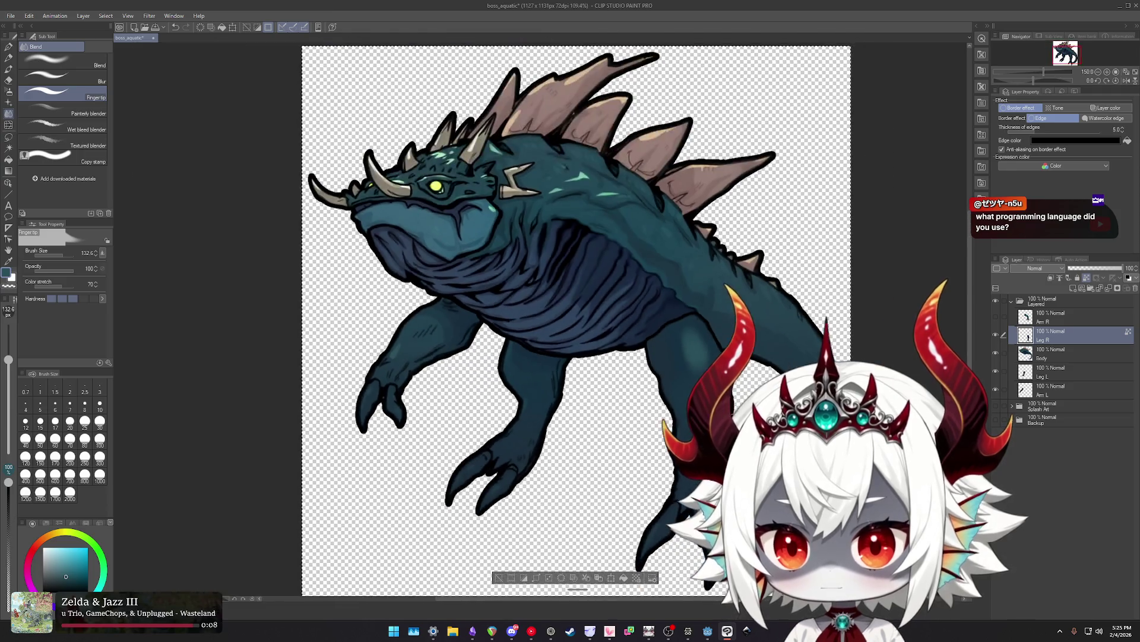
{"action": "key", "text": "j"}
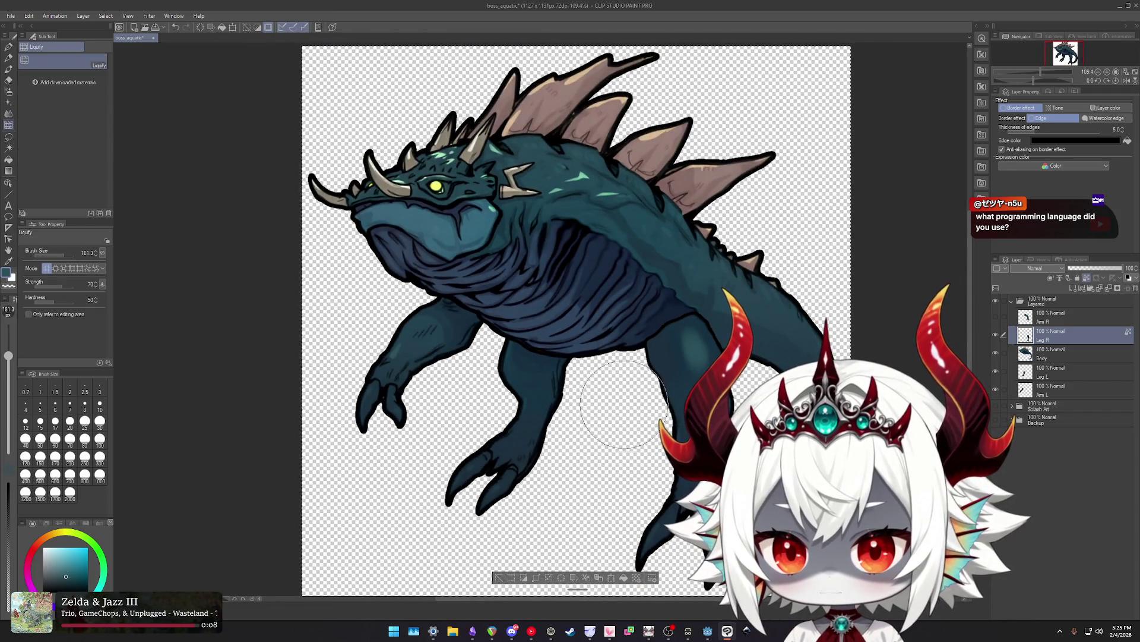
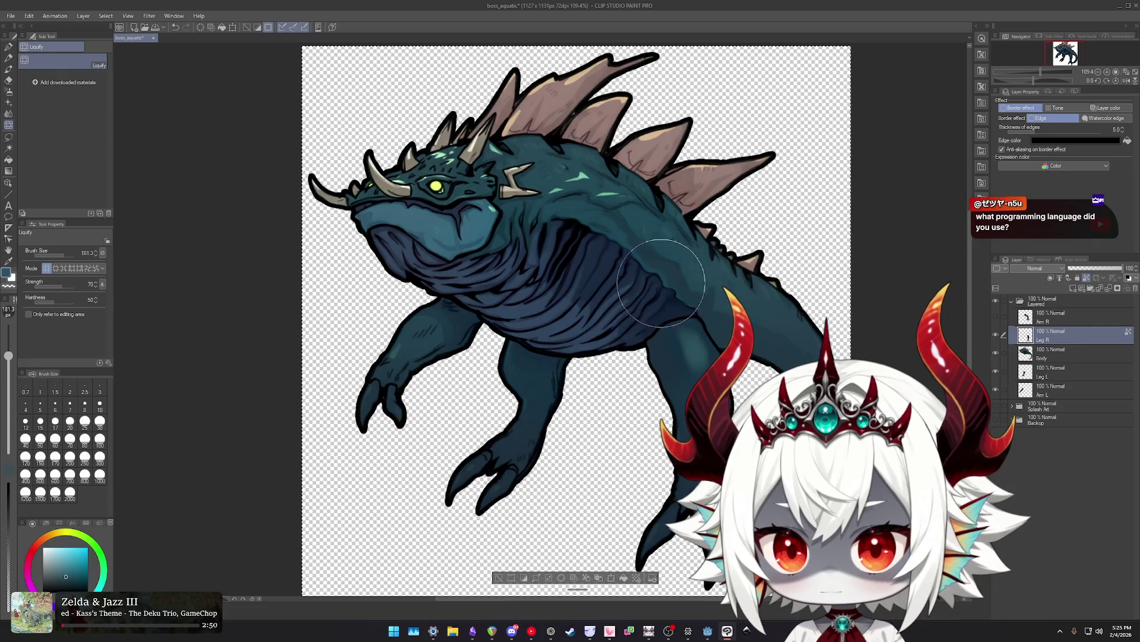
Isolate the right hind leg by hiding every layer except Leg R.
{"action": "scroll", "coordinate": [683, 374], "scroll_direction": "down", "scroll_amount": 2}
{"action": "scroll", "coordinate": [677, 451], "scroll_direction": "up", "scroll_amount": 1}
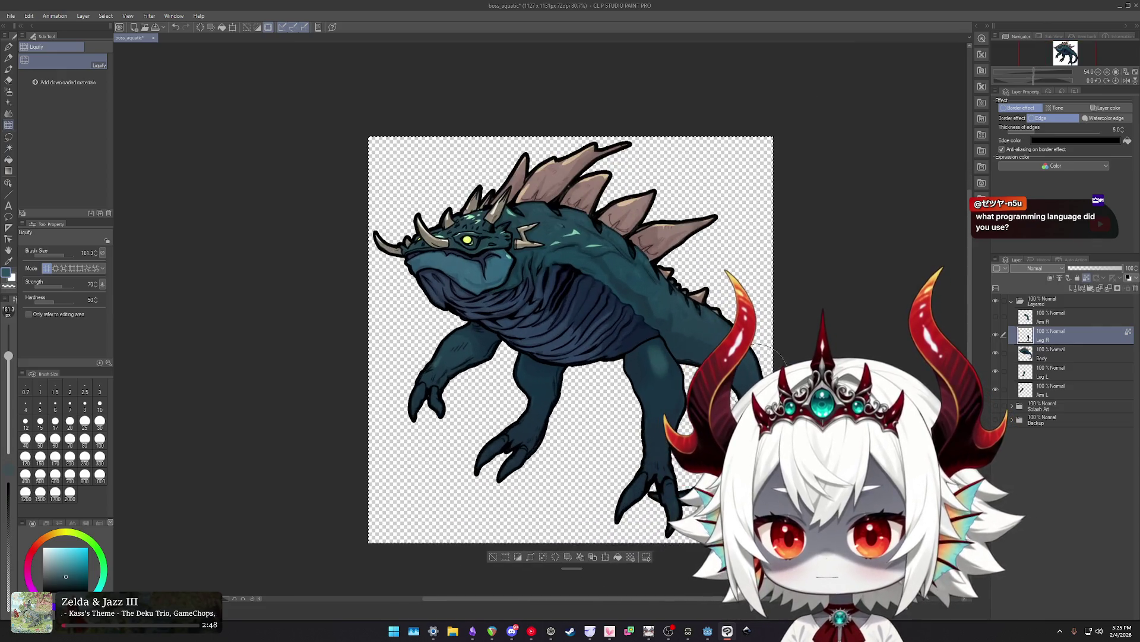
{"action": "scroll", "coordinate": [677, 452], "scroll_direction": "up", "scroll_amount": 1}
{"action": "scroll", "coordinate": [661, 451], "scroll_direction": "up", "scroll_amount": 1}
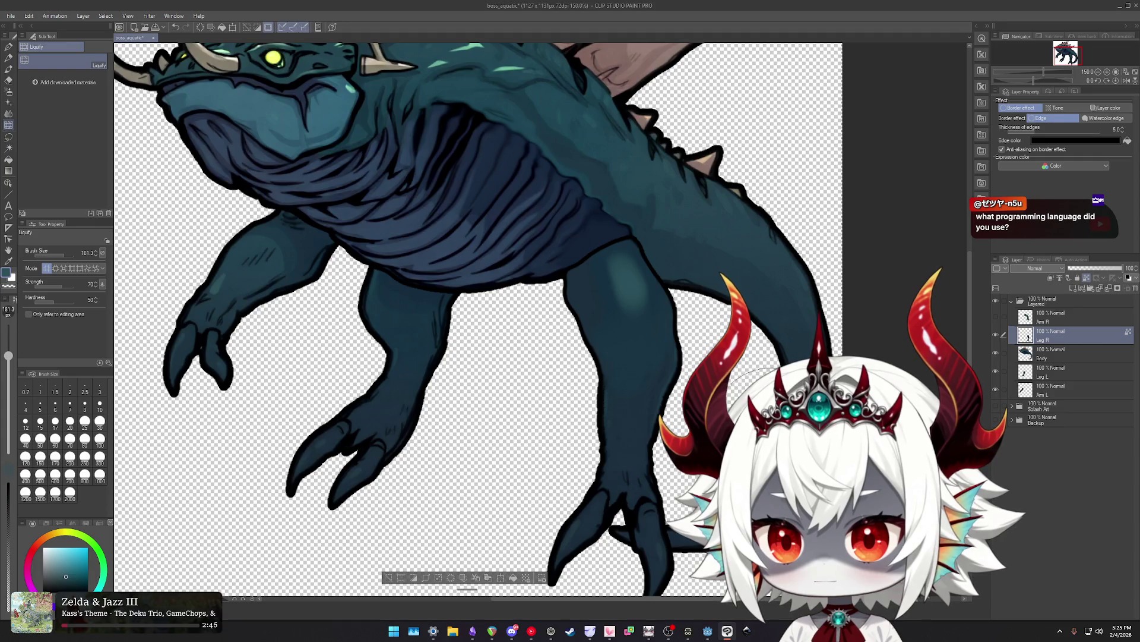
{"action": "scroll", "coordinate": [754, 416], "scroll_direction": "up", "scroll_amount": 2}
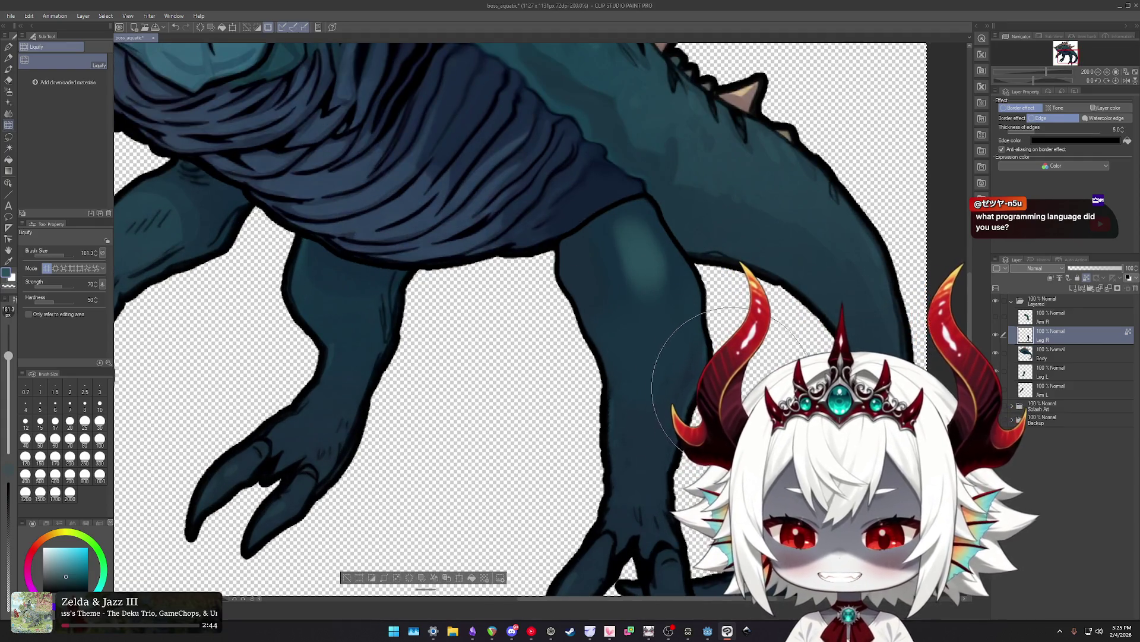
{"action": "scroll", "coordinate": [544, 348], "scroll_direction": "down", "scroll_amount": 1}
{"action": "scroll", "coordinate": [545, 348], "scroll_direction": "up", "scroll_amount": 1}
{"action": "scroll", "coordinate": [497, 330], "scroll_direction": "down", "scroll_amount": 1}
{"action": "scroll", "coordinate": [668, 331], "scroll_direction": "up", "scroll_amount": 1}
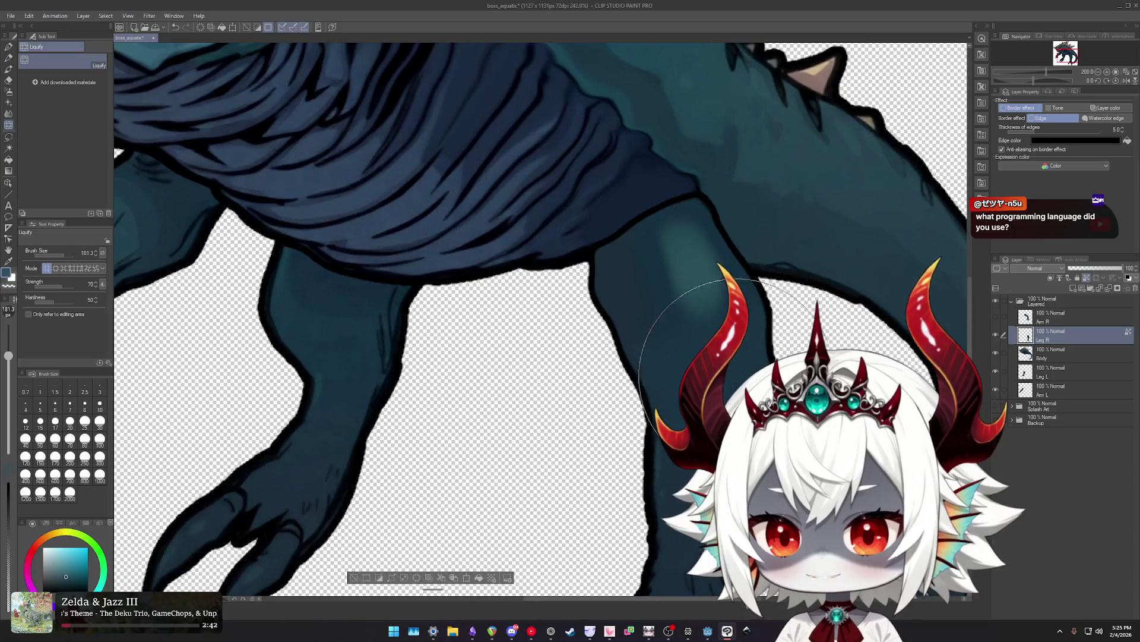
{"action": "left_click", "coordinate": [996, 335], "text": "alt"}
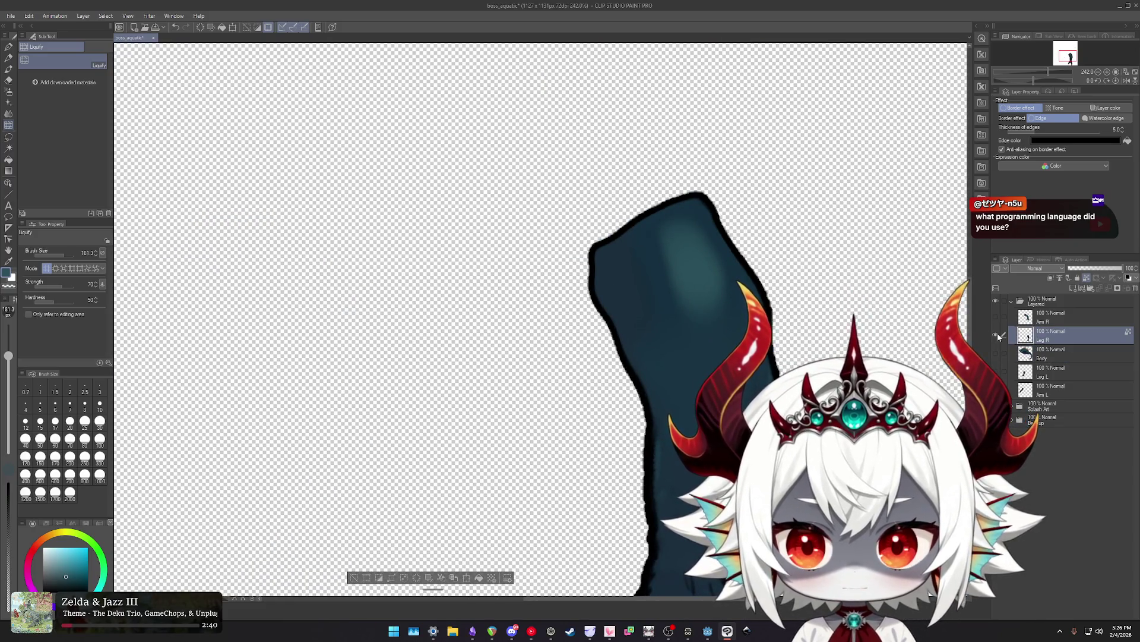
{"action": "scroll", "coordinate": [702, 306], "scroll_direction": "up", "scroll_amount": 2}
Shrink the Liquify brush, try the soft airbrush, and undo the last liquify push.
{"action": "mouse_move", "coordinate": [586, 356]}
{"action": "left_mouse_down"}
{"action": "mouse_move", "coordinate": [663, 281]}
{"action": "mouse_move", "coordinate": [662, 323]}
{"action": "left_mouse_up"}
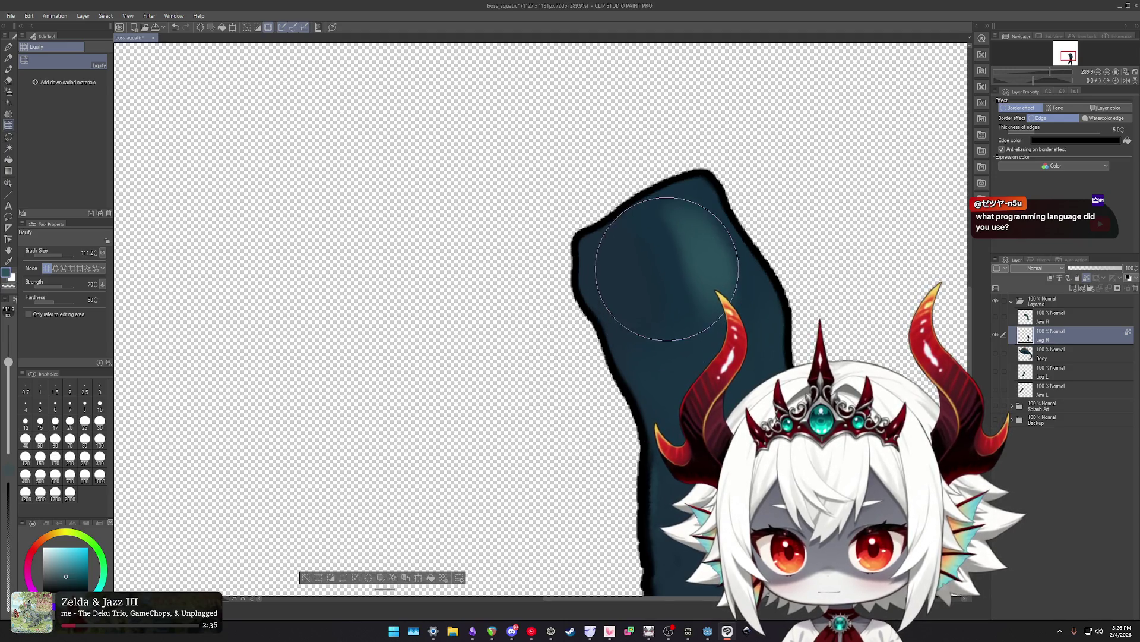
{"action": "key", "text": "b"}
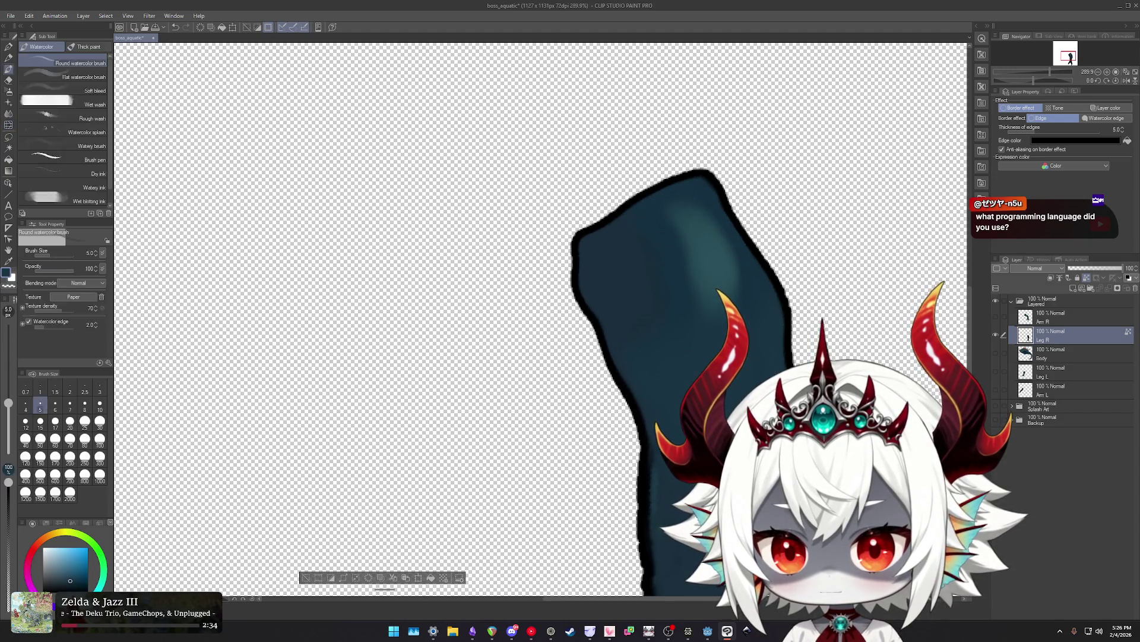
{"action": "key", "text": "b"}
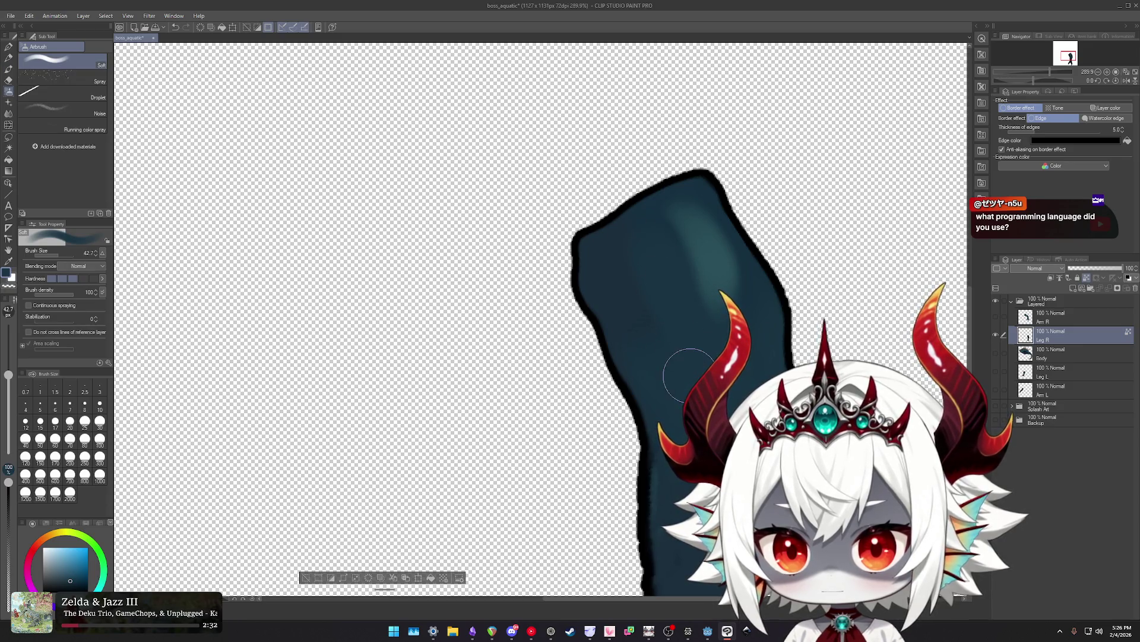
{"action": "key", "text": "j"}
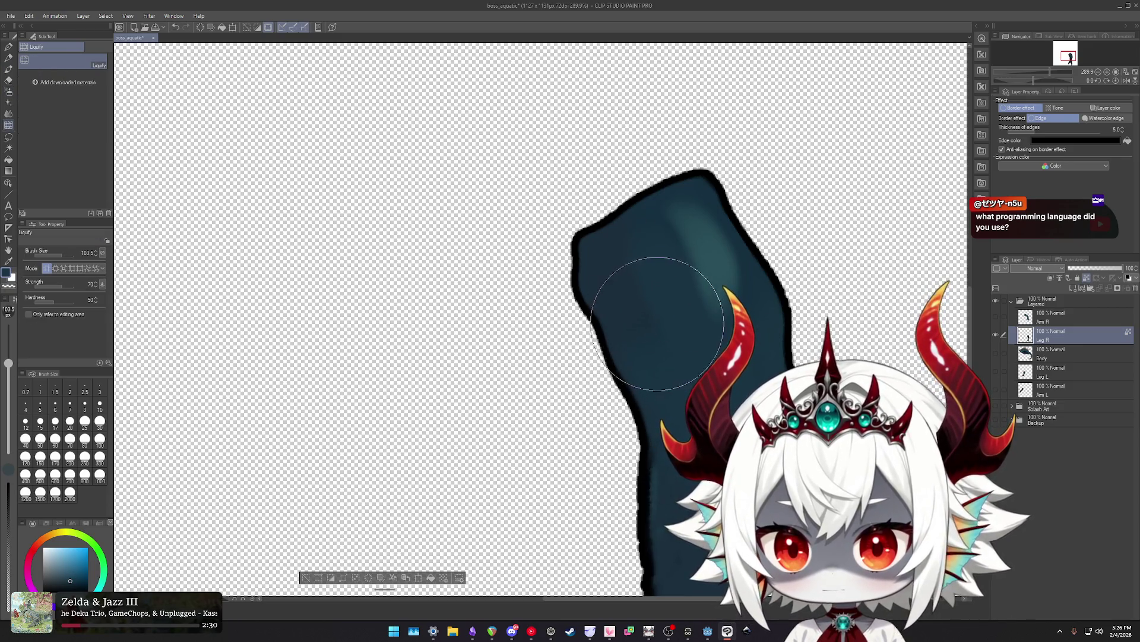
{"action": "key", "text": "ctrl+z"}
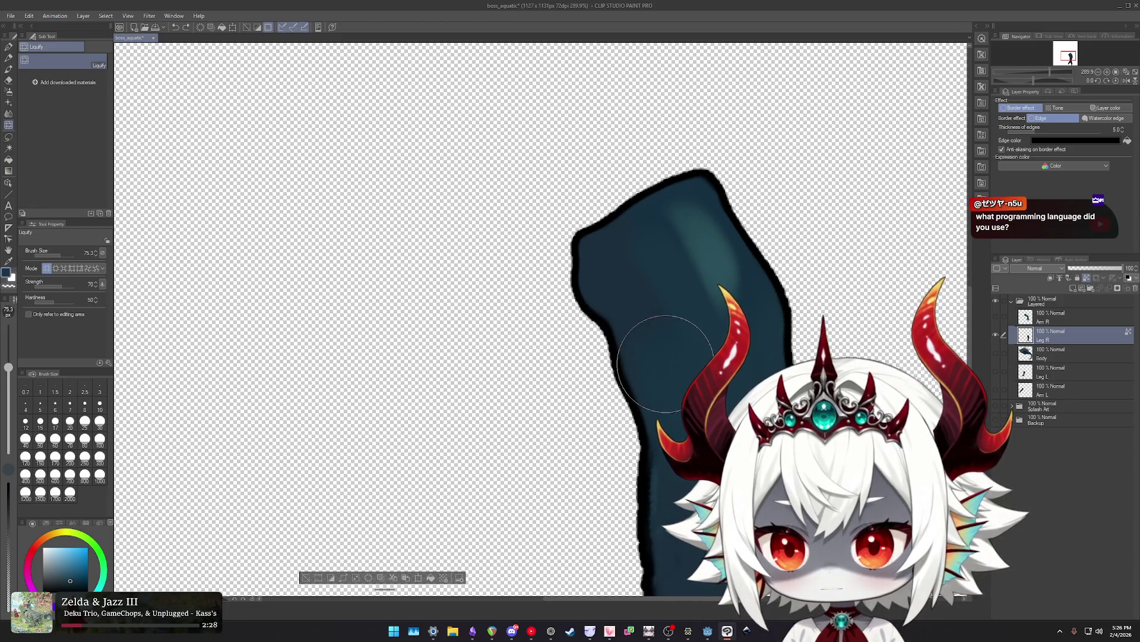
{"action": "key", "text": "j"}
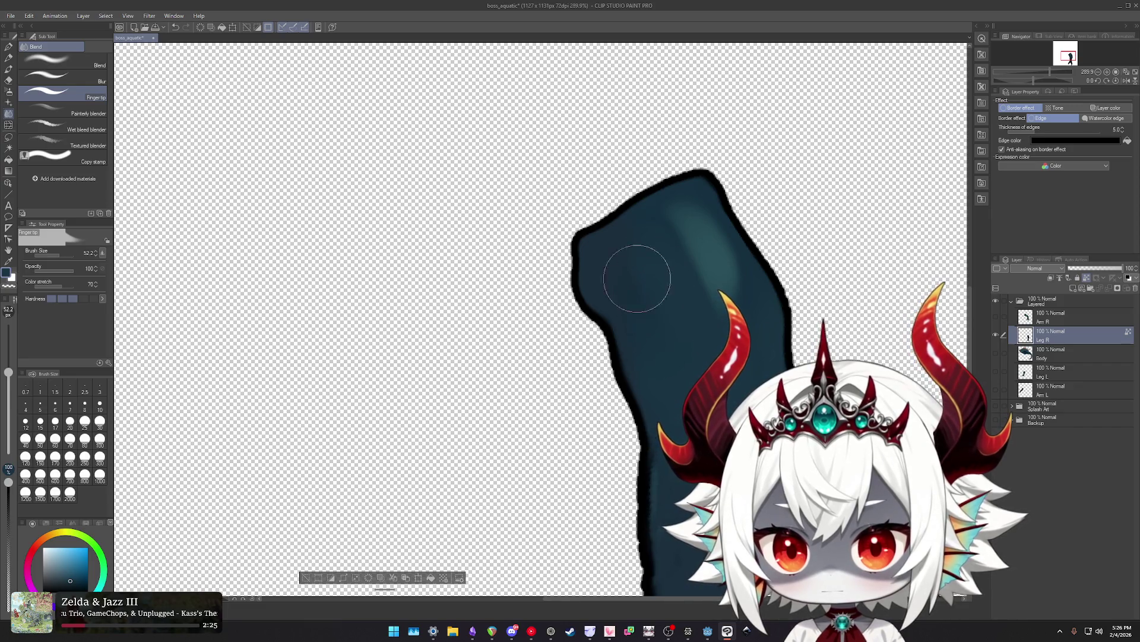
{"action": "scroll", "coordinate": [637, 278], "scroll_direction": "up", "scroll_amount": 1}
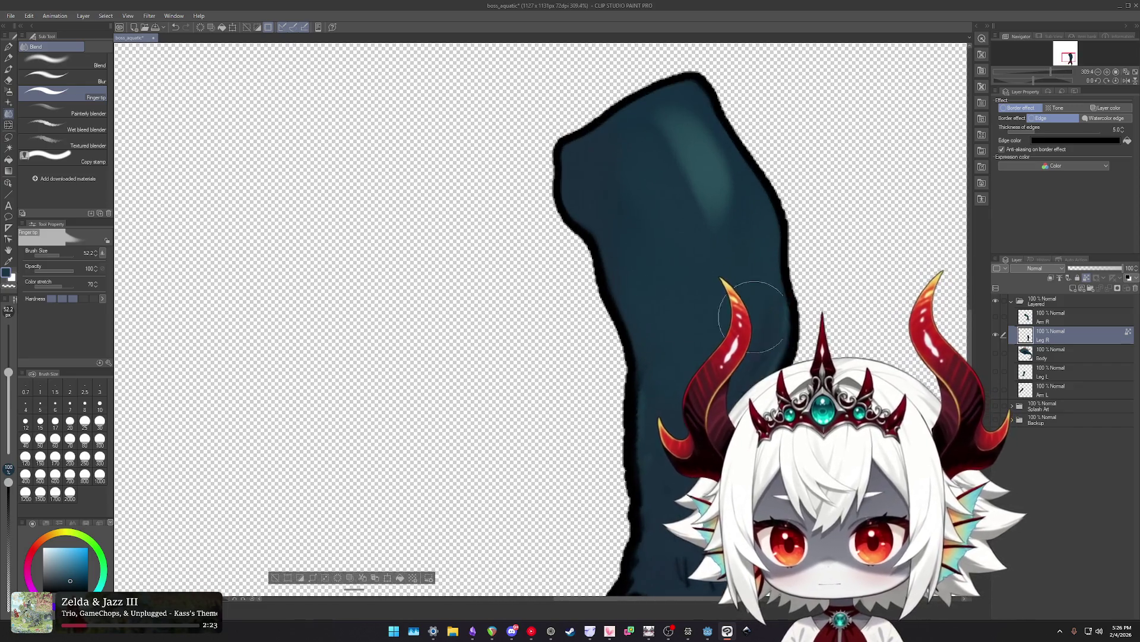
{"action": "key", "text": "e"}
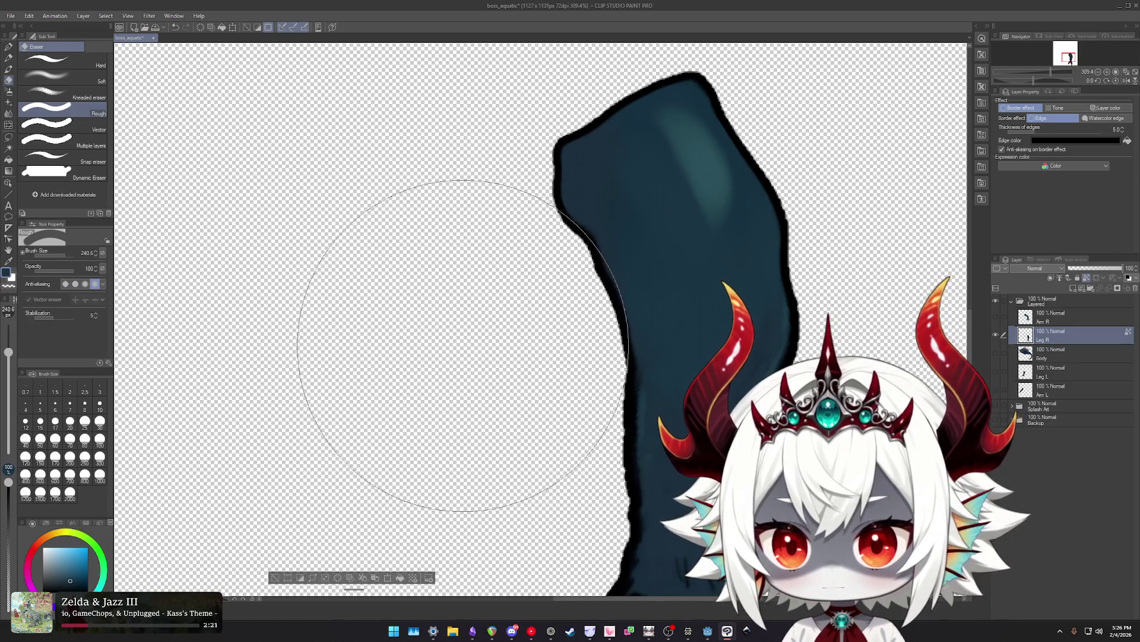
Liquify the top of the leg into a slimmer, curved upper thigh with a smaller brush.
{"action": "left_click_drag", "start_coordinate": [462, 184], "coordinate": [472, 278]}
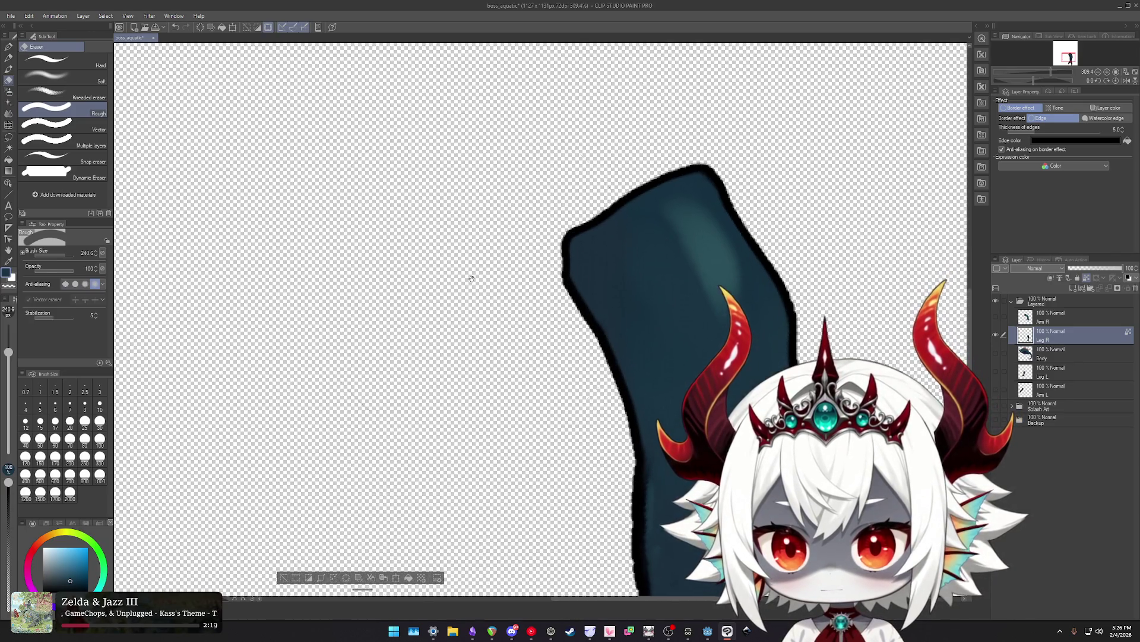
{"action": "scroll", "coordinate": [471, 278], "scroll_direction": "down", "scroll_amount": 2}
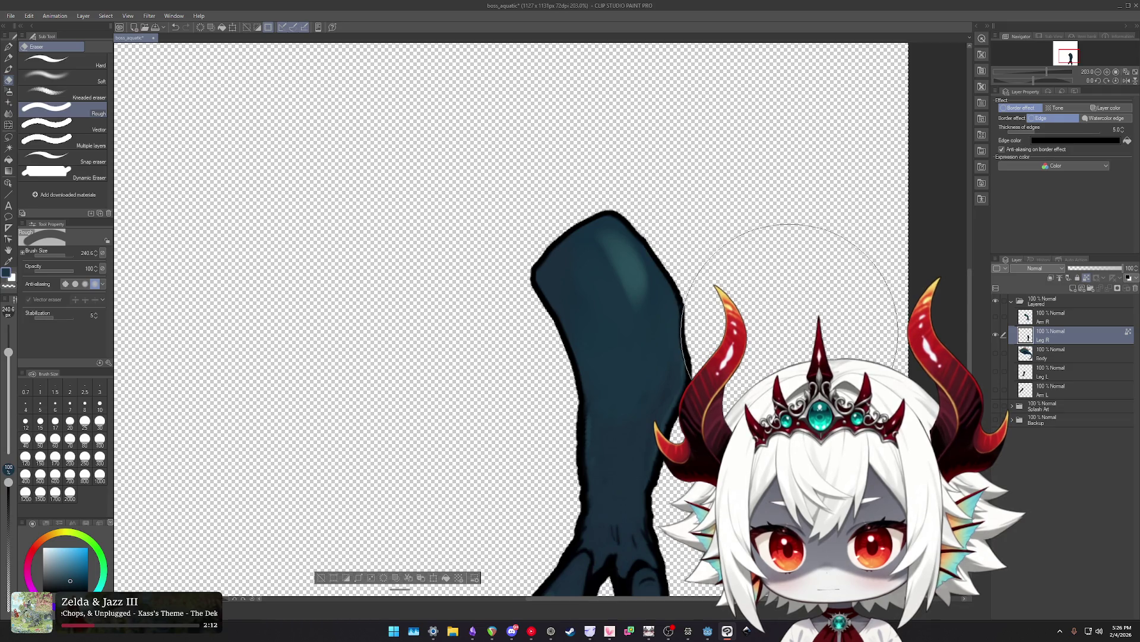
{"action": "scroll", "coordinate": [784, 332], "scroll_direction": "down", "scroll_amount": 1}
{"action": "scroll", "coordinate": [769, 329], "scroll_direction": "down", "scroll_amount": 2}
{"action": "scroll", "coordinate": [754, 328], "scroll_direction": "down", "scroll_amount": 1}
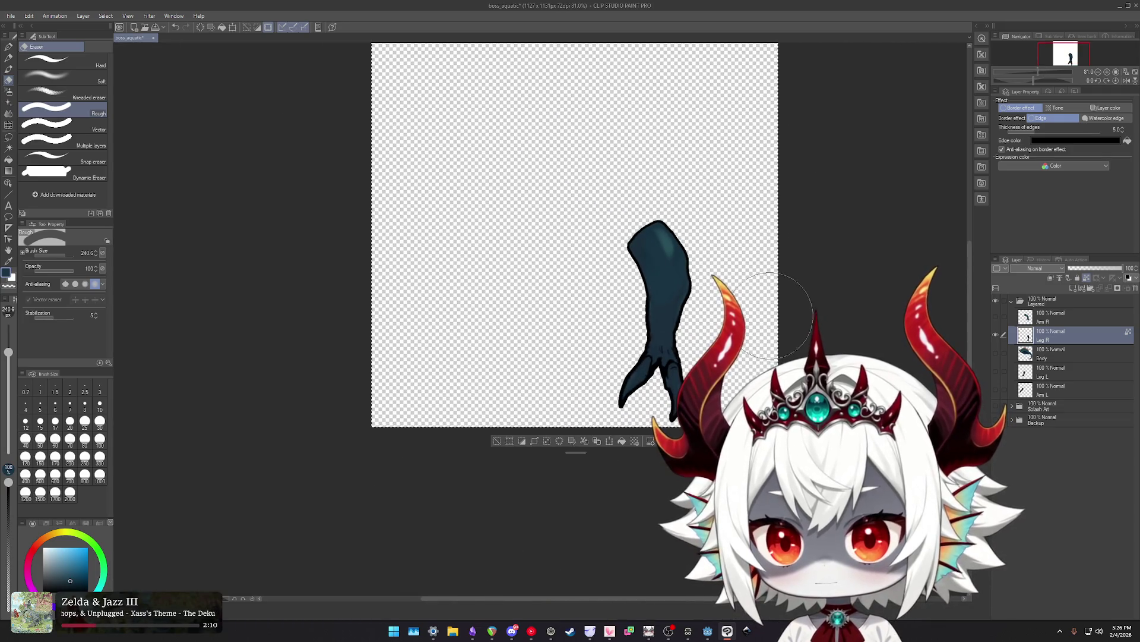
{"action": "key", "text": "j"}
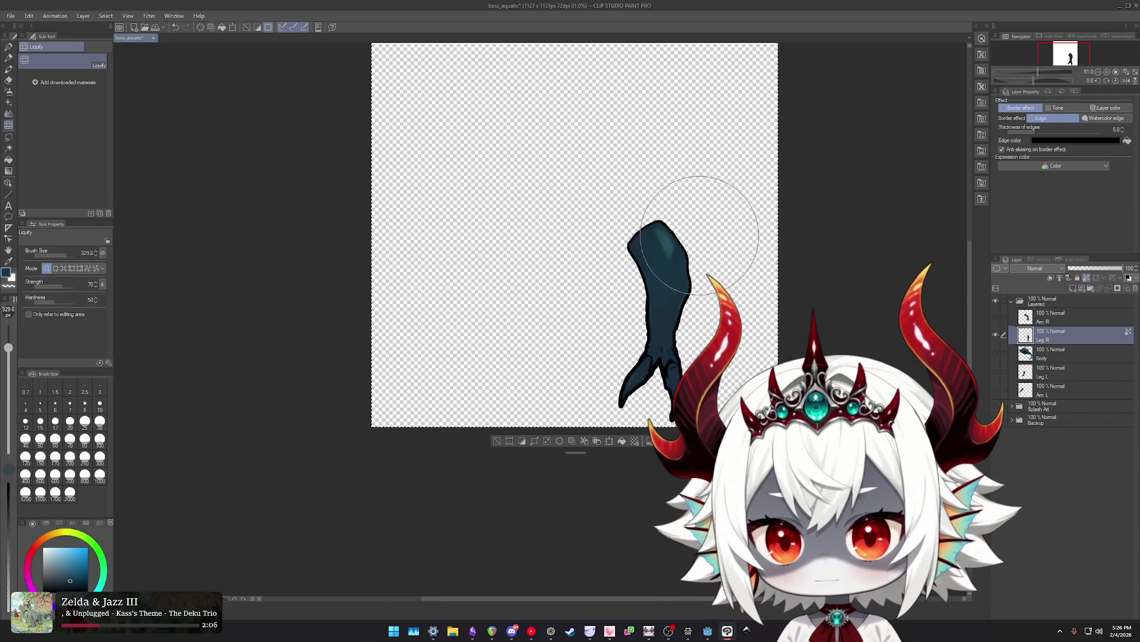
{"action": "left_click_drag", "start_coordinate": [663, 176], "coordinate": [711, 233]}
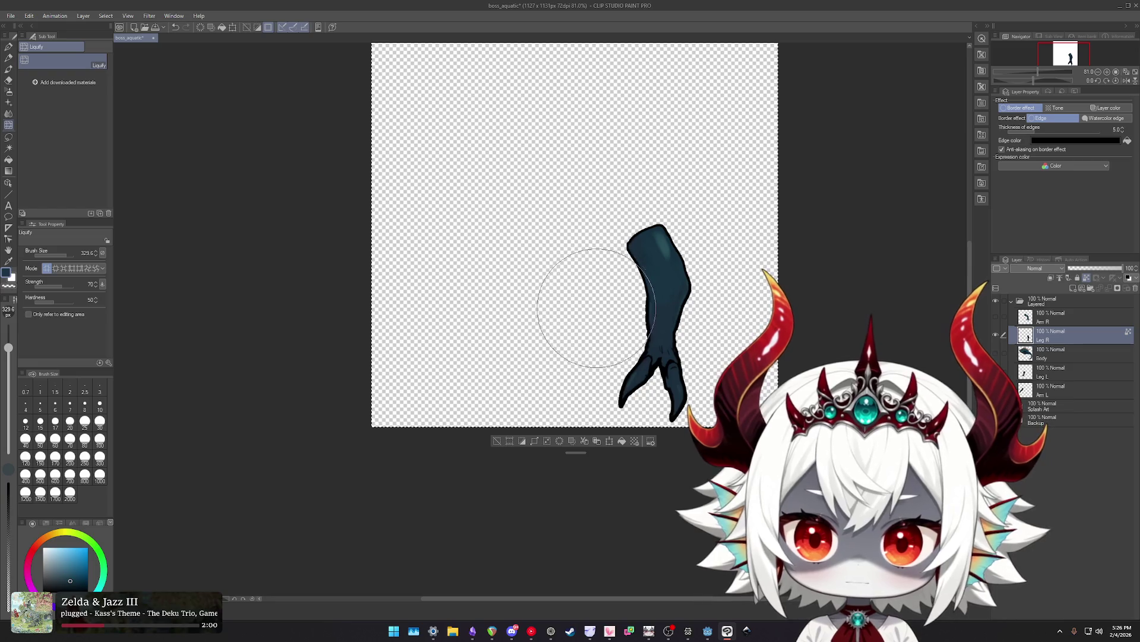
{"action": "left_click_drag", "start_coordinate": [598, 308], "coordinate": [581, 287]}
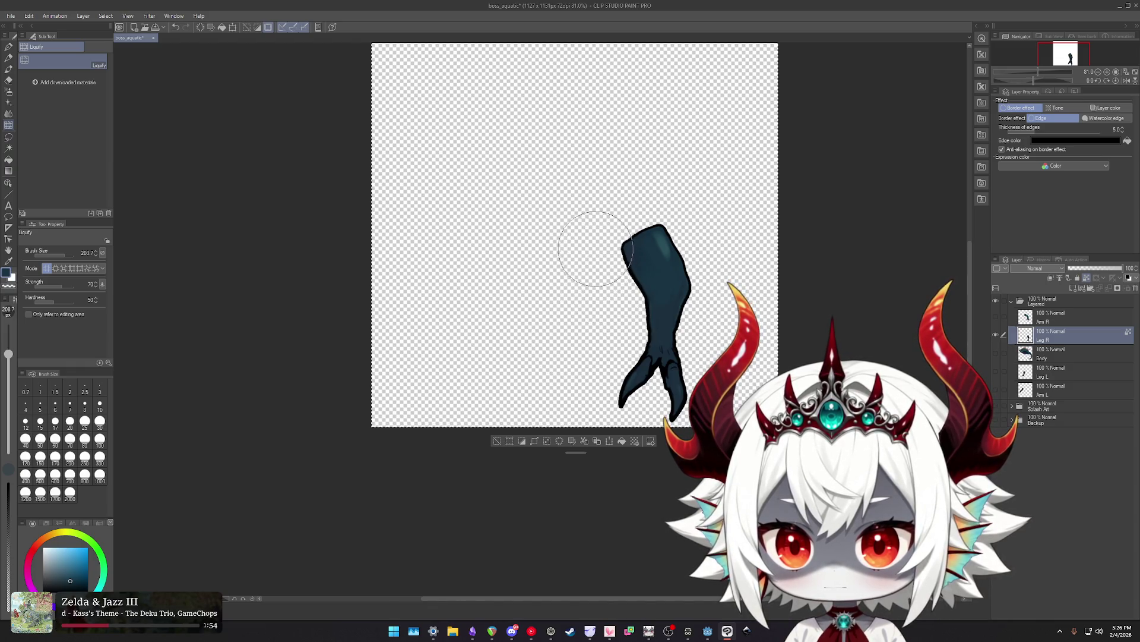
Show the Body layer again and resize the Liquify brush.
{"action": "left_click", "coordinate": [997, 354]}
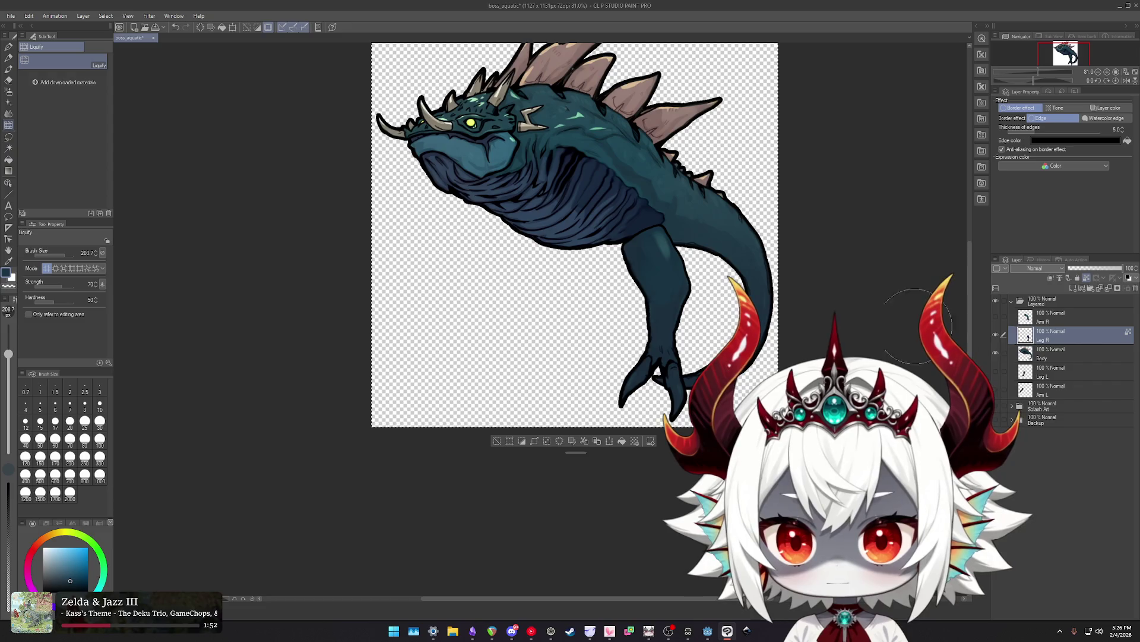
{"action": "left_click_drag", "start_coordinate": [701, 323], "coordinate": [656, 228]}
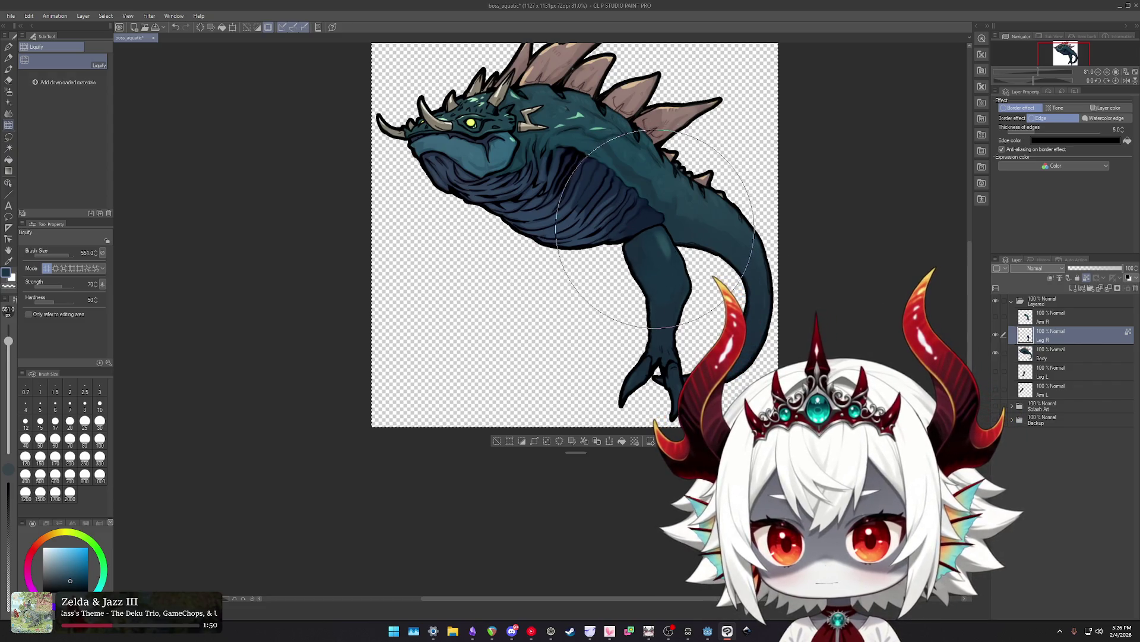
{"action": "scroll", "coordinate": [656, 228], "scroll_direction": "up", "scroll_amount": 5}
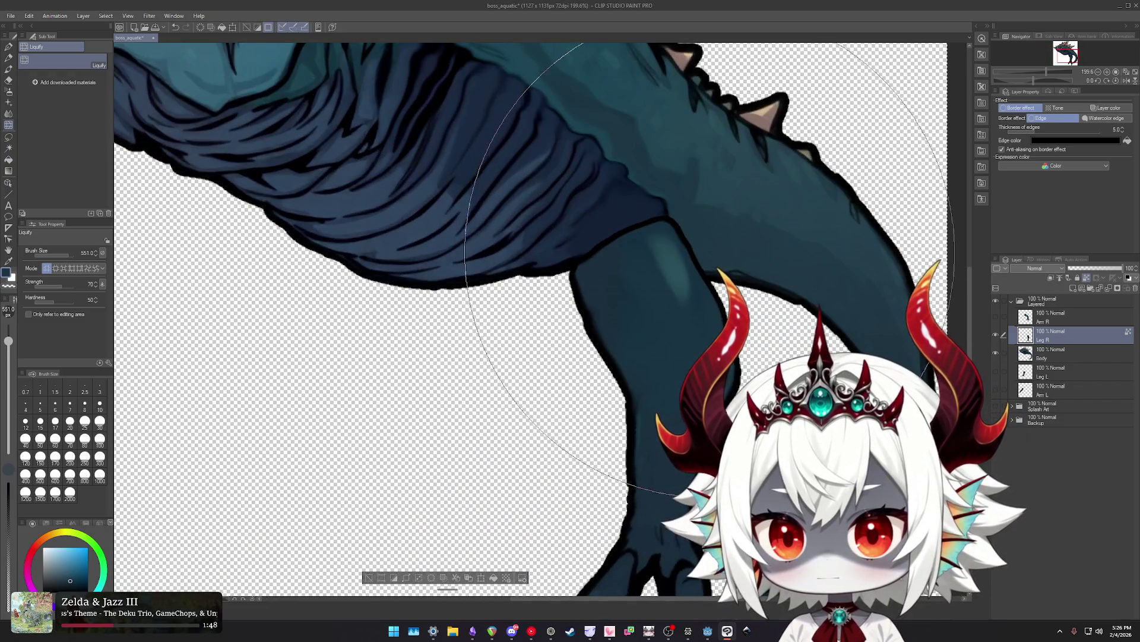
{"action": "scroll", "coordinate": [707, 208], "scroll_direction": "up", "scroll_amount": 2}
{"action": "scroll", "coordinate": [707, 208], "scroll_direction": "up", "scroll_amount": 2}
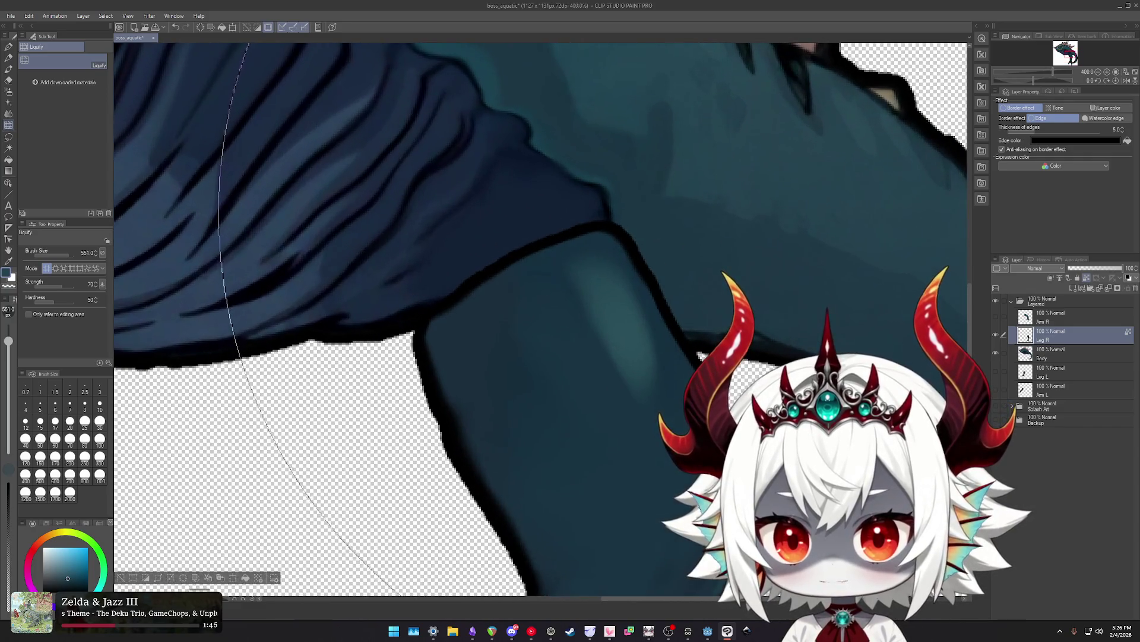
{"action": "scroll", "coordinate": [707, 208], "scroll_direction": "down", "scroll_amount": 1}
{"action": "left_click_drag", "start_coordinate": [137, 267], "coordinate": [641, 240]}
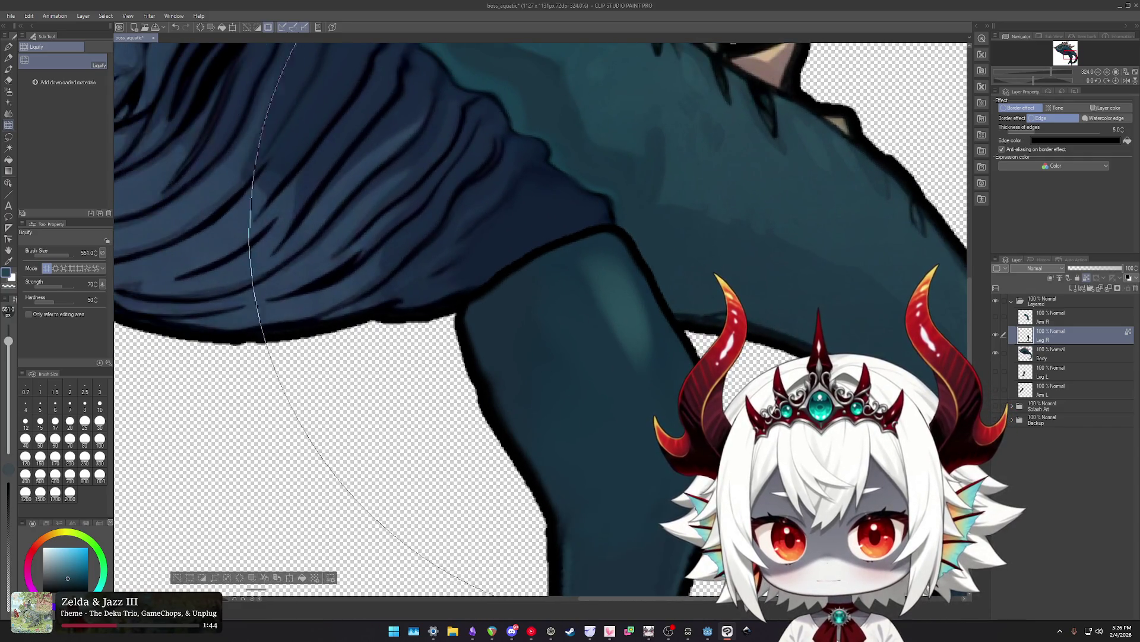
Airbrush soft shading on the upper leg, then add darker teal sampled from the artwork.
{"action": "key", "text": "b"}
{"action": "mouse_move", "coordinate": [598, 281]}
{"action": "left_mouse_down"}
{"action": "mouse_move", "coordinate": [591, 310]}
{"action": "mouse_move", "coordinate": [562, 310]}
{"action": "mouse_move", "coordinate": [599, 366]}
{"action": "left_mouse_up"}
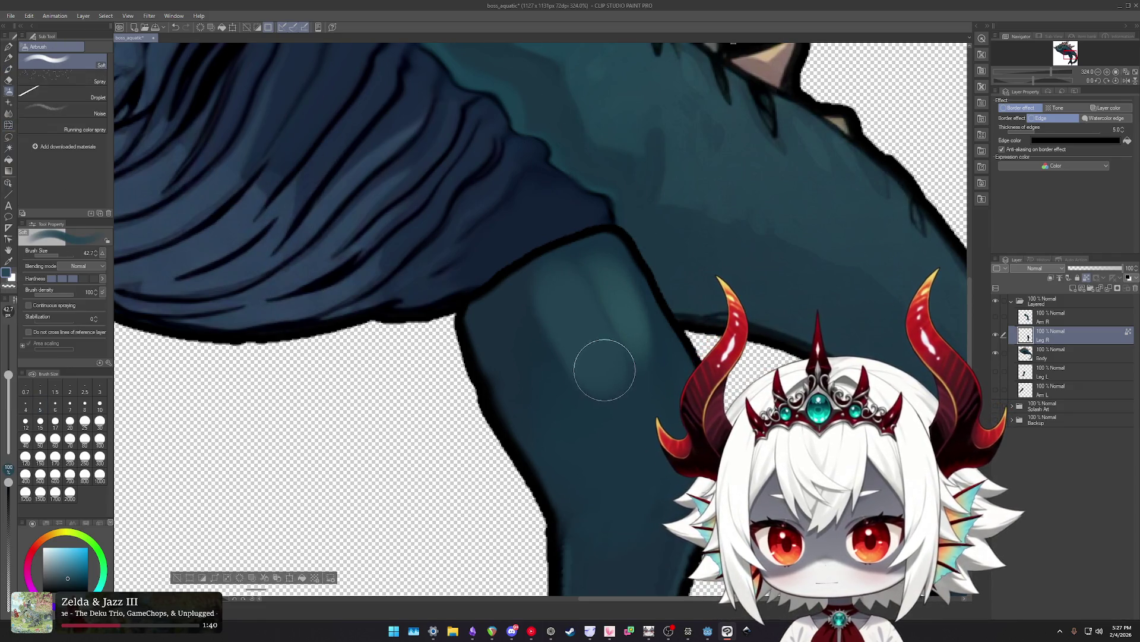
{"action": "left_click", "coordinate": [608, 405], "text": "alt"}
{"action": "mouse_move", "coordinate": [608, 405]}
{"action": "left_mouse_down"}
{"action": "mouse_move", "coordinate": [578, 308]}
{"action": "mouse_move", "coordinate": [566, 303]}
{"action": "left_mouse_up"}
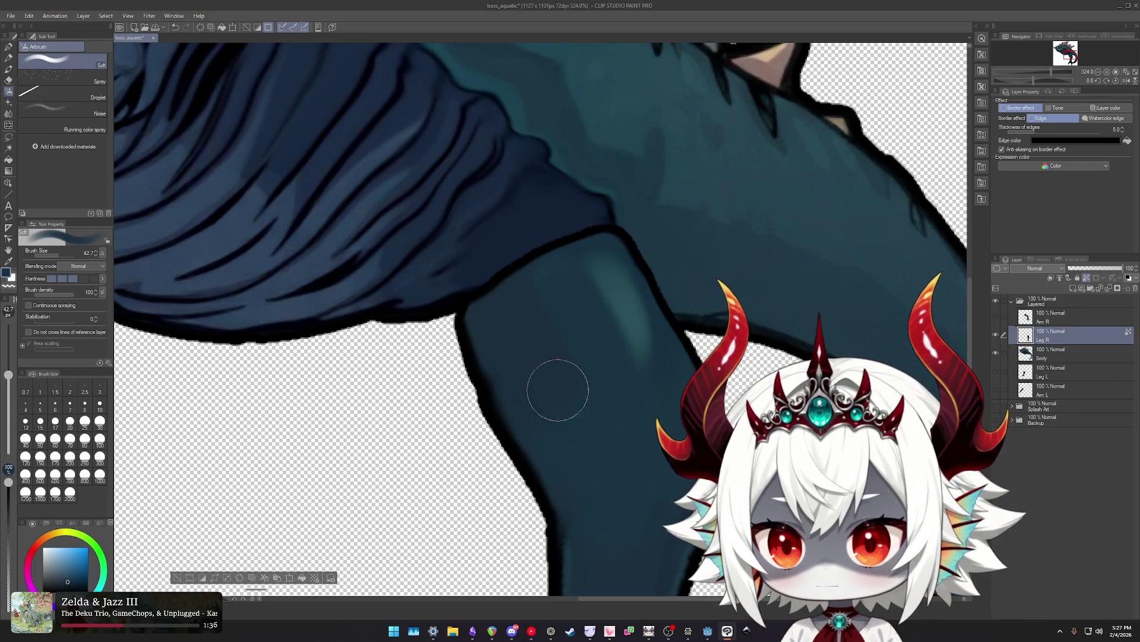
Extend the soft highlight further down the right hind leg.
{"action": "left_click_drag", "start_coordinate": [575, 418], "coordinate": [516, 268]}
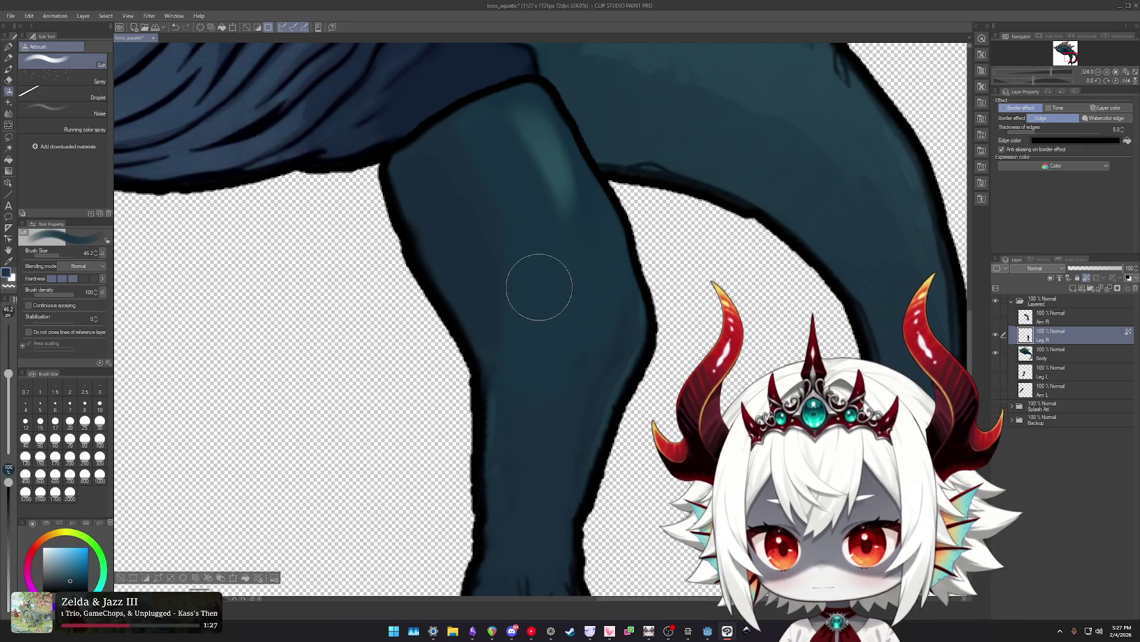
{"action": "left_click_drag", "start_coordinate": [544, 215], "coordinate": [519, 327]}
{"action": "scroll", "coordinate": [581, 339], "scroll_direction": "down", "scroll_amount": 3}
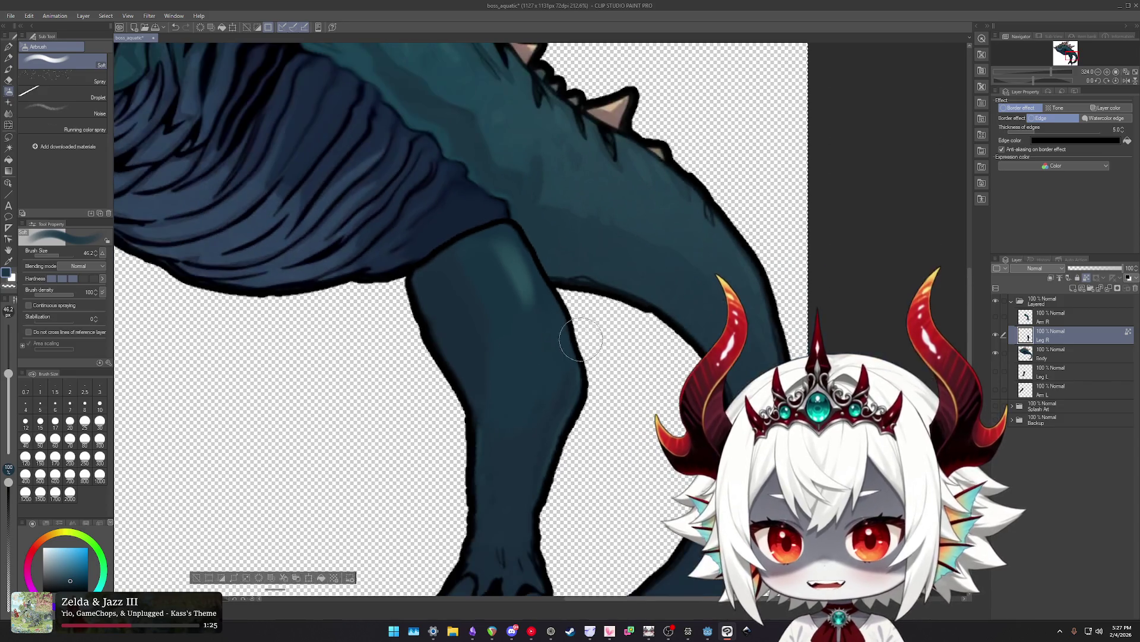
{"action": "scroll", "coordinate": [515, 287], "scroll_direction": "up", "scroll_amount": 2}
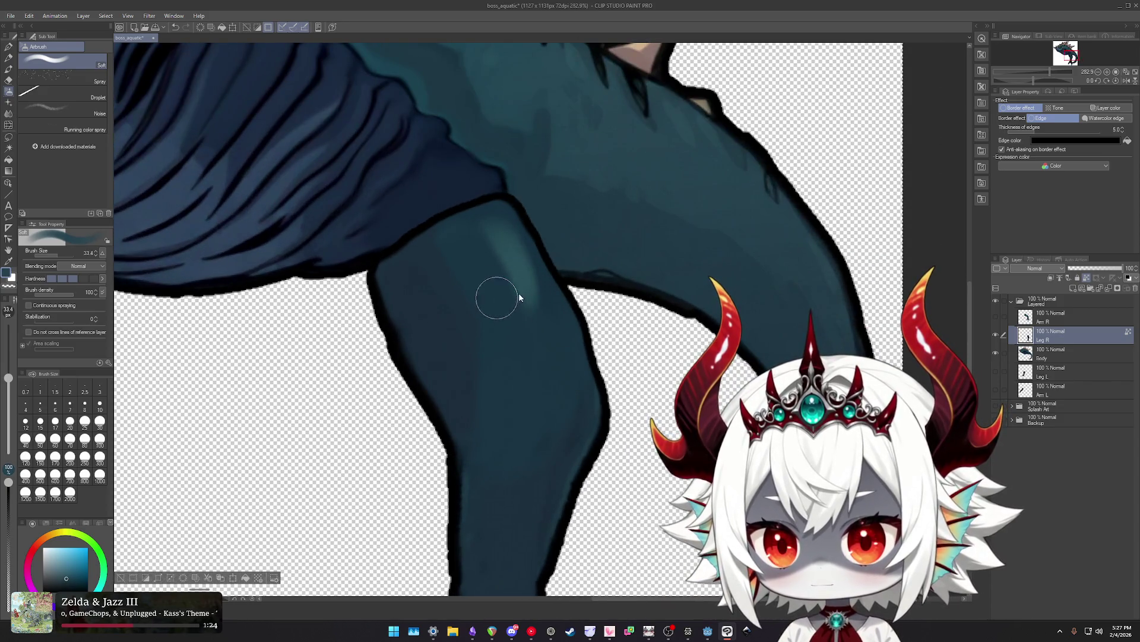
{"action": "left_click_drag", "start_coordinate": [502, 258], "coordinate": [558, 354]}
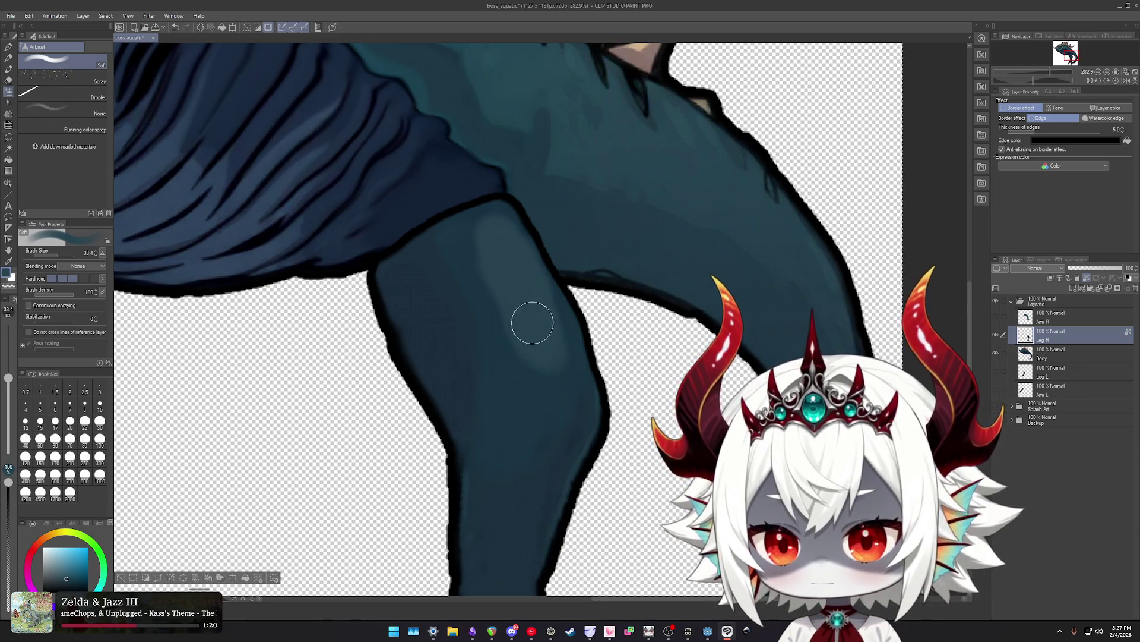
Turn on the Leg L layer to show the second hind leg.
{"action": "scroll", "coordinate": [559, 354], "scroll_direction": "down", "scroll_amount": 4}
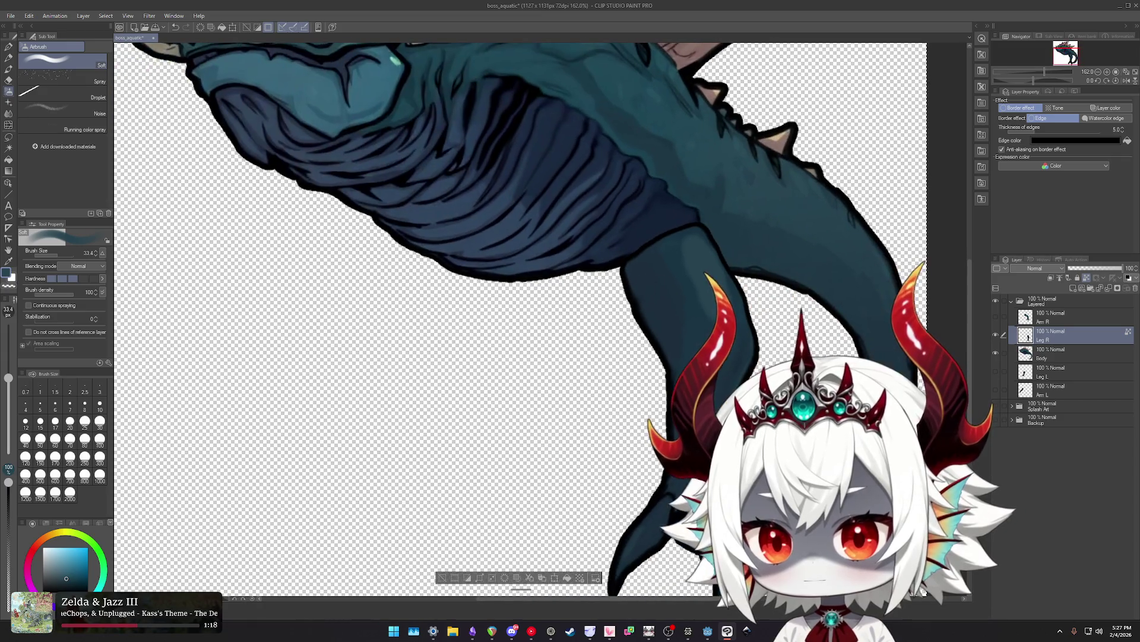
{"action": "scroll", "coordinate": [663, 276], "scroll_direction": "up", "scroll_amount": 2}
{"action": "scroll", "coordinate": [665, 278], "scroll_direction": "up", "scroll_amount": 2}
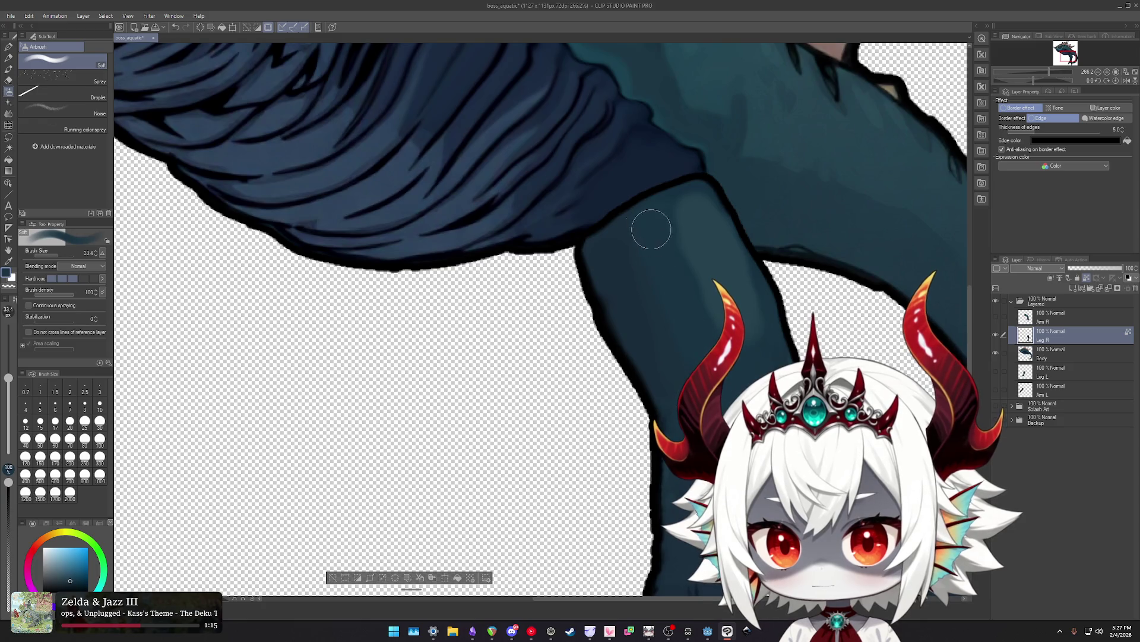
{"action": "scroll", "coordinate": [665, 337], "scroll_direction": "down", "scroll_amount": 1}
{"action": "scroll", "coordinate": [623, 303], "scroll_direction": "down", "scroll_amount": 2}
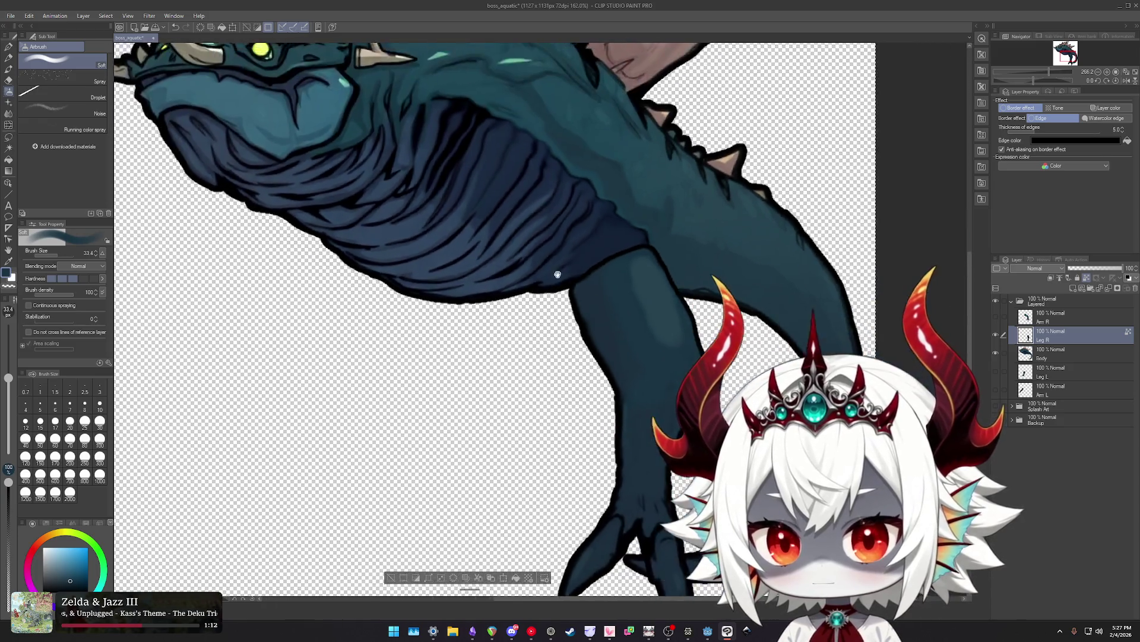
{"action": "scroll", "coordinate": [589, 268], "scroll_direction": "down", "scroll_amount": 1}
{"action": "scroll", "coordinate": [624, 303], "scroll_direction": "down", "scroll_amount": 1}
{"action": "scroll", "coordinate": [654, 339], "scroll_direction": "down", "scroll_amount": 2}
{"action": "scroll", "coordinate": [619, 328], "scroll_direction": "up", "scroll_amount": 3}
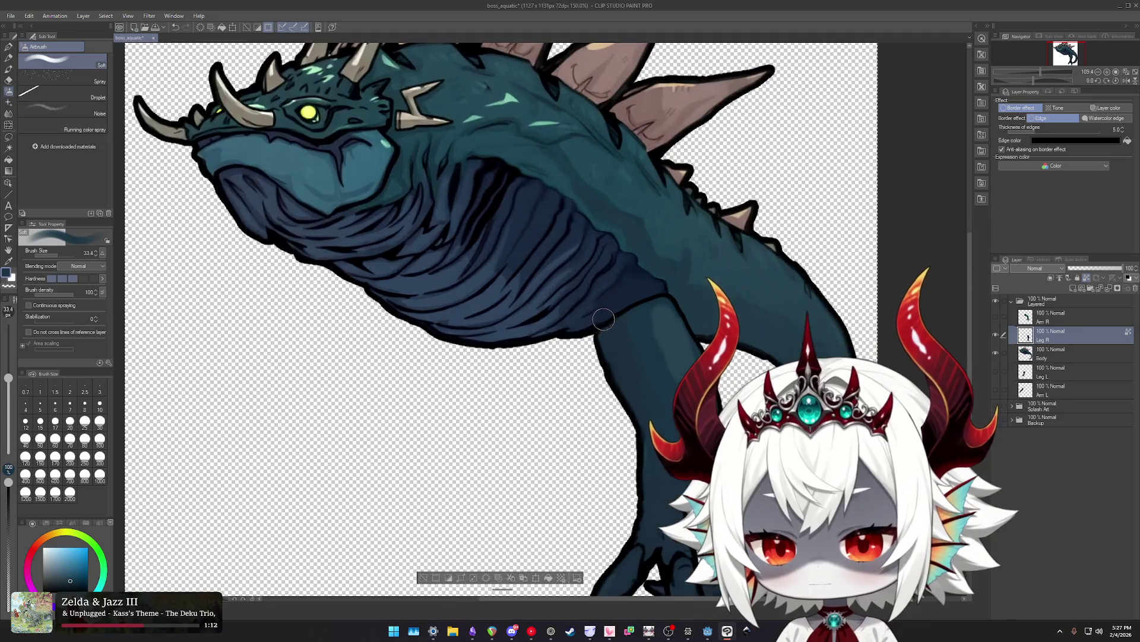
{"action": "scroll", "coordinate": [620, 328], "scroll_direction": "down", "scroll_amount": 2}
{"action": "scroll", "coordinate": [535, 332], "scroll_direction": "up", "scroll_amount": 1}
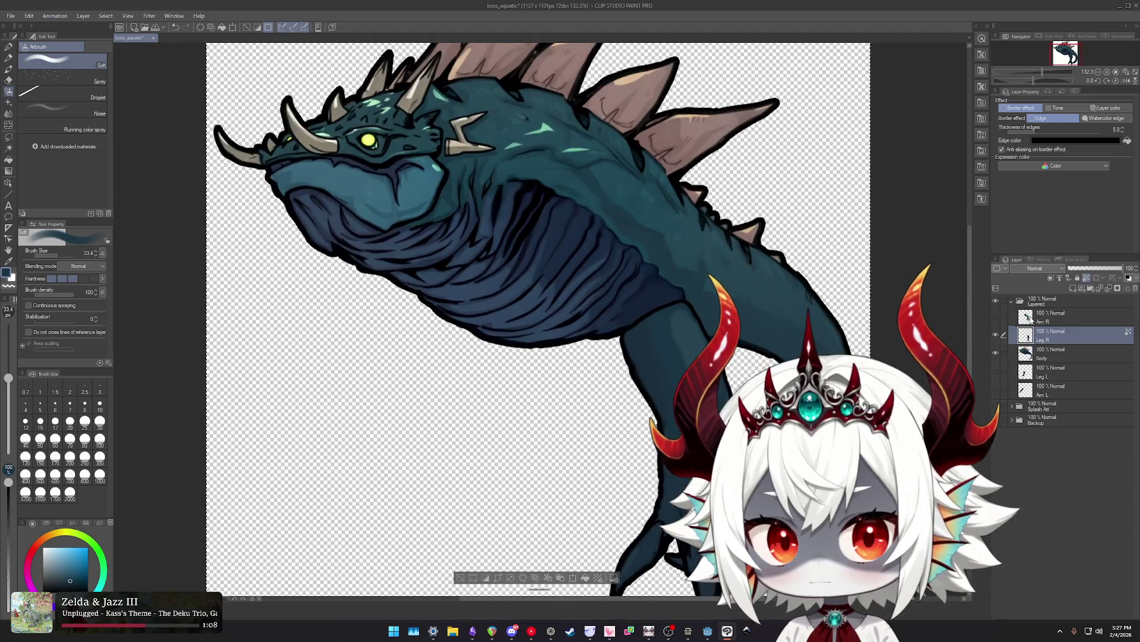
{"action": "left_click", "coordinate": [995, 371]}
Shrink the brush to about 12.6 and sample the leg's teal as drawing colour.
{"action": "scroll", "coordinate": [533, 378], "scroll_direction": "up", "scroll_amount": 1}
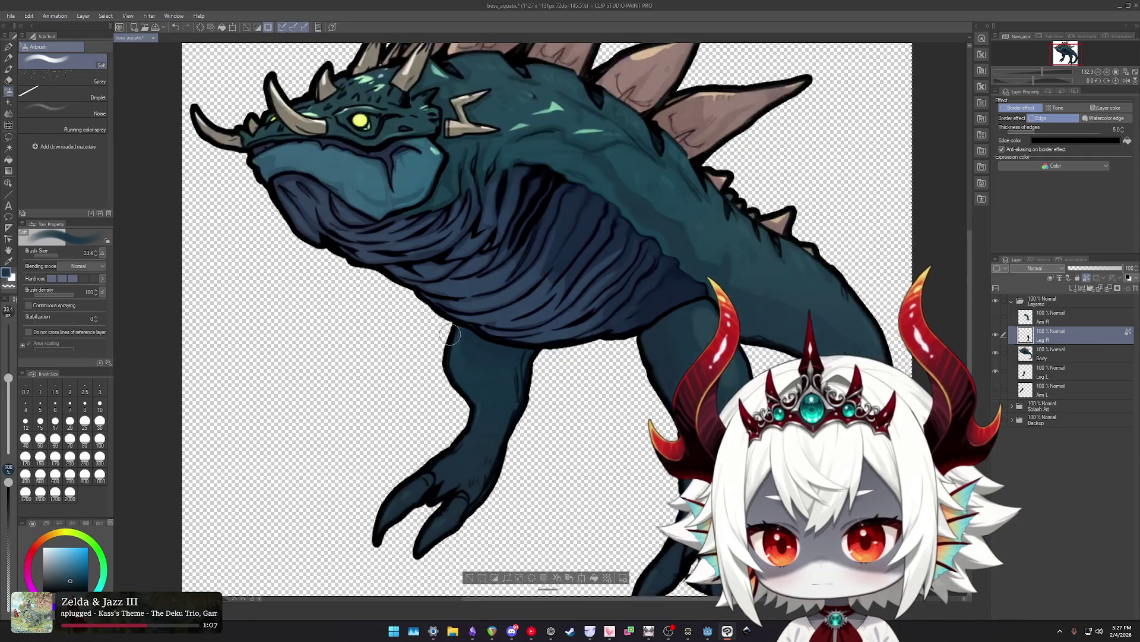
{"action": "scroll", "coordinate": [533, 378], "scroll_direction": "up", "scroll_amount": 2}
{"action": "scroll", "coordinate": [534, 368], "scroll_direction": "down", "scroll_amount": 3}
{"action": "scroll", "coordinate": [565, 332], "scroll_direction": "up", "scroll_amount": 2}
{"action": "scroll", "coordinate": [582, 309], "scroll_direction": "up", "scroll_amount": 1}
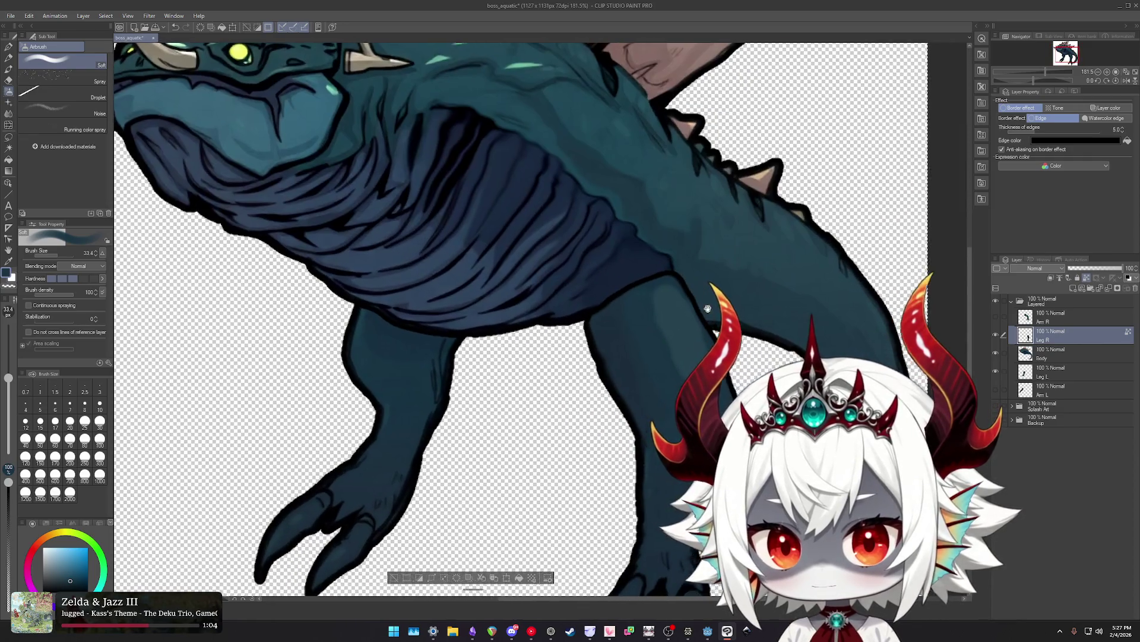
{"action": "scroll", "coordinate": [596, 297], "scroll_direction": "up", "scroll_amount": 1}
{"action": "scroll", "coordinate": [596, 297], "scroll_direction": "up", "scroll_amount": 1}
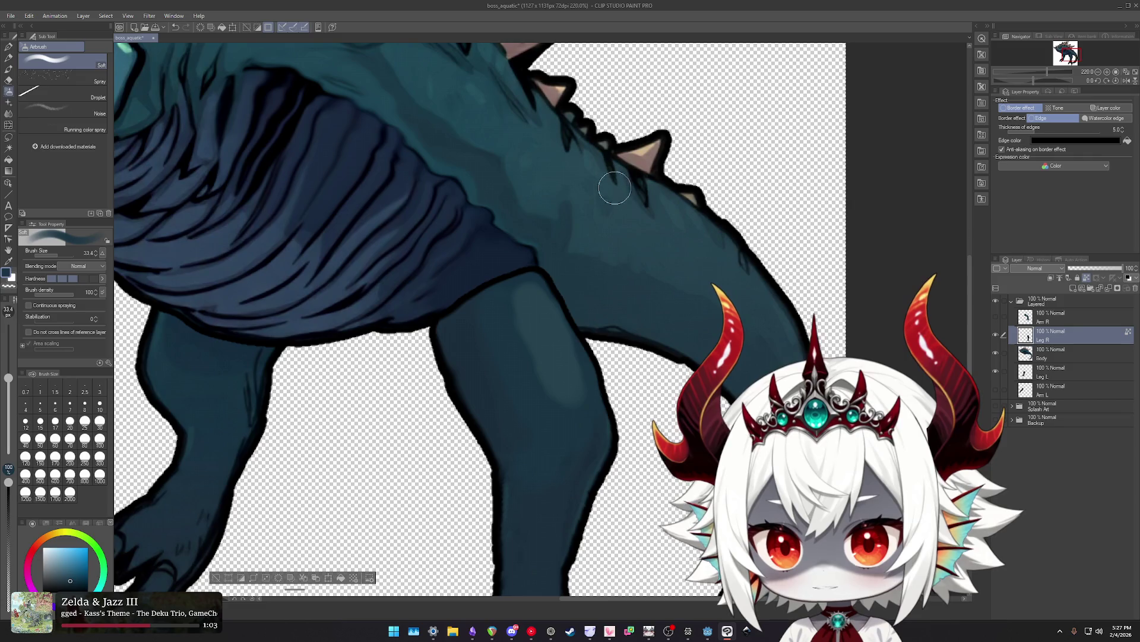
{"action": "left_click_drag", "start_coordinate": [562, 313], "coordinate": [551, 312]}
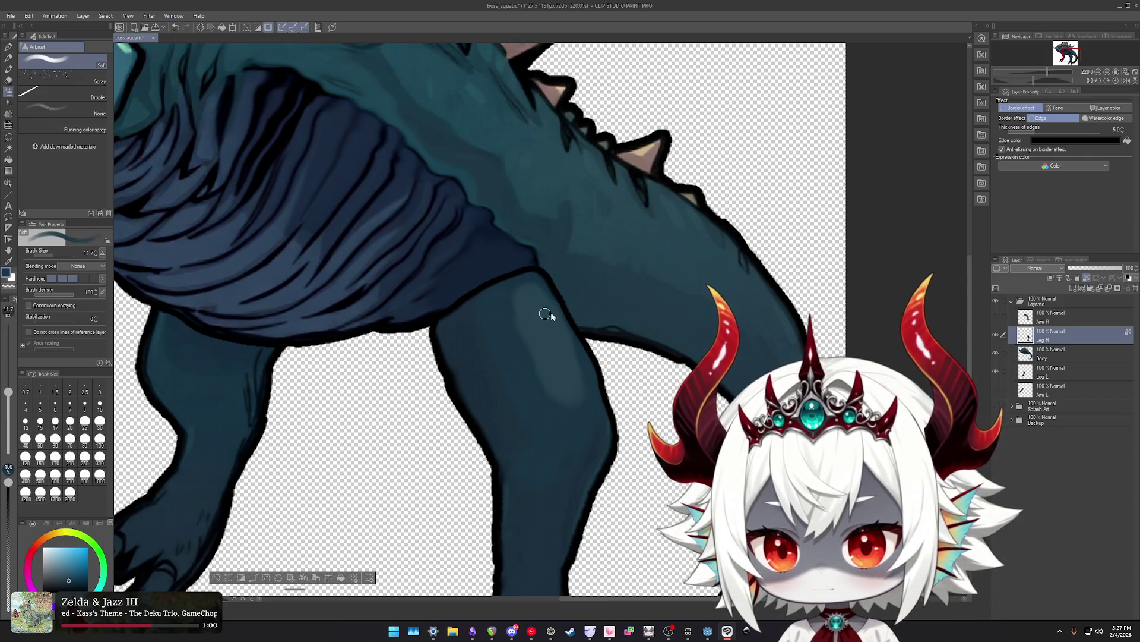
{"action": "left_click", "coordinate": [598, 433], "text": "alt"}
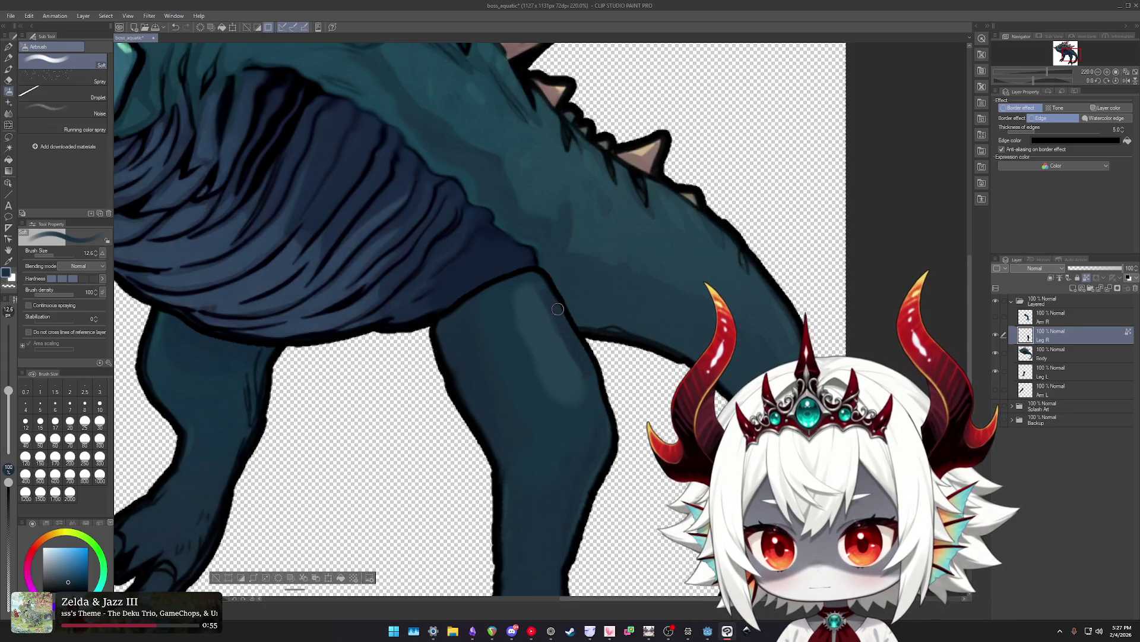
{"action": "left_click", "coordinate": [587, 373], "text": "alt"}
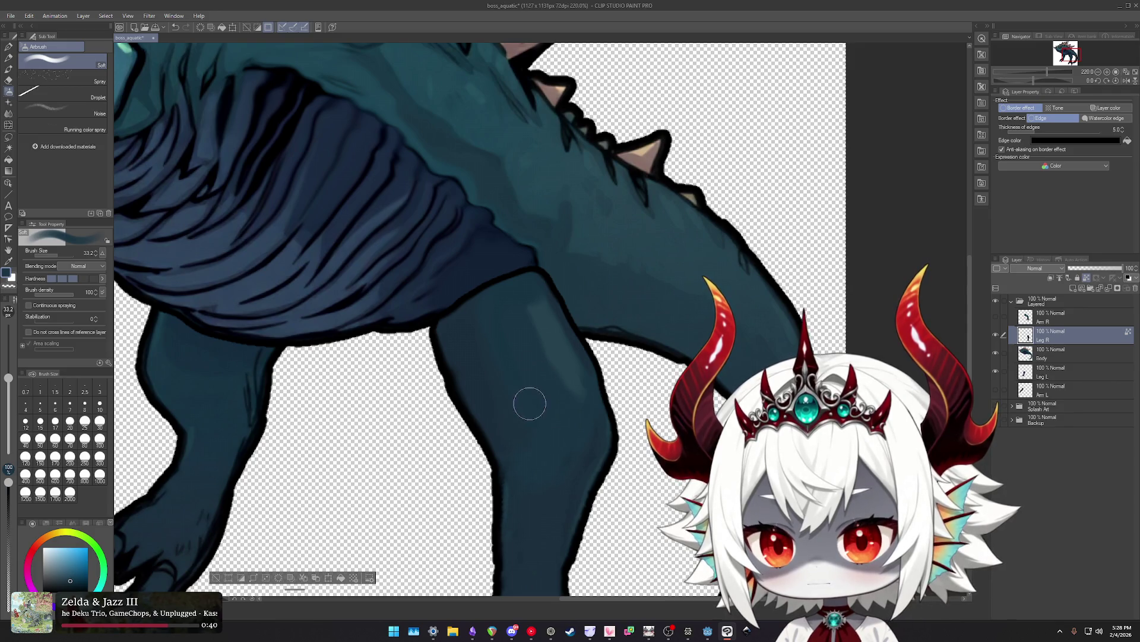
{"action": "left_click_drag", "start_coordinate": [582, 386], "coordinate": [565, 380]}
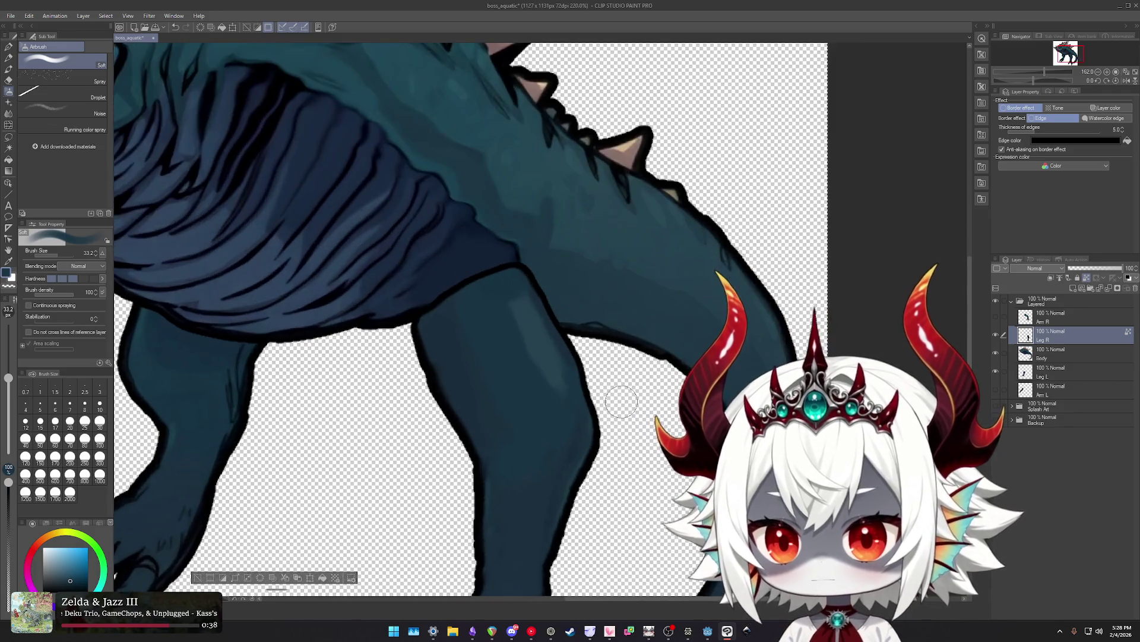
Check the leg's overlap by toggling the front arm and Leg R layers on and off.
{"action": "key", "text": "j"}
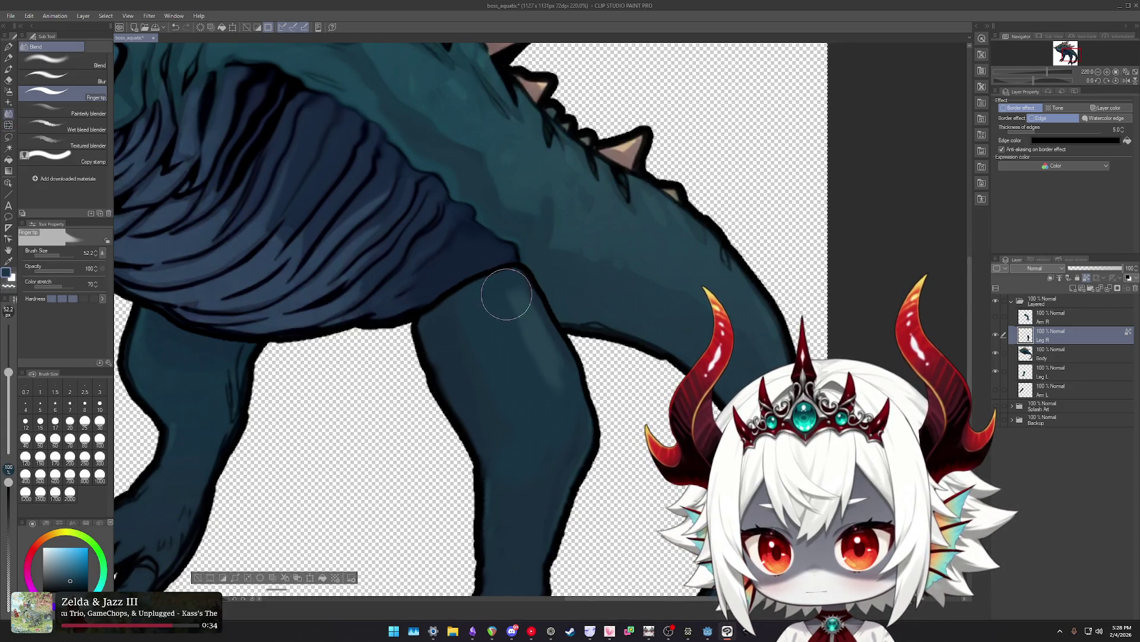
{"action": "scroll", "coordinate": [534, 417], "scroll_direction": "down", "scroll_amount": 5}
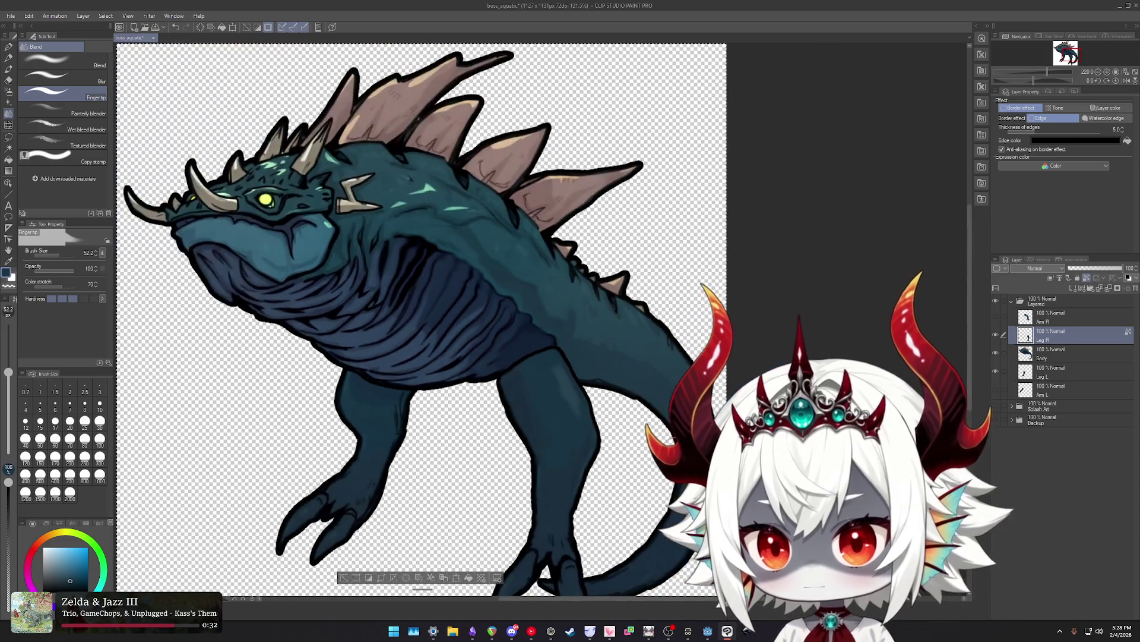
{"action": "left_click_drag", "start_coordinate": [629, 289], "coordinate": [679, 289]}
{"action": "scroll", "coordinate": [601, 254], "scroll_direction": "up", "scroll_amount": 1}
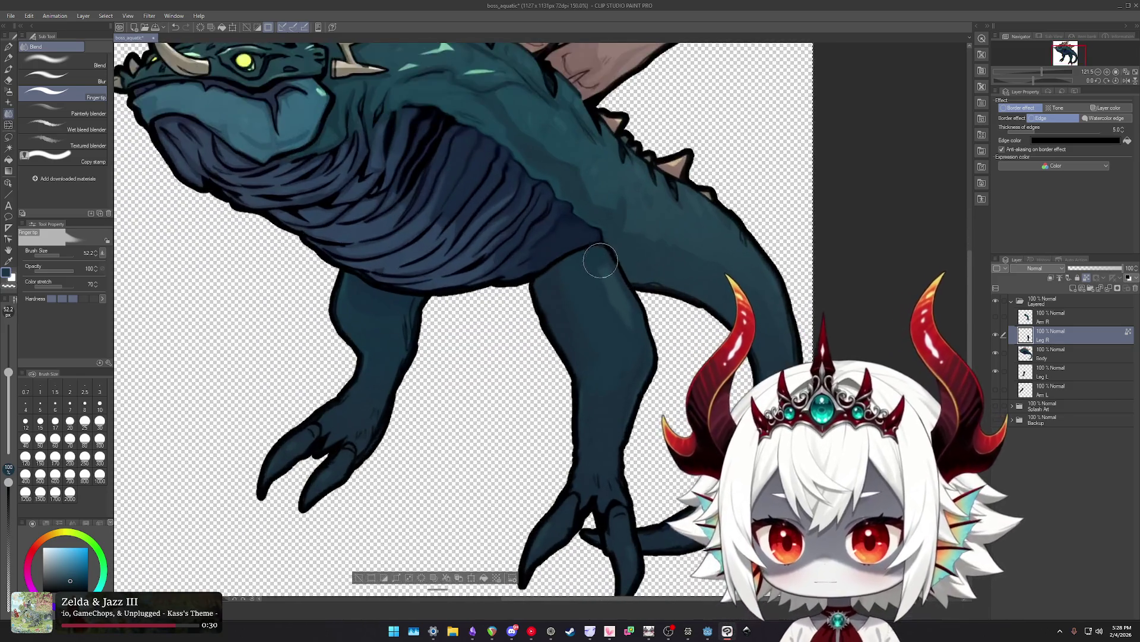
{"action": "scroll", "coordinate": [592, 262], "scroll_direction": "up", "scroll_amount": 1}
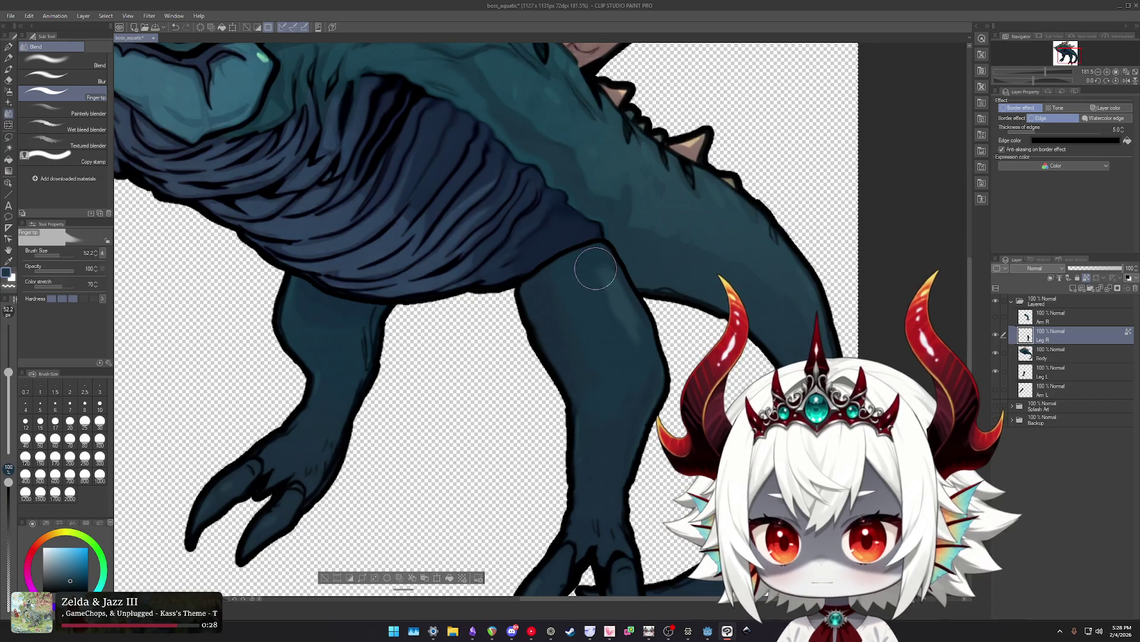
{"action": "scroll", "coordinate": [624, 204], "scroll_direction": "down", "scroll_amount": 2}
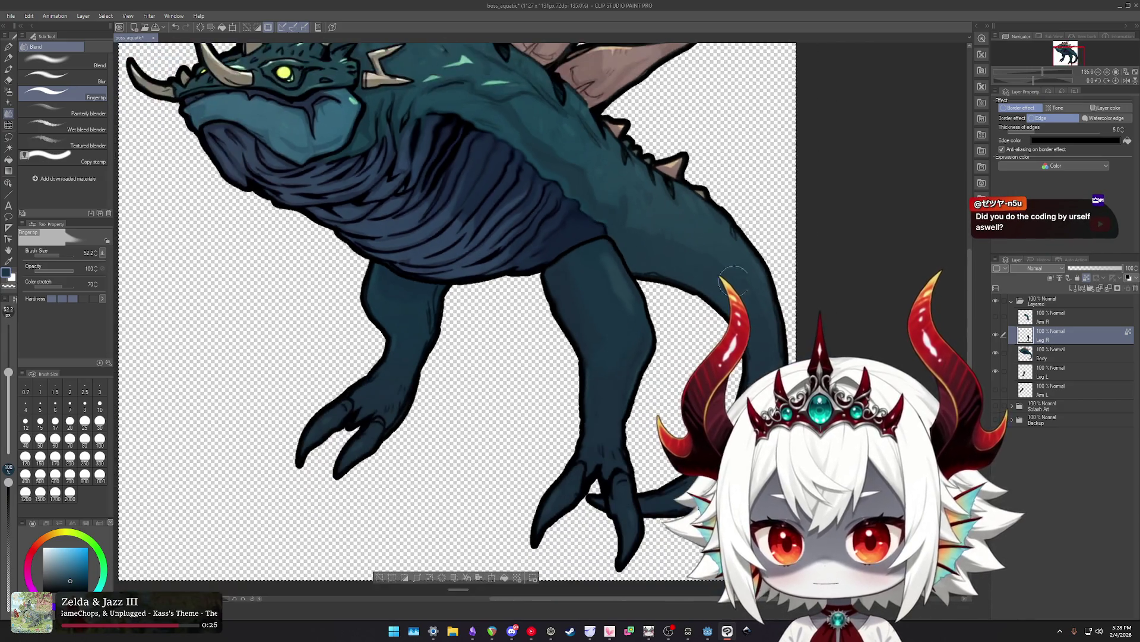
{"action": "left_click", "coordinate": [996, 316]}
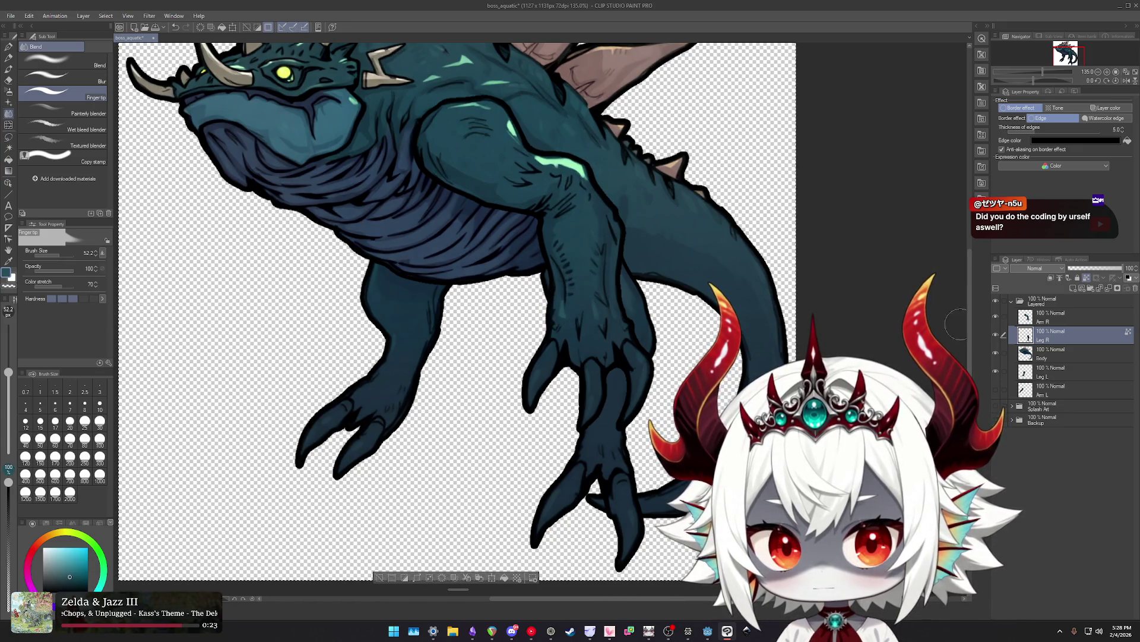
{"action": "left_click", "coordinate": [996, 334]}
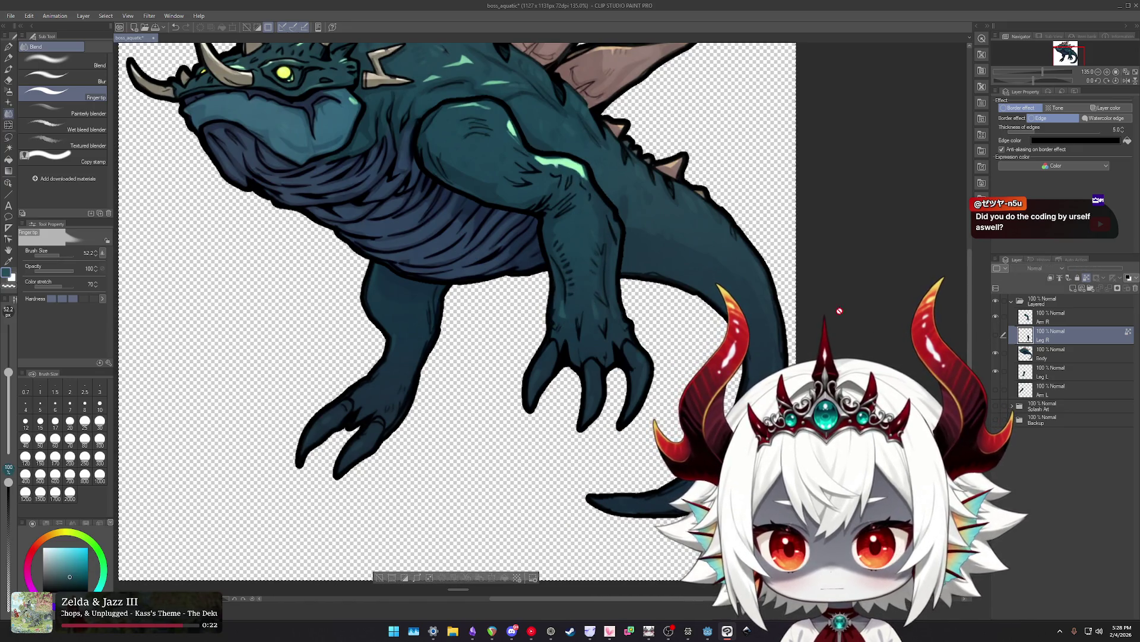
{"action": "left_click", "coordinate": [995, 335]}
{"action": "left_click", "coordinate": [996, 317]}
{"action": "scroll", "coordinate": [609, 270], "scroll_direction": "up", "scroll_amount": 1}
{"action": "scroll", "coordinate": [609, 267], "scroll_direction": "up", "scroll_amount": 2}
Undo the lighter teal highlight and smudge the leg highlight into the surrounding teal with Finger tip.
{"action": "key", "text": "b"}
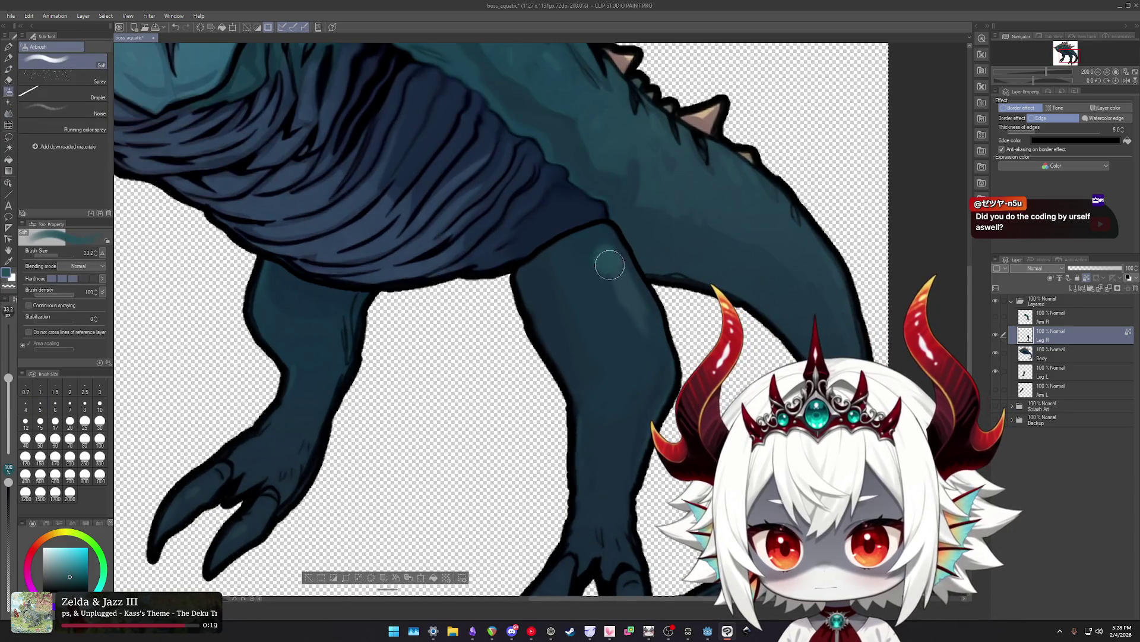
{"action": "key", "text": "b"}
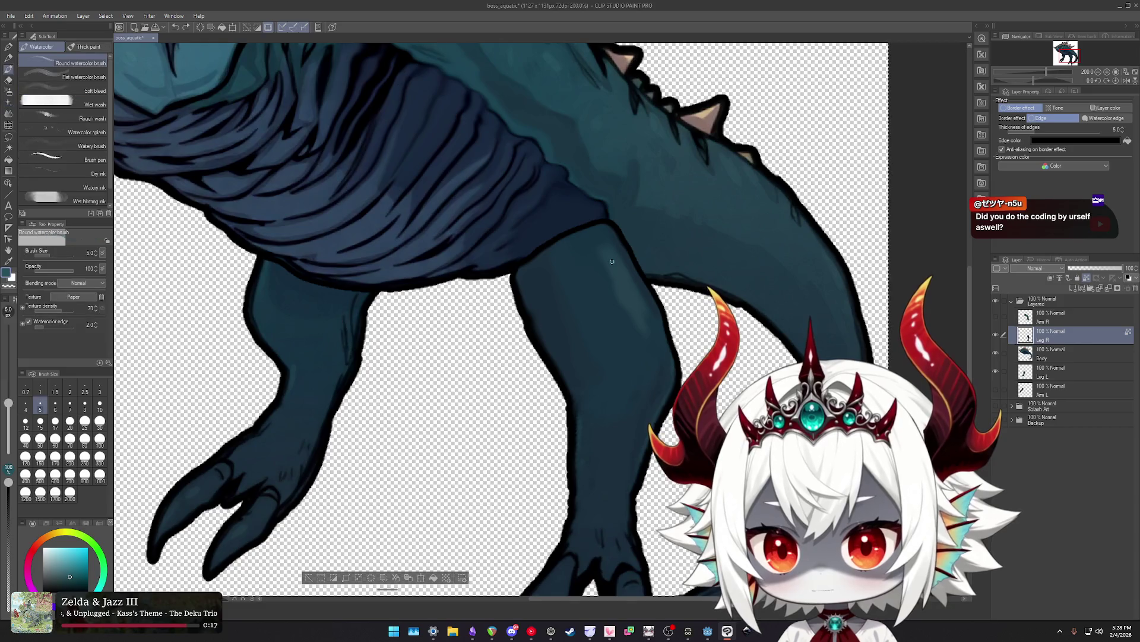
{"action": "key", "text": "b"}
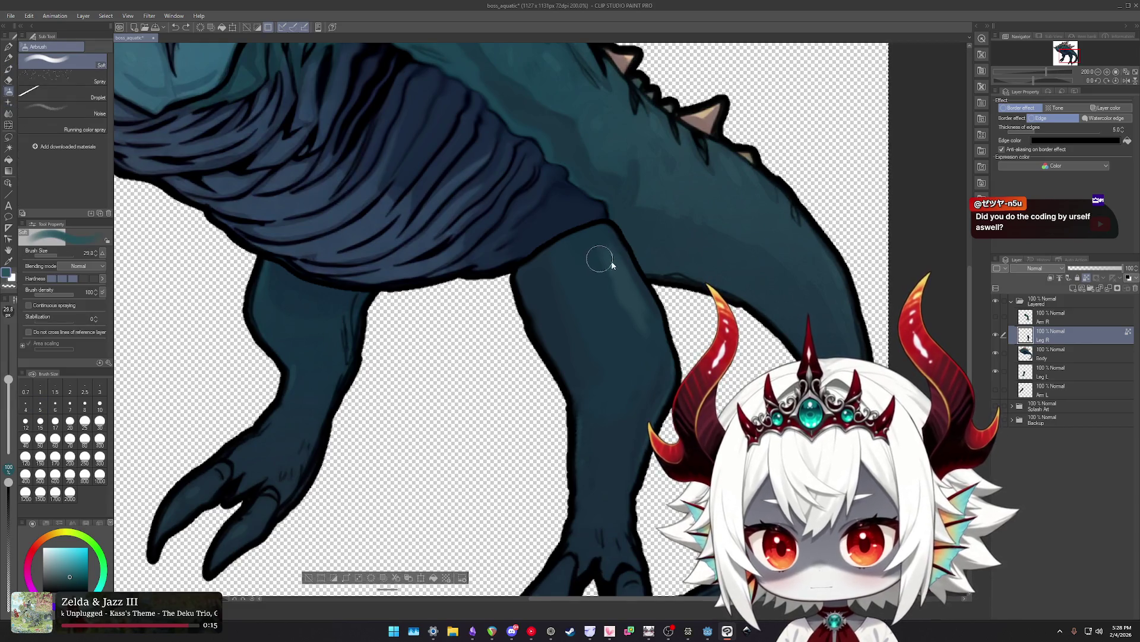
{"action": "key", "text": "ctrl+z"}
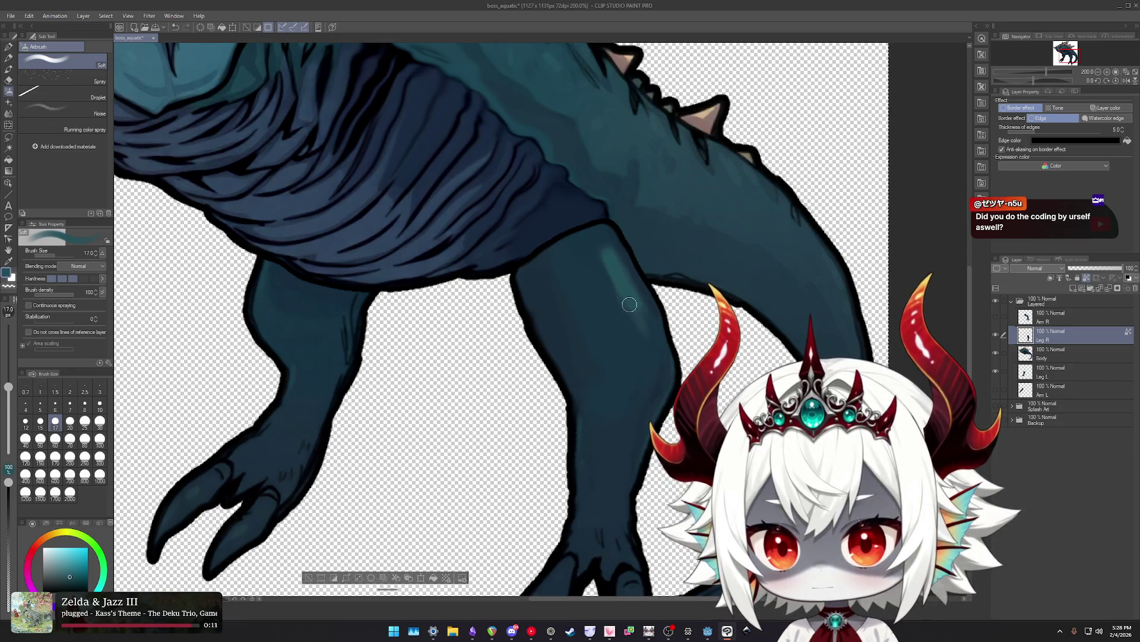
{"action": "key", "text": "j"}
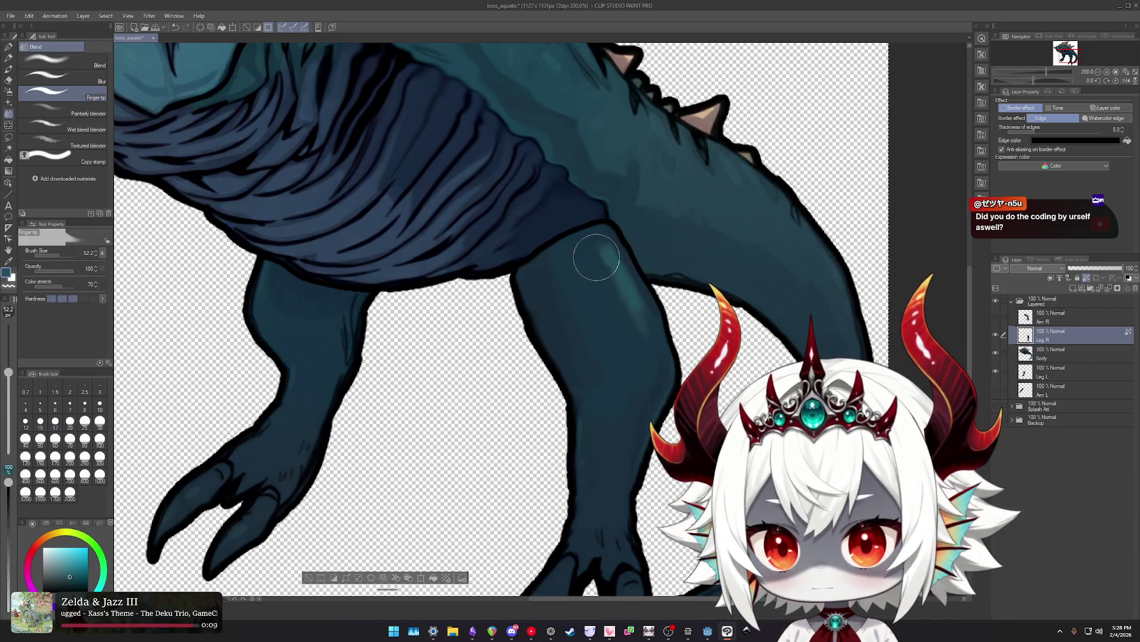
{"action": "left_click_drag", "start_coordinate": [638, 309], "coordinate": [590, 254]}
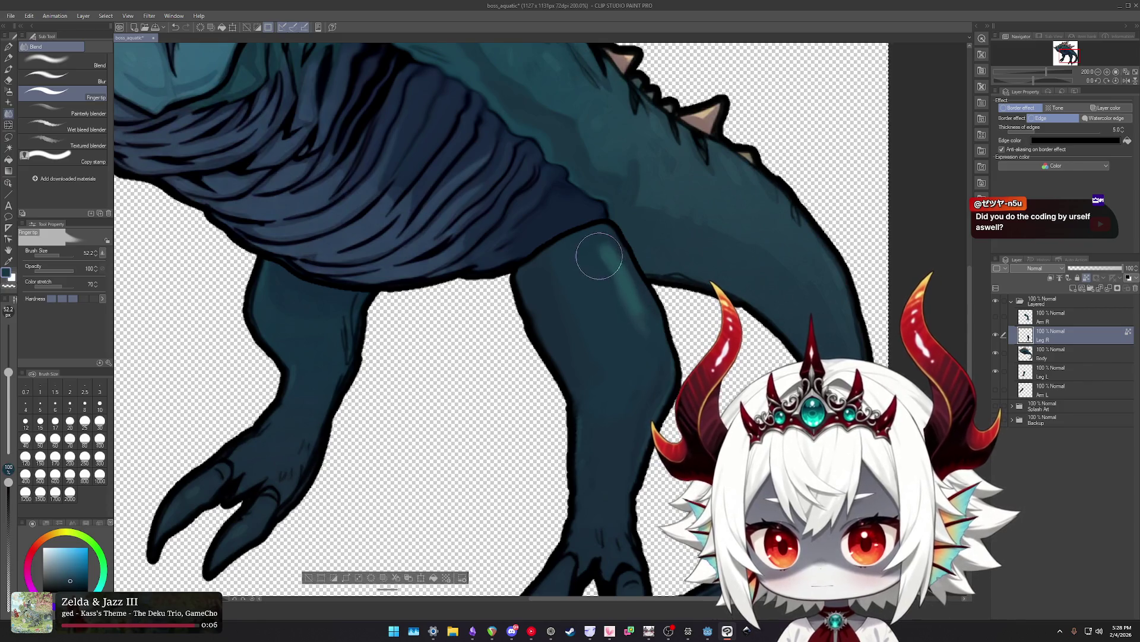
Enlarge the soft airbrush to about 45.
{"action": "key", "text": "b"}
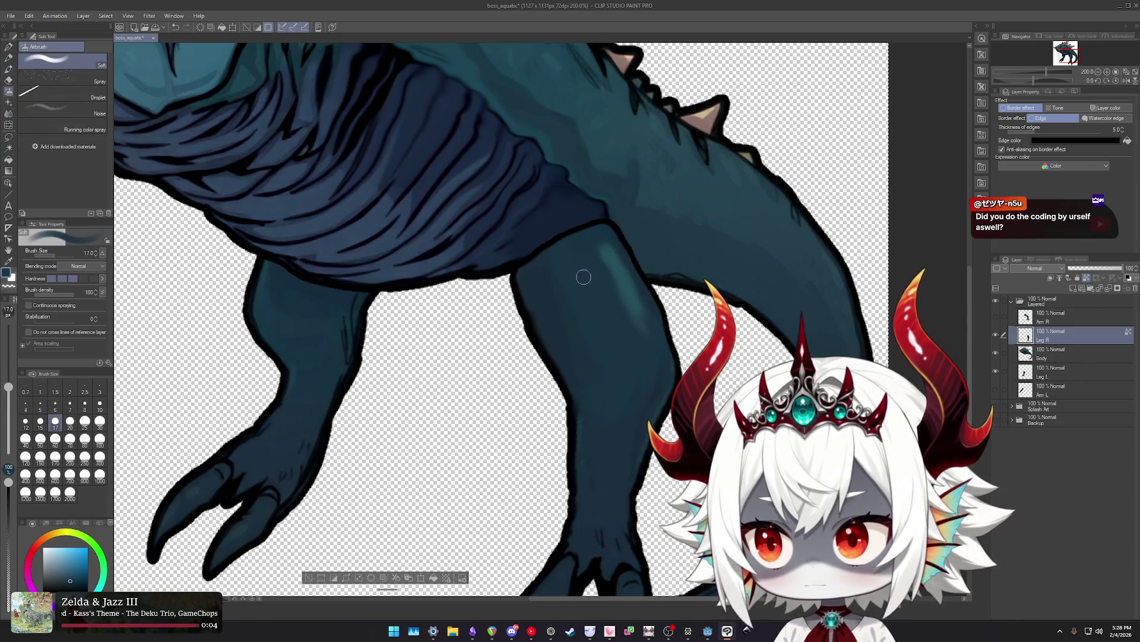
{"action": "left_click_drag", "start_coordinate": [594, 255], "coordinate": [612, 255]}
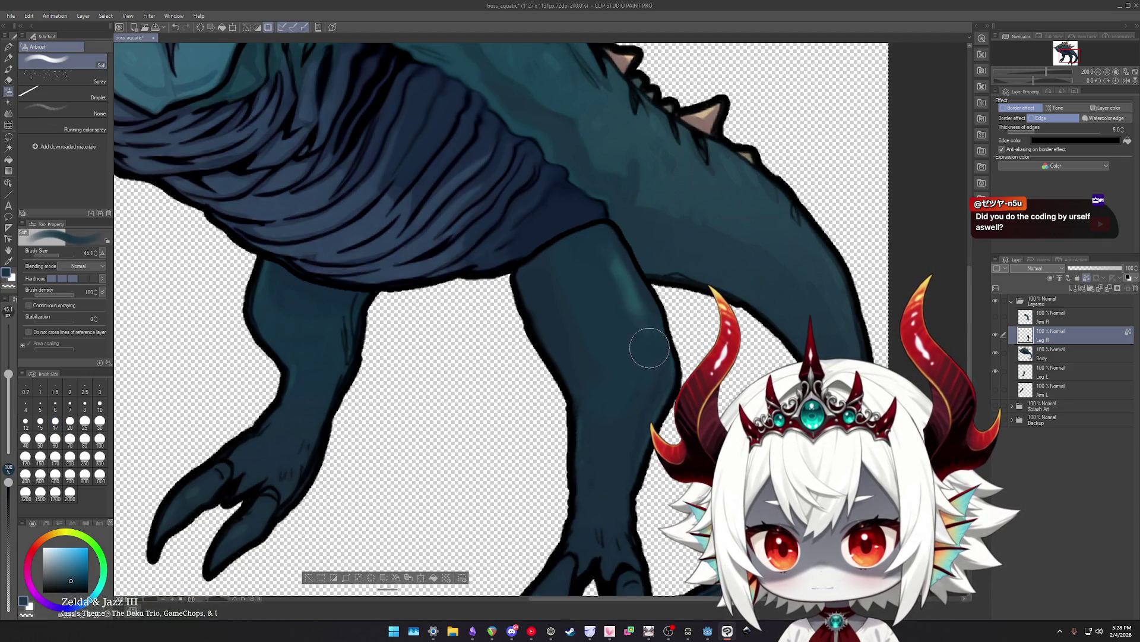
{"action": "scroll", "coordinate": [649, 348], "scroll_direction": "down", "scroll_amount": 2}
{"action": "scroll", "coordinate": [649, 347], "scroll_direction": "down", "scroll_amount": 2}
{"action": "scroll", "coordinate": [691, 368], "scroll_direction": "up", "scroll_amount": 3}
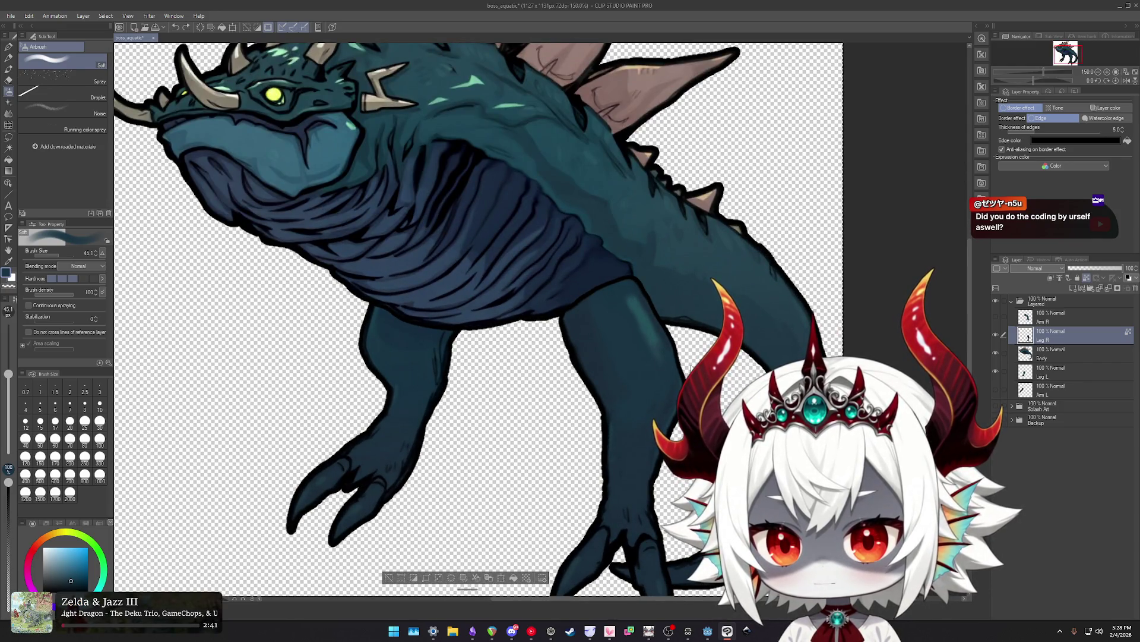
{"action": "scroll", "coordinate": [691, 367], "scroll_direction": "up", "scroll_amount": 1}
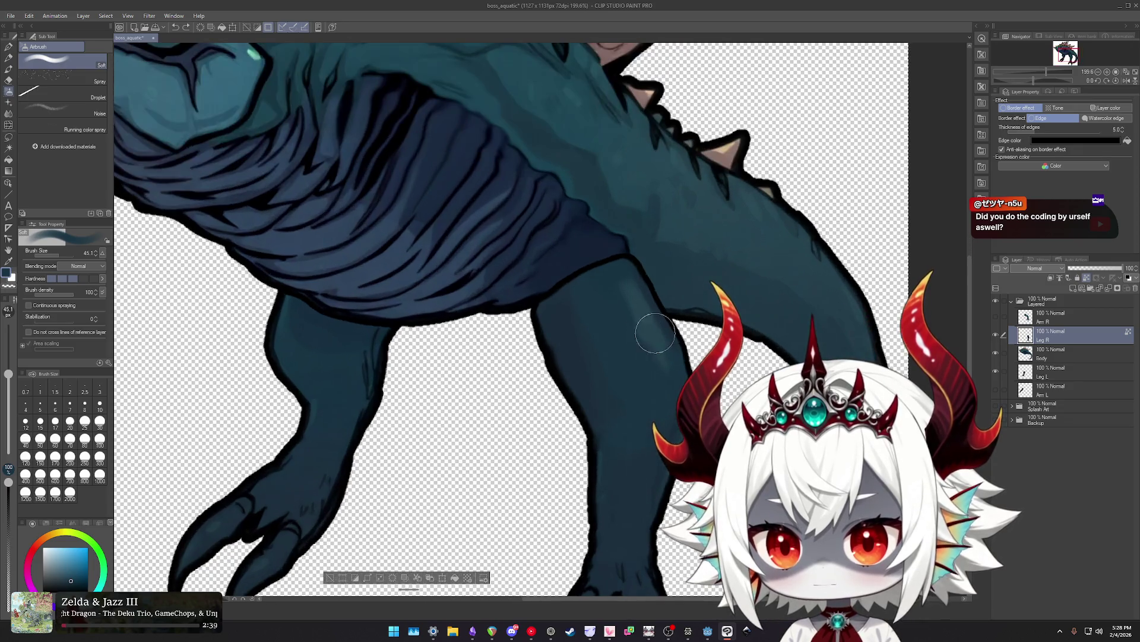
{"action": "key", "text": "b"}
{"action": "key", "text": "b"}
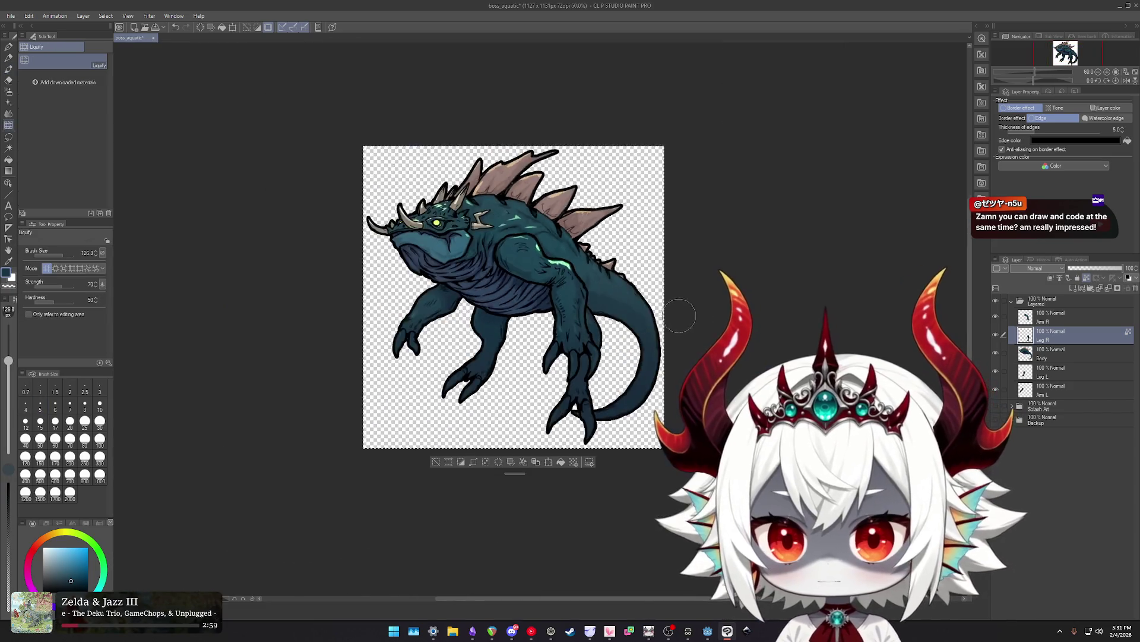
Fit the canvas to the window and check layer options for Arm R, Leg R, Body and Leg L.
{"action": "scroll", "coordinate": [680, 316], "scroll_direction": "down", "scroll_amount": 2}
{"action": "key", "text": "ctrl+0"}
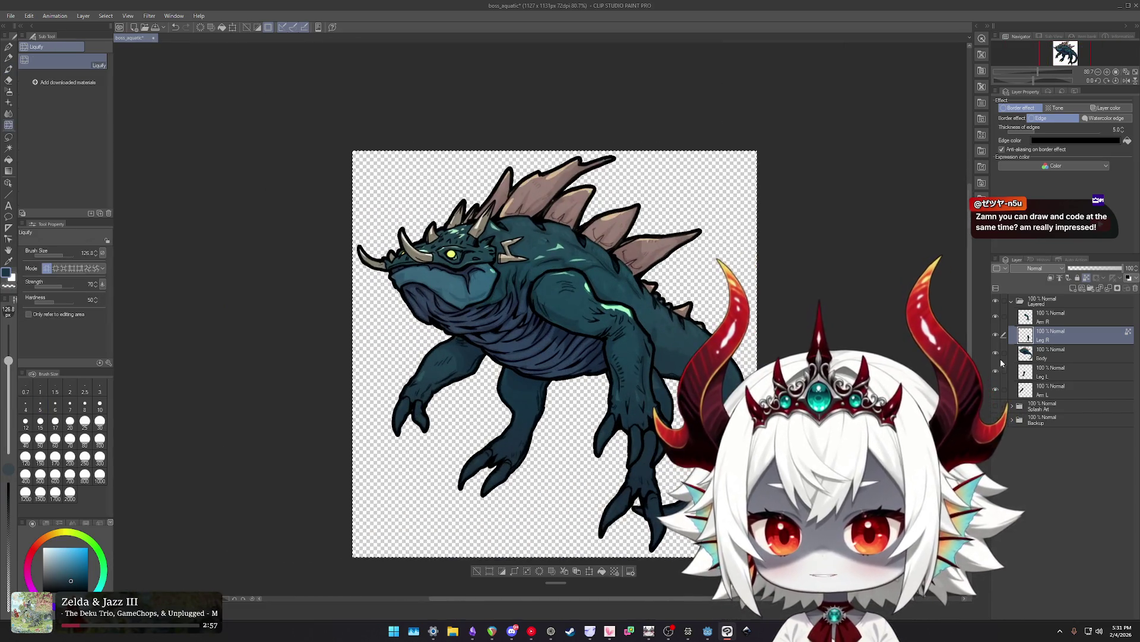
{"action": "right_click", "coordinate": [1047, 318]}
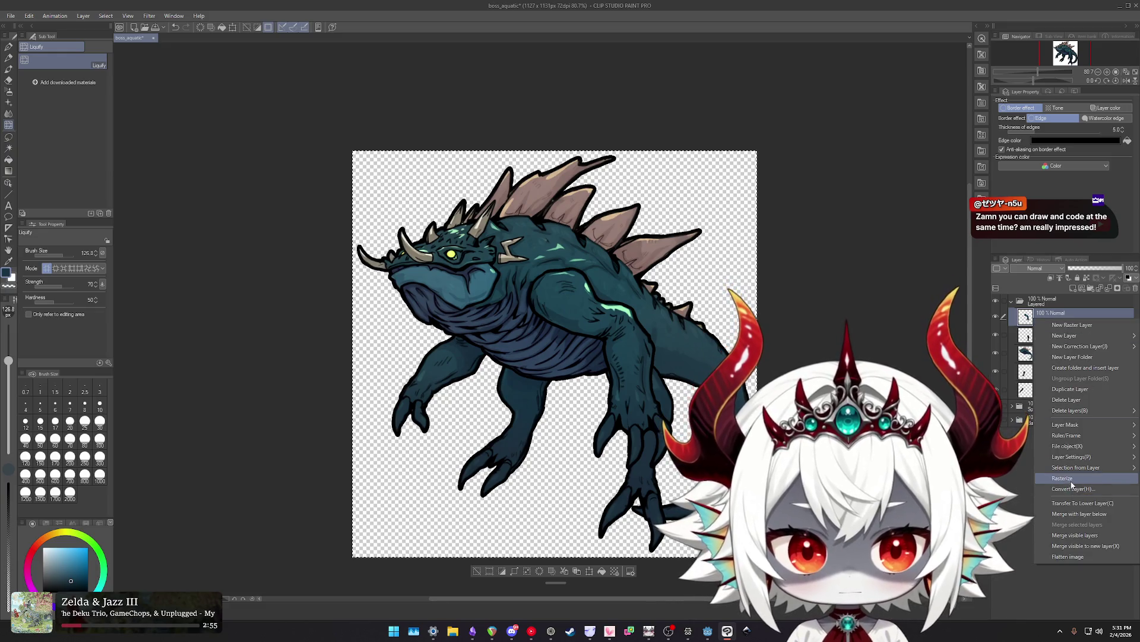
{"action": "key", "text": "Escape"}
{"action": "left_click", "coordinate": [1048, 333]}
{"action": "right_click", "coordinate": [1048, 334]}
{"action": "left_click", "coordinate": [1049, 353]}
{"action": "right_click", "coordinate": [1048, 353]}
{"action": "key", "text": "Escape"}
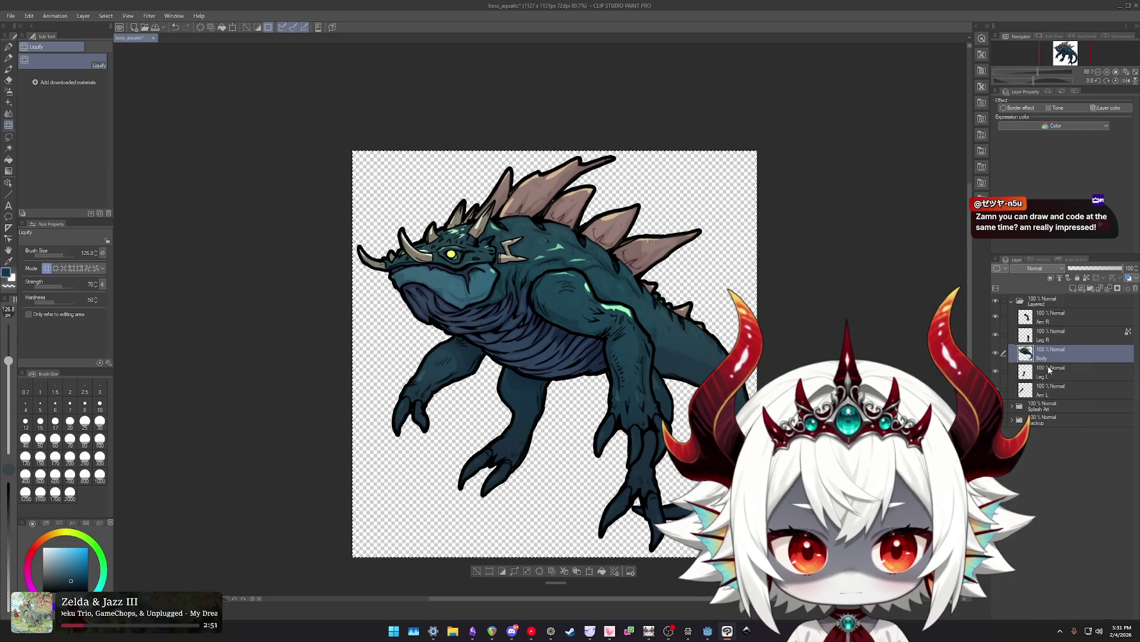
{"action": "right_click", "coordinate": [1049, 370]}
{"action": "key", "text": "Escape"}
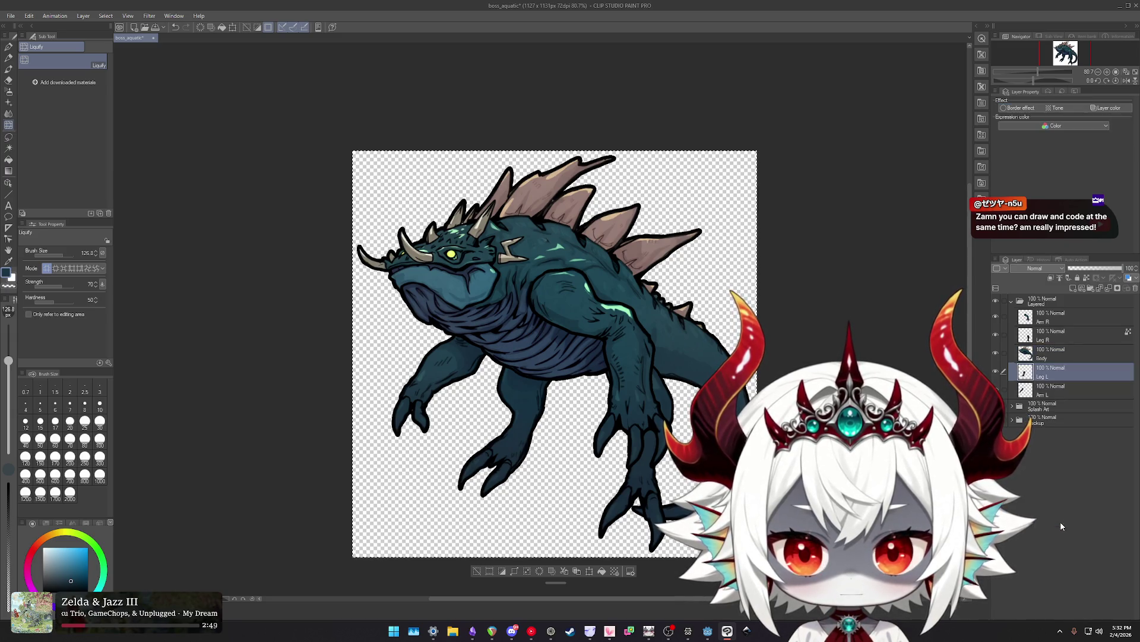
Select the Arm L layer and switch to the Airbrush (Soft) sub tool.
{"action": "scroll", "coordinate": [707, 317], "scroll_direction": "up", "scroll_amount": 2}
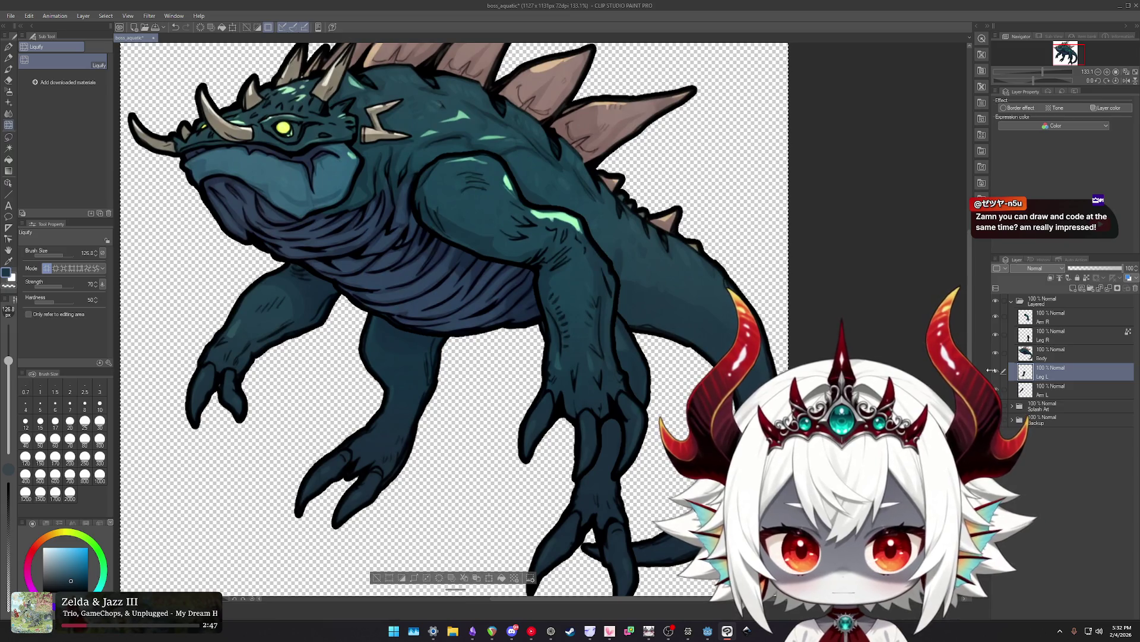
{"action": "right_click", "coordinate": [1047, 387]}
{"action": "key", "text": "Escape"}
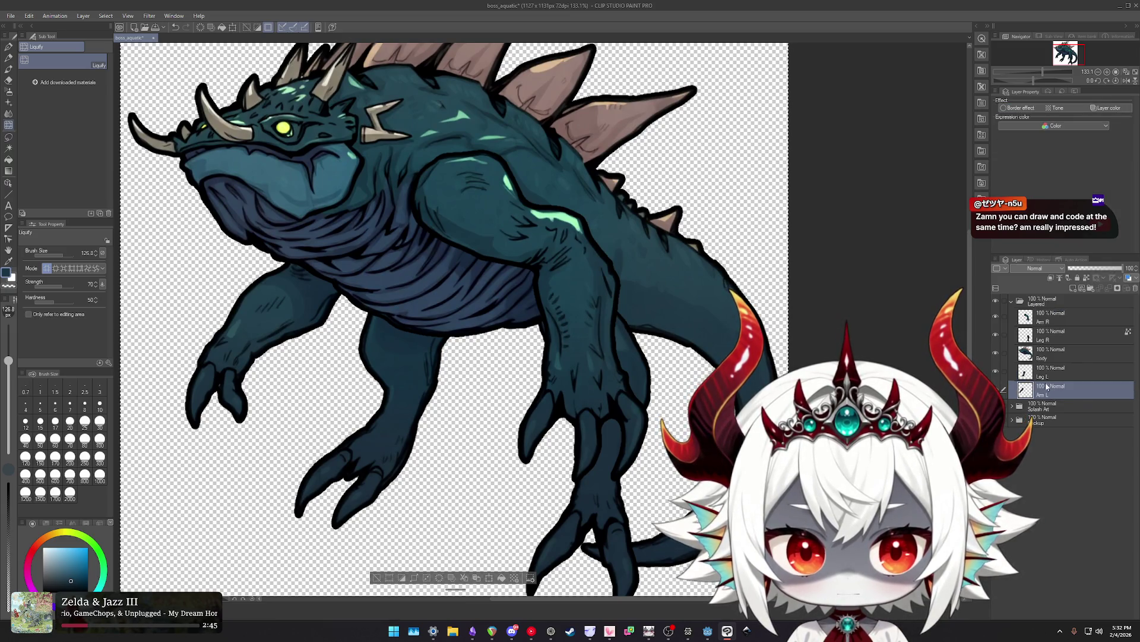
{"action": "scroll", "coordinate": [521, 245], "scroll_direction": "up", "scroll_amount": 2}
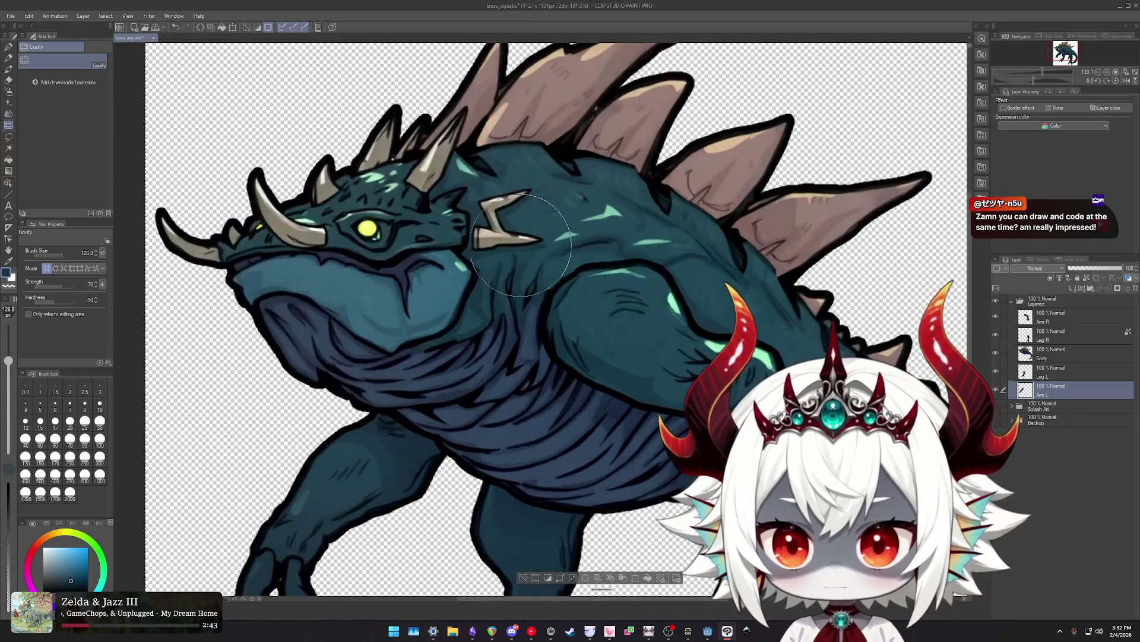
{"action": "left_click", "coordinate": [8, 91]}
{"action": "scroll", "coordinate": [504, 339], "scroll_direction": "up", "scroll_amount": 2}
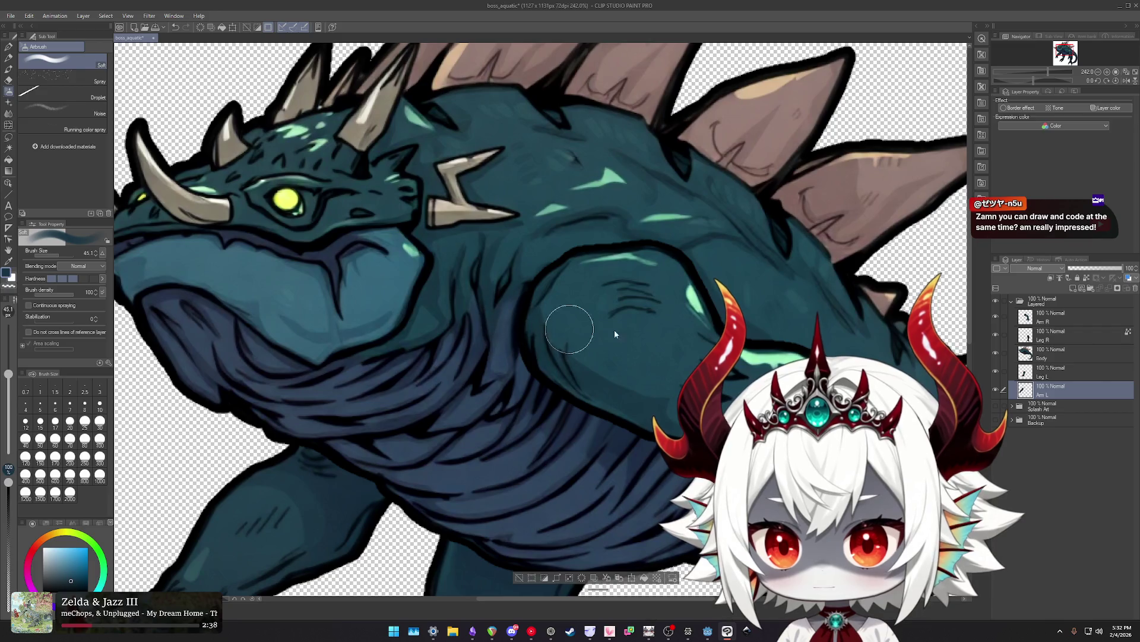
On the Arm R layer, darken the shoulder outline where it curves into the body with the soft airbrush.
{"action": "left_click", "coordinate": [1051, 319]}
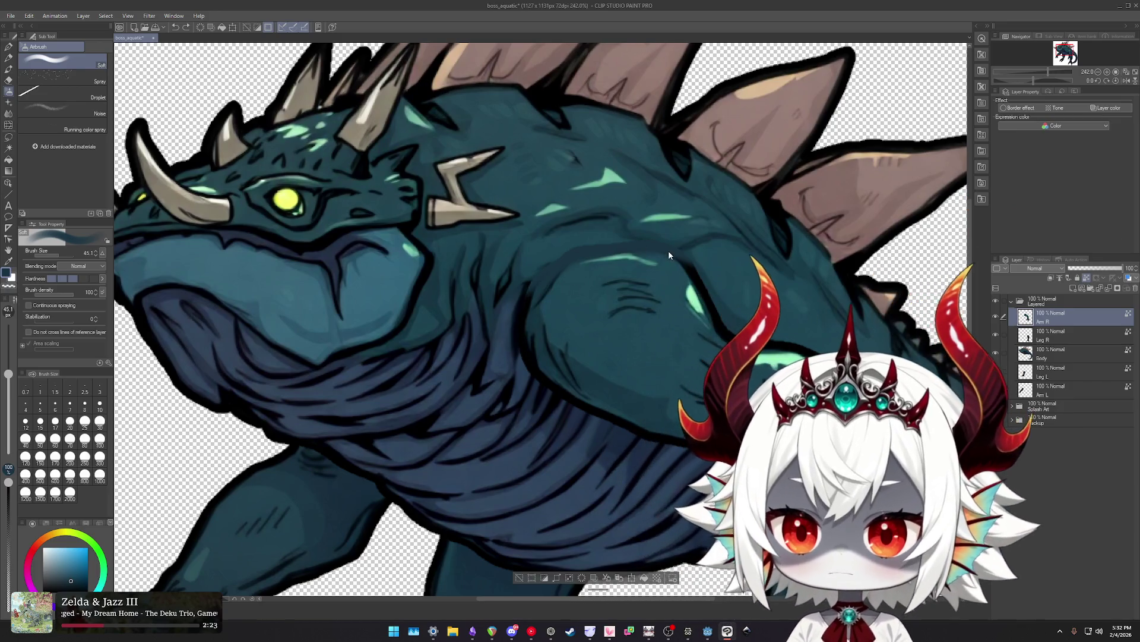
{"action": "left_click_drag", "start_coordinate": [653, 243], "coordinate": [531, 285]}
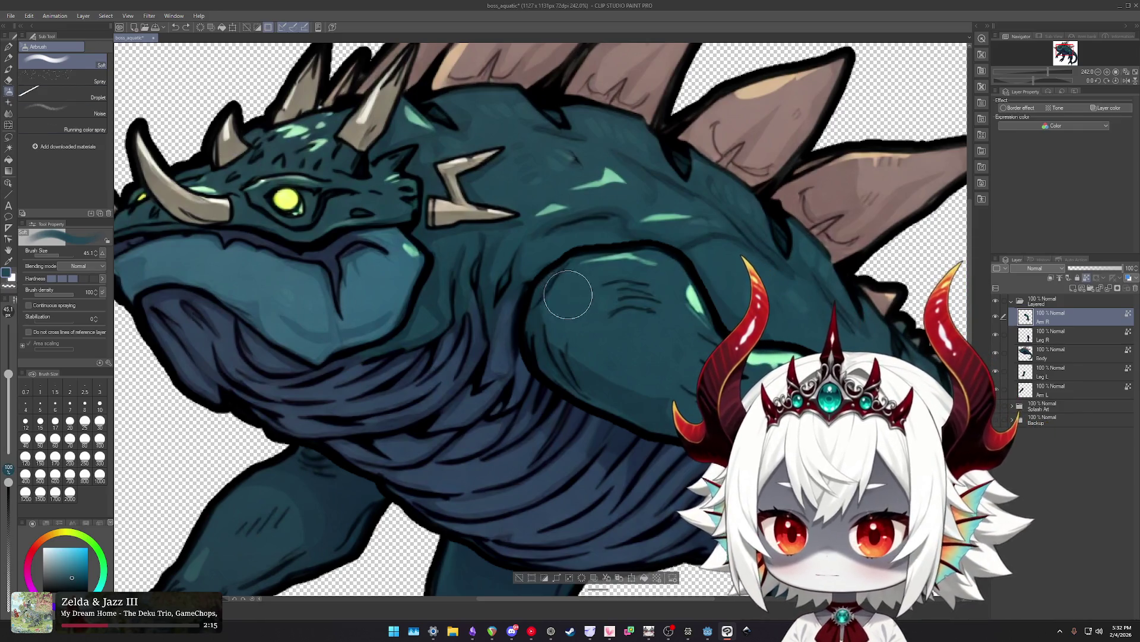
{"action": "key", "text": "b"}
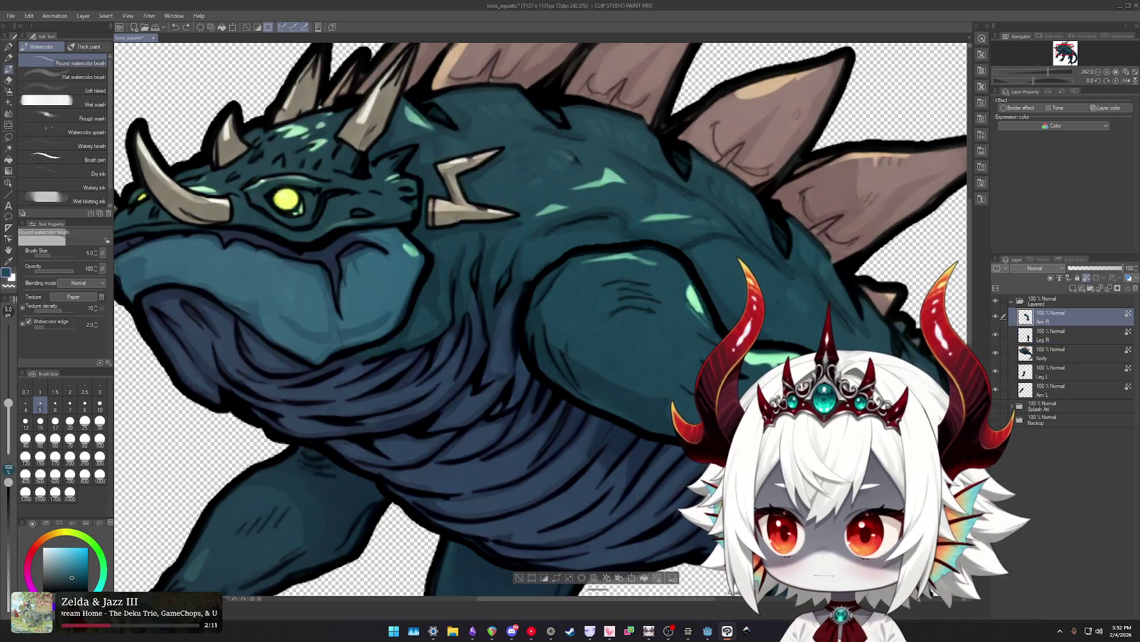
{"action": "key", "text": "b"}
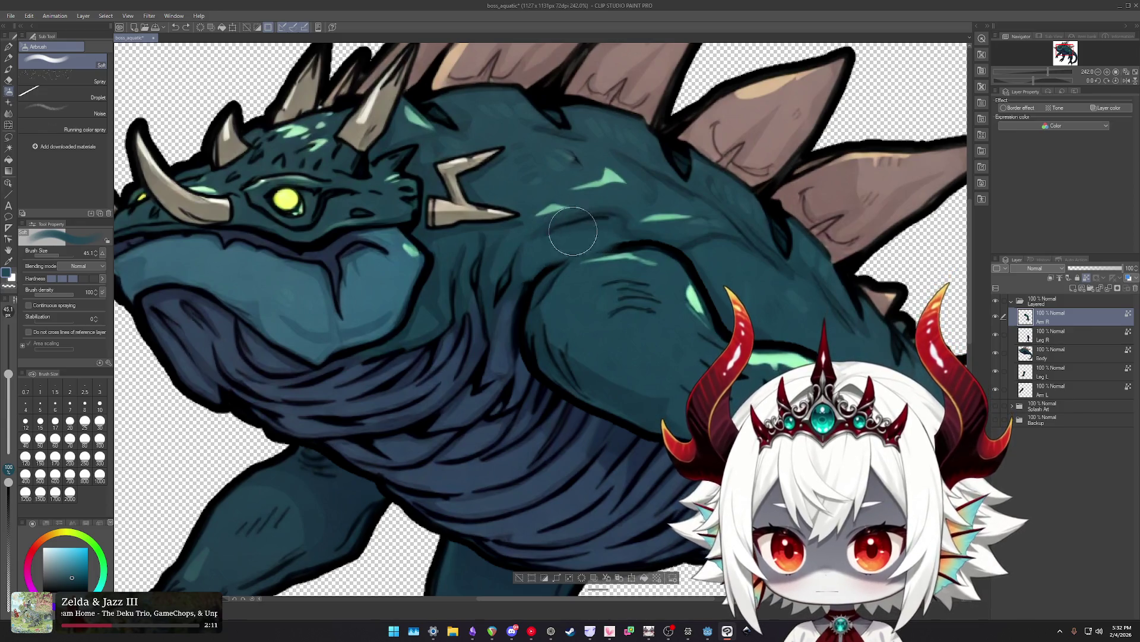
{"action": "scroll", "coordinate": [635, 223], "scroll_direction": "up", "scroll_amount": 3}
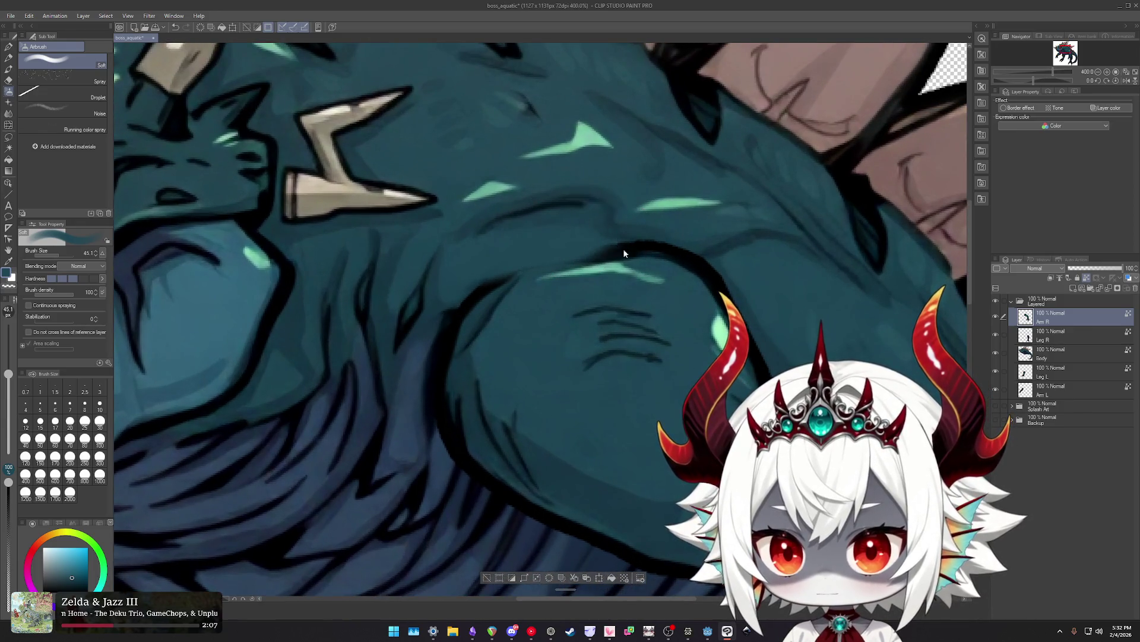
Airbrush teal over the shoulder outline, undo it, then soften with Finger tip and the Soft Eraser.
{"action": "left_click_drag", "start_coordinate": [542, 248], "coordinate": [724, 236]}
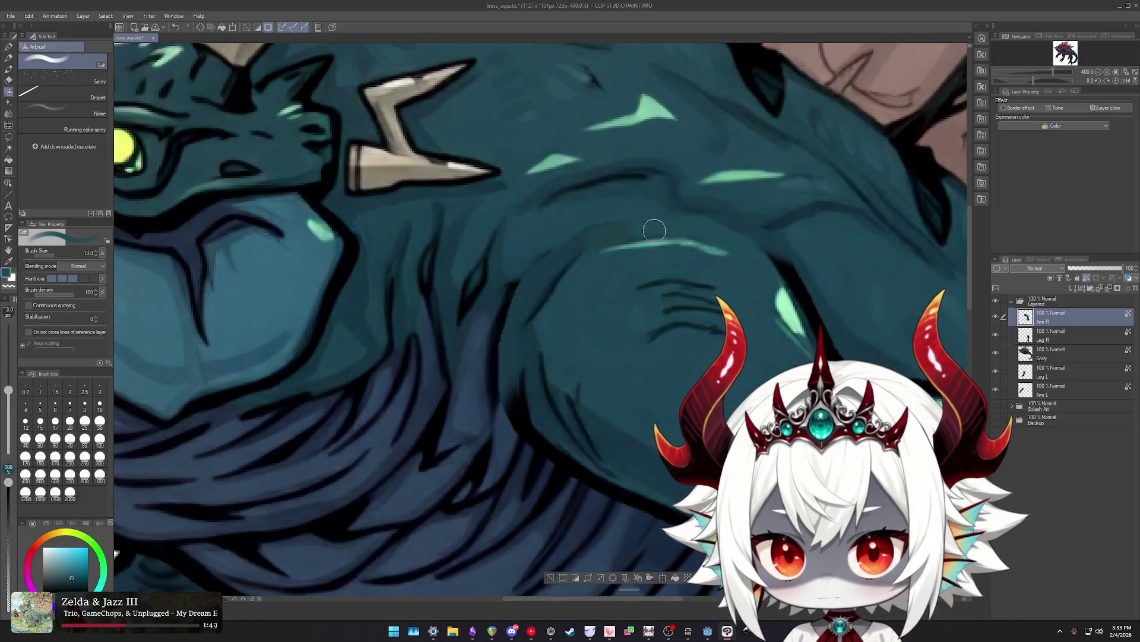
{"action": "key", "text": "ctrl+z"}
{"action": "key", "text": "j"}
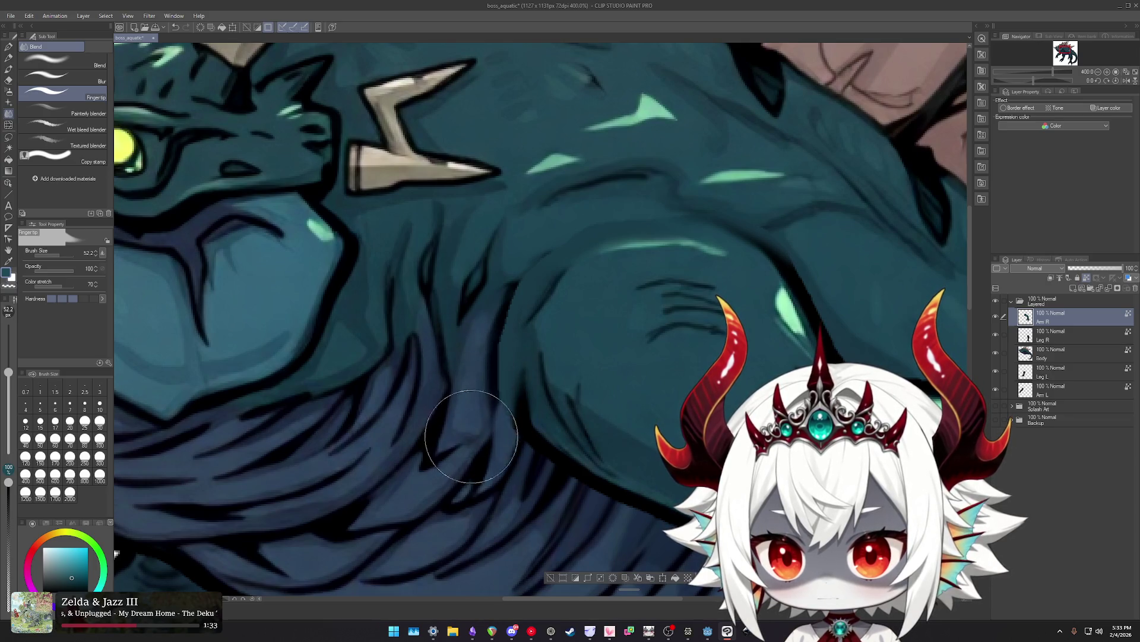
{"action": "key", "text": "e"}
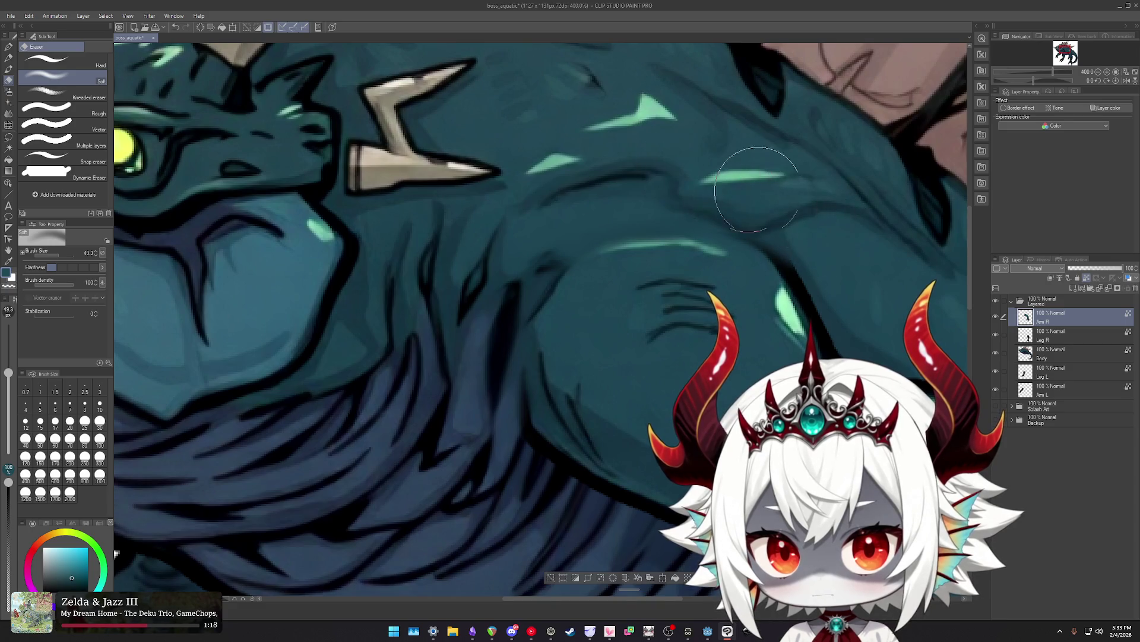
{"action": "scroll", "coordinate": [407, 399], "scroll_direction": "down", "scroll_amount": 3}
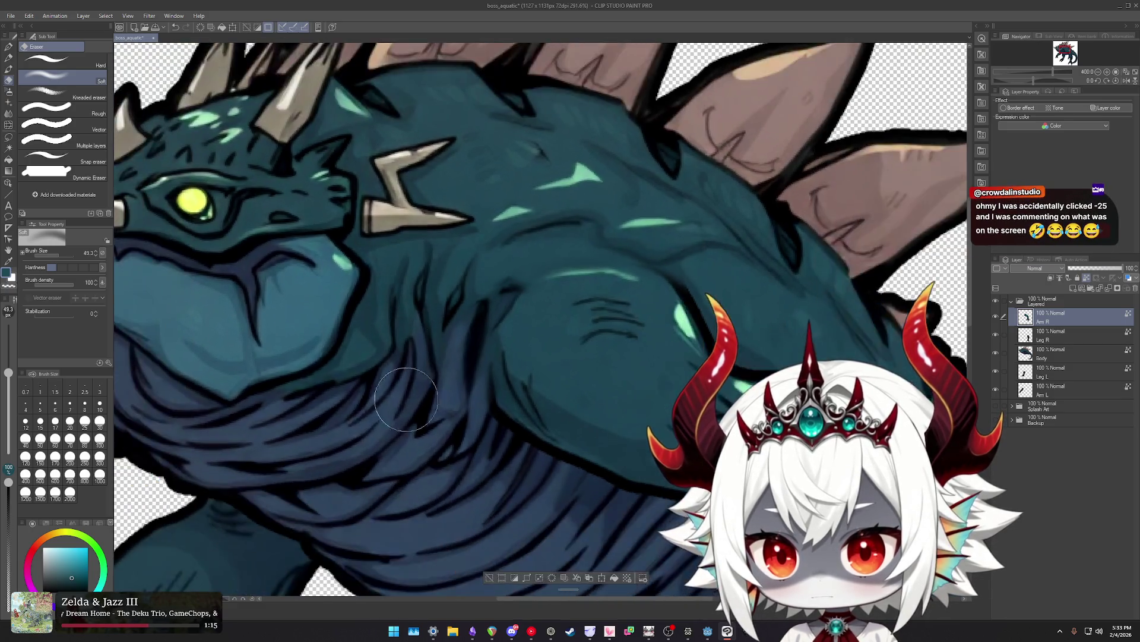
{"action": "scroll", "coordinate": [406, 399], "scroll_direction": "down", "scroll_amount": 8}
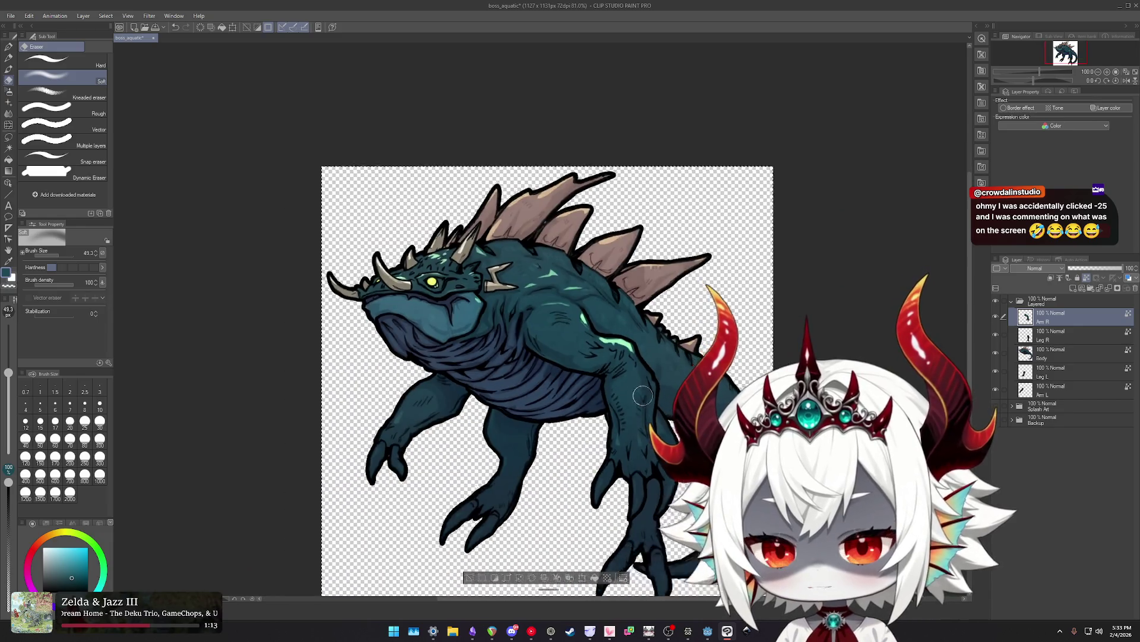
{"action": "scroll", "coordinate": [643, 395], "scroll_direction": "down", "scroll_amount": 1}
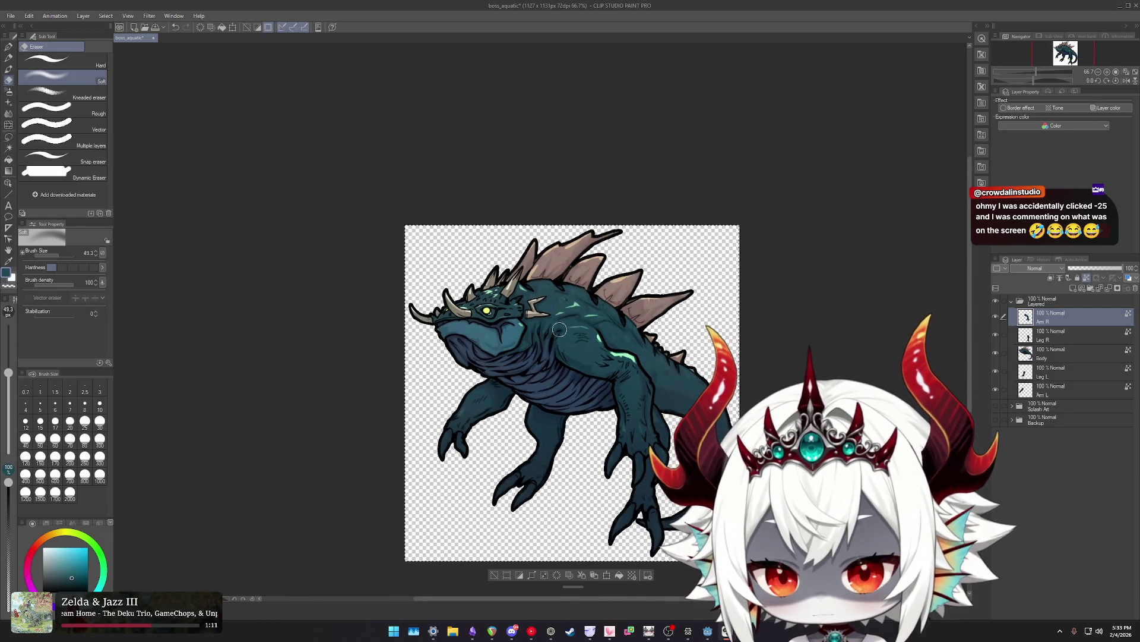
{"action": "scroll", "coordinate": [559, 329], "scroll_direction": "up", "scroll_amount": 3}
{"action": "scroll", "coordinate": [570, 347], "scroll_direction": "up", "scroll_amount": 3}
Push the chest and belly lines into shape with an enlarged Liquify brush.
{"action": "key", "text": "j"}
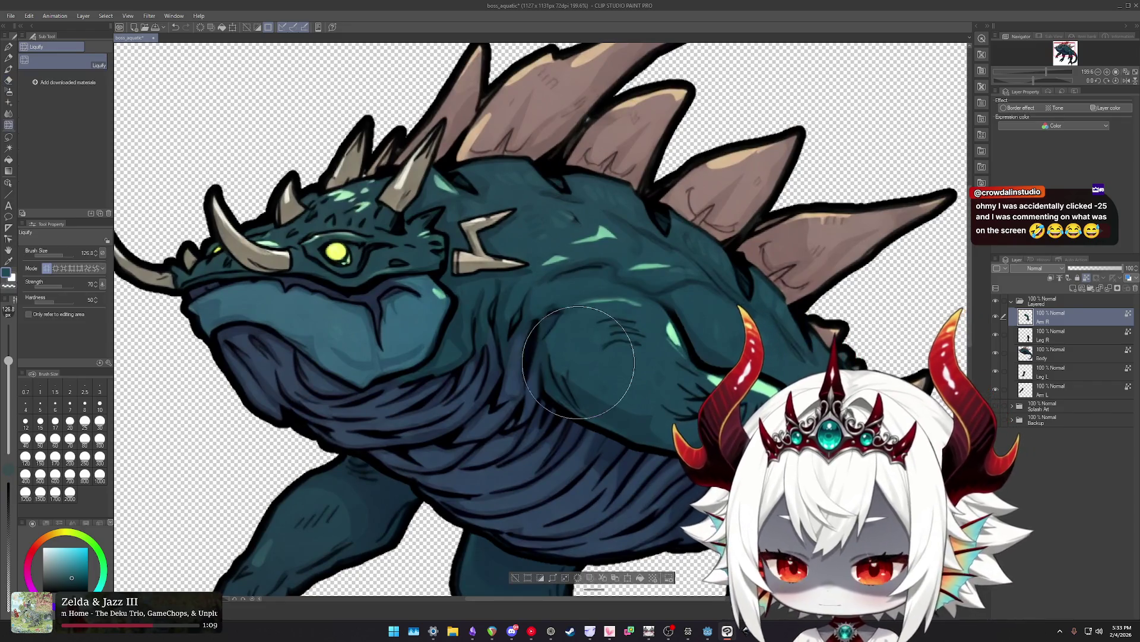
{"action": "left_click_drag", "start_coordinate": [578, 361], "coordinate": [511, 382], "text": "ctrl+alt"}
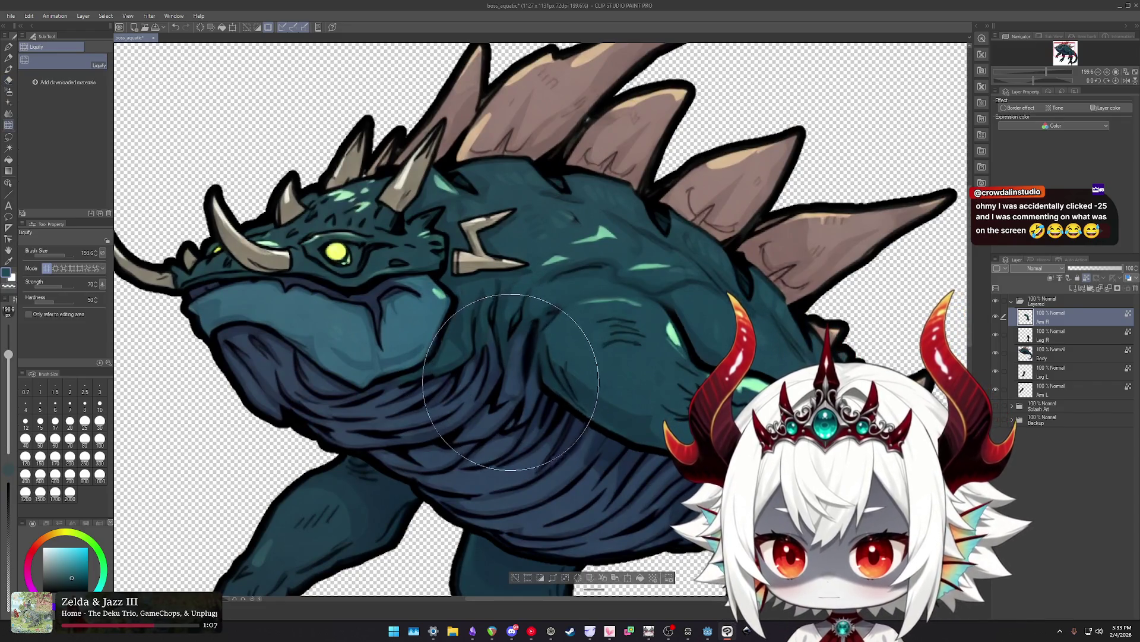
{"action": "mouse_move", "coordinate": [504, 374]}
{"action": "left_mouse_down"}
{"action": "mouse_move", "coordinate": [454, 377]}
{"action": "mouse_move", "coordinate": [488, 402]}
{"action": "mouse_move", "coordinate": [434, 382]}
{"action": "mouse_move", "coordinate": [482, 349]}
{"action": "mouse_move", "coordinate": [469, 307]}
{"action": "mouse_move", "coordinate": [440, 304]}
{"action": "mouse_move", "coordinate": [425, 356]}
{"action": "left_mouse_up"}
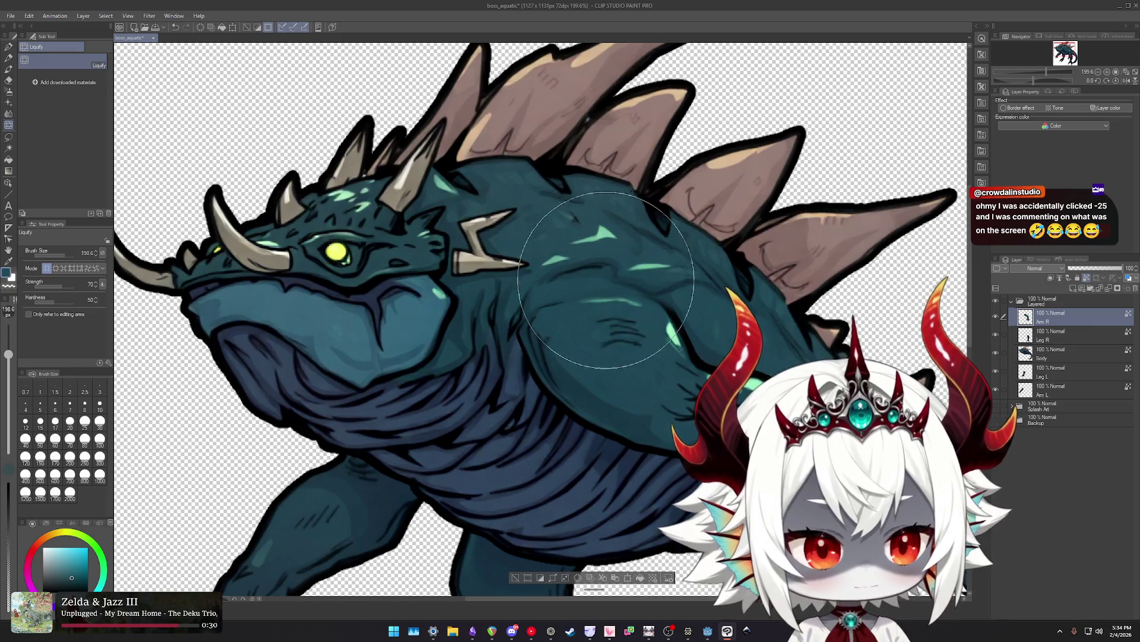
{"action": "scroll", "coordinate": [668, 291], "scroll_direction": "down", "scroll_amount": 2}
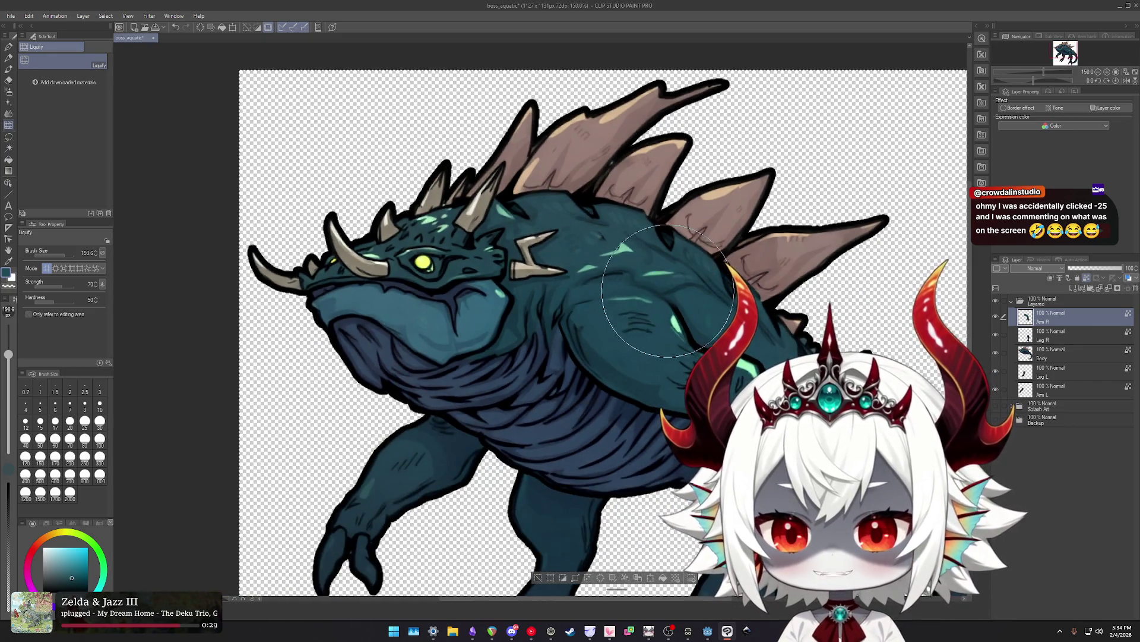
{"action": "scroll", "coordinate": [668, 291], "scroll_direction": "up", "scroll_amount": 2}
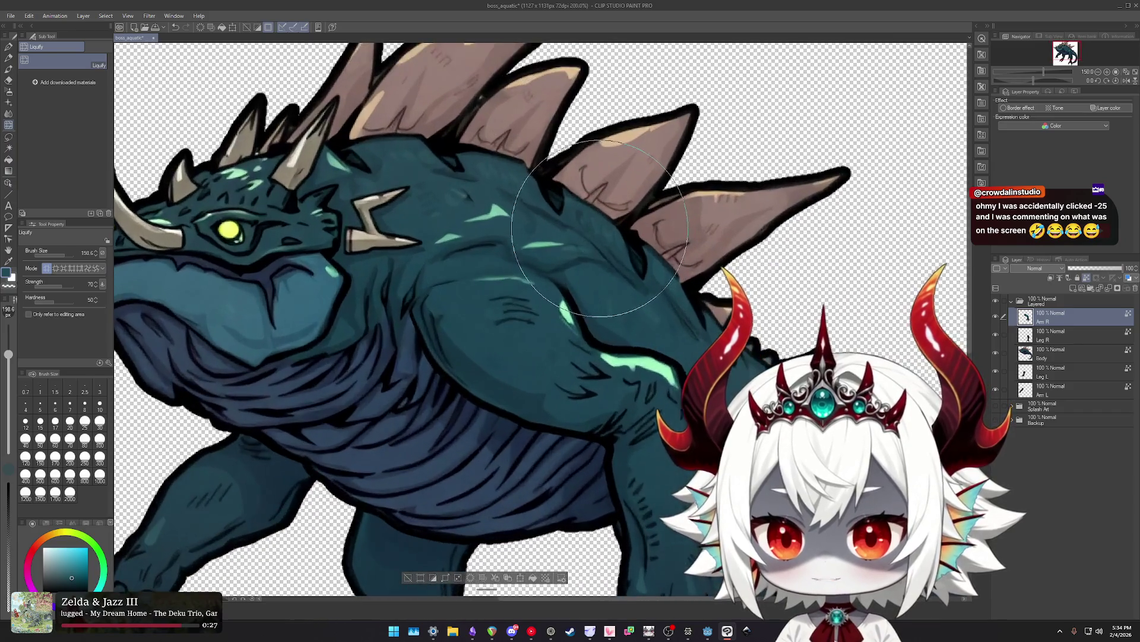
{"action": "scroll", "coordinate": [600, 229], "scroll_direction": "up", "scroll_amount": 1}
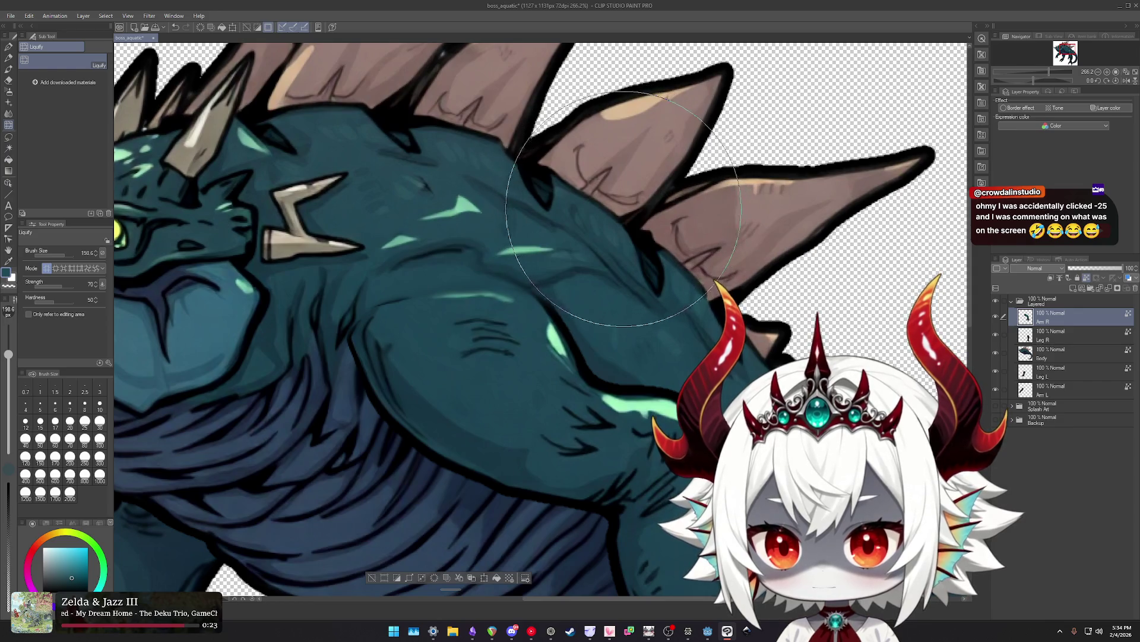
{"action": "scroll", "coordinate": [463, 187], "scroll_direction": "down", "scroll_amount": 1}
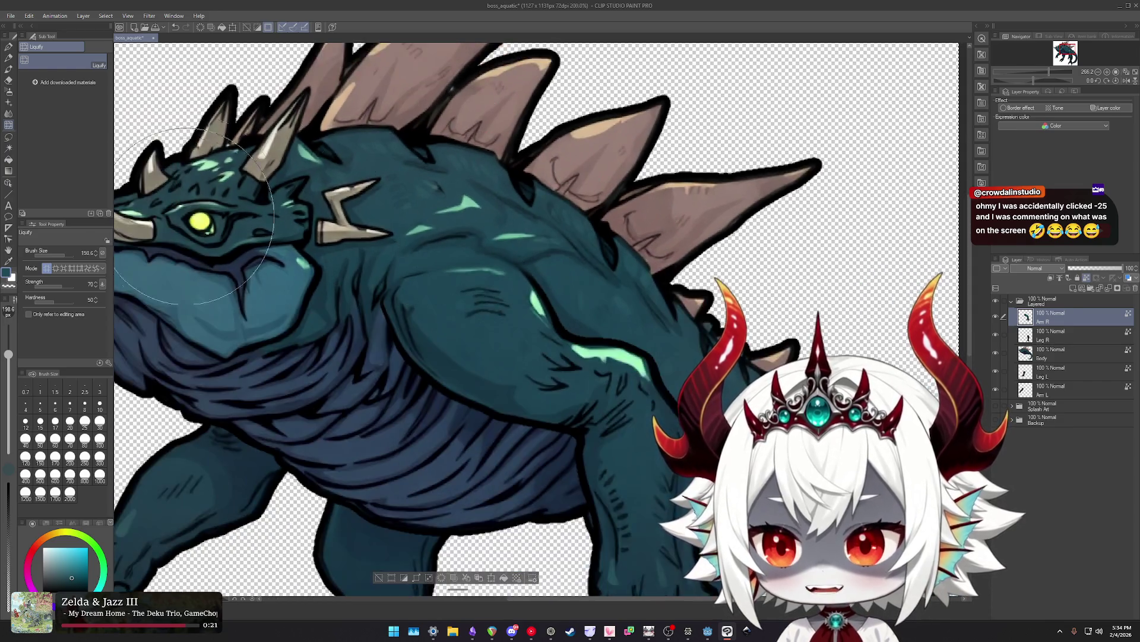
{"action": "scroll", "coordinate": [573, 208], "scroll_direction": "up", "scroll_amount": 2}
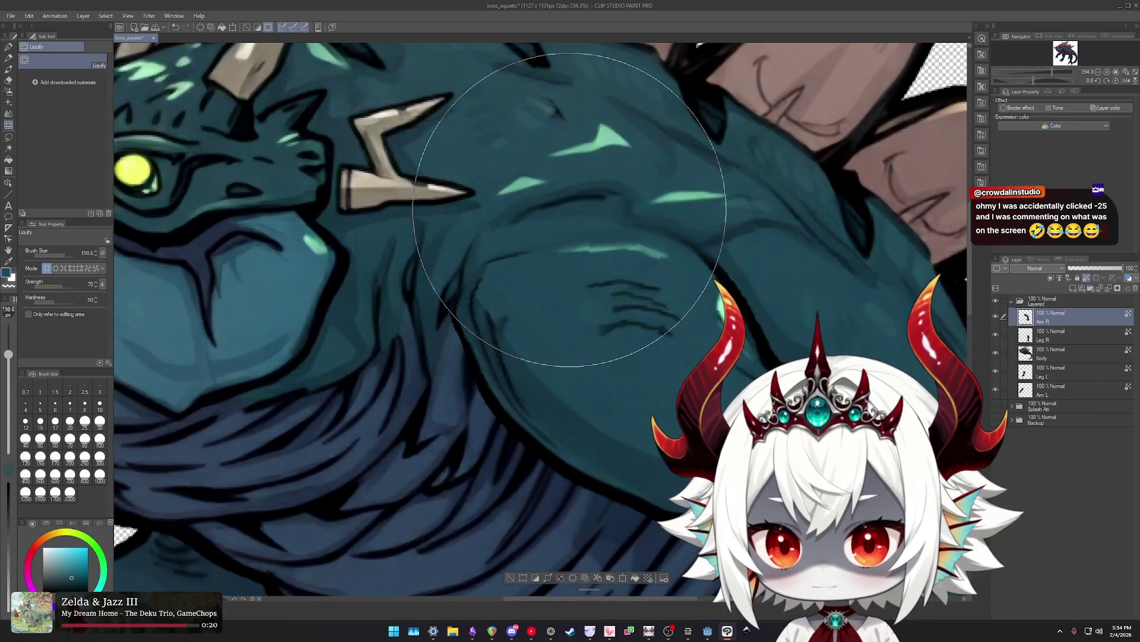
View the Arm R layer alone, restore the other layers, and switch to Blend smudging.
{"action": "left_click", "coordinate": [996, 316], "text": "alt"}
{"action": "left_click", "coordinate": [996, 316], "text": "alt"}
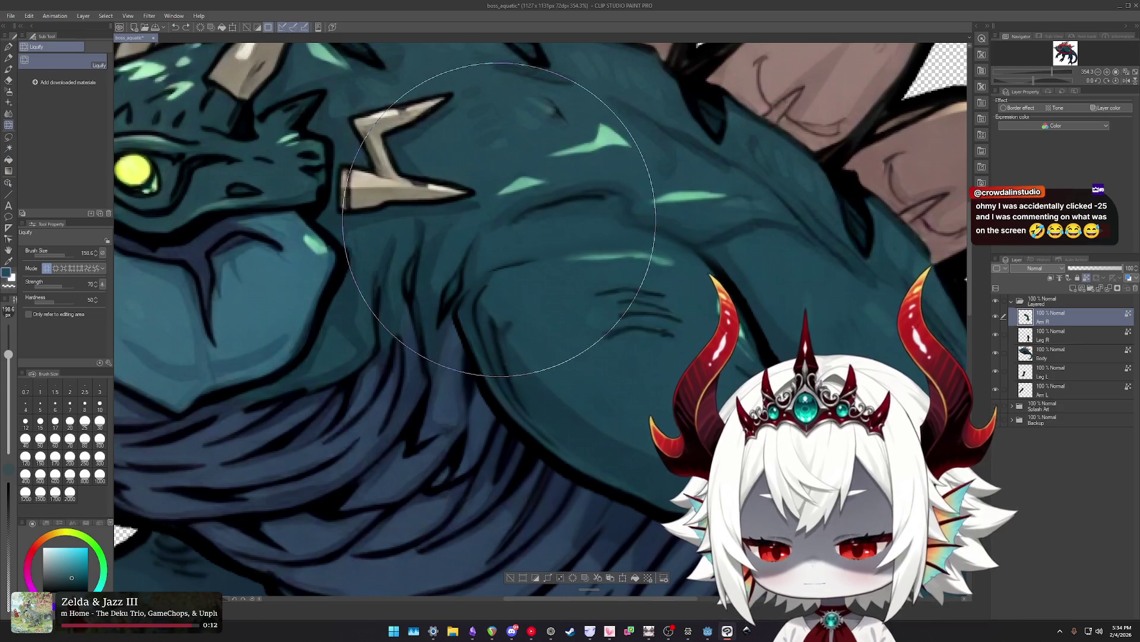
{"action": "key", "text": "j"}
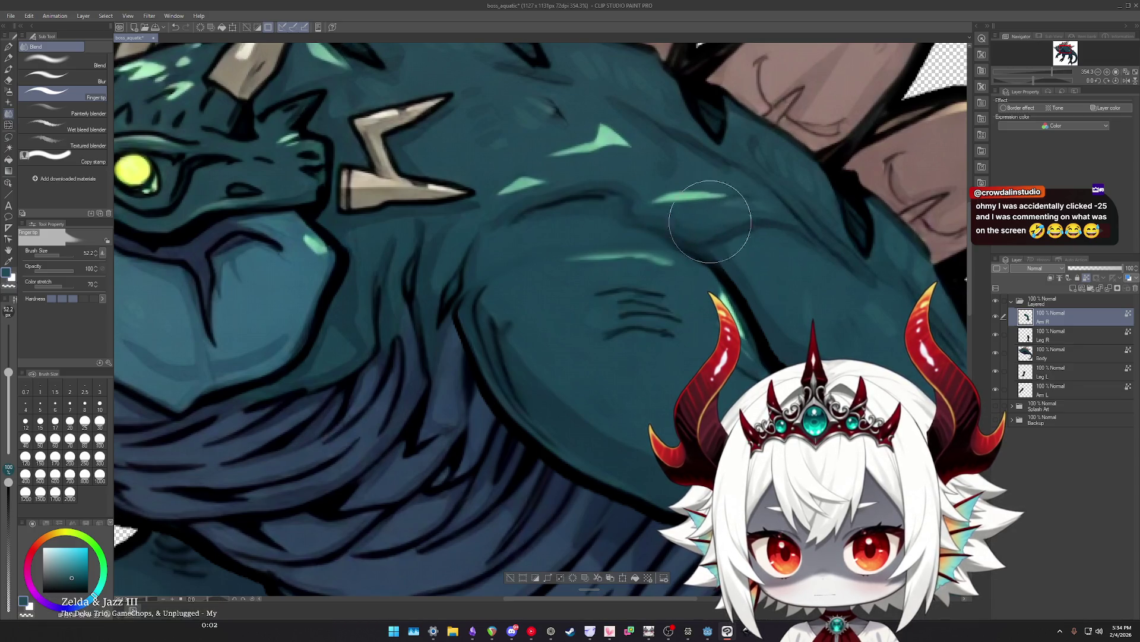
{"action": "scroll", "coordinate": [688, 207], "scroll_direction": "up", "scroll_amount": 2}
Soft-erase, then finger-tip smudge the teal shading where the front arm meets the shoulder.
{"action": "key", "text": "e"}
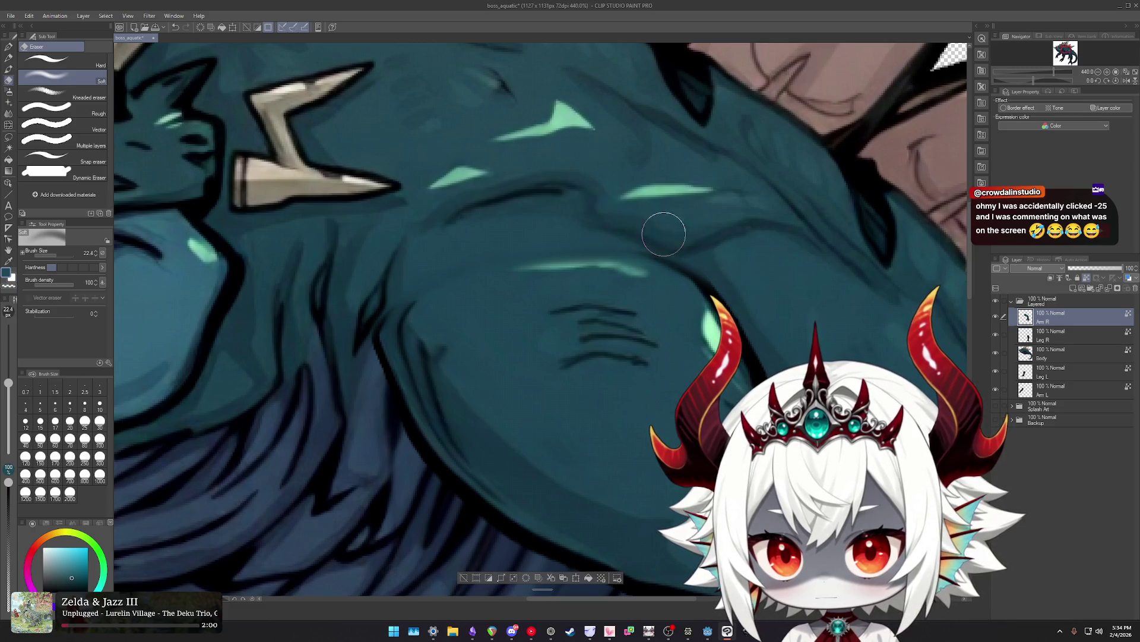
{"action": "key", "text": "j"}
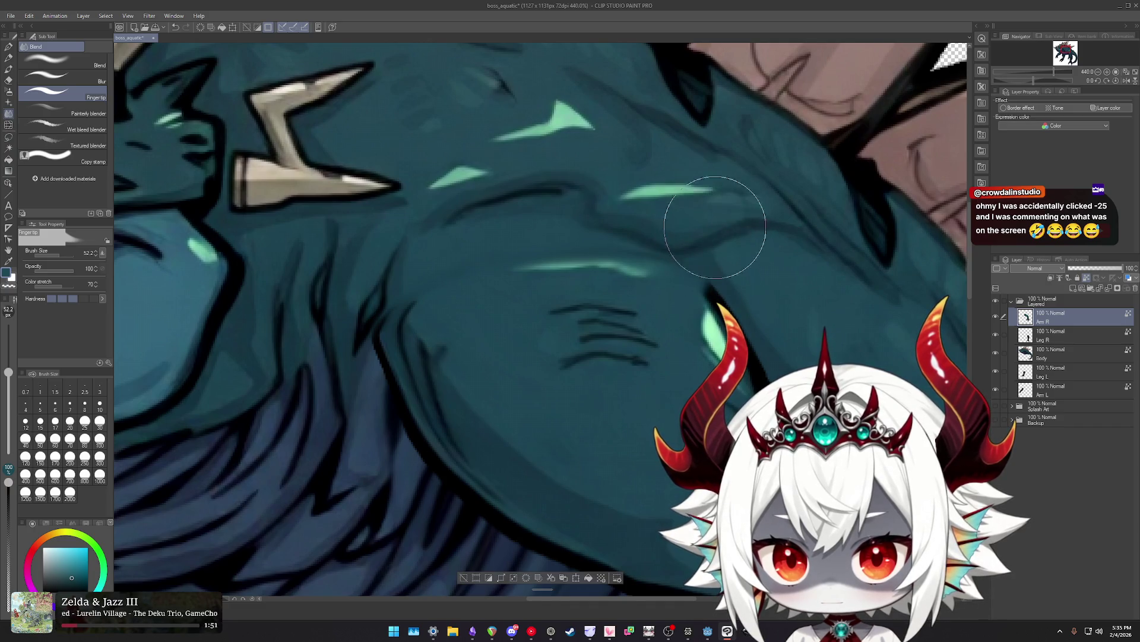
{"action": "scroll", "coordinate": [675, 207], "scroll_direction": "down", "scroll_amount": 4}
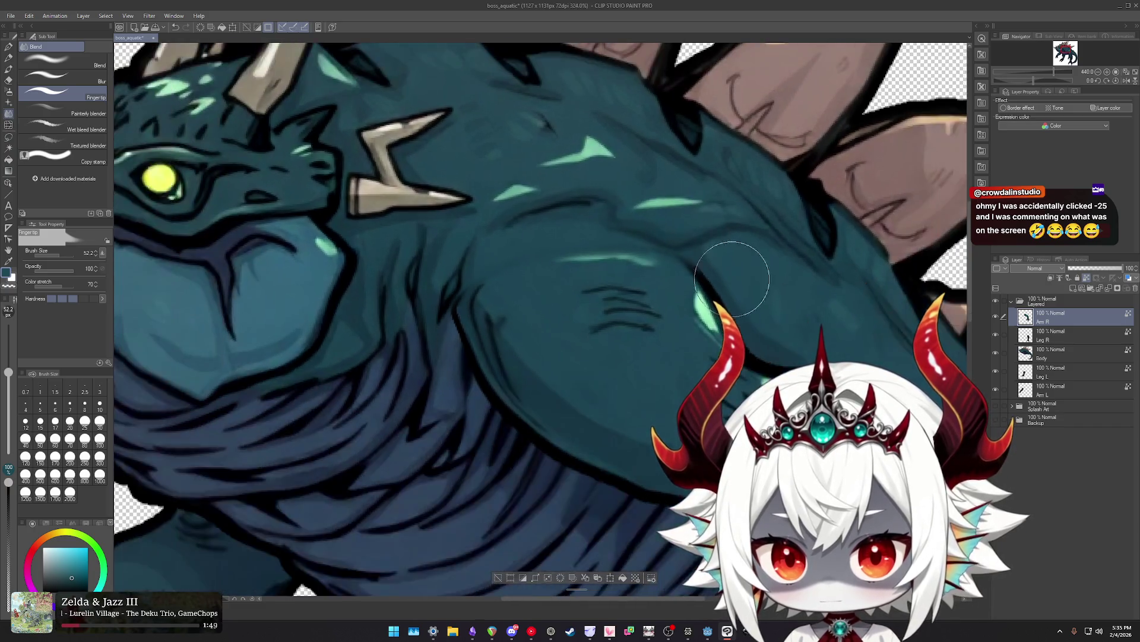
{"action": "scroll", "coordinate": [713, 250], "scroll_direction": "down", "scroll_amount": 2}
{"action": "scroll", "coordinate": [653, 261], "scroll_direction": "up", "scroll_amount": 1}
{"action": "scroll", "coordinate": [642, 266], "scroll_direction": "up", "scroll_amount": 1}
{"action": "scroll", "coordinate": [641, 266], "scroll_direction": "up", "scroll_amount": 3}
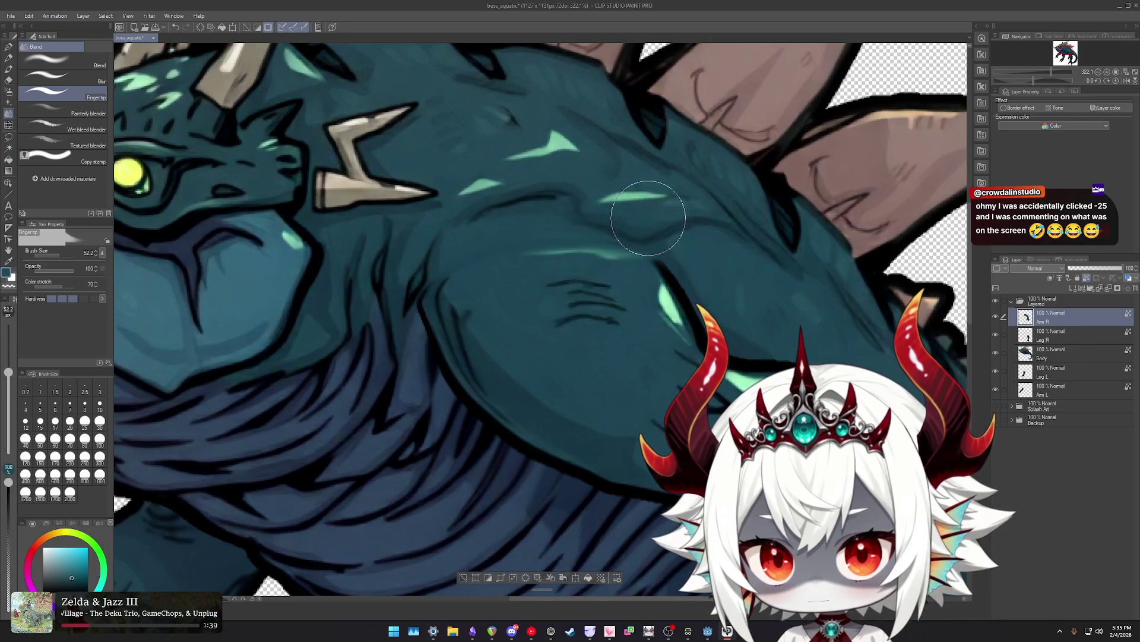
{"action": "scroll", "coordinate": [692, 242], "scroll_direction": "up", "scroll_amount": 1}
{"action": "scroll", "coordinate": [649, 191], "scroll_direction": "up", "scroll_amount": 2}
{"action": "scroll", "coordinate": [707, 232], "scroll_direction": "down", "scroll_amount": 3}
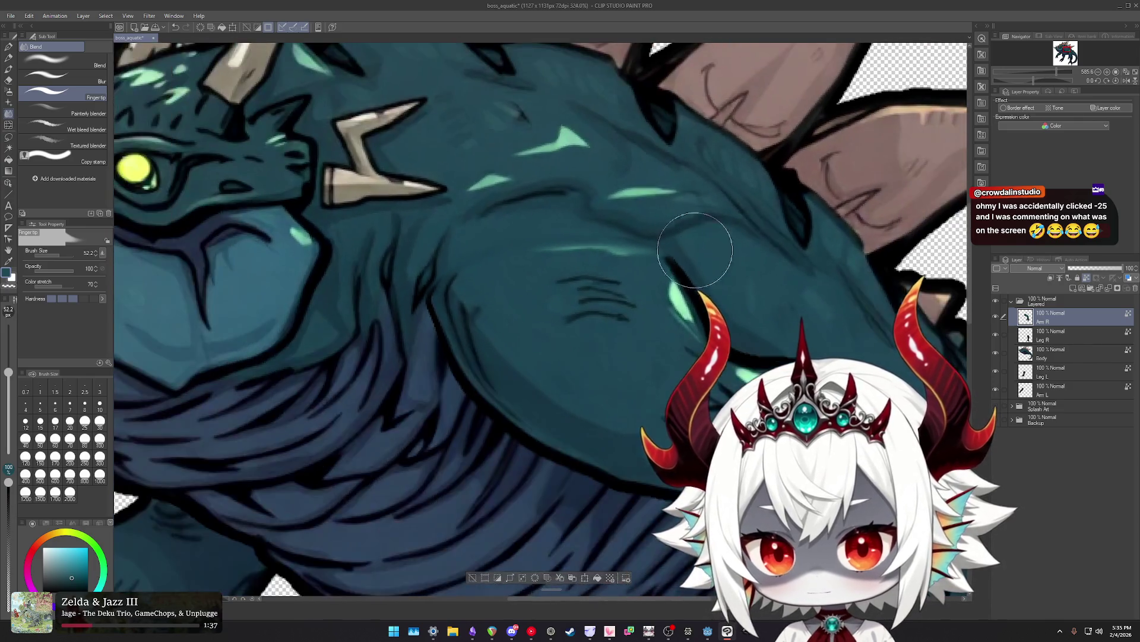
{"action": "scroll", "coordinate": [695, 249], "scroll_direction": "down", "scroll_amount": 5}
{"action": "scroll", "coordinate": [773, 273], "scroll_direction": "up", "scroll_amount": 1}
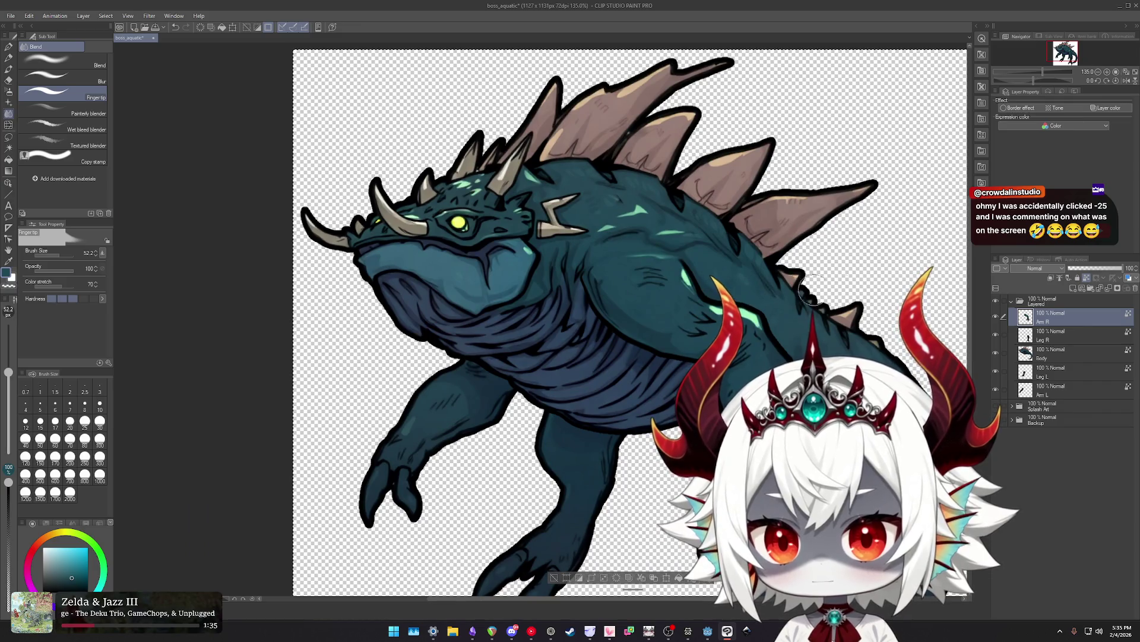
Hide the Arm R layer and blend the shoulder shading on the Body layer.
{"action": "left_click", "coordinate": [996, 318]}
{"action": "left_click", "coordinate": [996, 318]}
{"action": "left_click", "coordinate": [996, 318]}
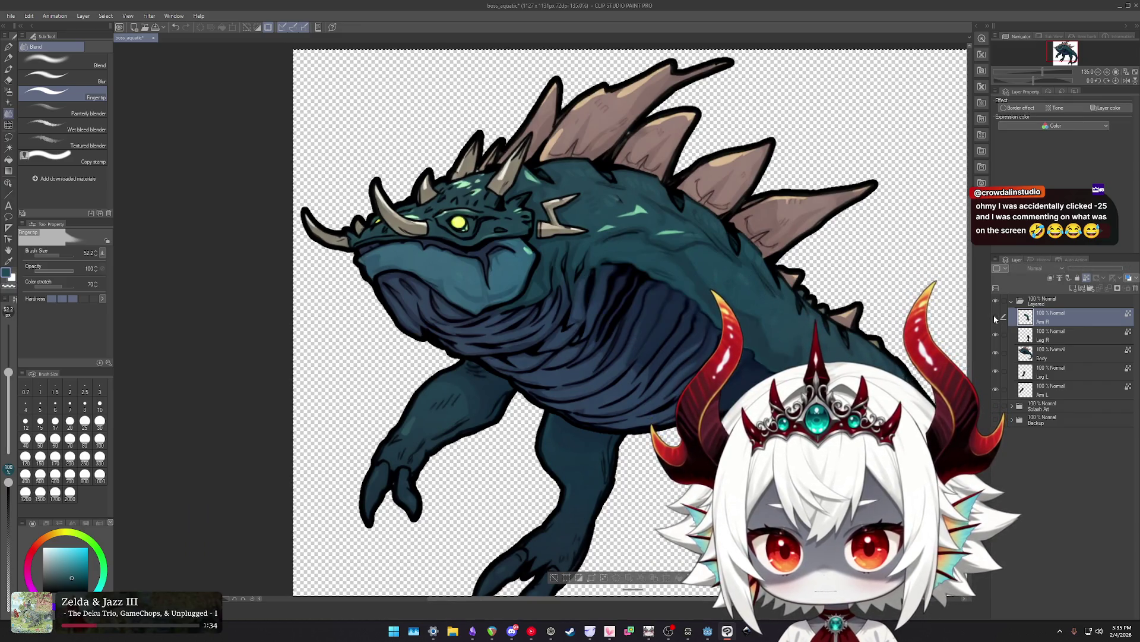
{"action": "scroll", "coordinate": [666, 250], "scroll_direction": "up", "scroll_amount": 4}
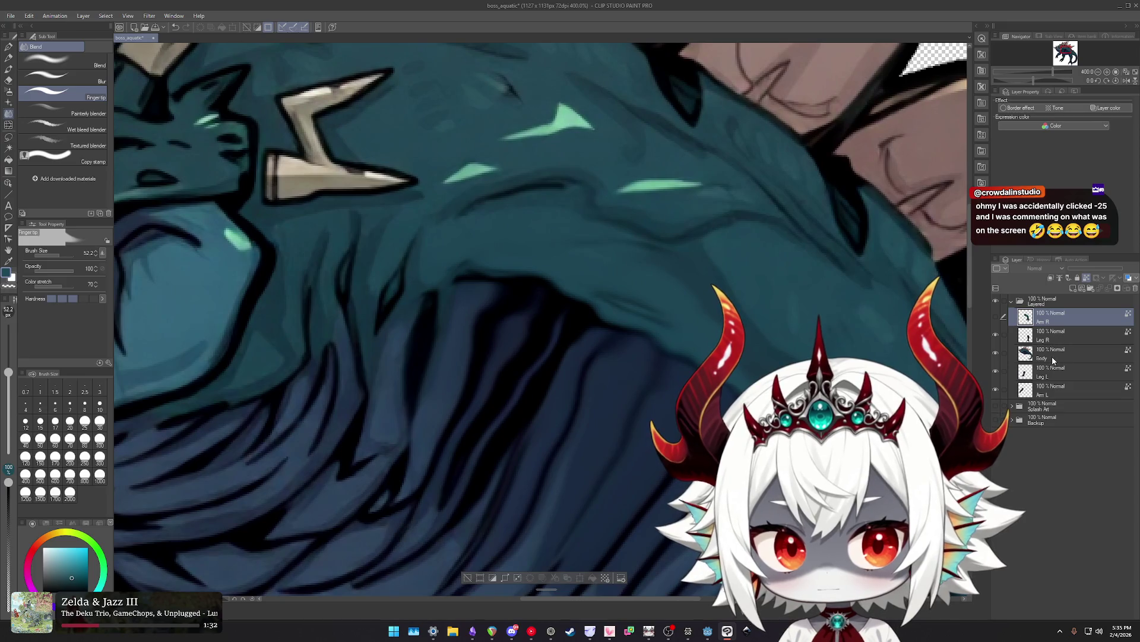
{"action": "left_click", "coordinate": [1053, 357]}
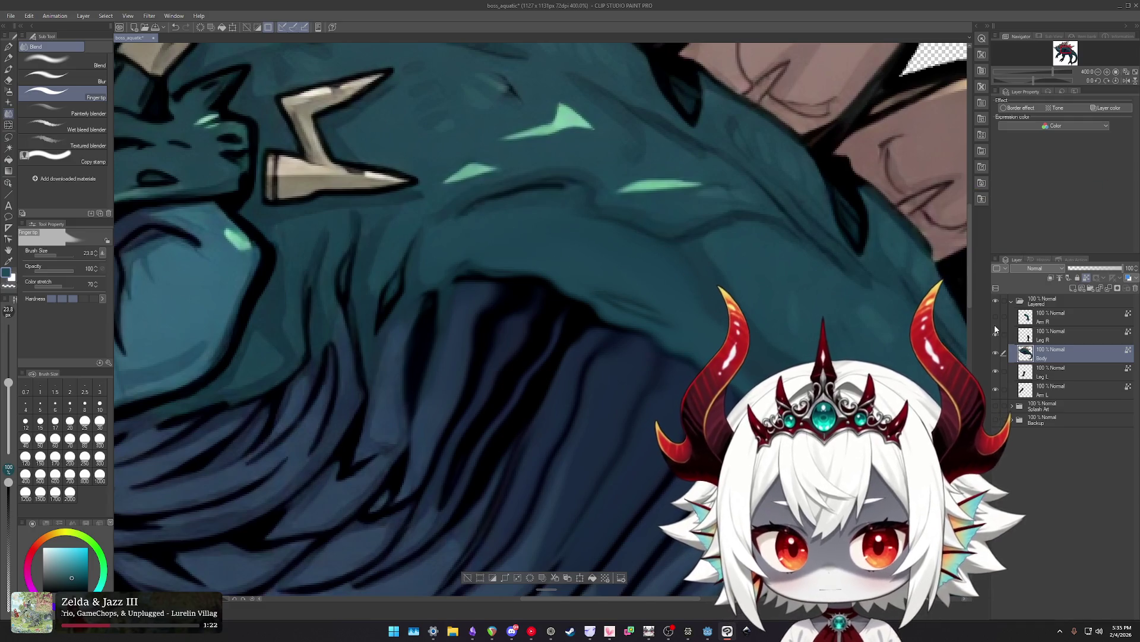
{"action": "scroll", "coordinate": [598, 273], "scroll_direction": "down", "scroll_amount": 2}
{"action": "scroll", "coordinate": [599, 273], "scroll_direction": "up", "scroll_amount": 1}
{"action": "scroll", "coordinate": [678, 256], "scroll_direction": "up", "scroll_amount": 1}
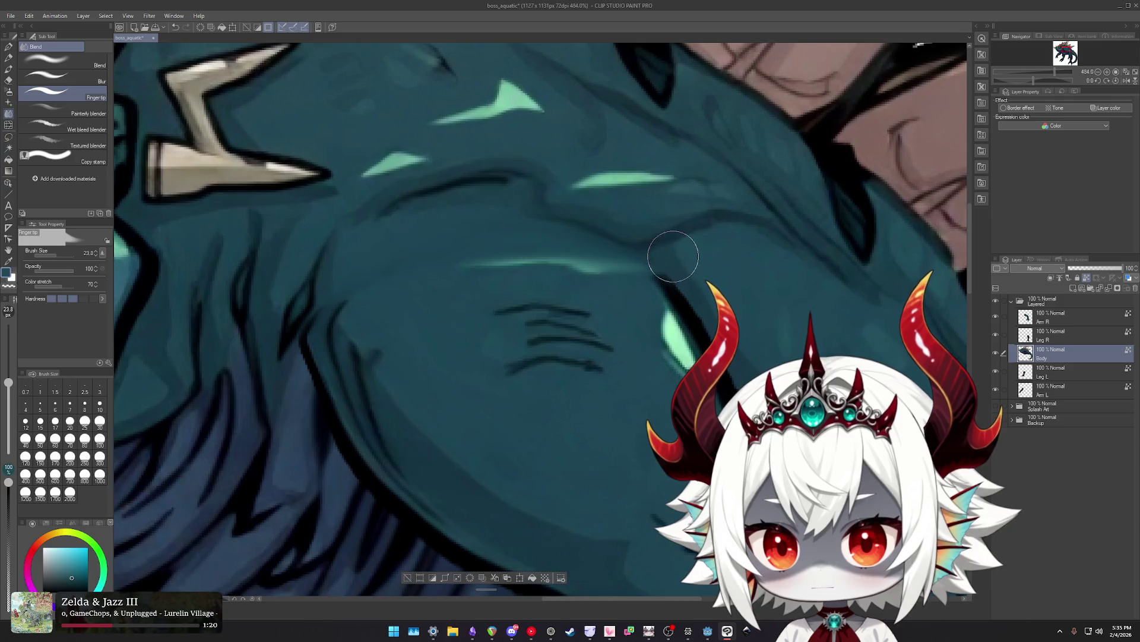
Select Arm R, switch to Liquify, and toggle the arm's visibility to compare.
{"action": "left_click", "coordinate": [1049, 317]}
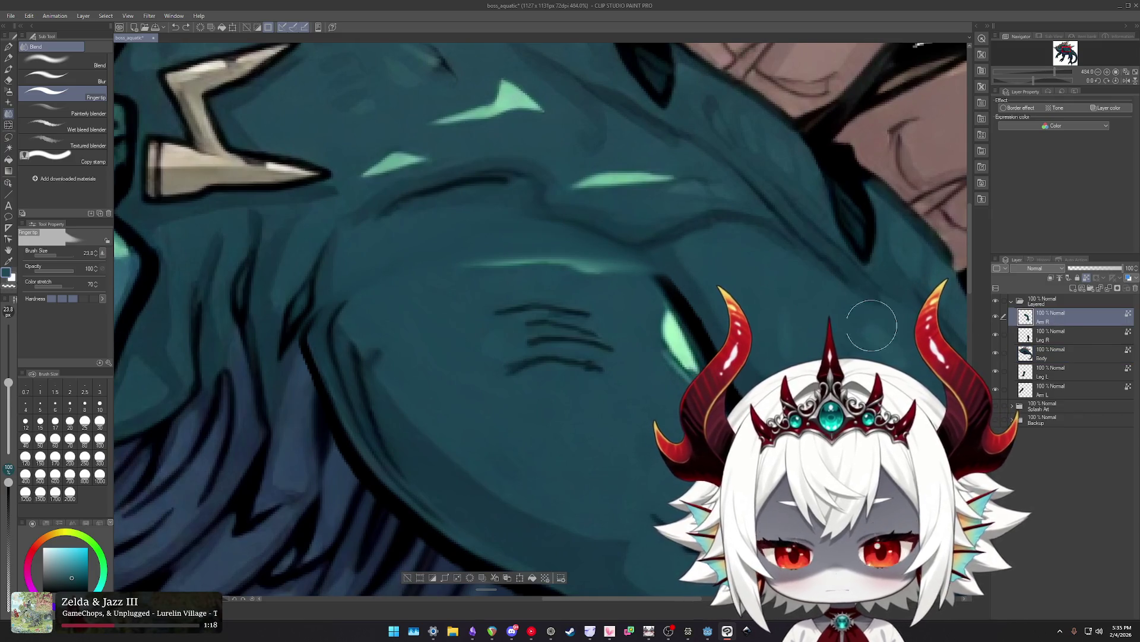
{"action": "key", "text": "j"}
{"action": "key", "text": "j"}
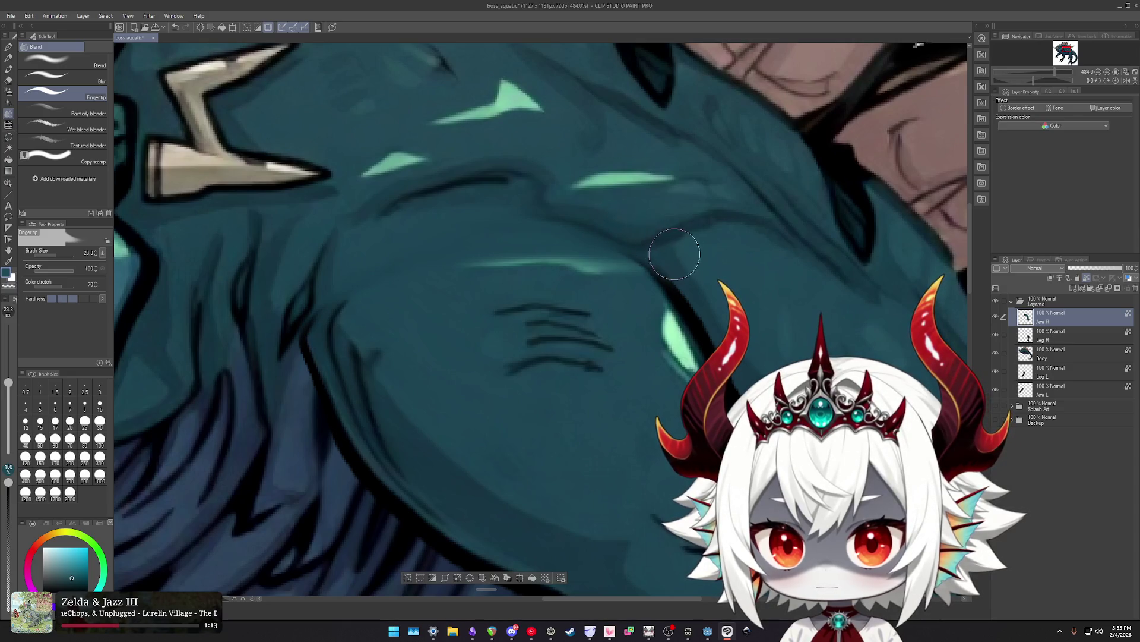
{"action": "scroll", "coordinate": [661, 238], "scroll_direction": "down", "scroll_amount": 6}
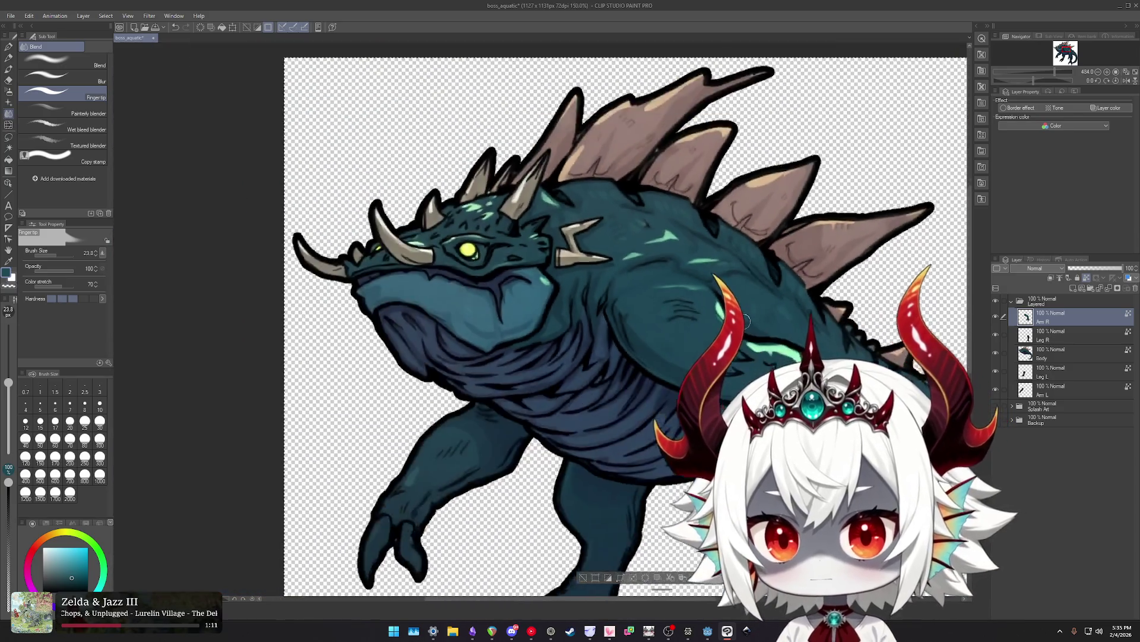
{"action": "scroll", "coordinate": [661, 312], "scroll_direction": "up", "scroll_amount": 3}
{"action": "scroll", "coordinate": [661, 312], "scroll_direction": "up", "scroll_amount": 2}
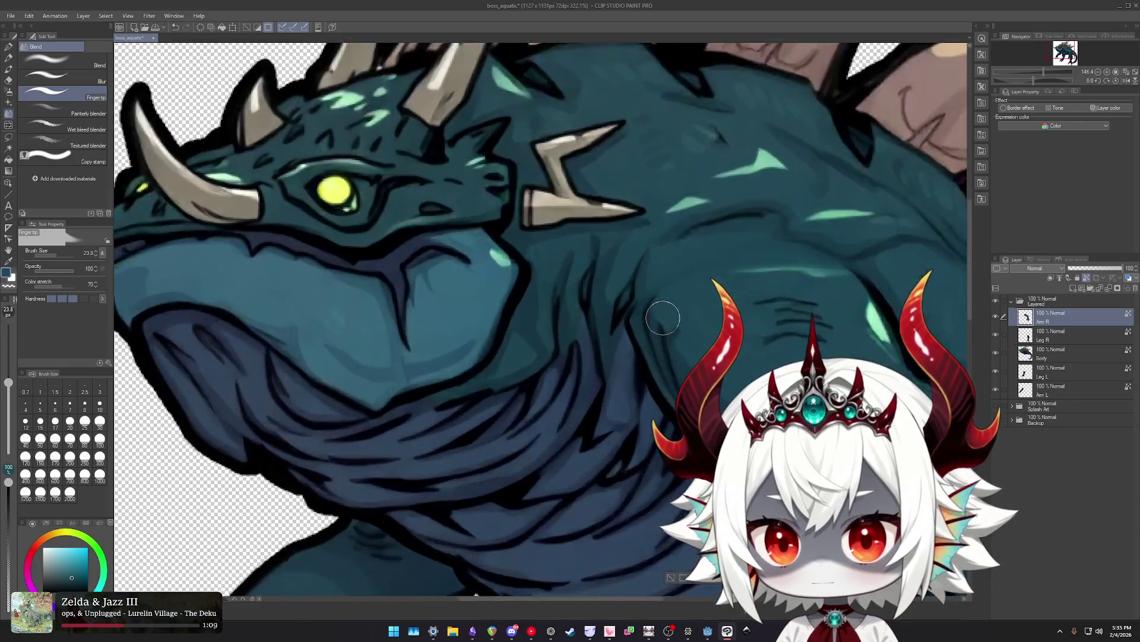
{"action": "scroll", "coordinate": [661, 312], "scroll_direction": "up", "scroll_amount": 1}
{"action": "left_click", "coordinate": [995, 317]}
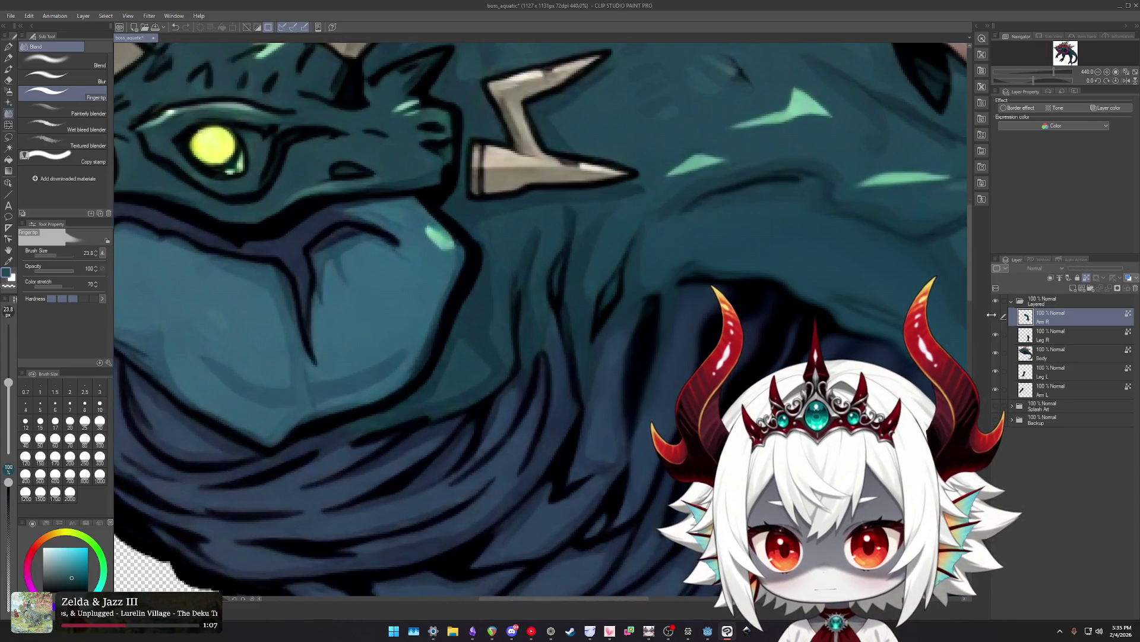
{"action": "left_click", "coordinate": [996, 318]}
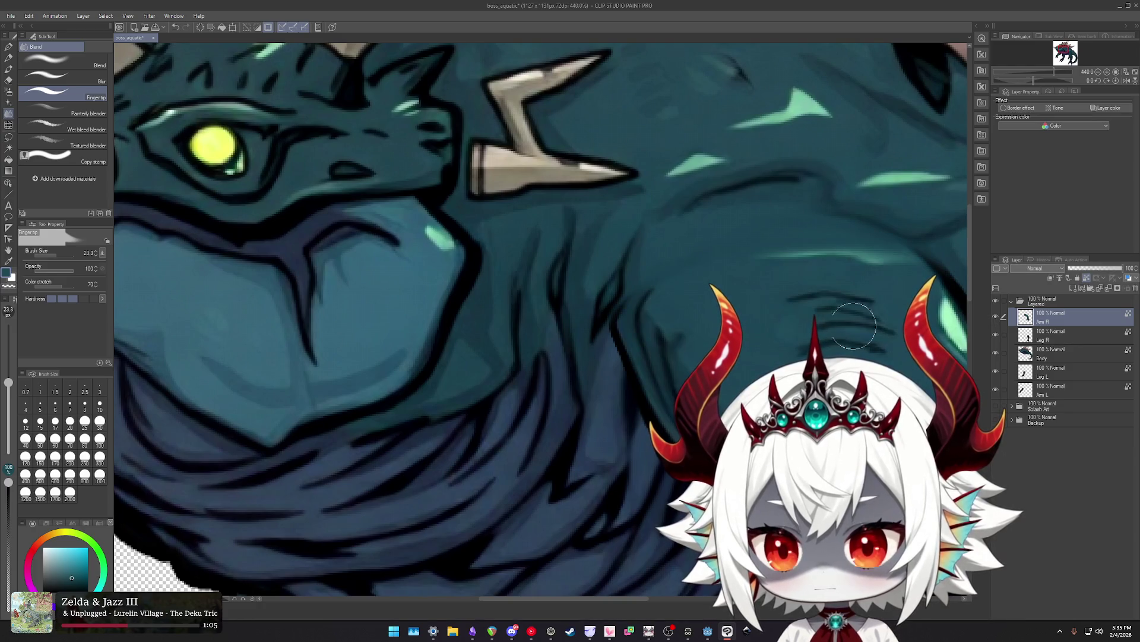
Liquify the front arm up and right, warping its top at the shoulder.
{"action": "key", "text": "j"}
{"action": "left_click_drag", "start_coordinate": [479, 252], "coordinate": [526, 125]}
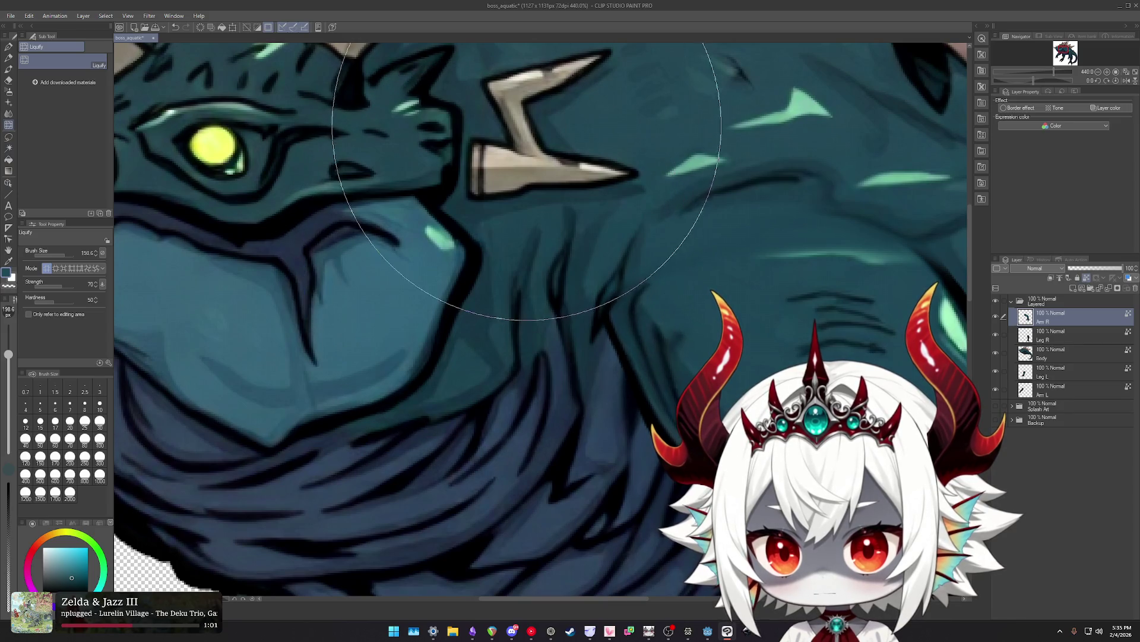
{"action": "scroll", "coordinate": [489, 304], "scroll_direction": "down", "scroll_amount": 4}
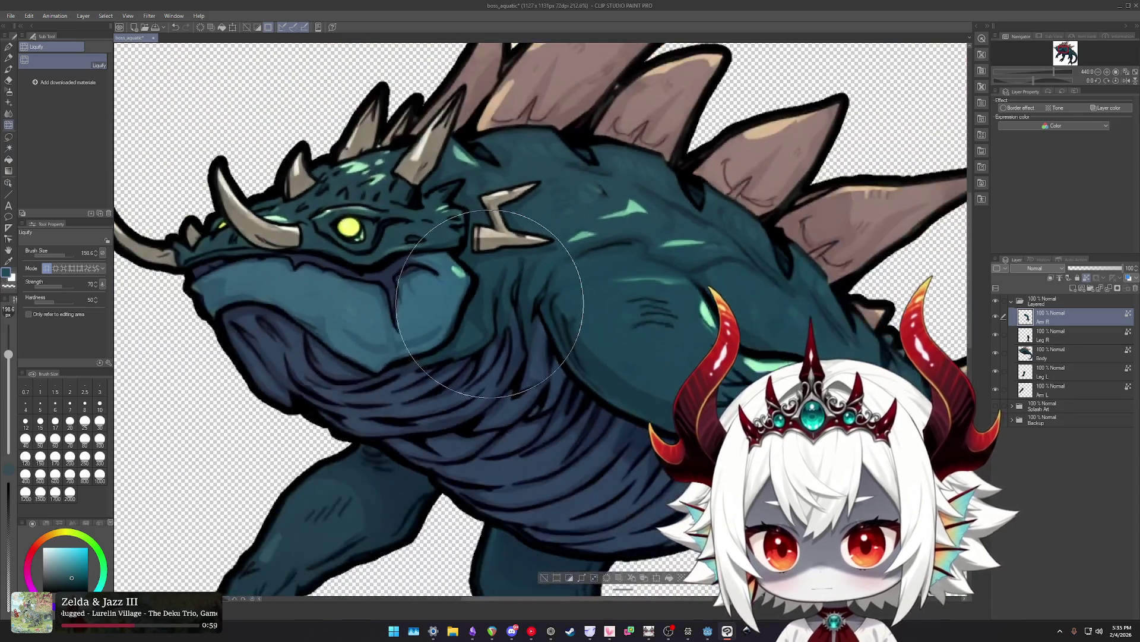
{"action": "scroll", "coordinate": [673, 281], "scroll_direction": "up", "scroll_amount": 1}
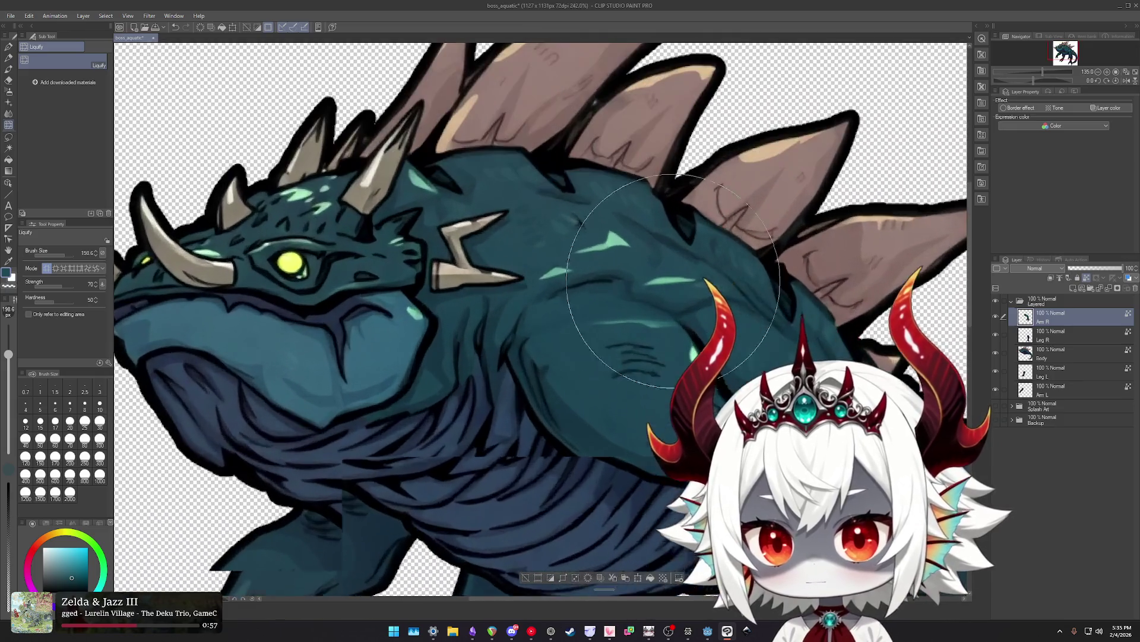
{"action": "left_click_drag", "start_coordinate": [547, 243], "coordinate": [605, 229]}
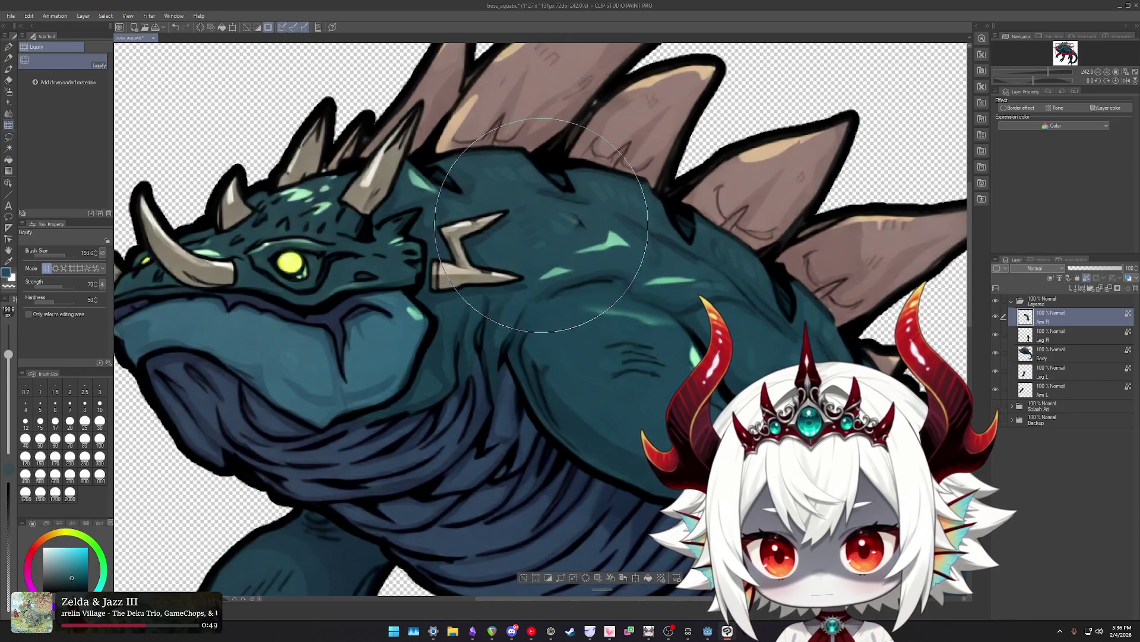
Hide all layers except Arm R and soft-erase the arm's upper-left edge.
{"action": "left_click_drag", "start_coordinate": [996, 334], "coordinate": [995, 389]}
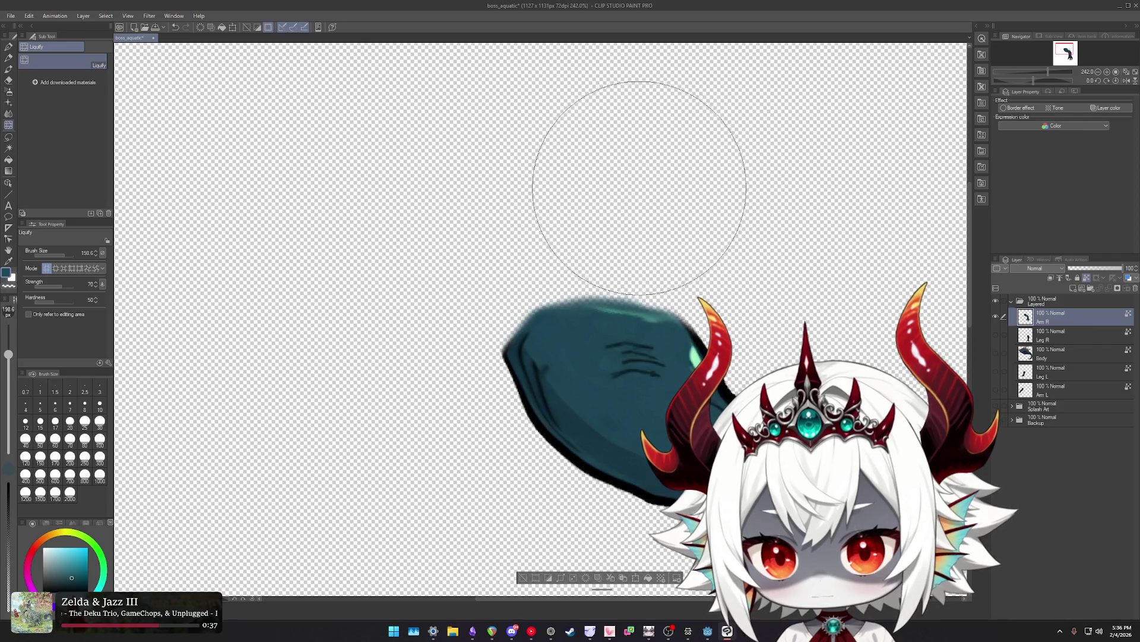
{"action": "key", "text": "e"}
{"action": "scroll", "coordinate": [537, 275], "scroll_direction": "up", "scroll_amount": 2}
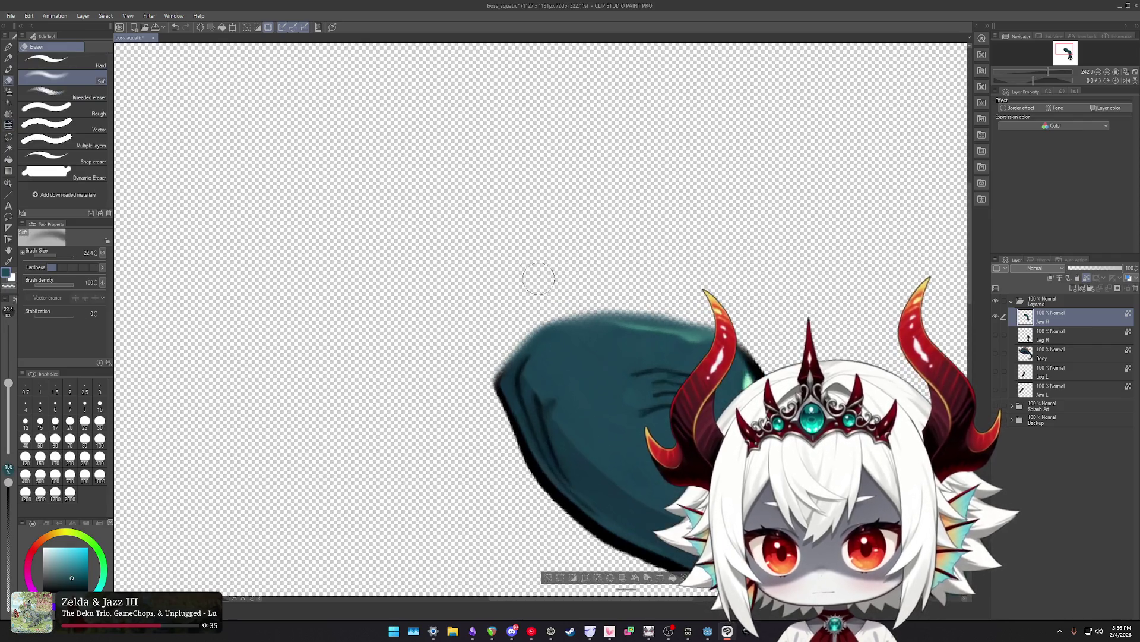
{"action": "scroll", "coordinate": [511, 309], "scroll_direction": "up", "scroll_amount": 2}
{"action": "left_click_drag", "start_coordinate": [556, 311], "coordinate": [489, 347]}
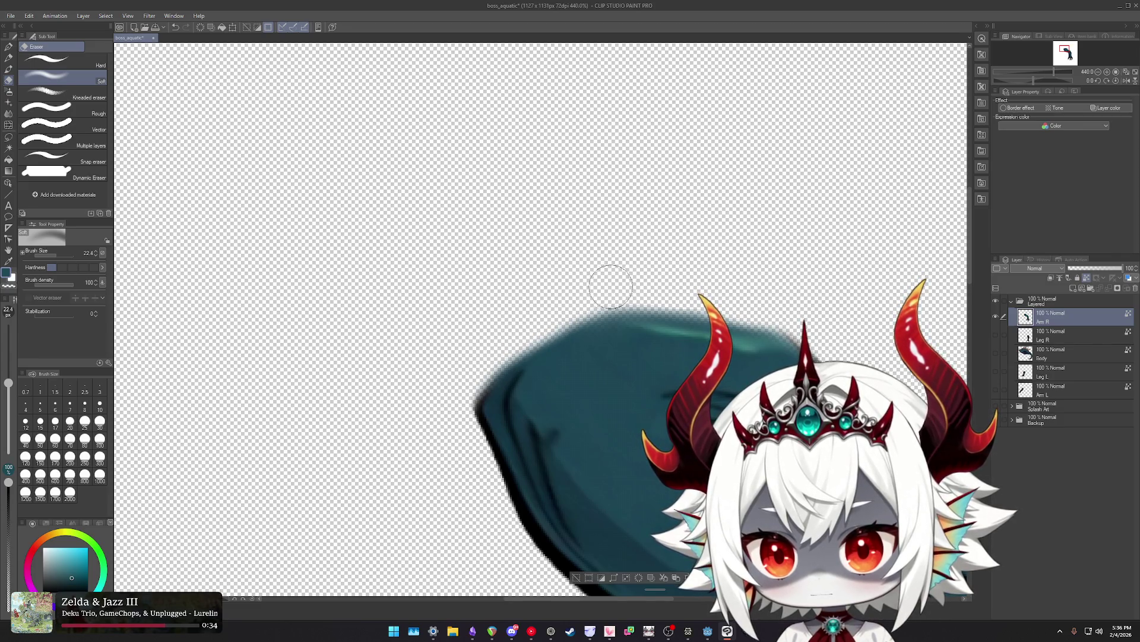
{"action": "scroll", "coordinate": [667, 272], "scroll_direction": "down", "scroll_amount": 2}
Return to Liquify and make the Body layer visible again.
{"action": "key", "text": "j"}
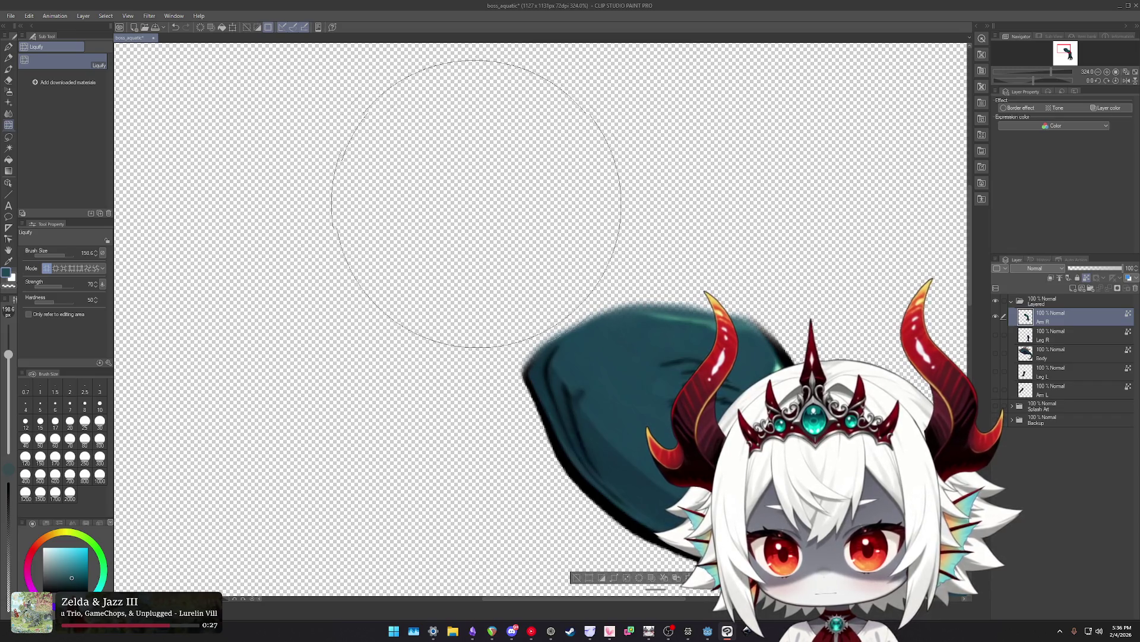
{"action": "scroll", "coordinate": [455, 219], "scroll_direction": "down", "scroll_amount": 2}
{"action": "scroll", "coordinate": [440, 240], "scroll_direction": "down", "scroll_amount": 2}
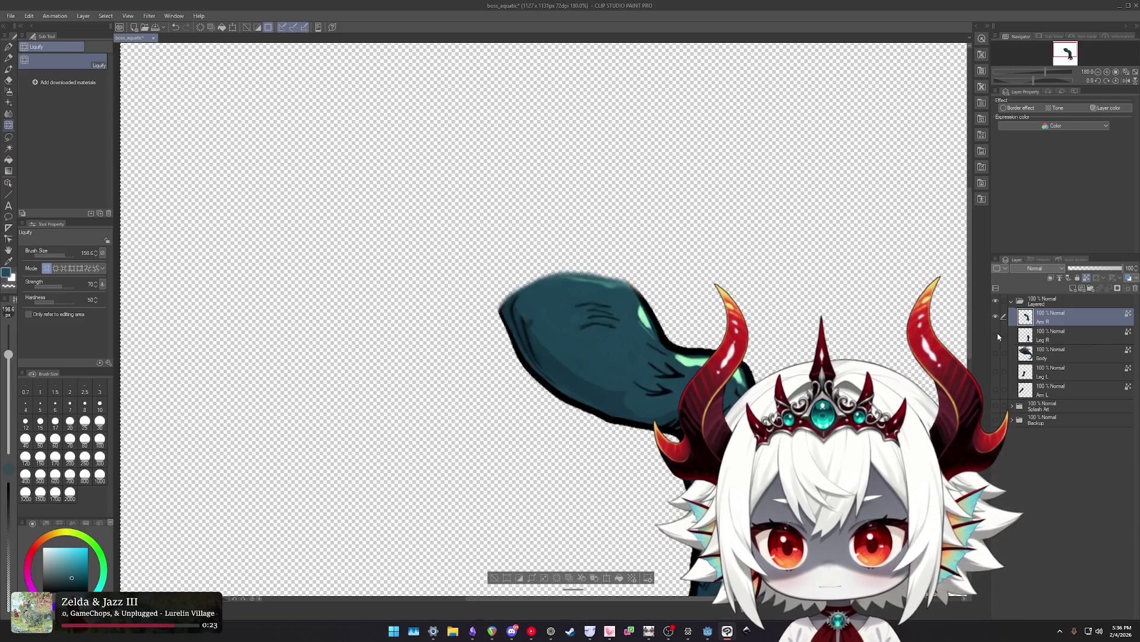
{"action": "left_click", "coordinate": [996, 353]}
{"action": "scroll", "coordinate": [547, 233], "scroll_direction": "down", "scroll_amount": 5}
{"action": "scroll", "coordinate": [547, 233], "scroll_direction": "up", "scroll_amount": 2}
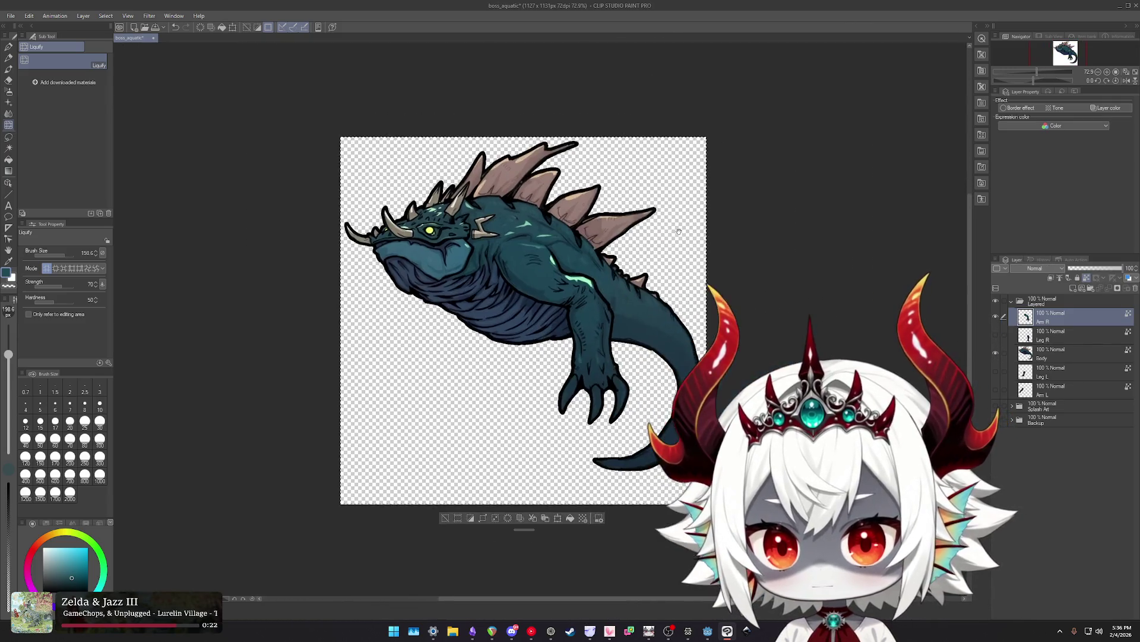
Toggle Arm R to compare with the body, leave it hidden, and select Body.
{"action": "scroll", "coordinate": [547, 233], "scroll_direction": "up", "scroll_amount": 2}
{"action": "scroll", "coordinate": [546, 233], "scroll_direction": "up", "scroll_amount": 2}
{"action": "scroll", "coordinate": [547, 233], "scroll_direction": "up", "scroll_amount": 2}
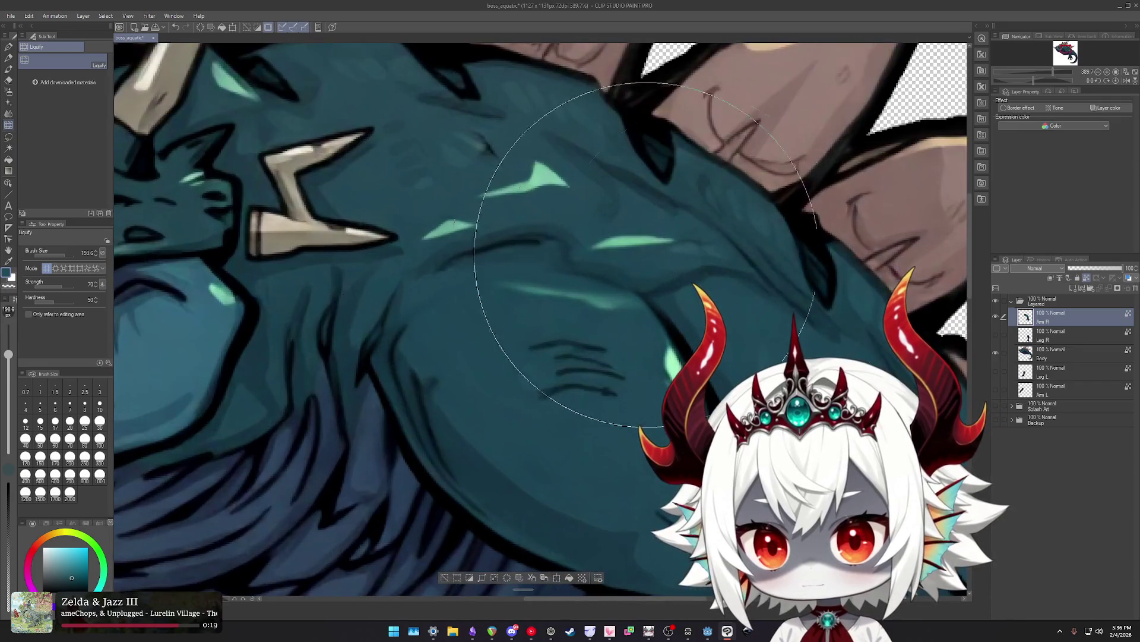
{"action": "left_click", "coordinate": [996, 316]}
{"action": "left_click", "coordinate": [996, 316]}
{"action": "left_click", "coordinate": [995, 316]}
{"action": "left_click", "coordinate": [995, 316]}
{"action": "left_click", "coordinate": [995, 316]}
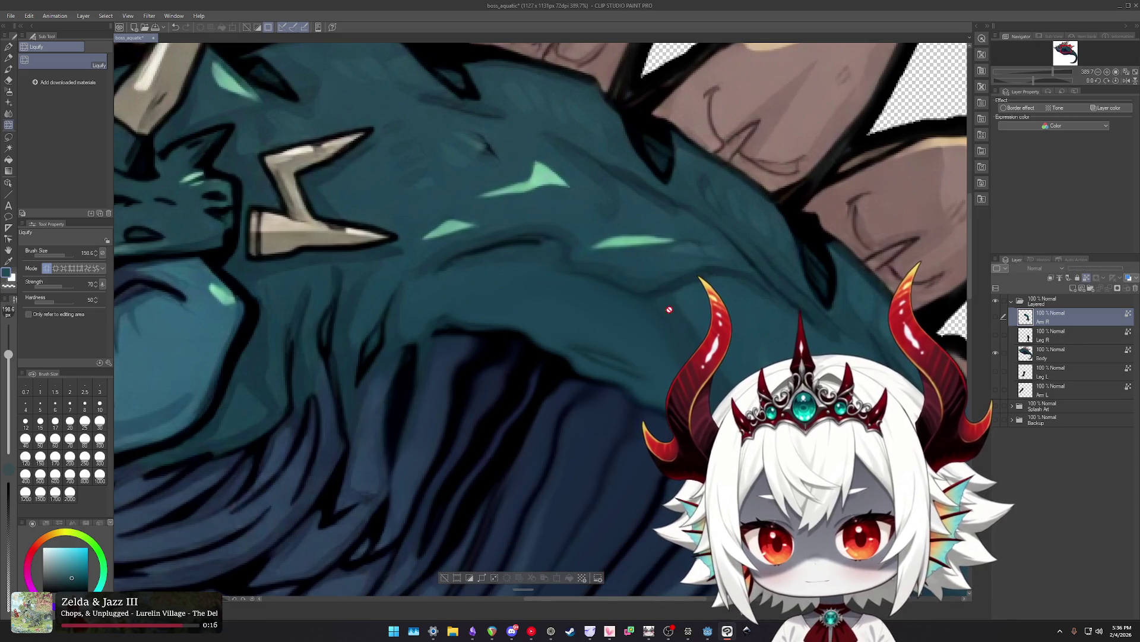
{"action": "left_click", "coordinate": [995, 316]}
{"action": "left_click", "coordinate": [996, 316]}
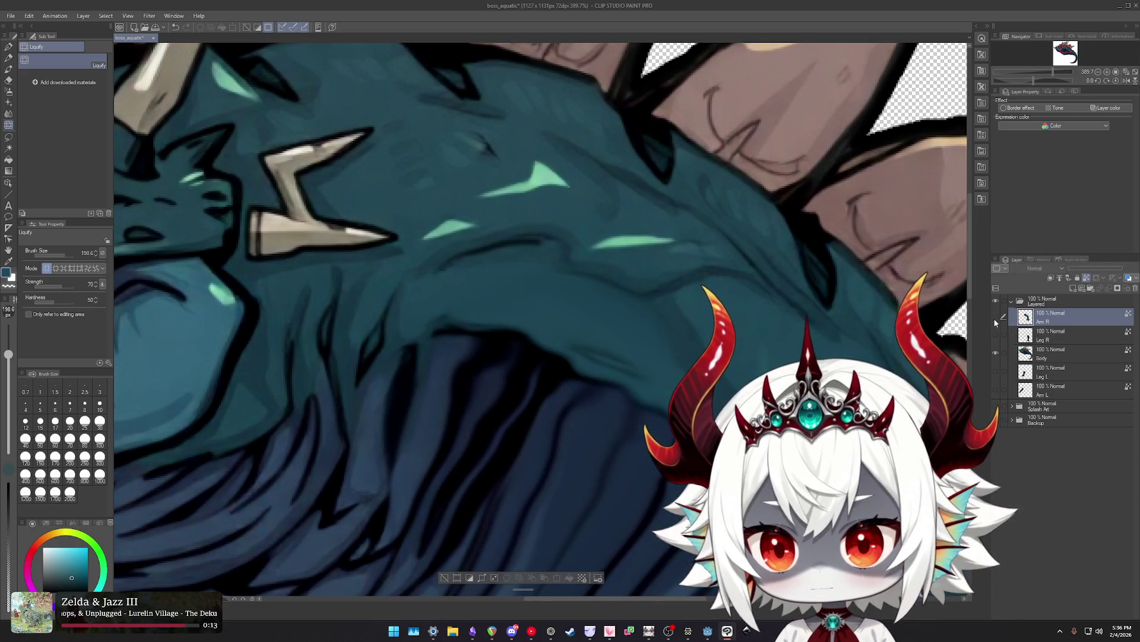
{"action": "left_click", "coordinate": [1046, 350]}
Warp the body's shoulder with a smaller Liquify brush, then show the arm to check.
{"action": "left_click_drag", "start_coordinate": [411, 168], "coordinate": [435, 234]}
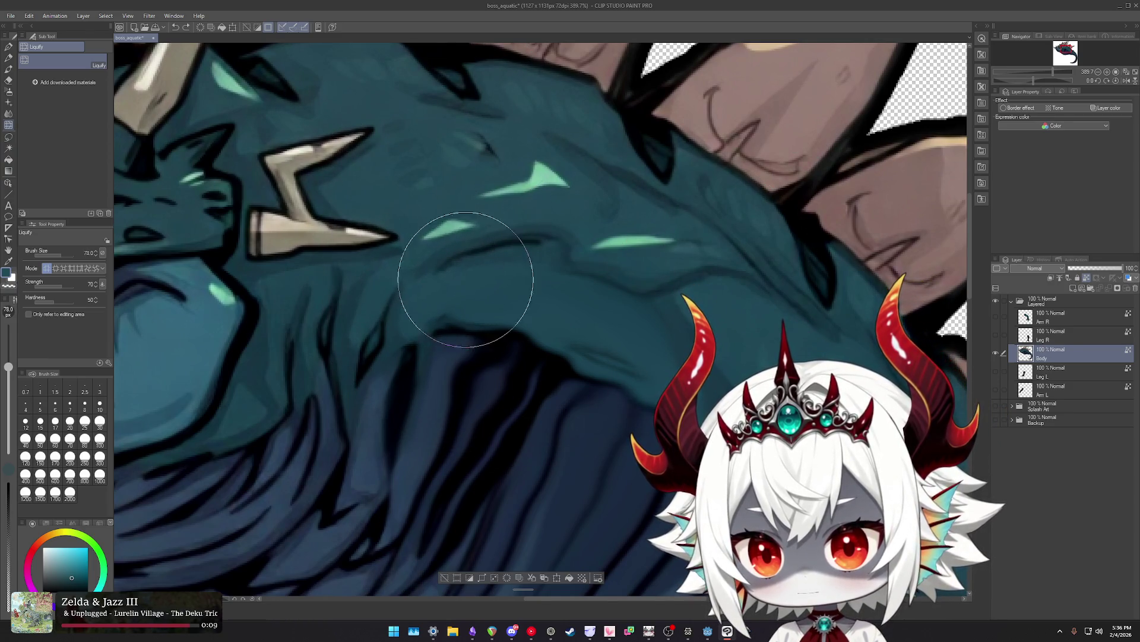
{"action": "key", "text": "j"}
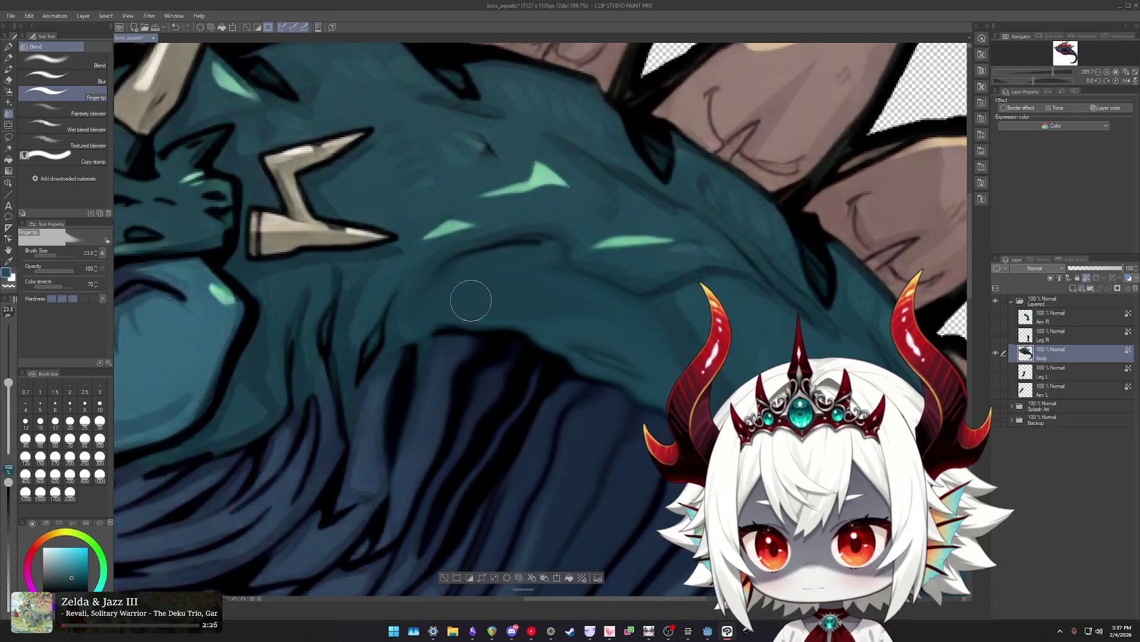
{"action": "key", "text": "j"}
{"action": "left_click_drag", "start_coordinate": [471, 291], "coordinate": [452, 250], "text": "ctrl+alt"}
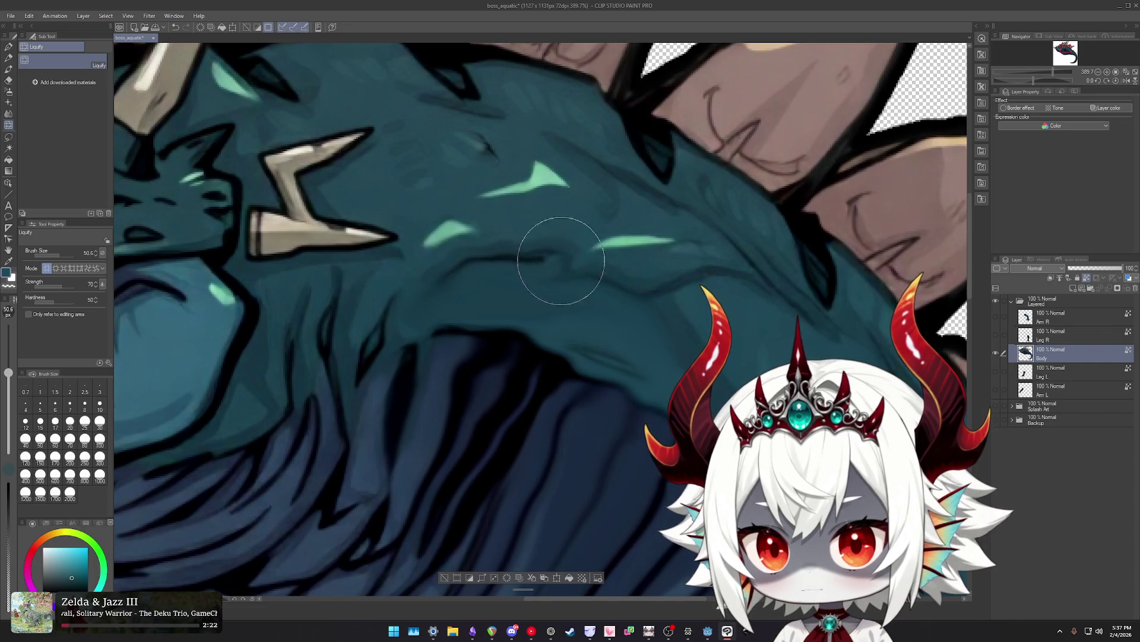
{"action": "scroll", "coordinate": [620, 315], "scroll_direction": "down", "scroll_amount": 3}
{"action": "scroll", "coordinate": [622, 330], "scroll_direction": "down", "scroll_amount": 2}
{"action": "left_click", "coordinate": [995, 316]}
{"action": "scroll", "coordinate": [593, 300], "scroll_direction": "up", "scroll_amount": 3}
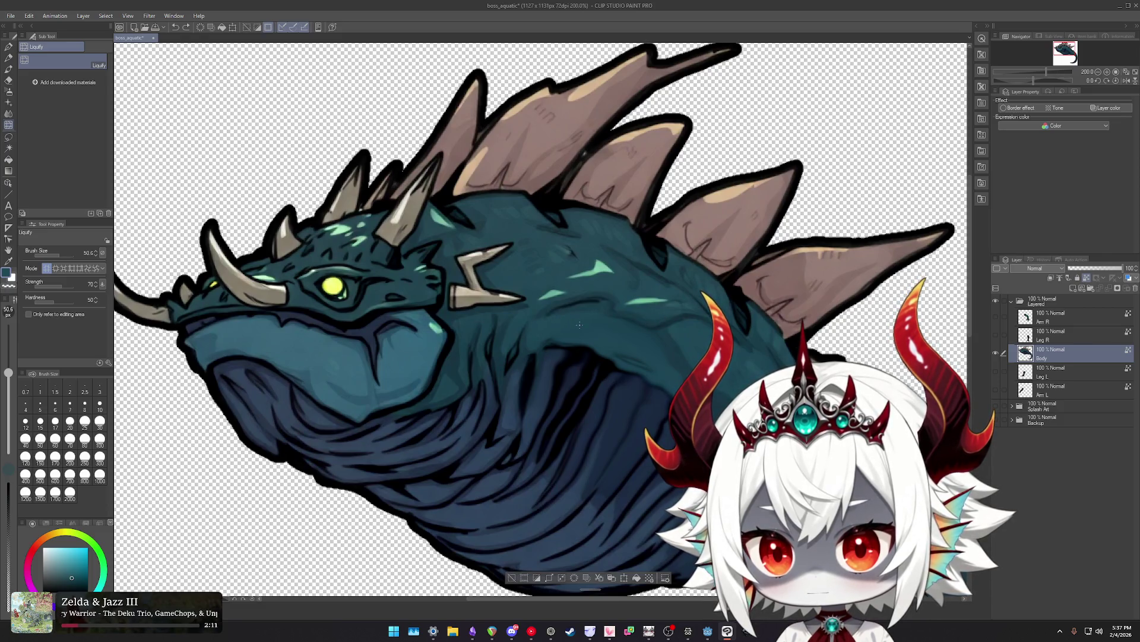
Smooth the shoulder shading with a smaller Finger tip brush, then zoom out.
{"action": "key", "text": "j"}
{"action": "scroll", "coordinate": [578, 326], "scroll_direction": "up", "scroll_amount": 5}
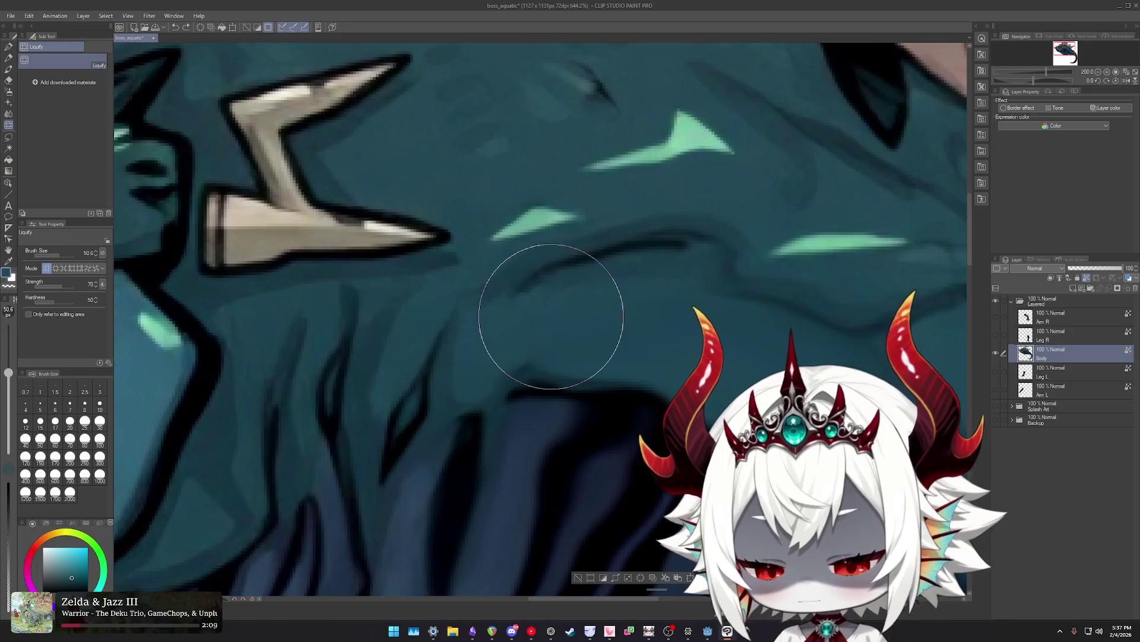
{"action": "left_click_drag", "start_coordinate": [547, 318], "coordinate": [523, 323]}
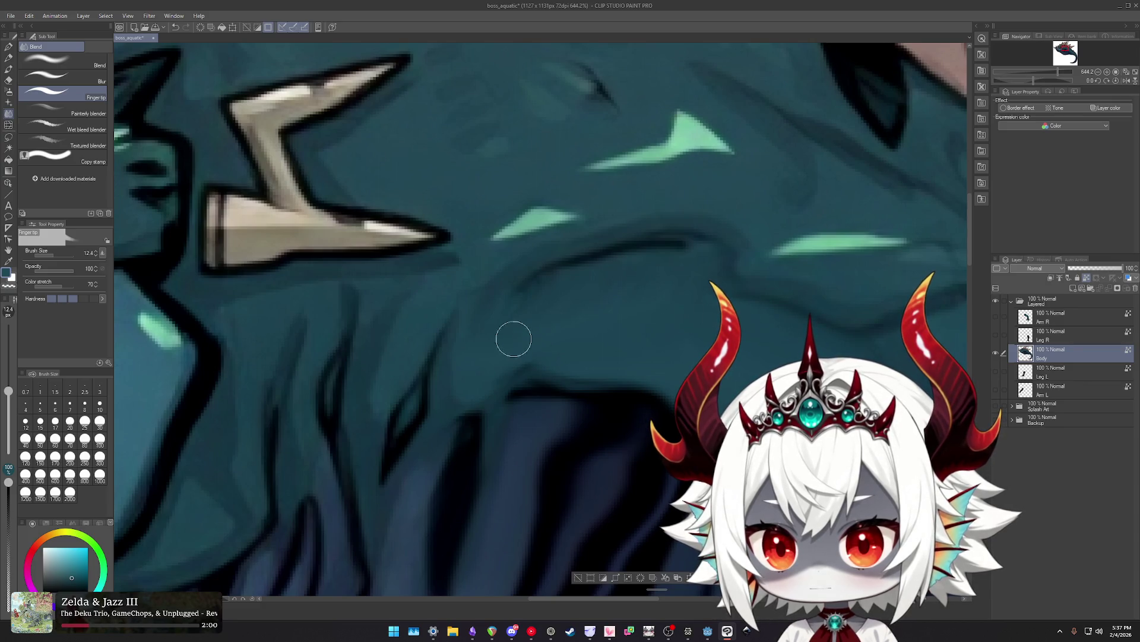
{"action": "scroll", "coordinate": [671, 365], "scroll_direction": "down", "scroll_amount": 5}
{"action": "scroll", "coordinate": [682, 364], "scroll_direction": "down", "scroll_amount": 2}
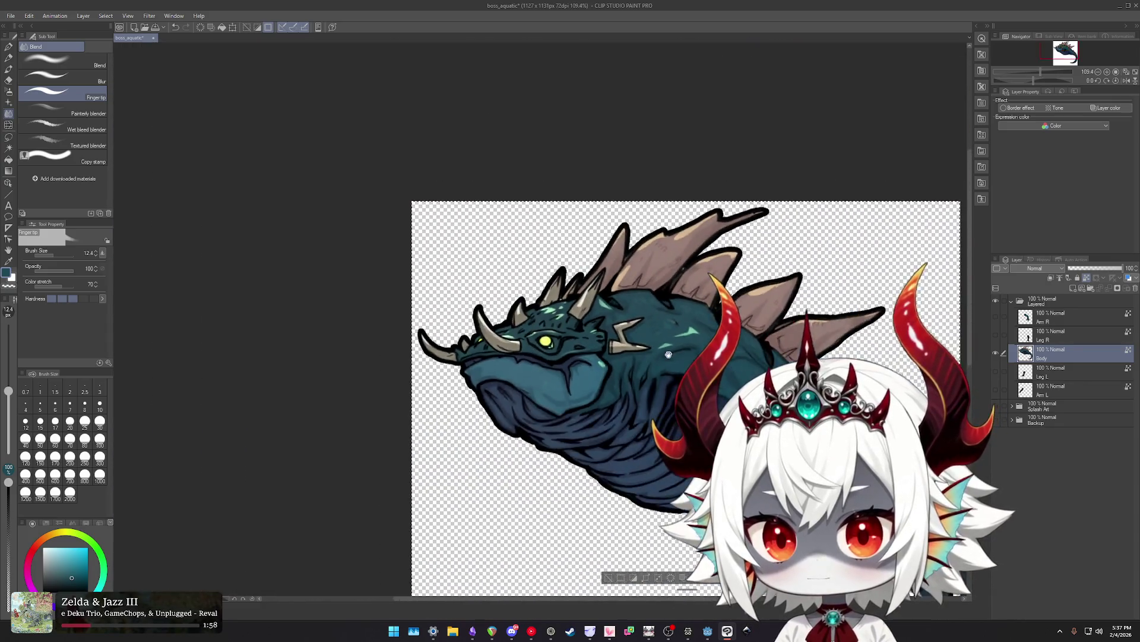
Show Arm R again and zoom in on the creature's body.
{"action": "left_click", "coordinate": [997, 317]}
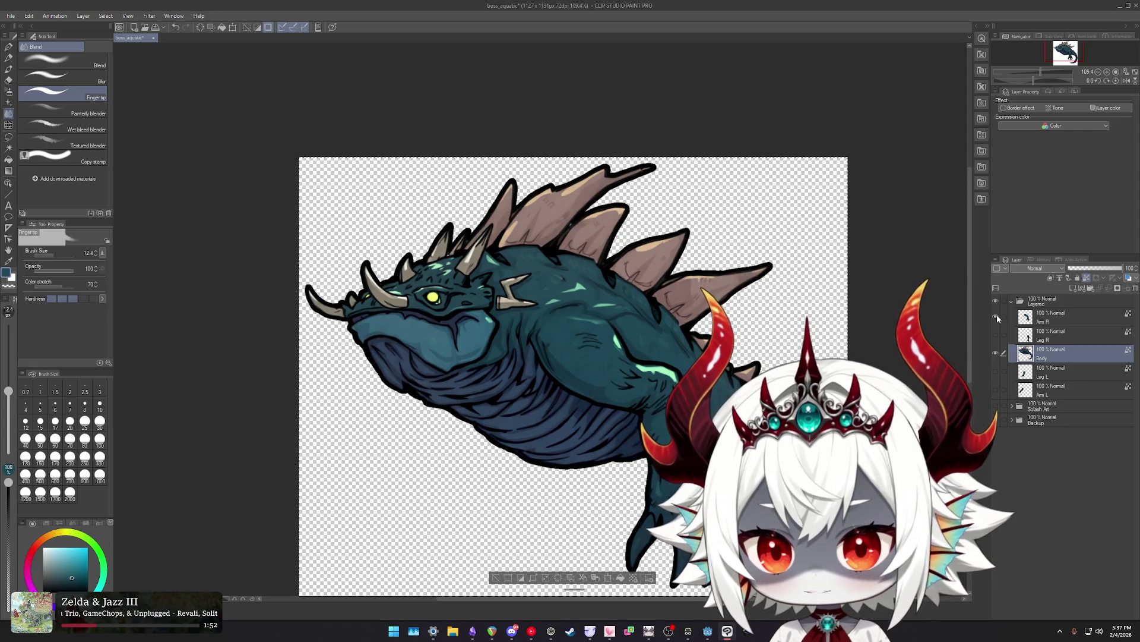
{"action": "scroll", "coordinate": [581, 320], "scroll_direction": "up", "scroll_amount": 3}
{"action": "scroll", "coordinate": [581, 321], "scroll_direction": "up", "scroll_amount": 2}
{"action": "scroll", "coordinate": [581, 321], "scroll_direction": "up", "scroll_amount": 2}
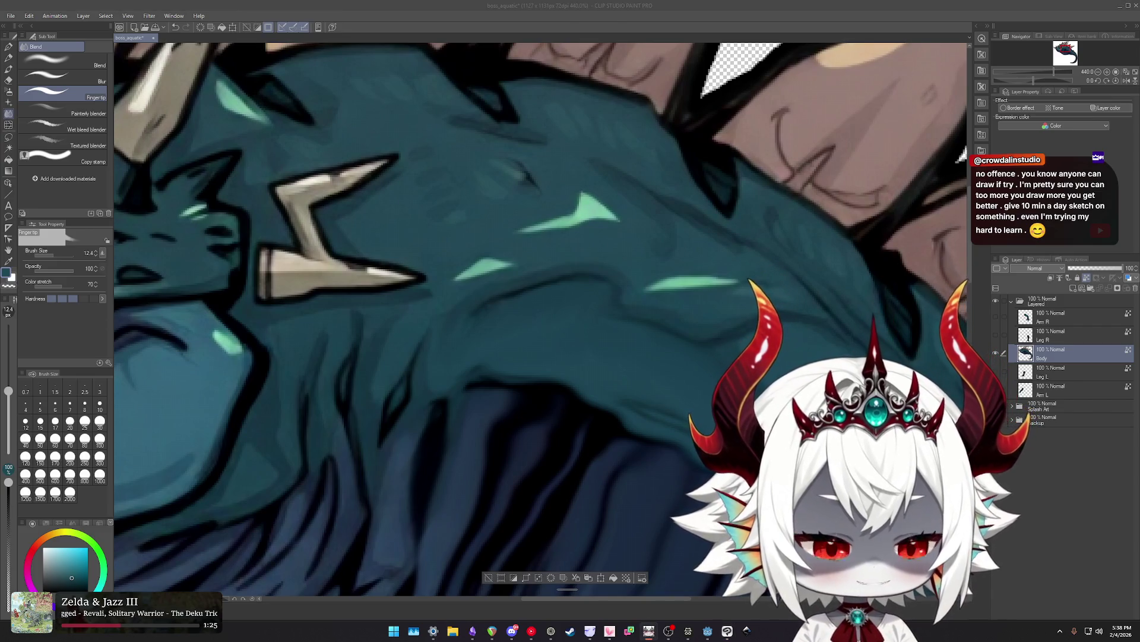
{"action": "scroll", "coordinate": [721, 262], "scroll_direction": "down", "scroll_amount": 3}
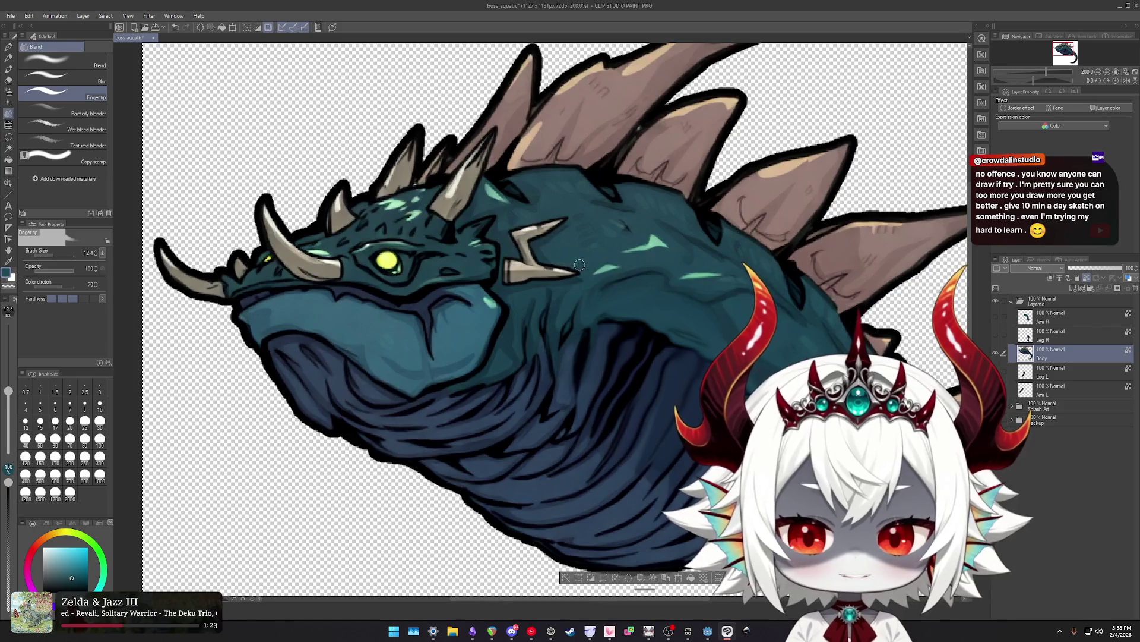
{"action": "scroll", "coordinate": [740, 297], "scroll_direction": "down", "scroll_amount": 1}
Smudge the dark belly shading edge into the teal toward the rear, then zoom out.
{"action": "left_click_drag", "start_coordinate": [770, 325], "coordinate": [681, 264]}
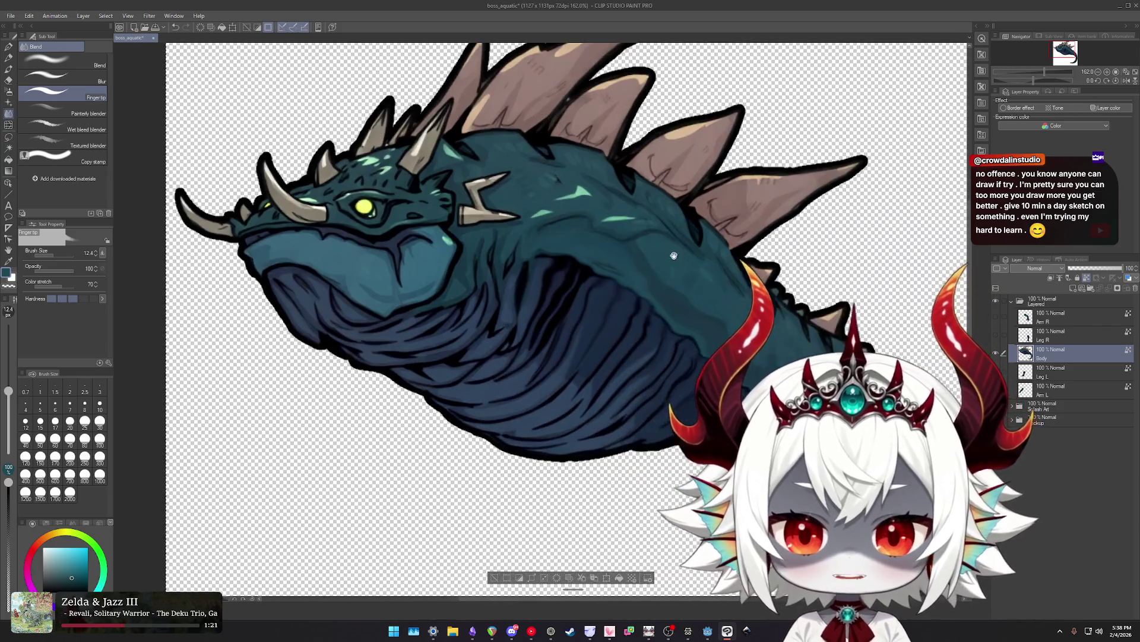
{"action": "scroll", "coordinate": [656, 344], "scroll_direction": "up", "scroll_amount": 5}
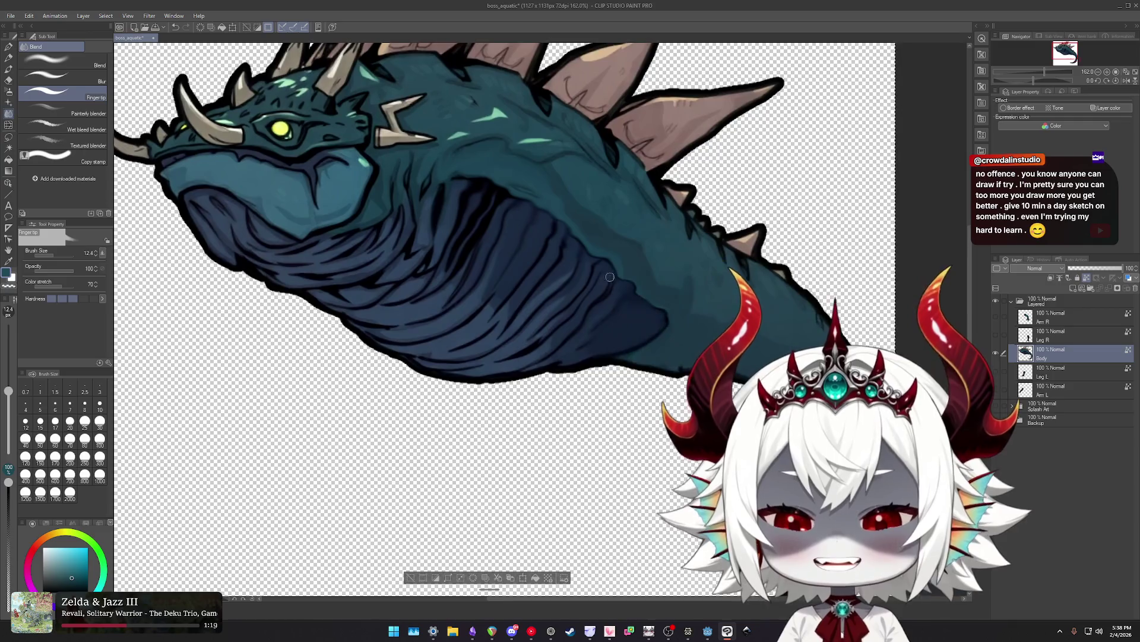
{"action": "scroll", "coordinate": [407, 196], "scroll_direction": "up", "scroll_amount": 2}
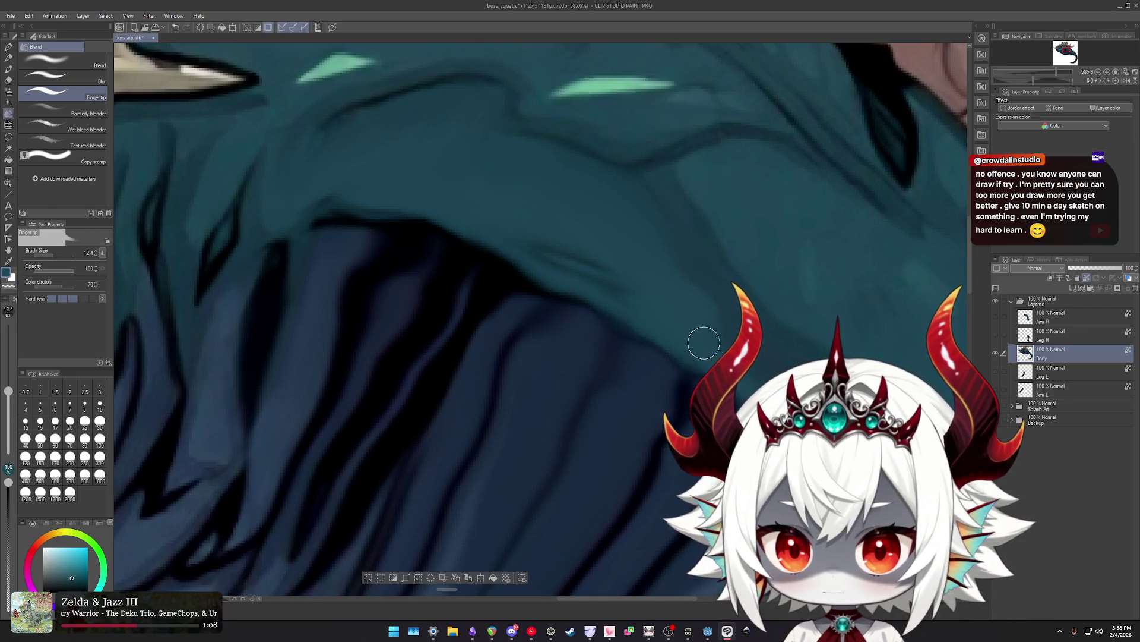
{"action": "left_click_drag", "start_coordinate": [416, 136], "coordinate": [463, 194]}
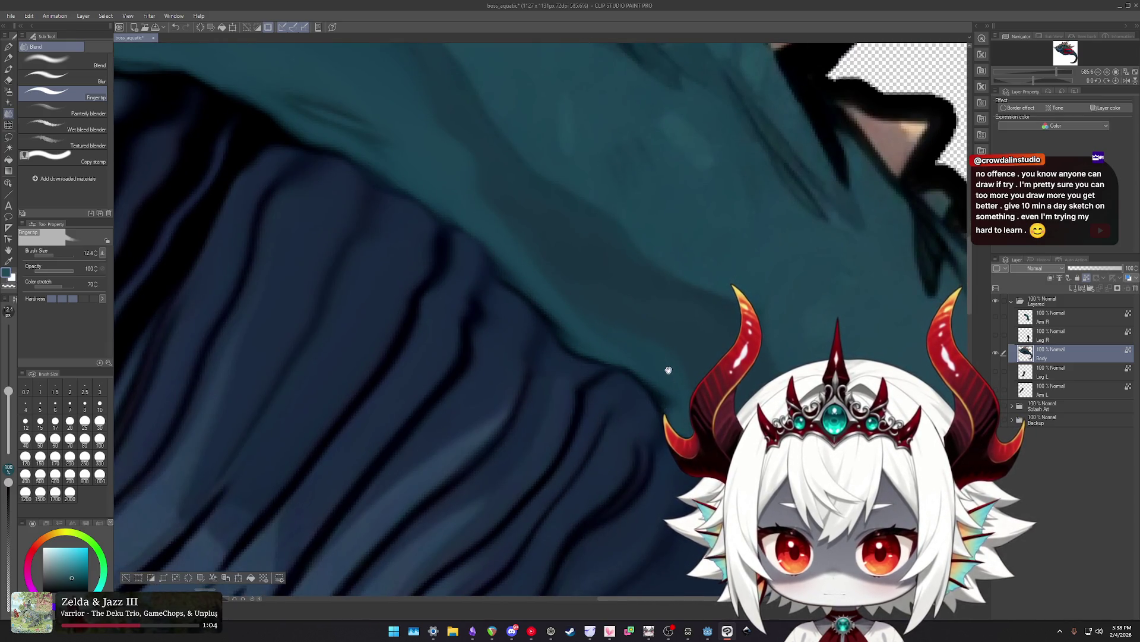
{"action": "left_click_drag", "start_coordinate": [669, 370], "coordinate": [416, 213]}
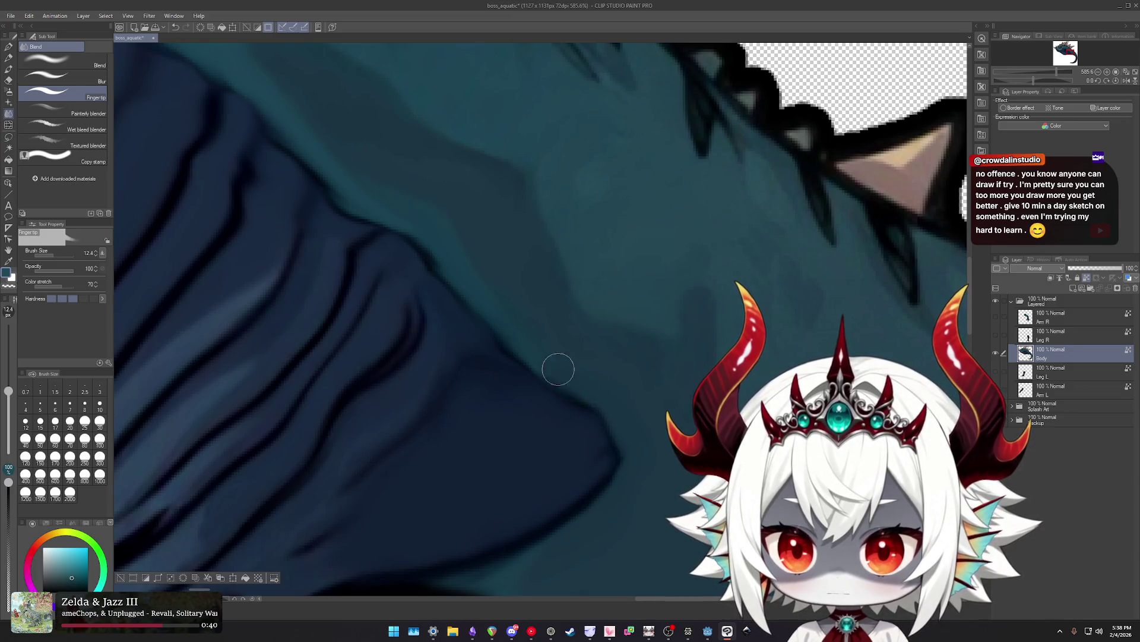
{"action": "scroll", "coordinate": [620, 405], "scroll_direction": "down", "scroll_amount": 1}
{"action": "scroll", "coordinate": [630, 427], "scroll_direction": "down", "scroll_amount": 1}
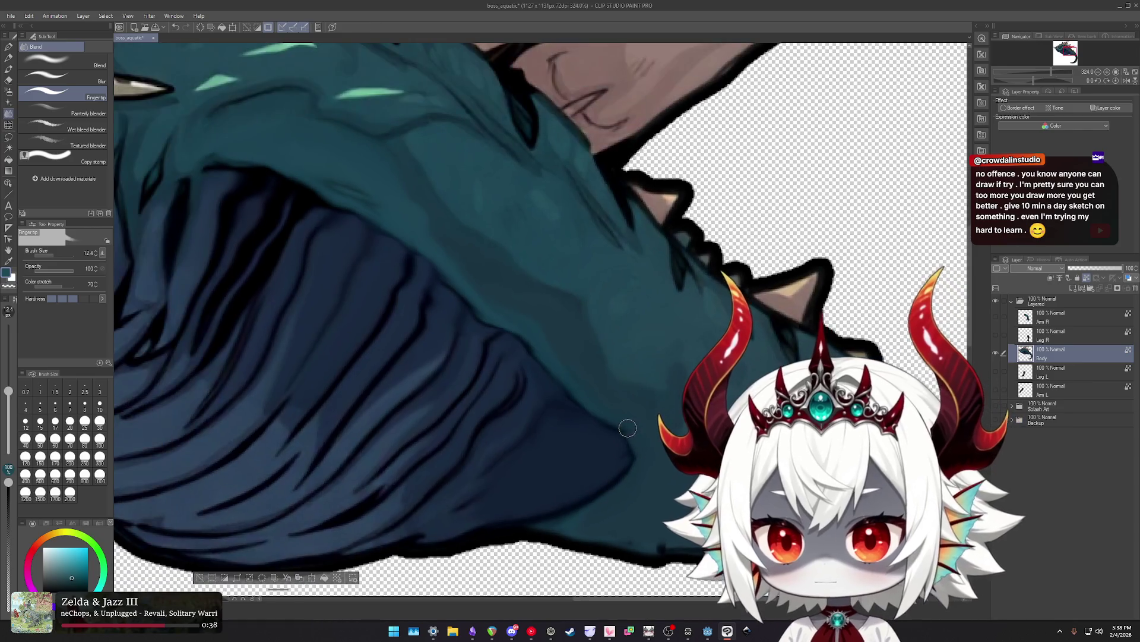
{"action": "scroll", "coordinate": [651, 484], "scroll_direction": "down", "scroll_amount": 1}
{"action": "scroll", "coordinate": [652, 485], "scroll_direction": "down", "scroll_amount": 1}
{"action": "scroll", "coordinate": [652, 484], "scroll_direction": "down", "scroll_amount": 1}
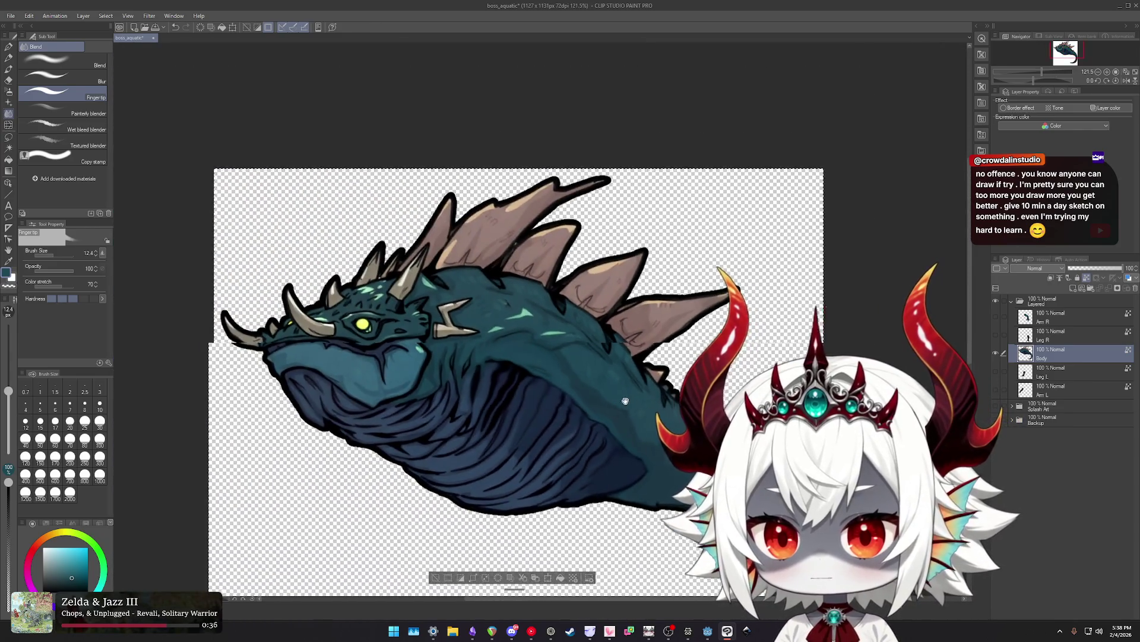
Finger-tip blend the lower rear belly's dark underside into the teal flank.
{"action": "scroll", "coordinate": [651, 484], "scroll_direction": "down", "scroll_amount": 1}
{"action": "scroll", "coordinate": [773, 464], "scroll_direction": "up", "scroll_amount": 2}
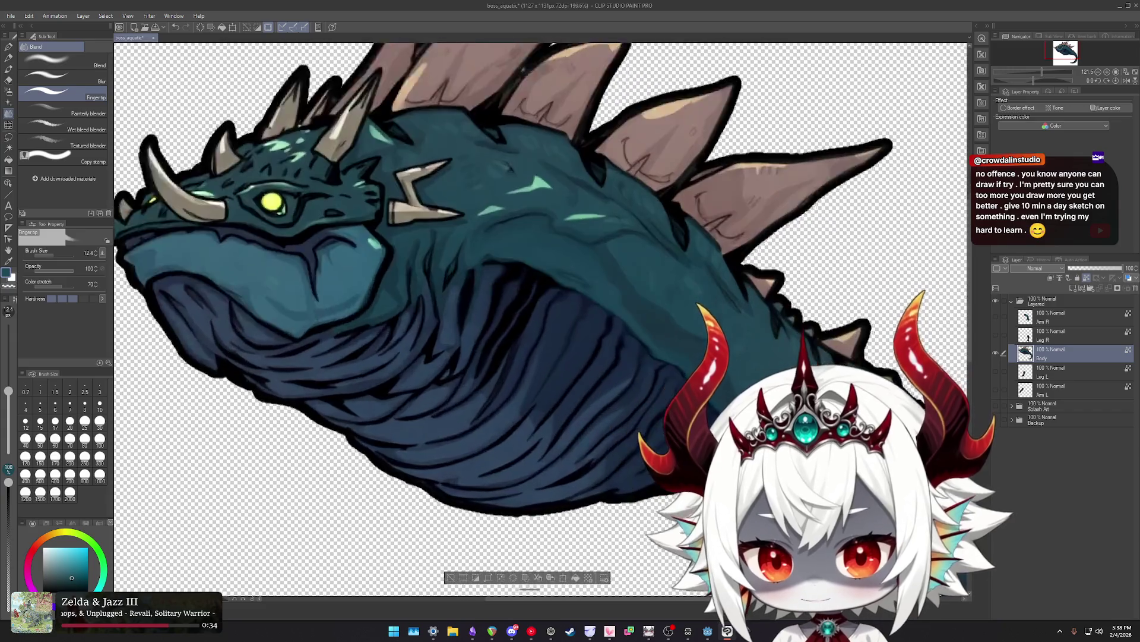
{"action": "scroll", "coordinate": [772, 465], "scroll_direction": "up", "scroll_amount": 1}
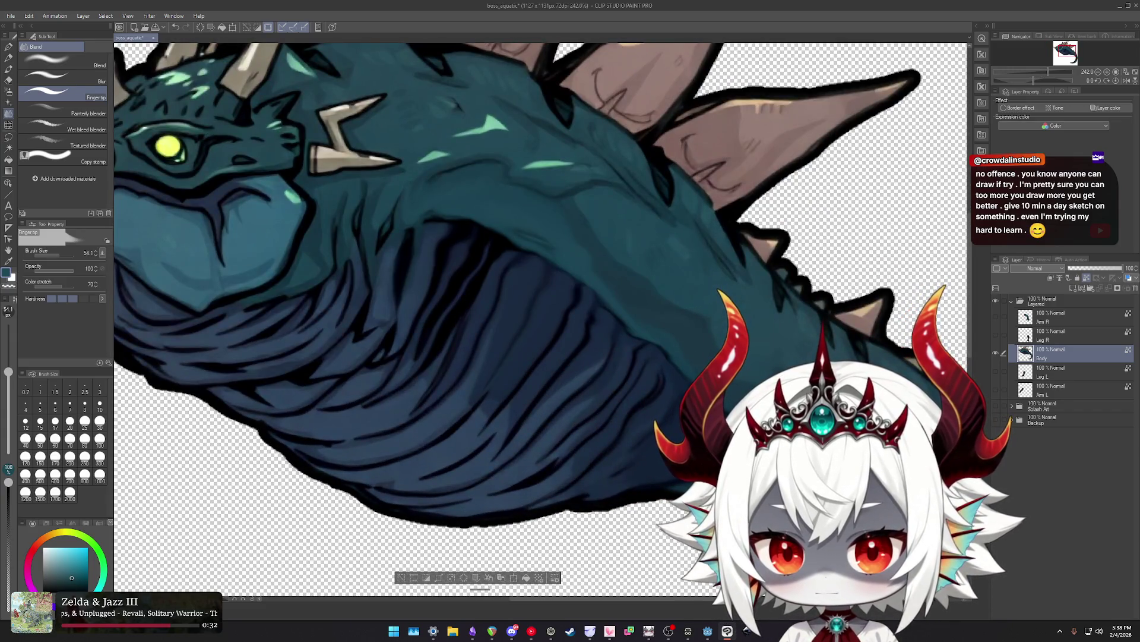
{"action": "scroll", "coordinate": [621, 372], "scroll_direction": "up", "scroll_amount": 1}
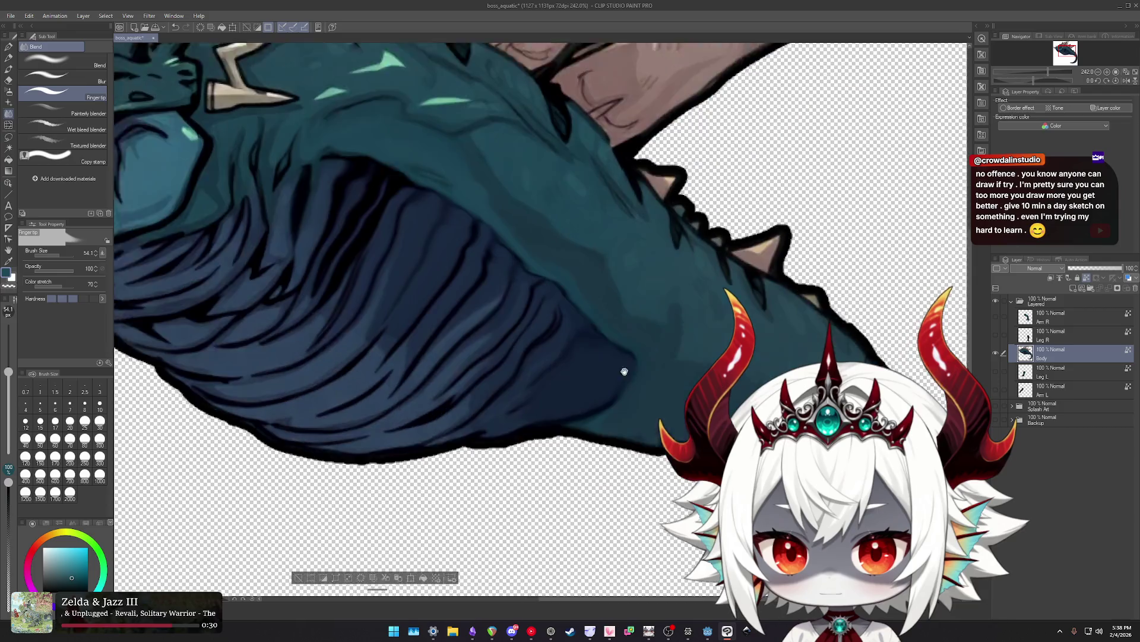
{"action": "scroll", "coordinate": [611, 376], "scroll_direction": "up", "scroll_amount": 1}
{"action": "scroll", "coordinate": [592, 387], "scroll_direction": "up", "scroll_amount": 1}
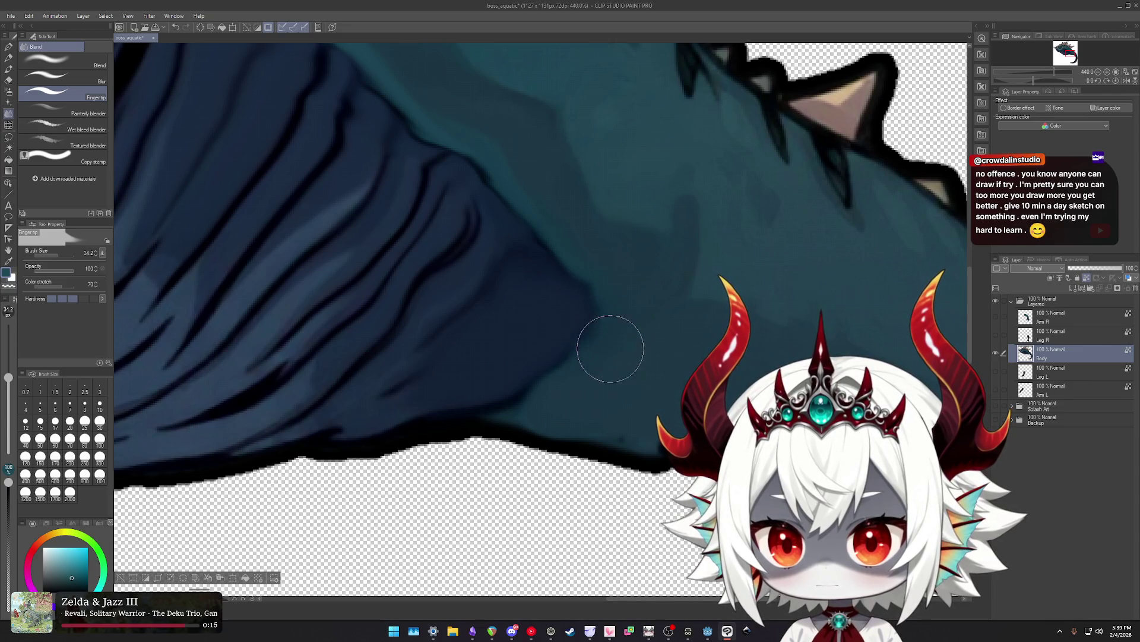
{"action": "scroll", "coordinate": [608, 383], "scroll_direction": "down", "scroll_amount": 6}
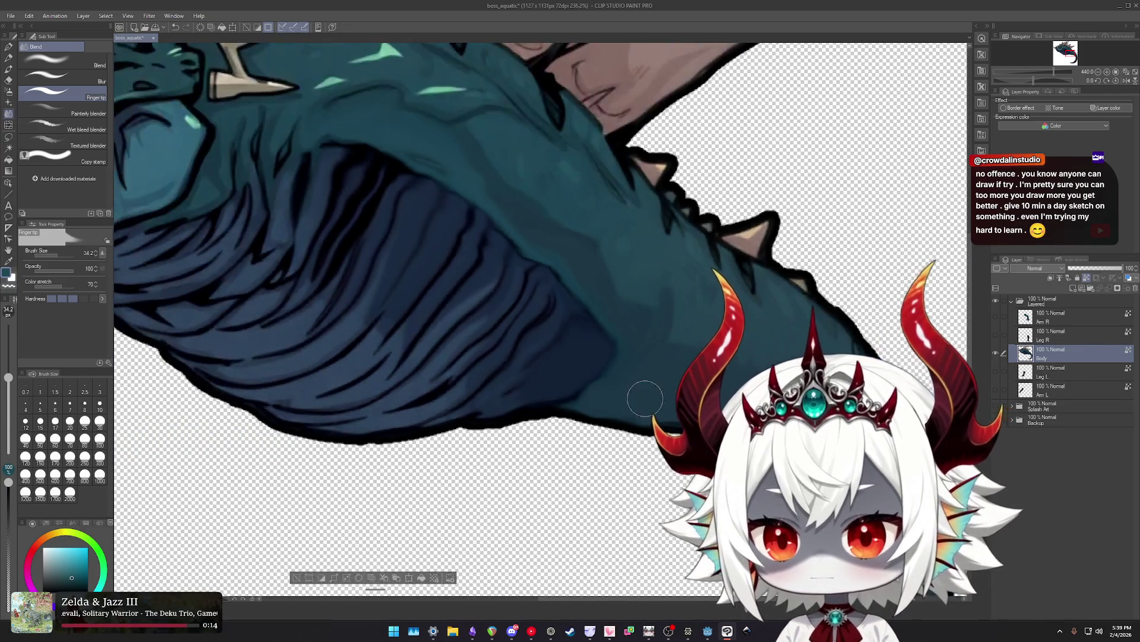
{"action": "scroll", "coordinate": [629, 397], "scroll_direction": "up", "scroll_amount": 3}
{"action": "scroll", "coordinate": [628, 397], "scroll_direction": "up", "scroll_amount": 2}
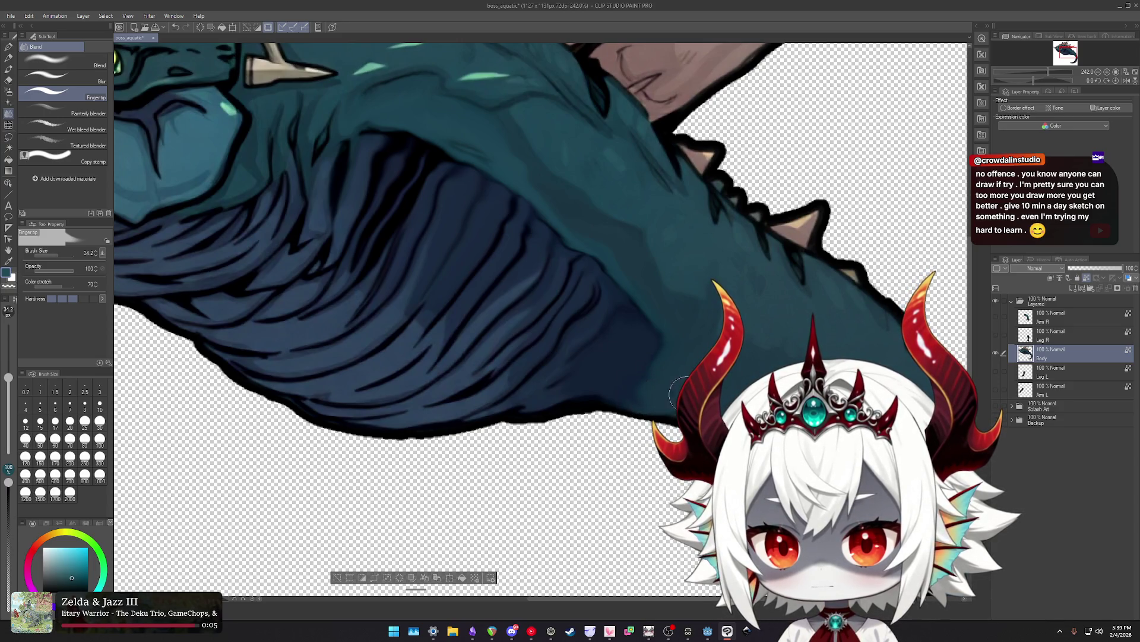
{"action": "scroll", "coordinate": [680, 392], "scroll_direction": "down", "scroll_amount": 2}
{"action": "scroll", "coordinate": [671, 404], "scroll_direction": "down", "scroll_amount": 2}
{"action": "scroll", "coordinate": [660, 419], "scroll_direction": "up", "scroll_amount": 2}
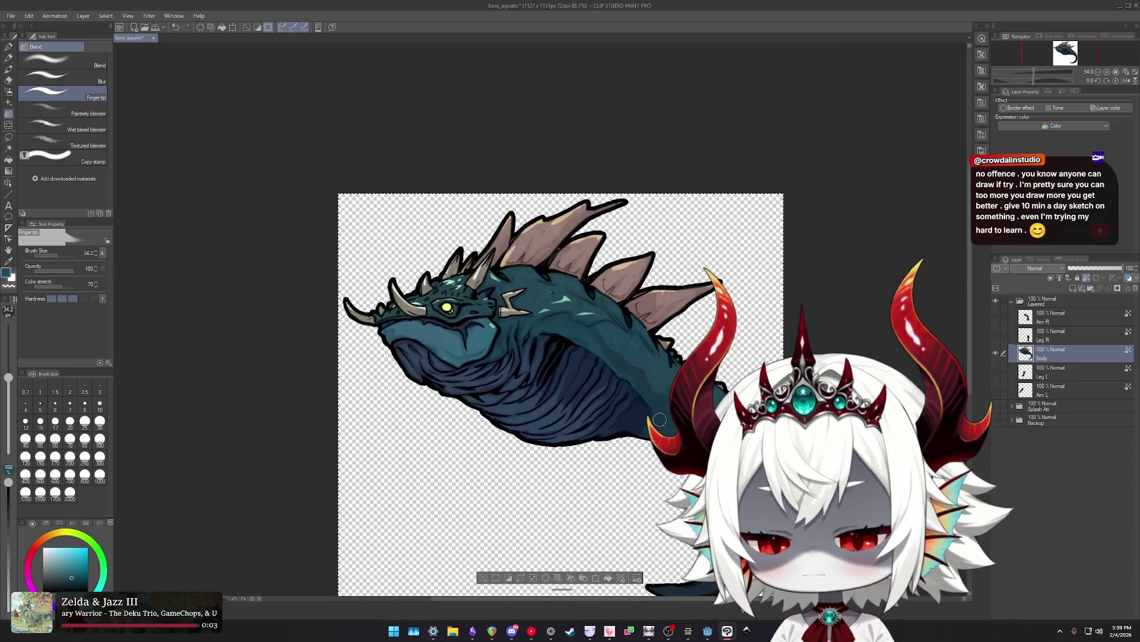
{"action": "scroll", "coordinate": [659, 420], "scroll_direction": "up", "scroll_amount": 2}
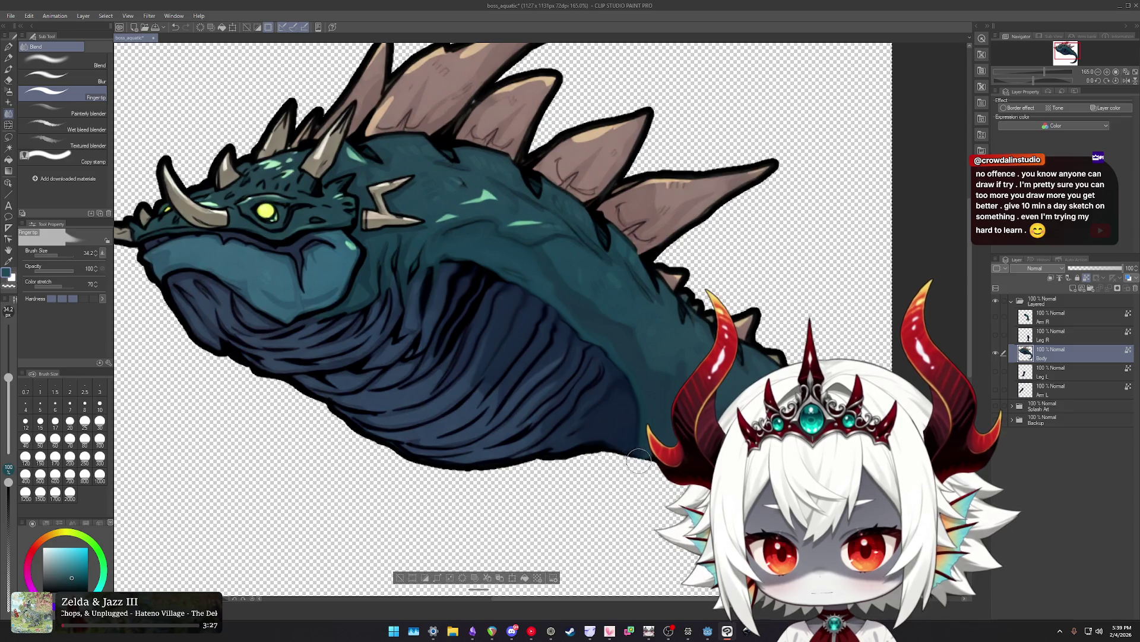
{"action": "scroll", "coordinate": [648, 489], "scroll_direction": "up", "scroll_amount": 3}
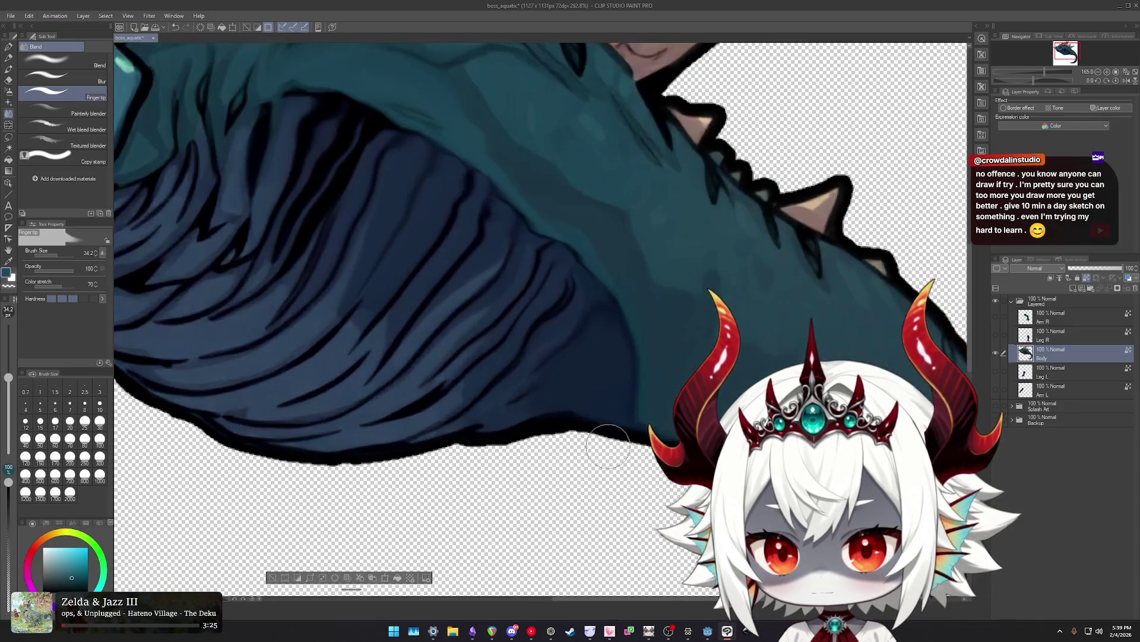
Keep smoothing the rear belly where hind legs join, then reveal the arm and leg layers.
{"action": "scroll", "coordinate": [664, 452], "scroll_direction": "down", "scroll_amount": 2}
{"action": "scroll", "coordinate": [660, 452], "scroll_direction": "down", "scroll_amount": 2}
{"action": "scroll", "coordinate": [650, 453], "scroll_direction": "up", "scroll_amount": 2}
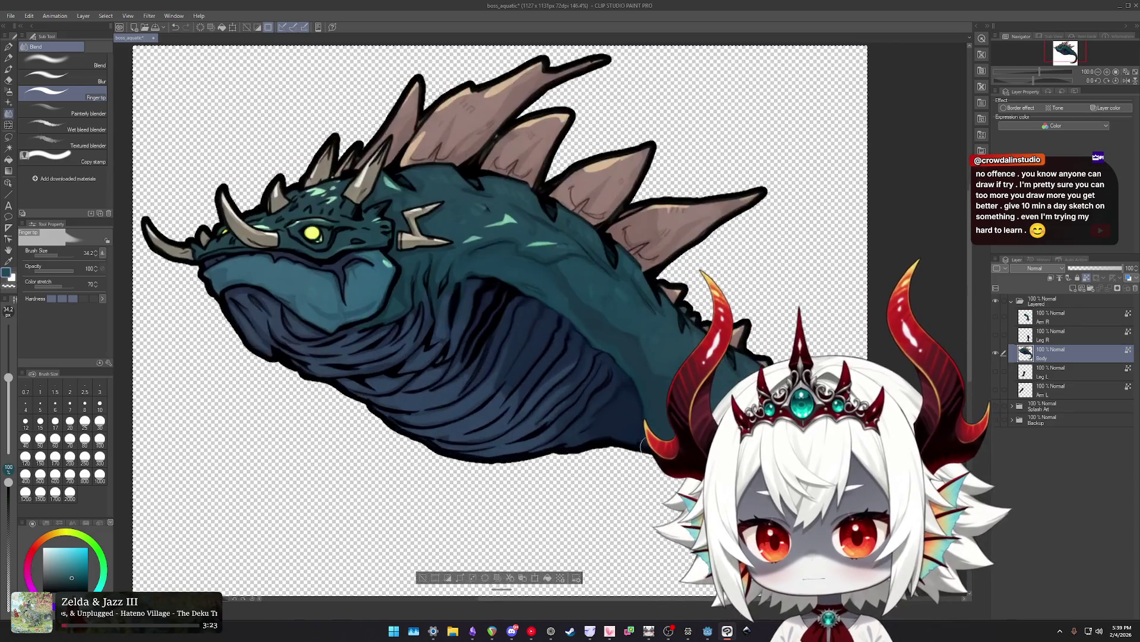
{"action": "scroll", "coordinate": [646, 453], "scroll_direction": "up", "scroll_amount": 1}
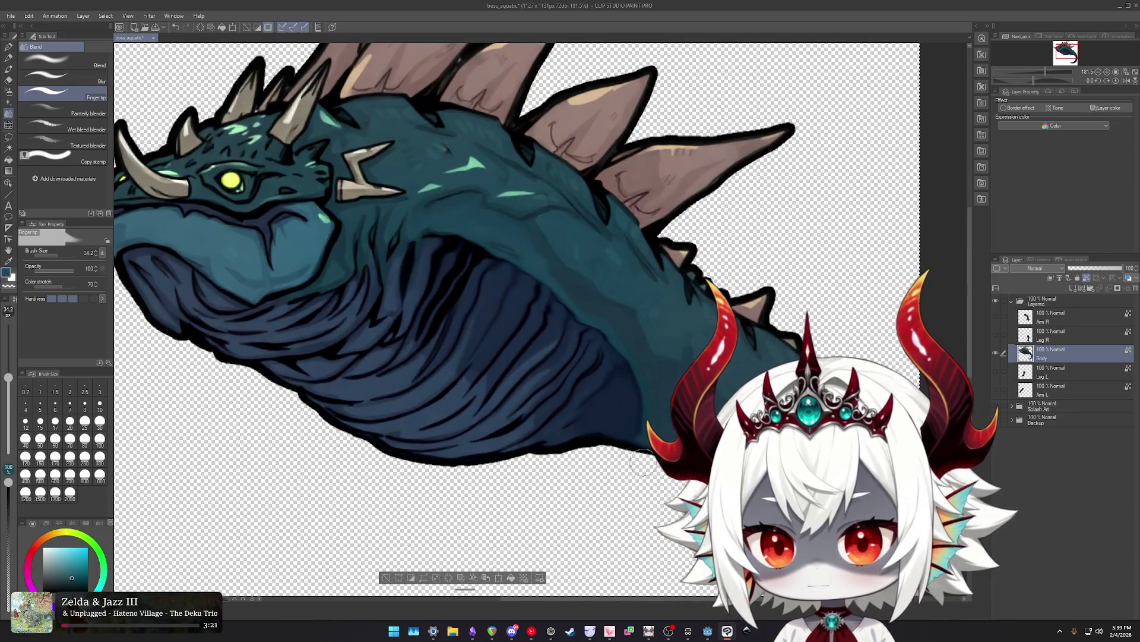
{"action": "scroll", "coordinate": [644, 464], "scroll_direction": "down", "scroll_amount": 2}
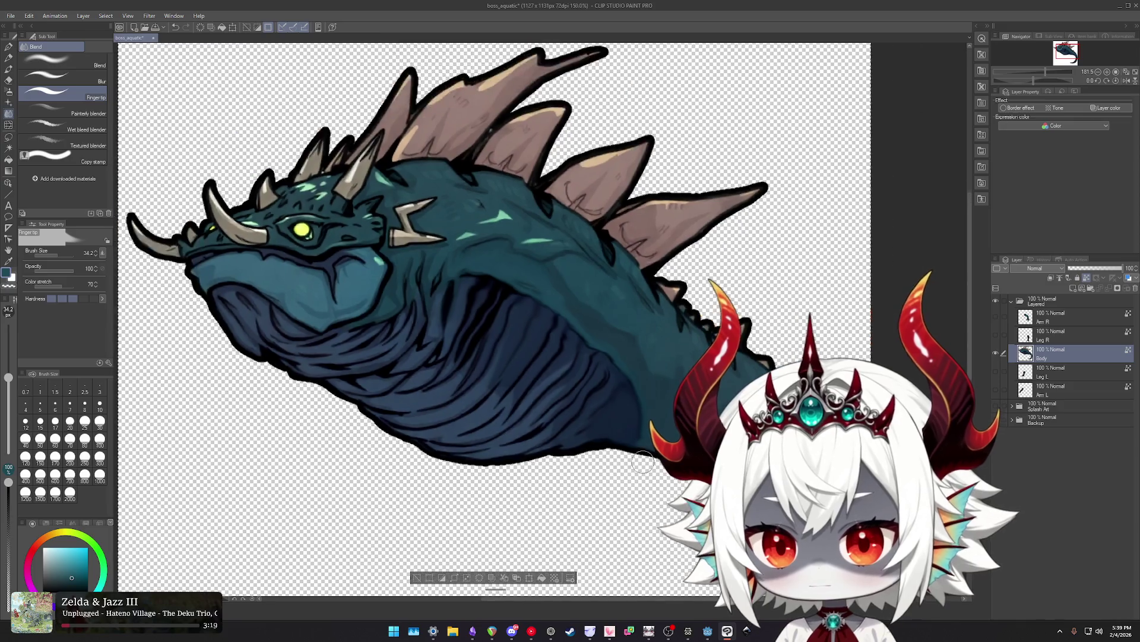
{"action": "scroll", "coordinate": [638, 440], "scroll_direction": "down", "scroll_amount": 3}
{"action": "scroll", "coordinate": [632, 418], "scroll_direction": "down", "scroll_amount": 1}
{"action": "scroll", "coordinate": [632, 418], "scroll_direction": "up", "scroll_amount": 4}
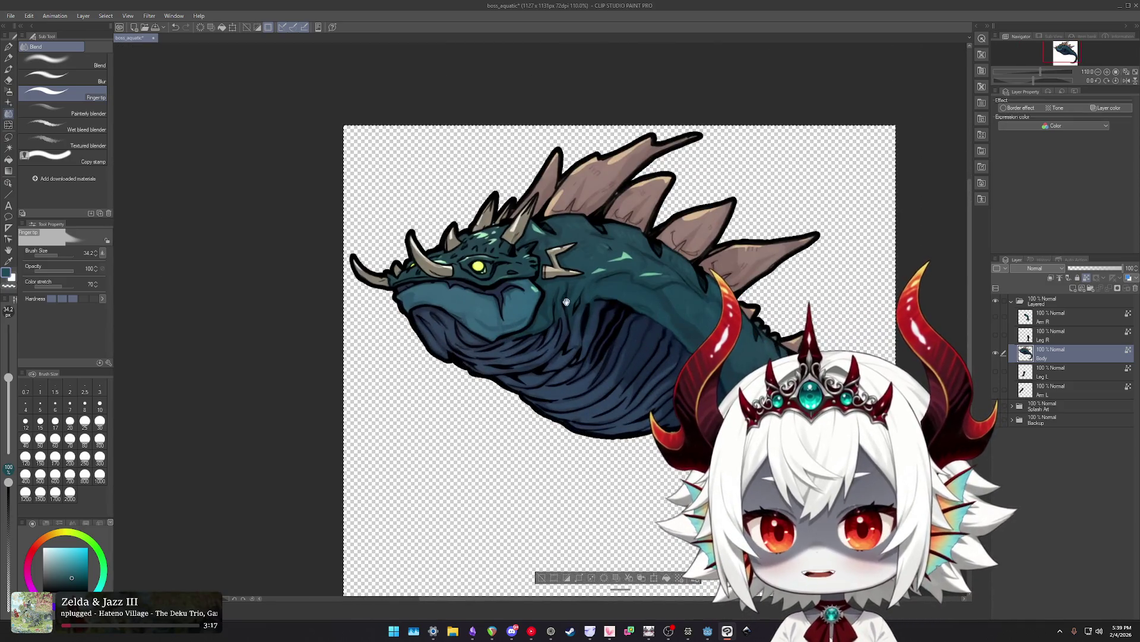
{"action": "scroll", "coordinate": [633, 418], "scroll_direction": "up", "scroll_amount": 1}
{"action": "scroll", "coordinate": [570, 339], "scroll_direction": "up", "scroll_amount": 1}
{"action": "scroll", "coordinate": [570, 339], "scroll_direction": "up", "scroll_amount": 2}
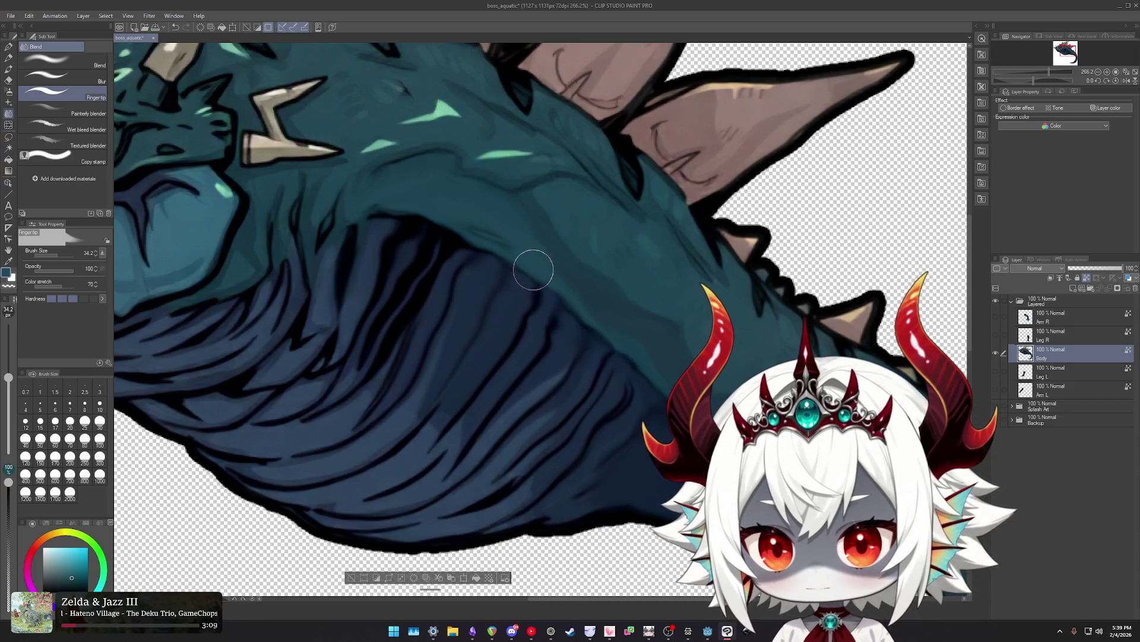
{"action": "scroll", "coordinate": [557, 347], "scroll_direction": "down", "scroll_amount": 3}
{"action": "scroll", "coordinate": [557, 347], "scroll_direction": "down", "scroll_amount": 2}
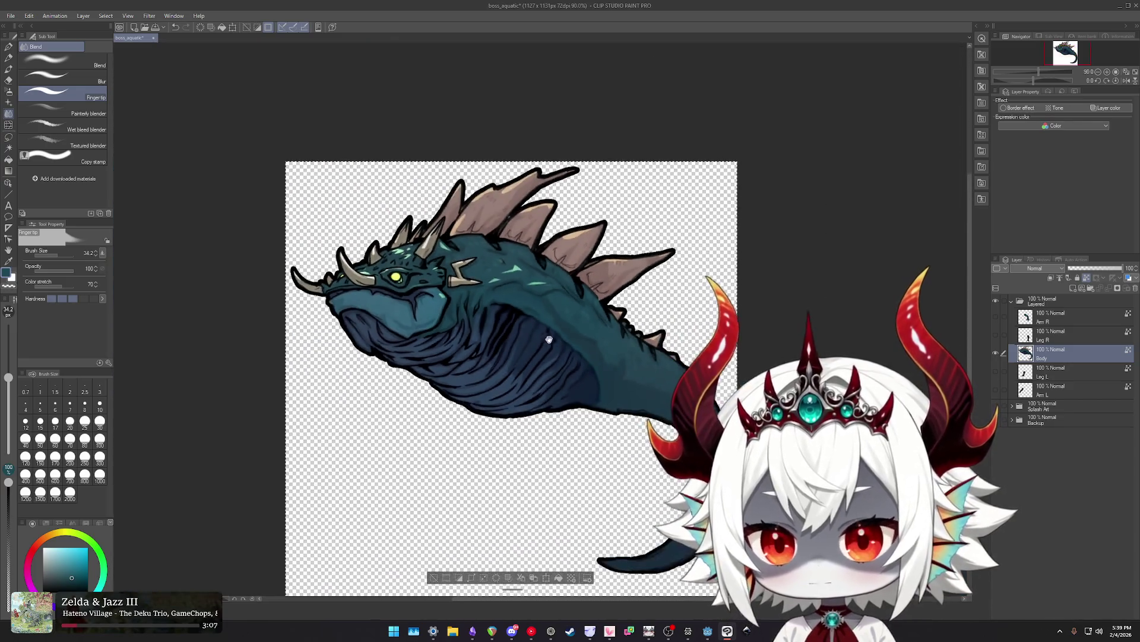
{"action": "scroll", "coordinate": [620, 342], "scroll_direction": "up", "scroll_amount": 4}
{"action": "scroll", "coordinate": [620, 343], "scroll_direction": "up", "scroll_amount": 1}
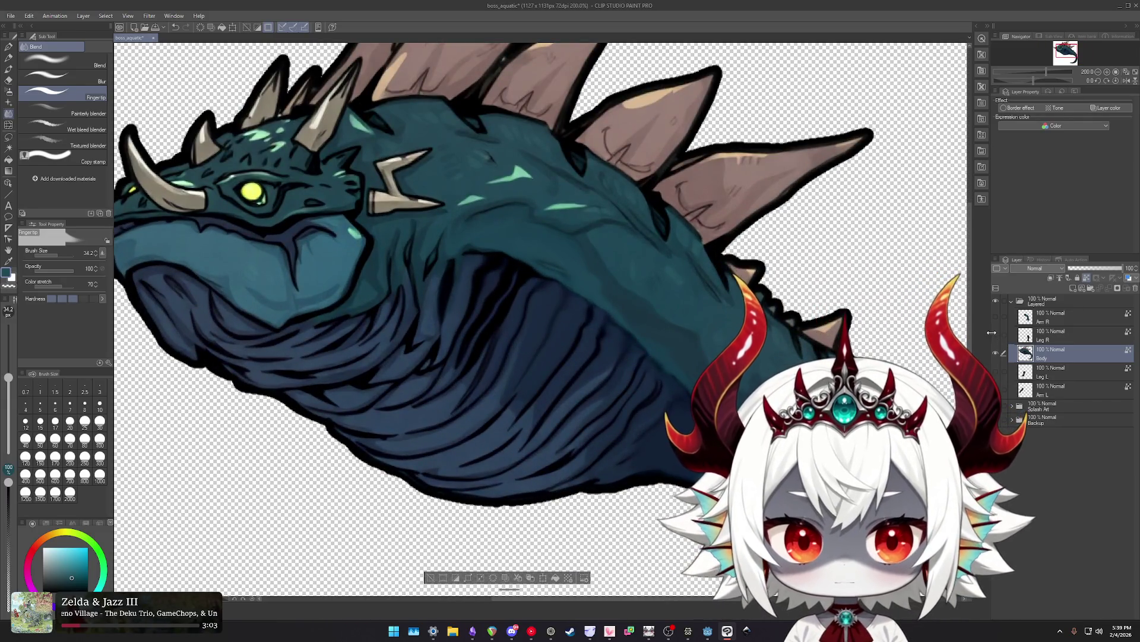
{"action": "mouse_move", "coordinate": [996, 335]}
{"action": "left_mouse_down"}
{"action": "mouse_move", "coordinate": [996, 318]}
{"action": "mouse_move", "coordinate": [996, 335]}
{"action": "left_mouse_up"}
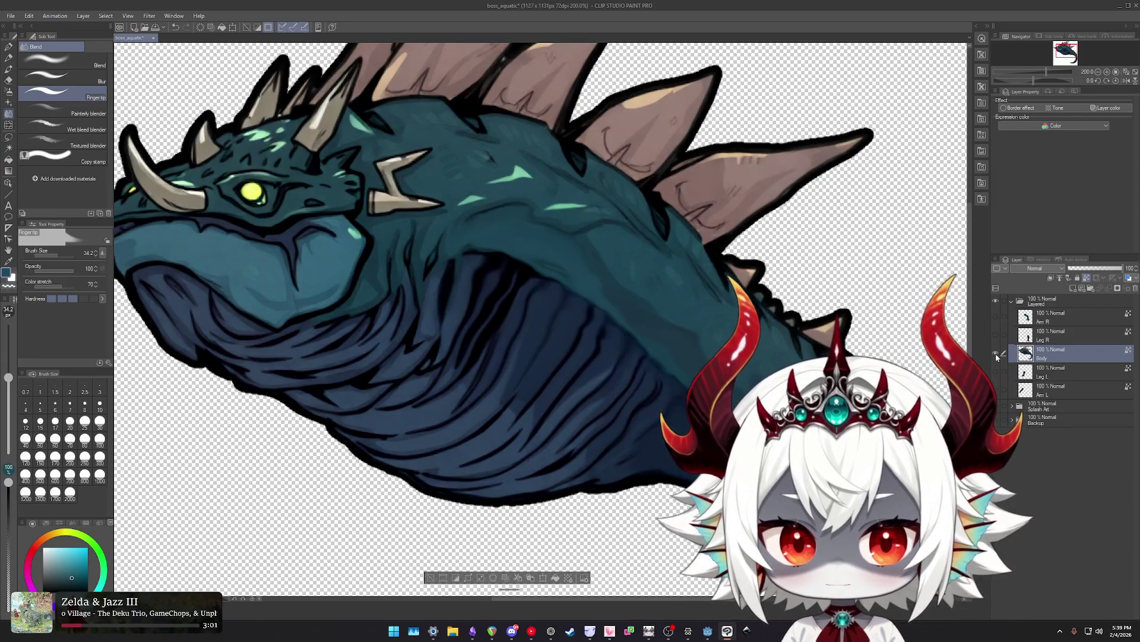
Preview the left hind leg and left front arm, then hide them again.
{"action": "left_click", "coordinate": [996, 371]}
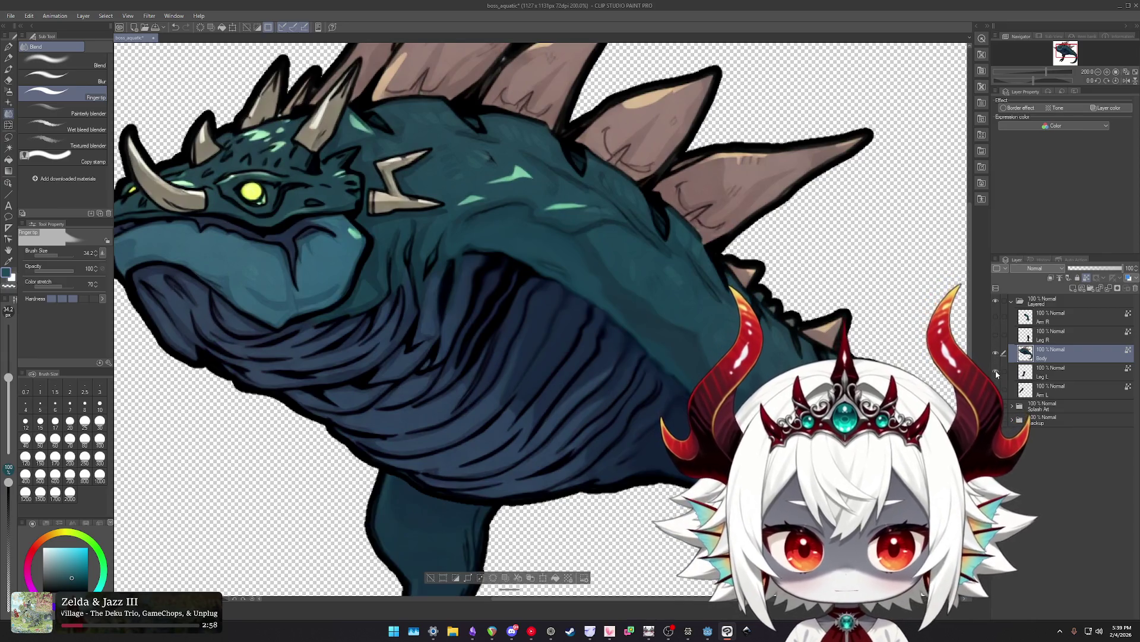
{"action": "scroll", "coordinate": [592, 402], "scroll_direction": "down", "scroll_amount": 3}
{"action": "left_click_drag", "start_coordinate": [592, 402], "coordinate": [599, 312]}
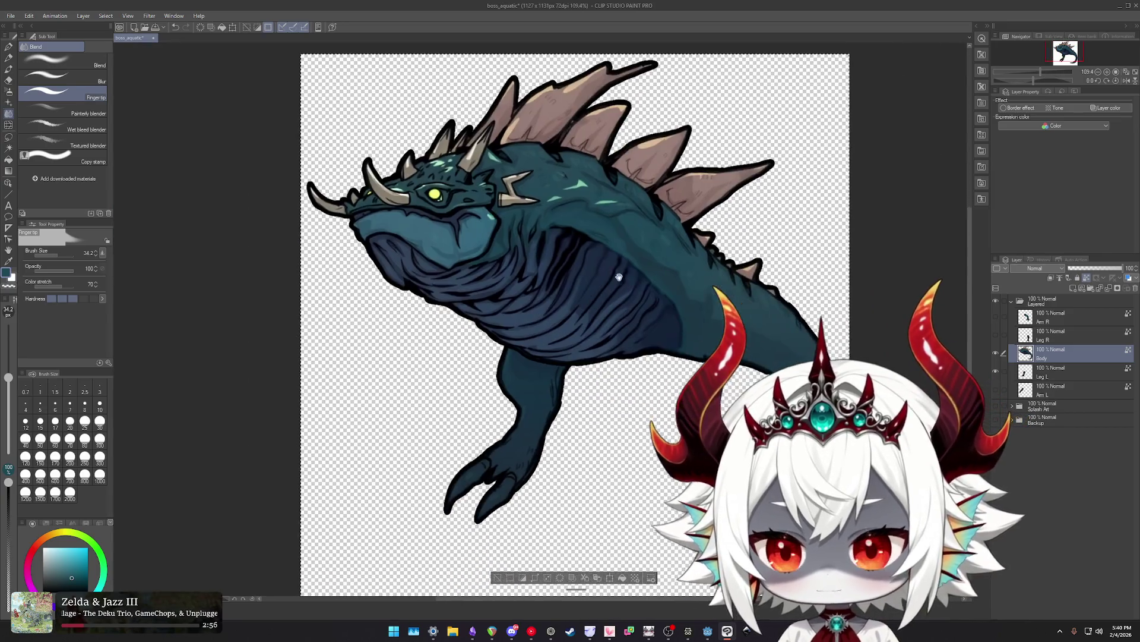
{"action": "left_click", "coordinate": [996, 370]}
{"action": "left_click", "coordinate": [997, 389]}
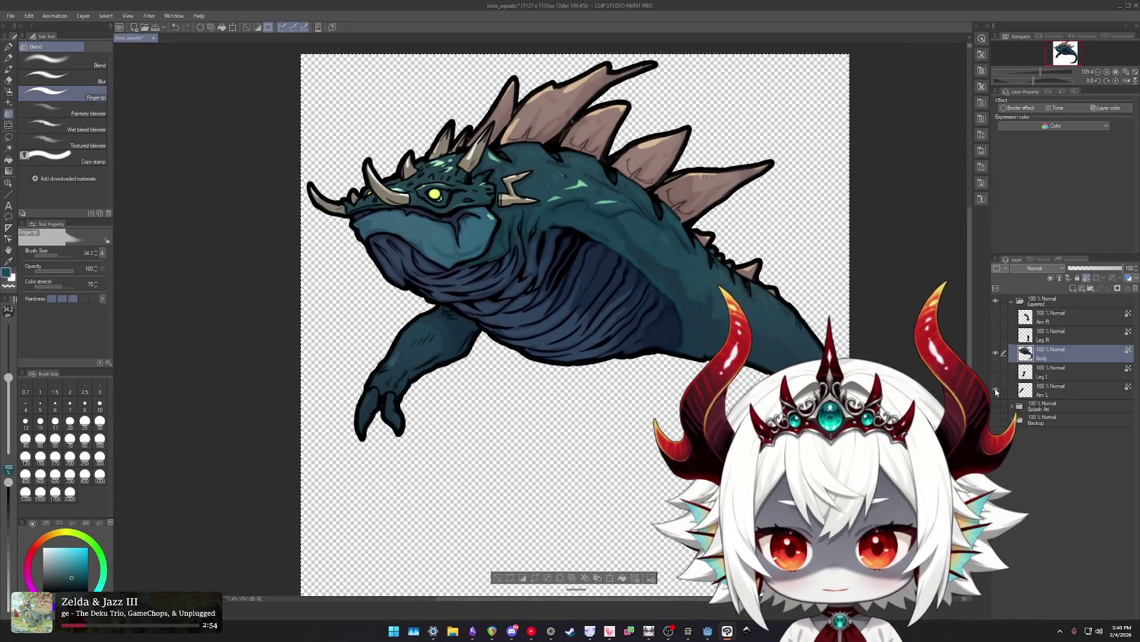
{"action": "left_click", "coordinate": [996, 389]}
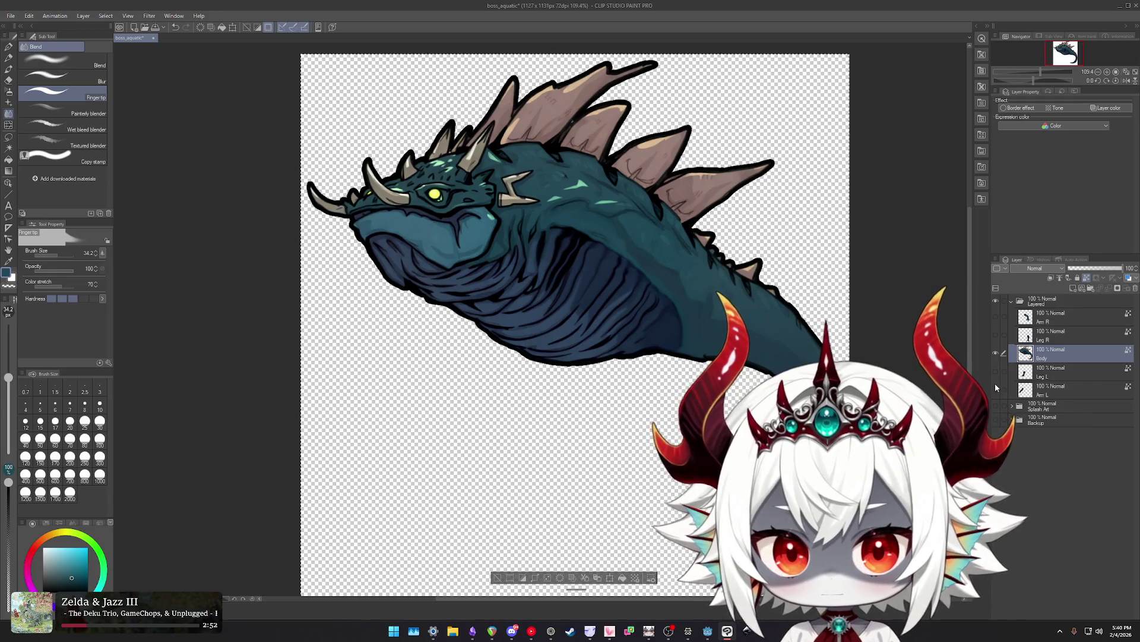
{"action": "left_click", "coordinate": [996, 371]}
{"action": "left_click", "coordinate": [996, 370]}
Turn on Leg R and select that layer for blending.
{"action": "left_click", "coordinate": [996, 335]}
{"action": "left_click", "coordinate": [1049, 334]}
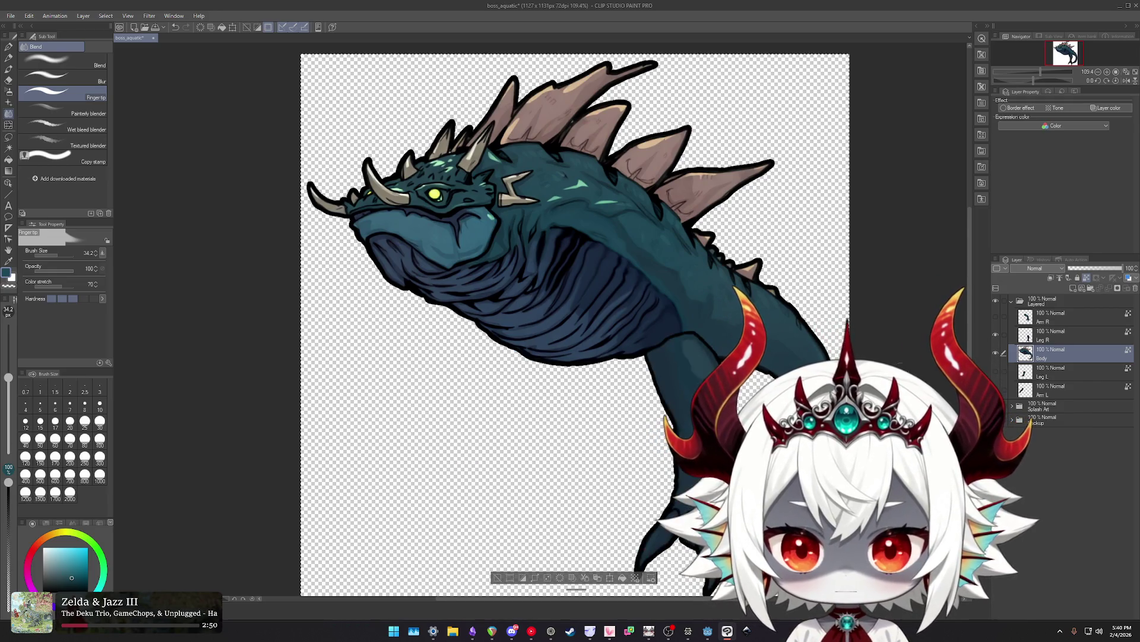
{"action": "scroll", "coordinate": [535, 297], "scroll_direction": "up", "scroll_amount": 3}
{"action": "scroll", "coordinate": [672, 295], "scroll_direction": "down", "scroll_amount": 2}
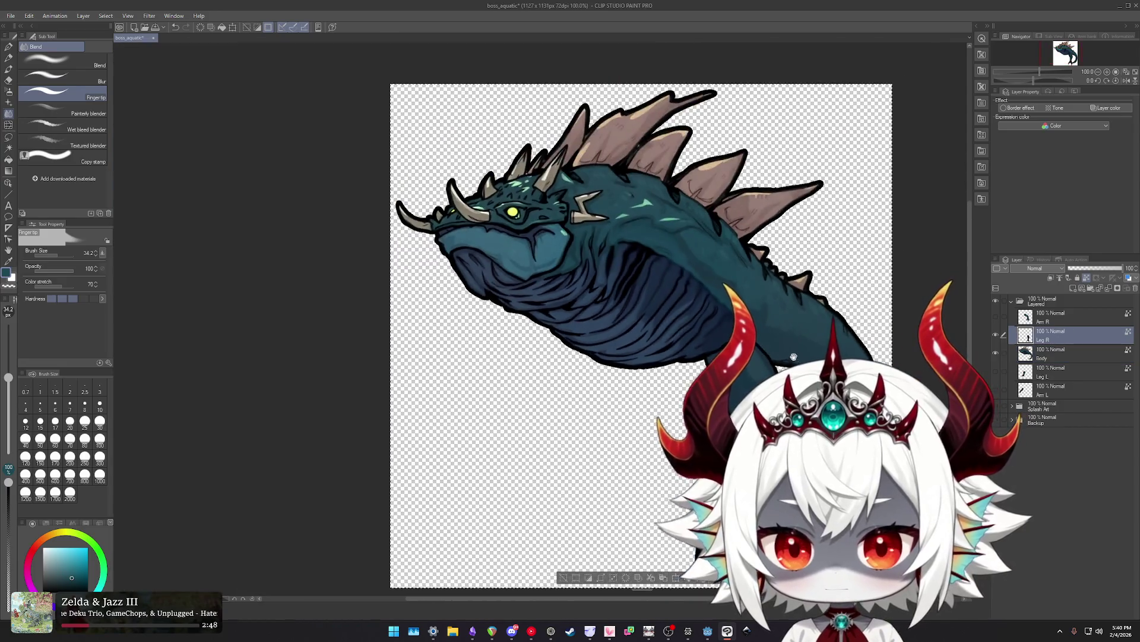
{"action": "scroll", "coordinate": [672, 295], "scroll_direction": "up", "scroll_amount": 1}
{"action": "scroll", "coordinate": [672, 295], "scroll_direction": "up", "scroll_amount": 4}
{"action": "scroll", "coordinate": [671, 295], "scroll_direction": "up", "scroll_amount": 1}
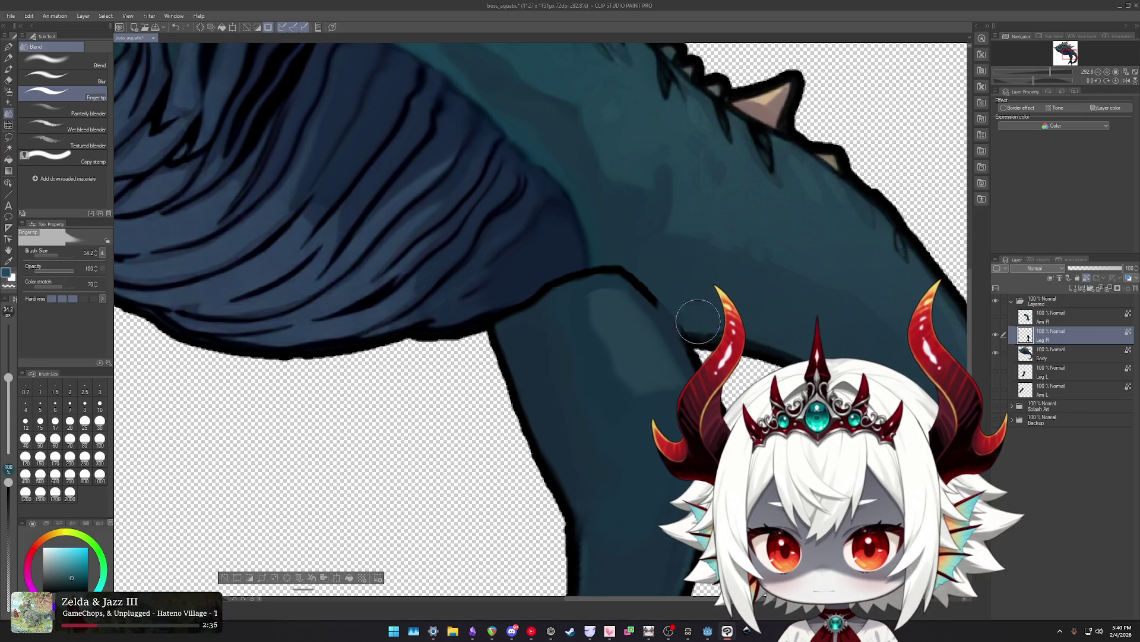
Smudge away the leg outline at the belly, then switch to Liquify with a slightly larger brush.
{"action": "mouse_move", "coordinate": [661, 284]}
{"action": "left_mouse_down"}
{"action": "mouse_move", "coordinate": [611, 247]}
{"action": "mouse_move", "coordinate": [632, 265]}
{"action": "mouse_move", "coordinate": [565, 262]}
{"action": "mouse_move", "coordinate": [600, 257]}
{"action": "mouse_move", "coordinate": [550, 282]}
{"action": "mouse_move", "coordinate": [569, 263]}
{"action": "mouse_move", "coordinate": [636, 267]}
{"action": "mouse_move", "coordinate": [603, 250]}
{"action": "mouse_move", "coordinate": [618, 255]}
{"action": "mouse_move", "coordinate": [586, 268]}
{"action": "left_mouse_up"}
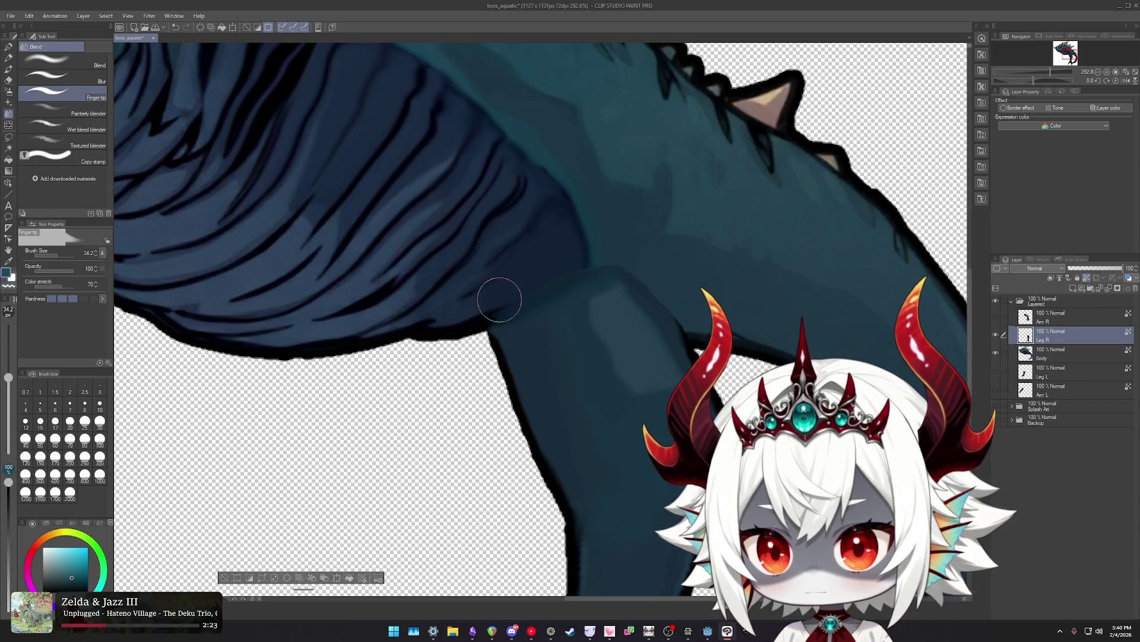
{"action": "scroll", "coordinate": [505, 306], "scroll_direction": "down", "scroll_amount": 3}
{"action": "scroll", "coordinate": [594, 300], "scroll_direction": "up", "scroll_amount": 3}
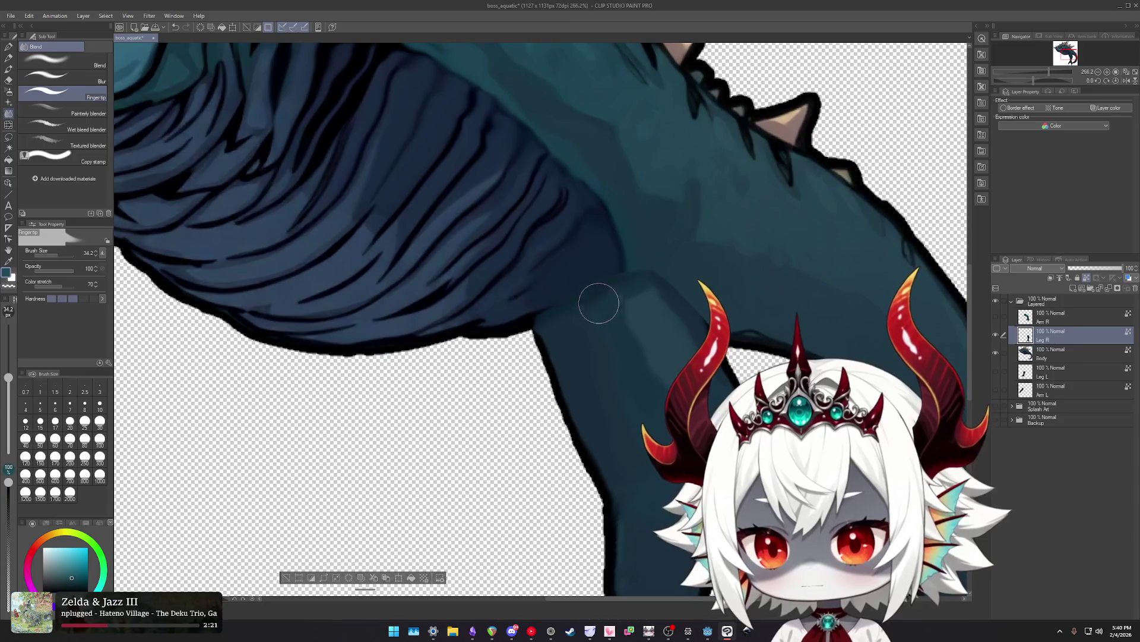
{"action": "key", "text": "shift+j"}
{"action": "left_click_drag", "start_coordinate": [527, 289], "coordinate": [560, 301], "text": "ctrl+alt"}
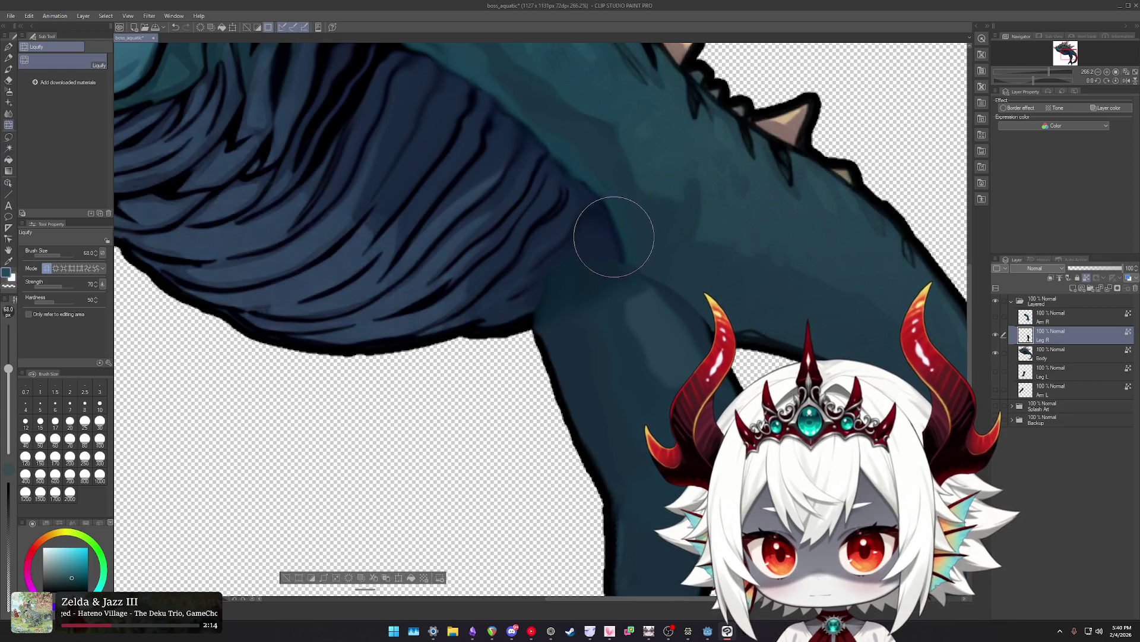
Enlarge the soft airbrush to about 63.5 while zooming in on the leg joint.
{"action": "key", "text": "e"}
{"action": "scroll", "coordinate": [560, 254], "scroll_direction": "up", "scroll_amount": 1}
{"action": "scroll", "coordinate": [528, 297], "scroll_direction": "up", "scroll_amount": 1}
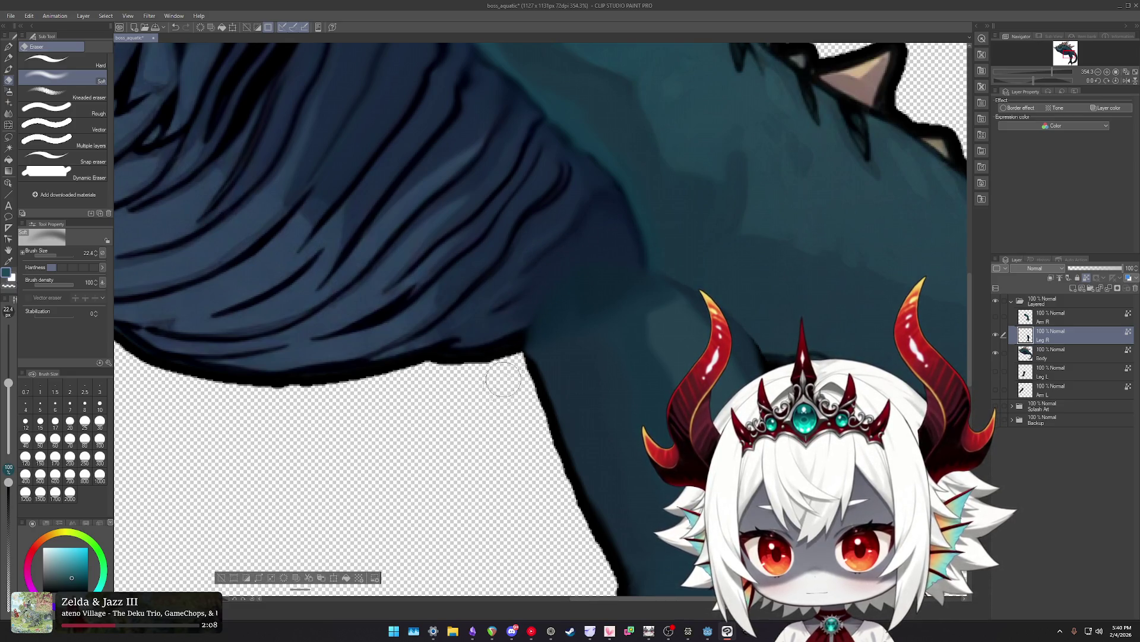
{"action": "key", "text": "j"}
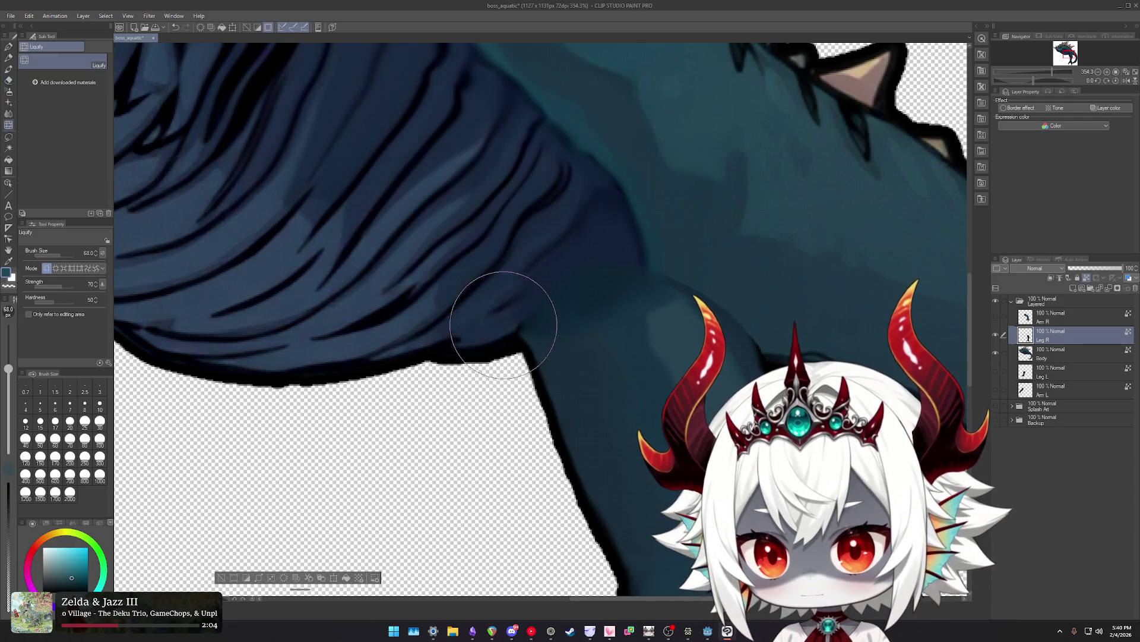
{"action": "key", "text": "b"}
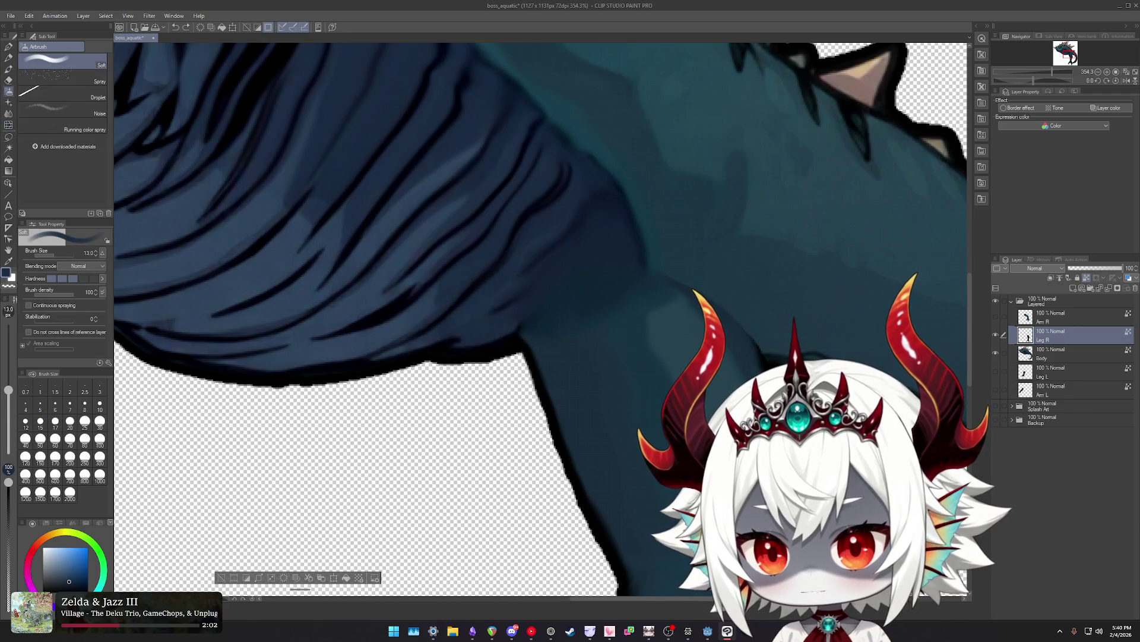
{"action": "left_click_drag", "start_coordinate": [492, 323], "coordinate": [502, 297]}
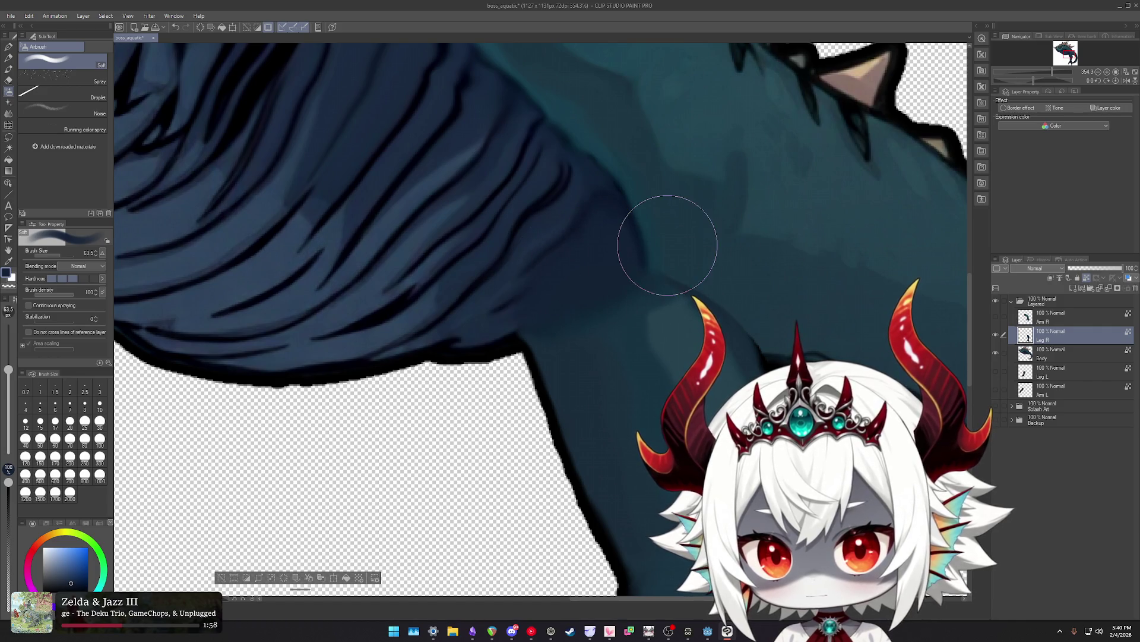
{"action": "scroll", "coordinate": [656, 254], "scroll_direction": "down", "scroll_amount": 5}
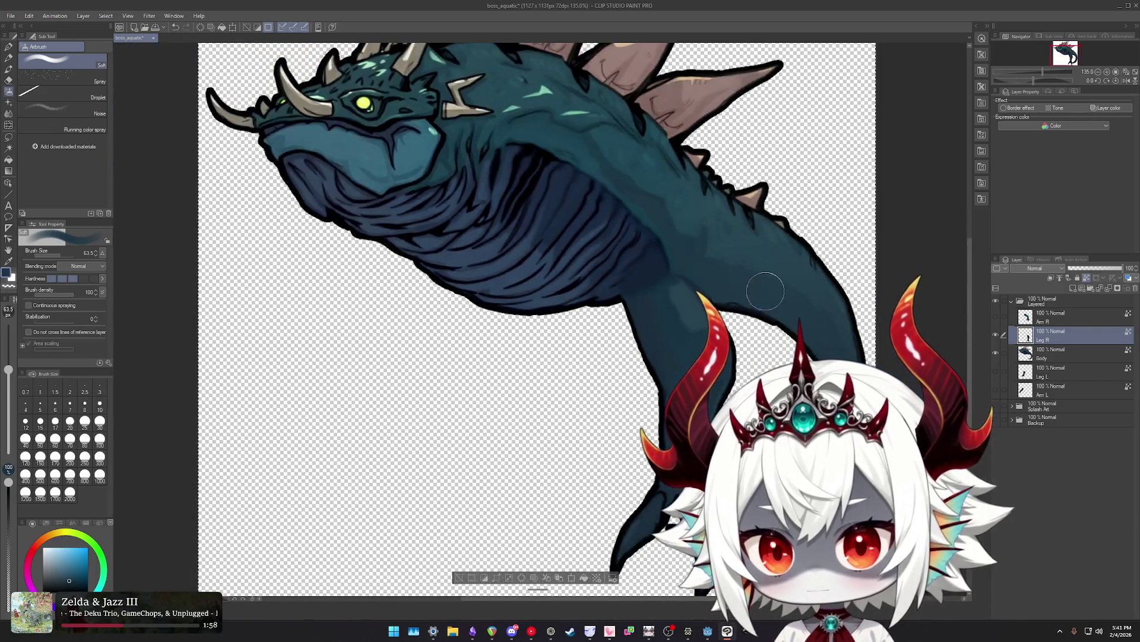
{"action": "scroll", "coordinate": [765, 291], "scroll_direction": "down", "scroll_amount": 2}
{"action": "scroll", "coordinate": [653, 268], "scroll_direction": "up", "scroll_amount": 2}
{"action": "scroll", "coordinate": [636, 261], "scroll_direction": "up", "scroll_amount": 2}
{"action": "scroll", "coordinate": [627, 260], "scroll_direction": "up", "scroll_amount": 2}
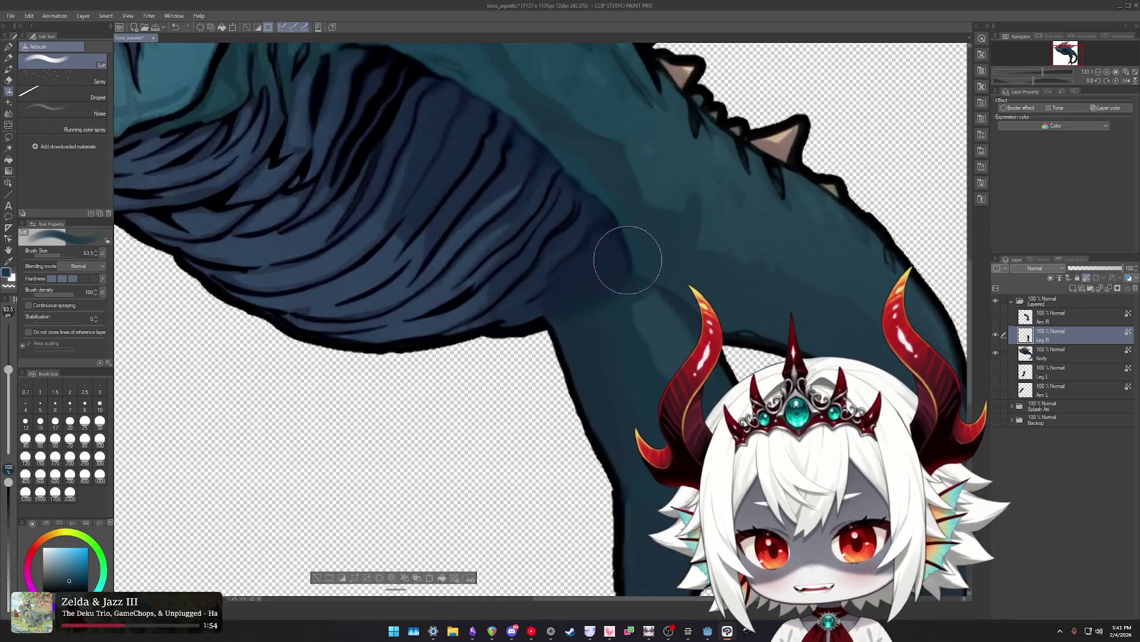
{"action": "scroll", "coordinate": [628, 260], "scroll_direction": "up", "scroll_amount": 1}
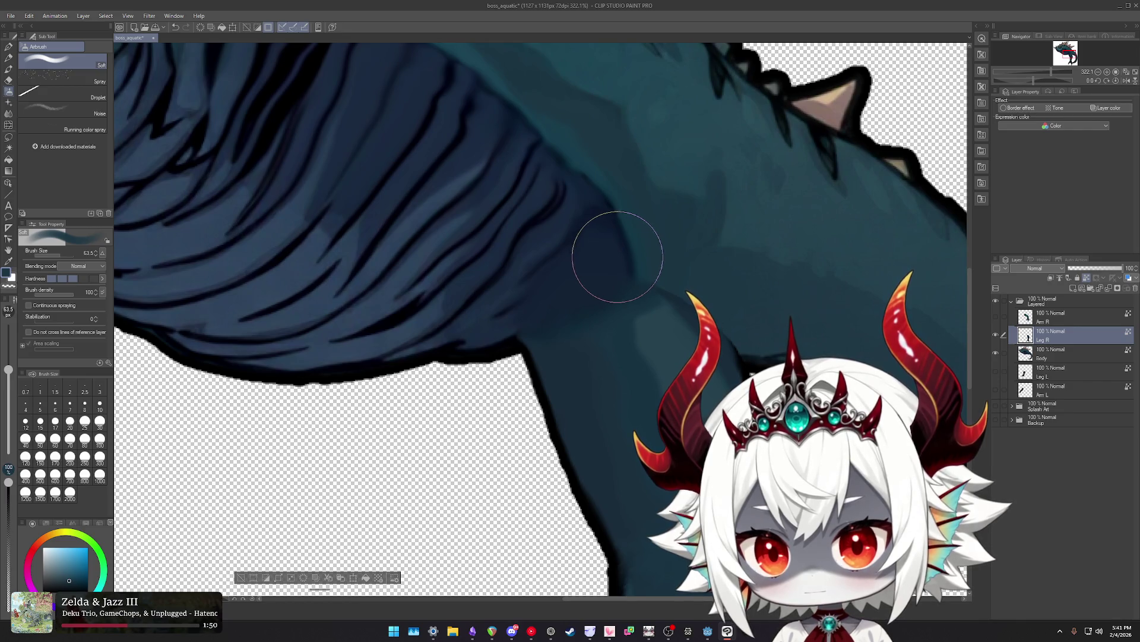
Compare the Body and Leg R layers by toggling visibility, then fade Leg R to 78% opacity.
{"action": "left_click", "coordinate": [642, 291], "text": "ctrl+shift"}
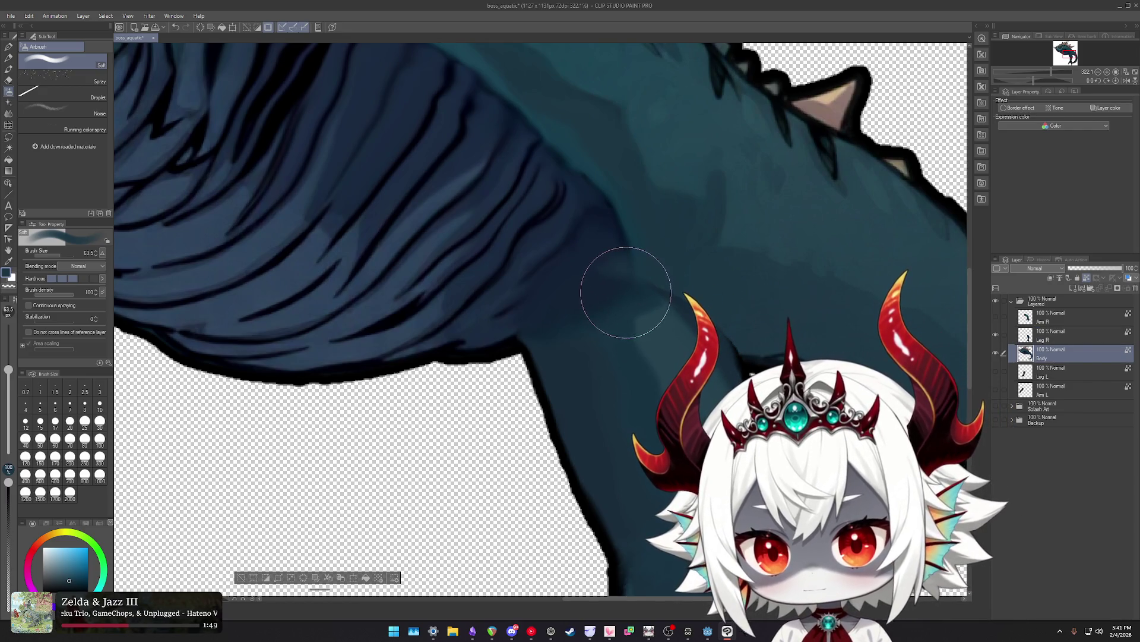
{"action": "key", "text": "j"}
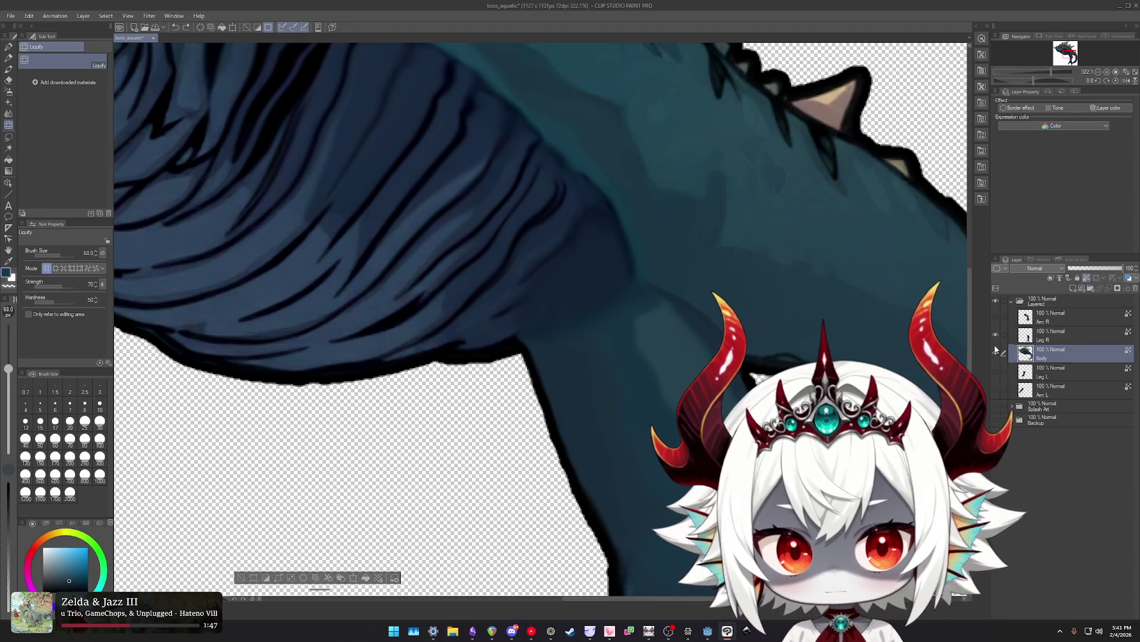
{"action": "left_click", "coordinate": [996, 353]}
{"action": "left_click", "coordinate": [996, 353]}
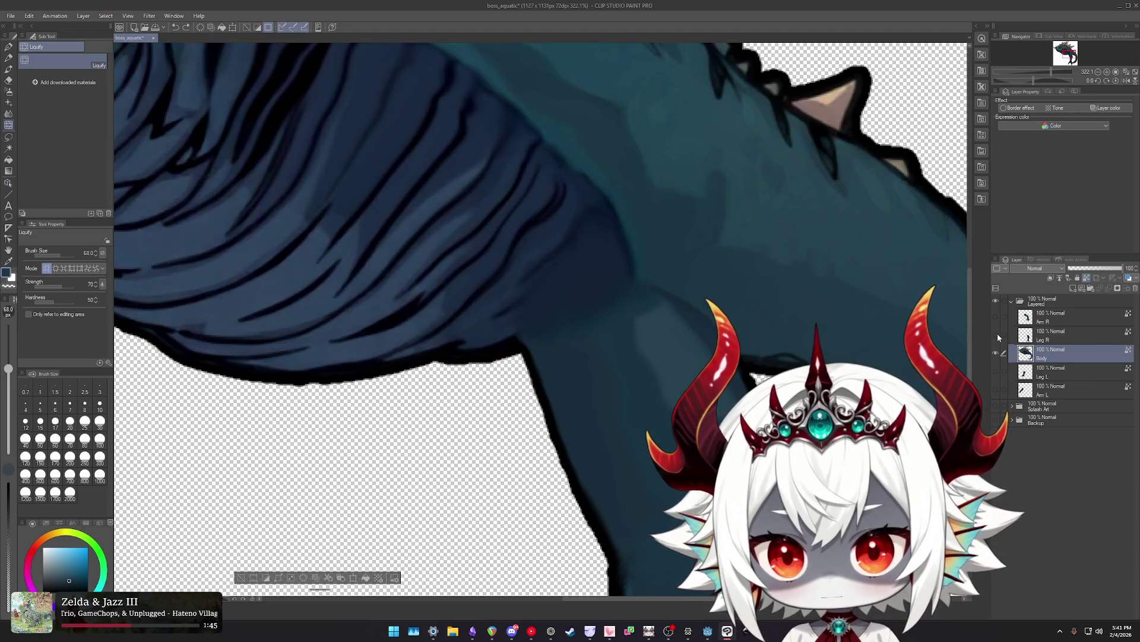
{"action": "left_click", "coordinate": [995, 335]}
{"action": "left_click", "coordinate": [996, 335]}
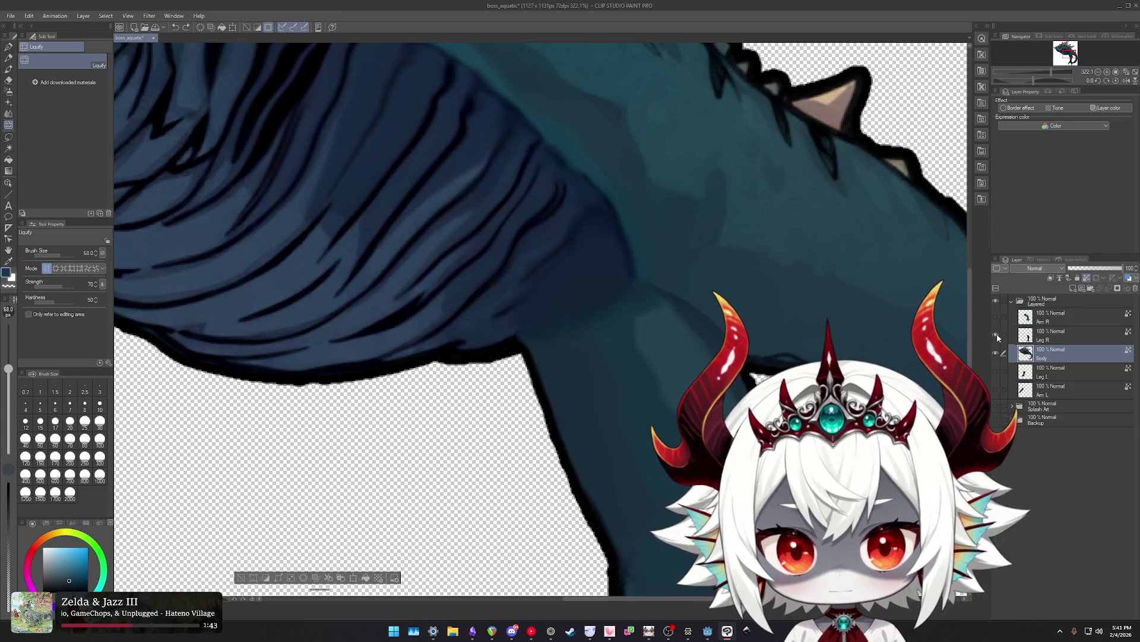
{"action": "left_click", "coordinate": [1102, 267]}
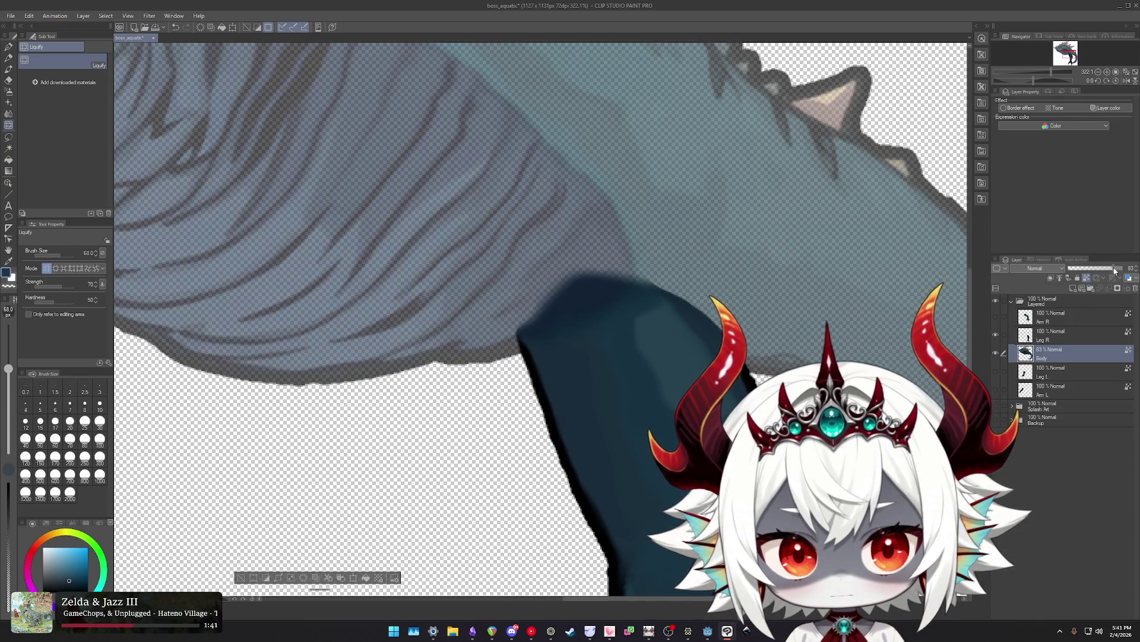
{"action": "key", "text": "ctrl+z"}
{"action": "key", "text": "alt+bracketright"}
{"action": "left_click_drag", "start_coordinate": [1107, 269], "coordinate": [1117, 266]}
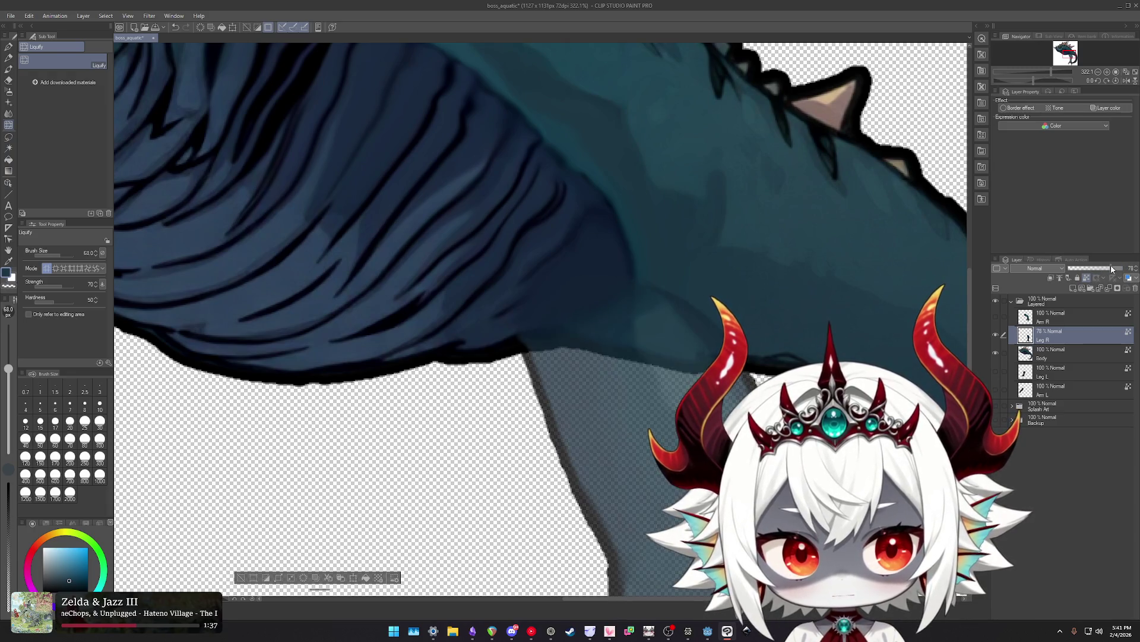
{"action": "key", "text": "alt+bracketleft"}
With a 116.5 liquify brush, push the belly outline over the leg junction.
{"action": "mouse_move", "coordinate": [703, 328]}
{"action": "left_mouse_down"}
{"action": "mouse_move", "coordinate": [600, 331]}
{"action": "mouse_move", "coordinate": [588, 377]}
{"action": "mouse_move", "coordinate": [631, 343]}
{"action": "mouse_move", "coordinate": [622, 301]}
{"action": "left_mouse_up"}
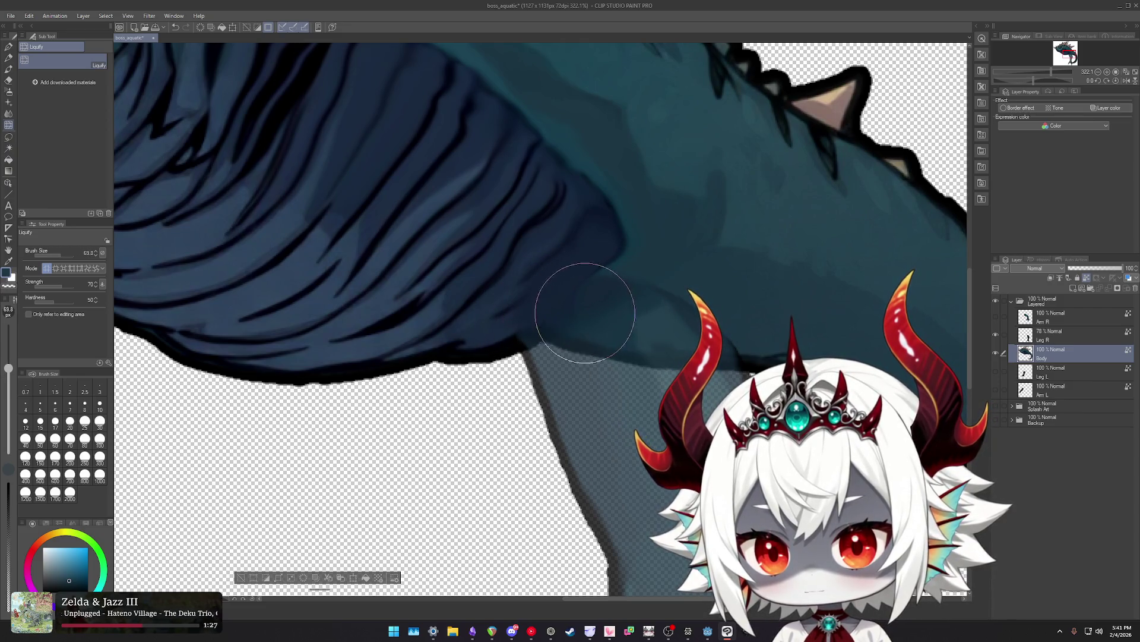
{"action": "mouse_move", "coordinate": [574, 317]}
{"action": "left_mouse_down"}
{"action": "mouse_move", "coordinate": [475, 376]}
{"action": "mouse_move", "coordinate": [493, 393]}
{"action": "left_mouse_up"}
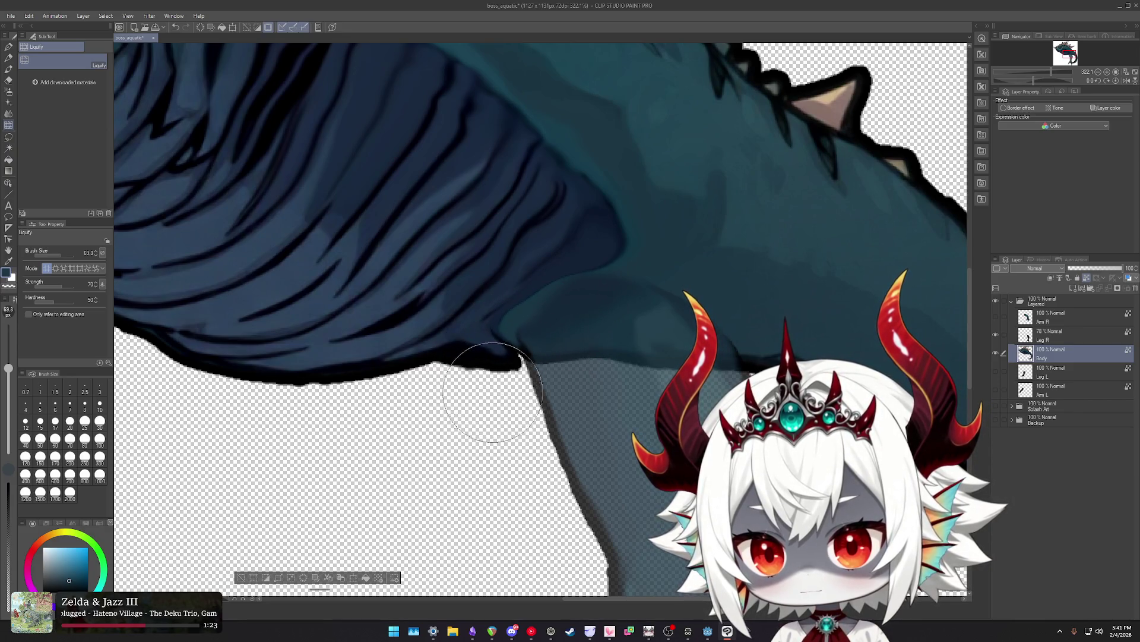
{"action": "scroll", "coordinate": [570, 356], "scroll_direction": "down", "scroll_amount": 2}
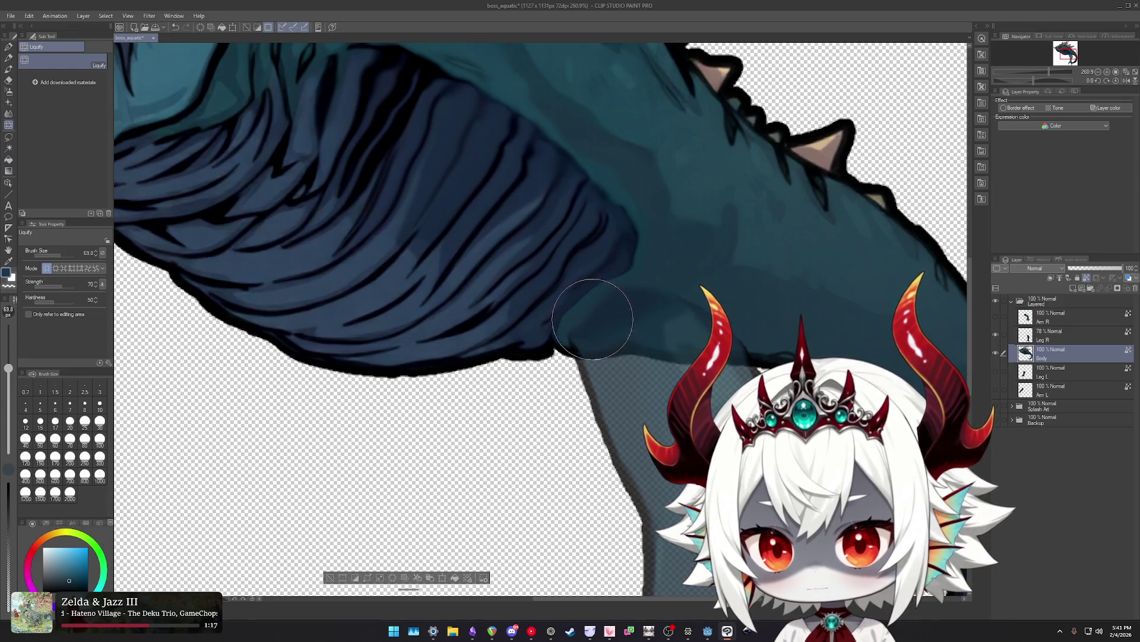
{"action": "scroll", "coordinate": [592, 318], "scroll_direction": "up", "scroll_amount": 2}
{"action": "key", "text": "j"}
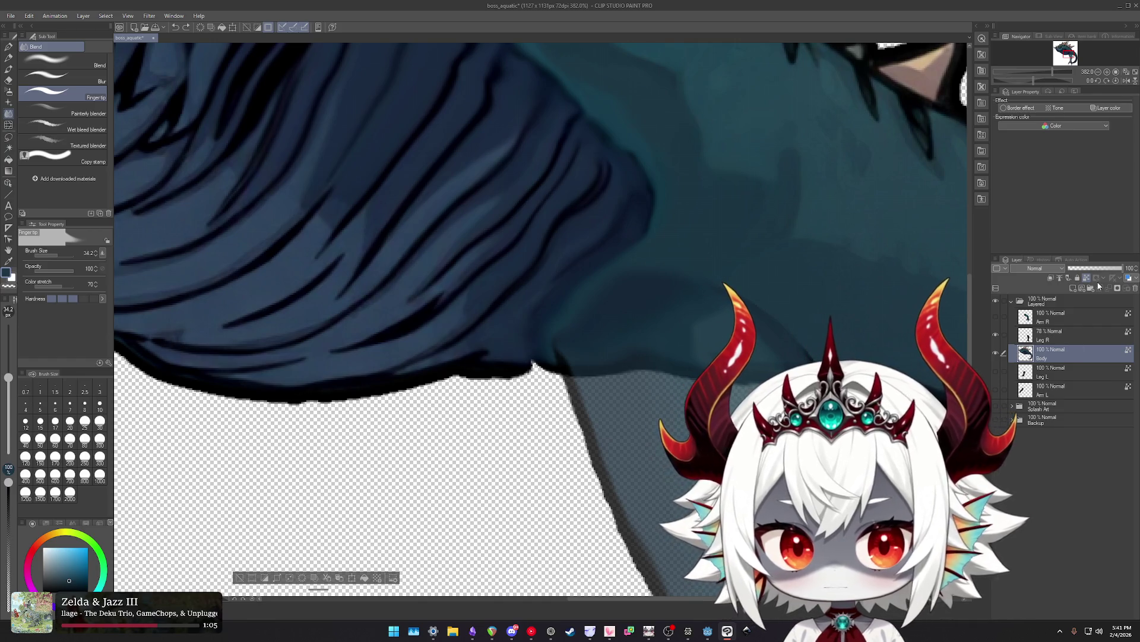
Smudge the belly's lower edge to fill the notch at the leg joint.
{"action": "left_click_drag", "start_coordinate": [509, 377], "coordinate": [510, 377]}
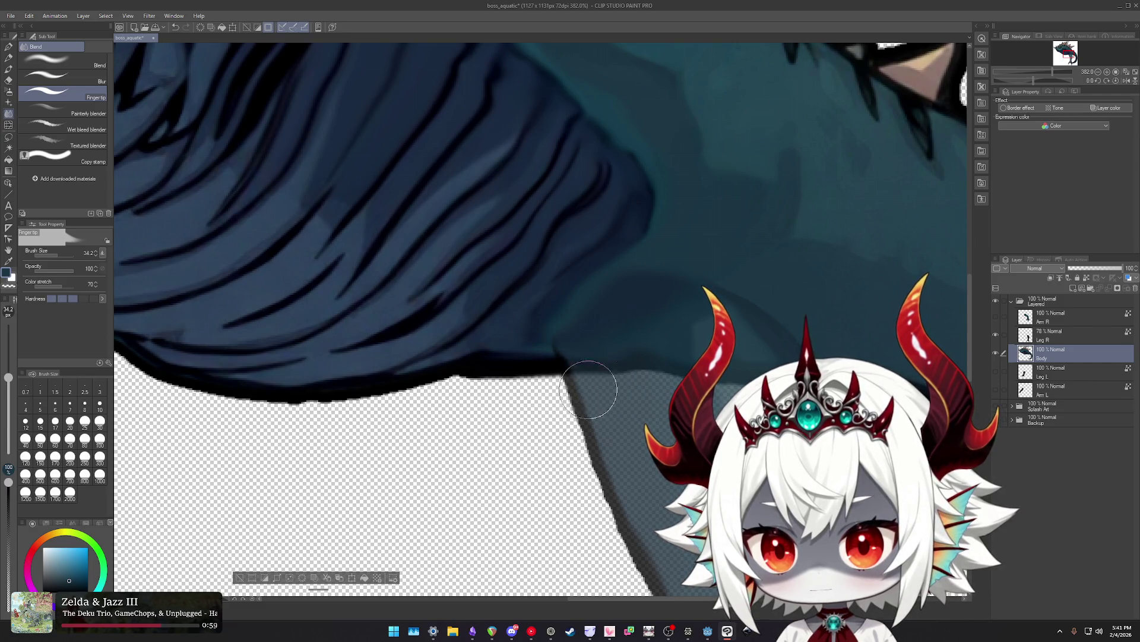
{"action": "left_click_drag", "start_coordinate": [558, 395], "coordinate": [639, 391]}
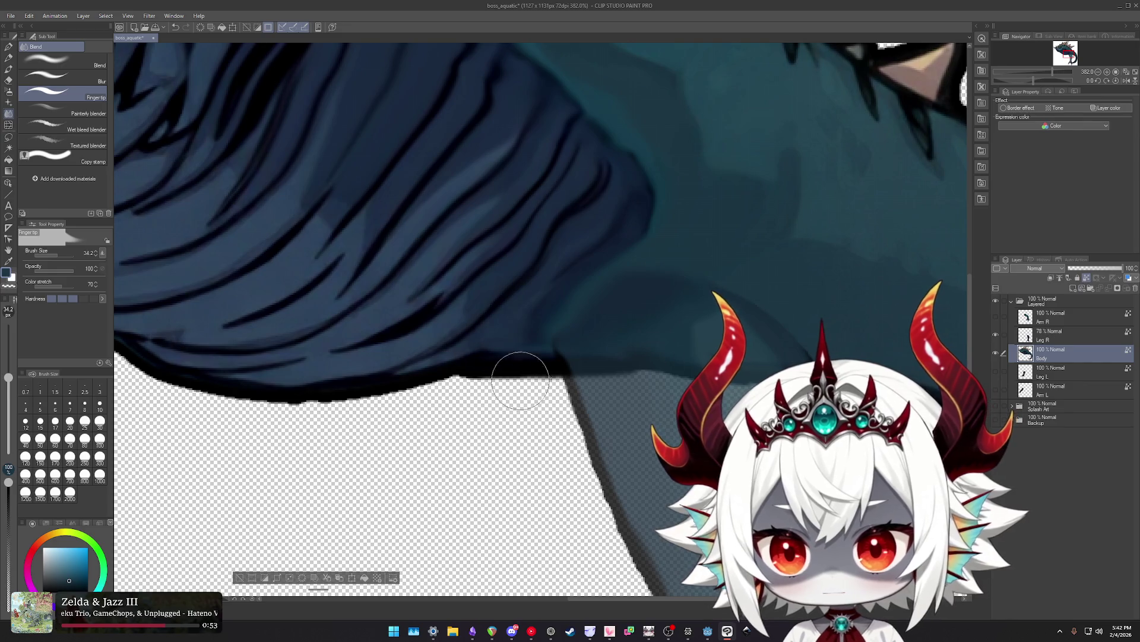
{"action": "left_click", "coordinate": [1100, 267]}
{"action": "key", "text": "ctrl+z"}
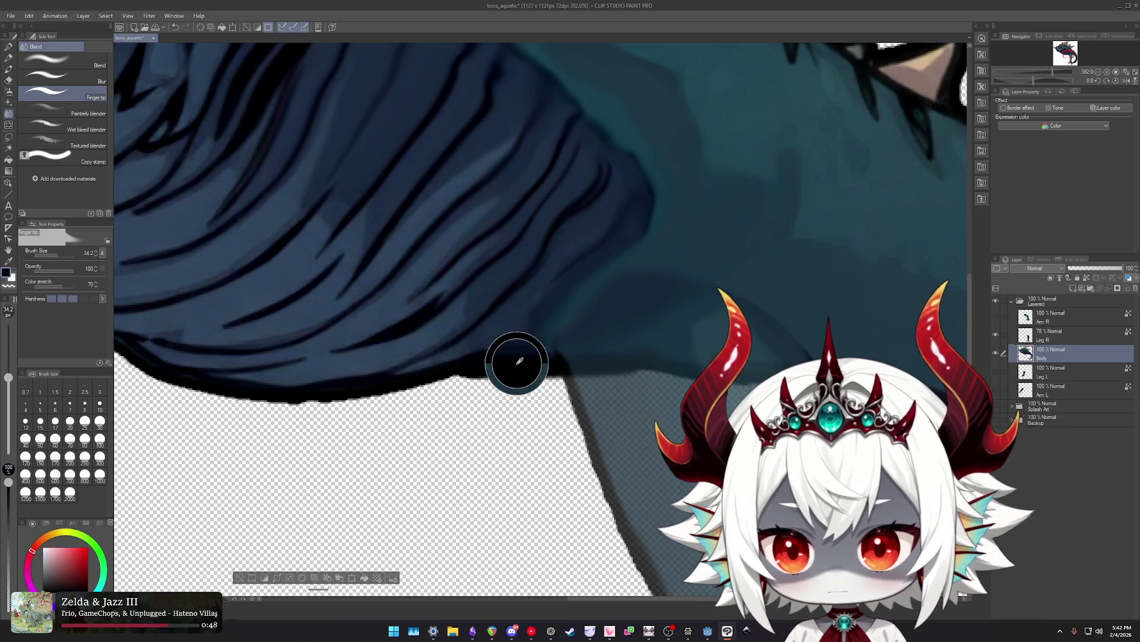
Darken the body's lower edge with airbrush shading and lock the Body layer's transparent pixels.
{"action": "key", "text": "b"}
{"action": "left_click_drag", "start_coordinate": [539, 371], "coordinate": [593, 367]}
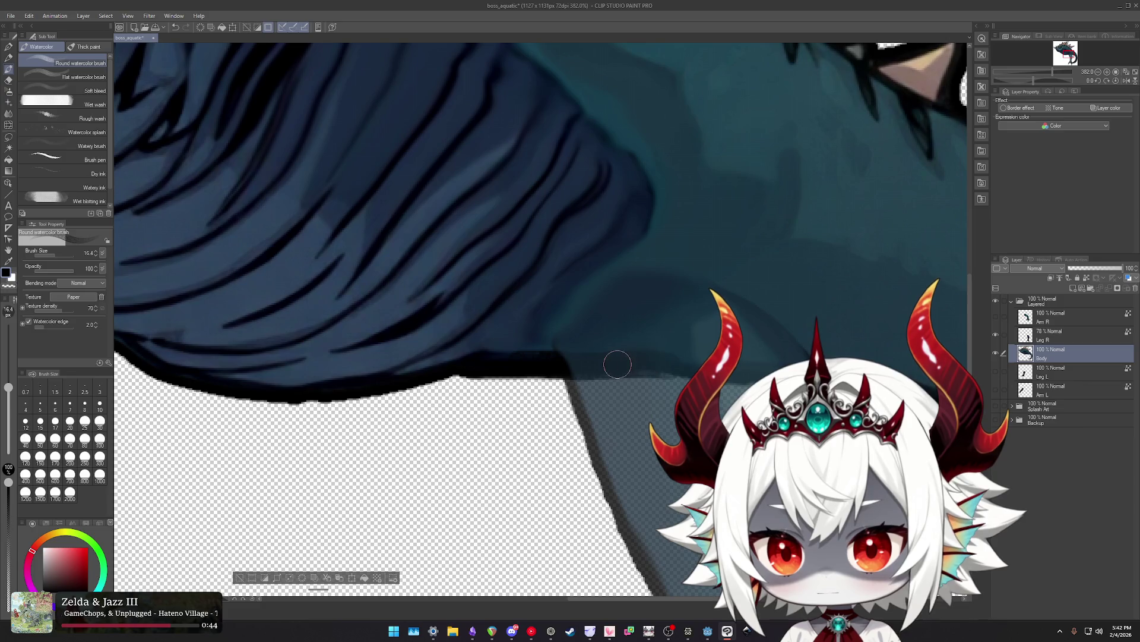
{"action": "key", "text": "b"}
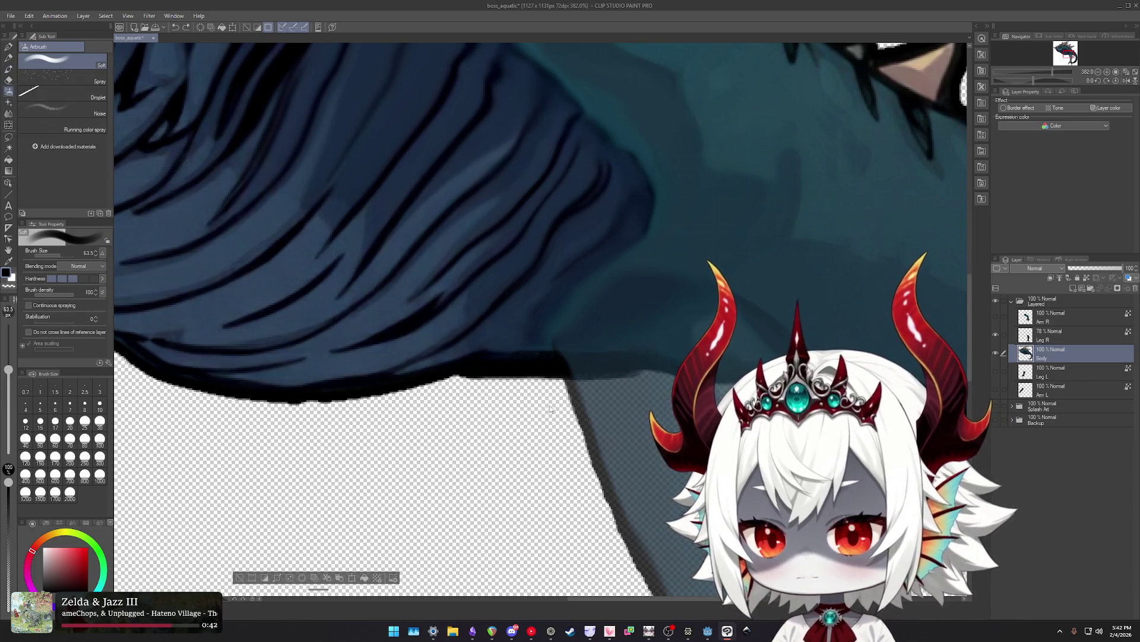
{"action": "mouse_move", "coordinate": [490, 398]}
{"action": "left_mouse_down"}
{"action": "mouse_move", "coordinate": [501, 356]}
{"action": "mouse_move", "coordinate": [653, 365]}
{"action": "left_mouse_up"}
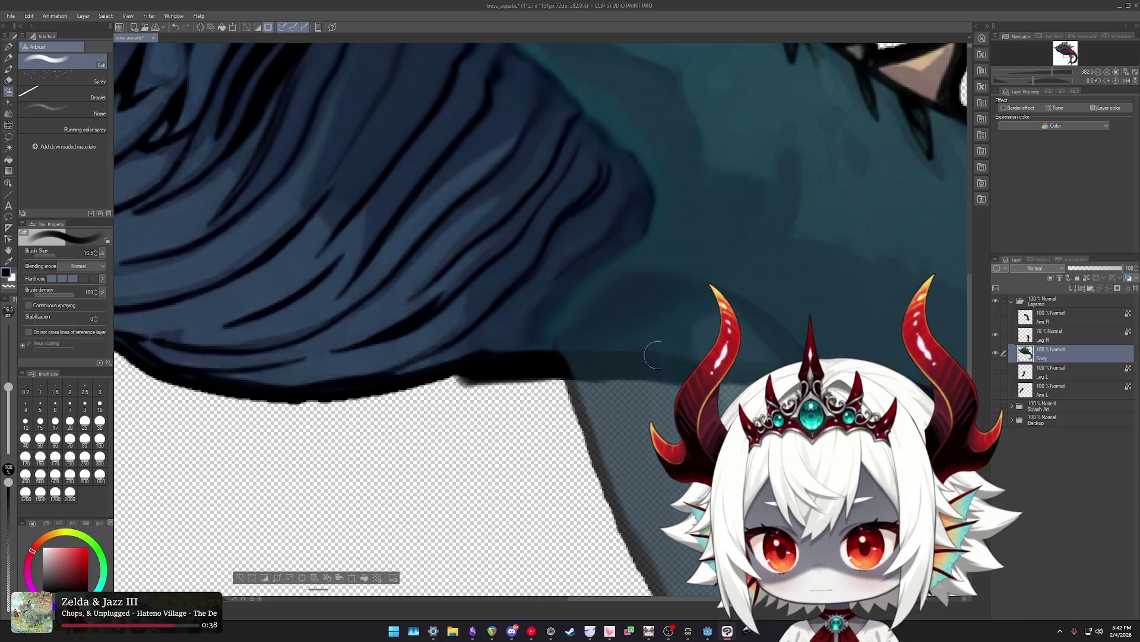
{"action": "left_click", "coordinate": [1086, 278]}
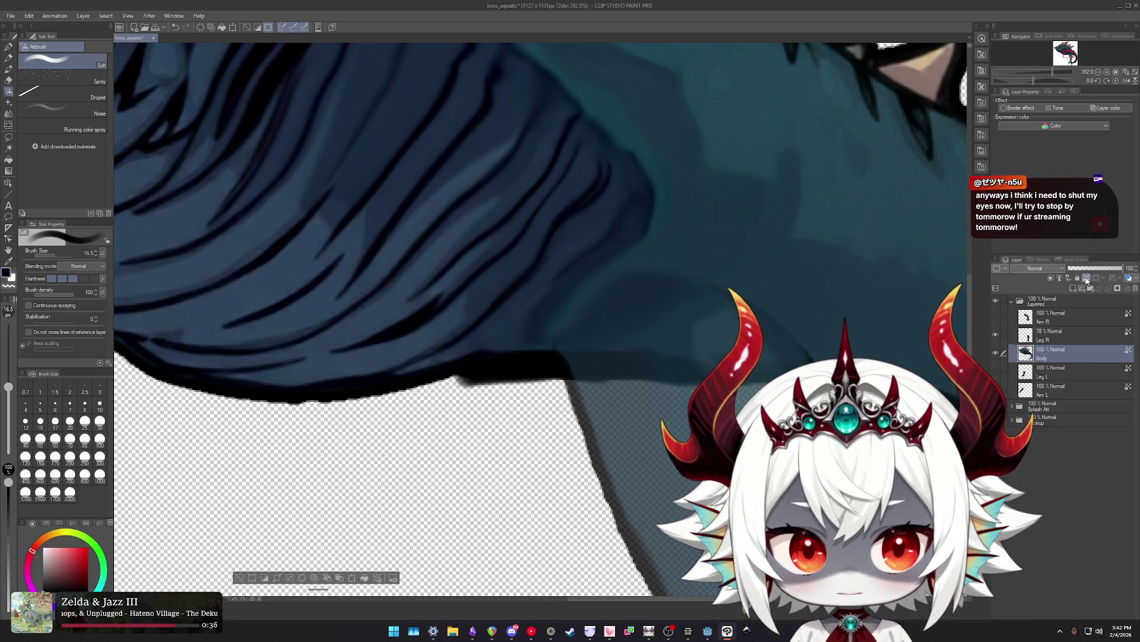
{"action": "key", "text": "e"}
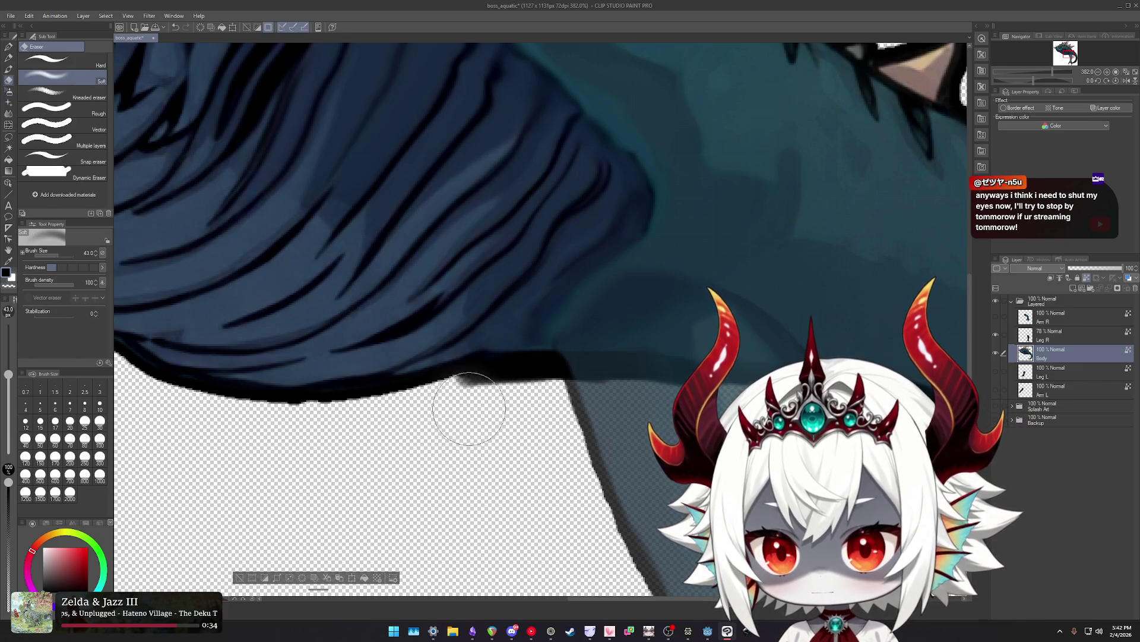
{"action": "key", "text": "ctrl+z"}
{"action": "left_click", "coordinate": [48, 108]}
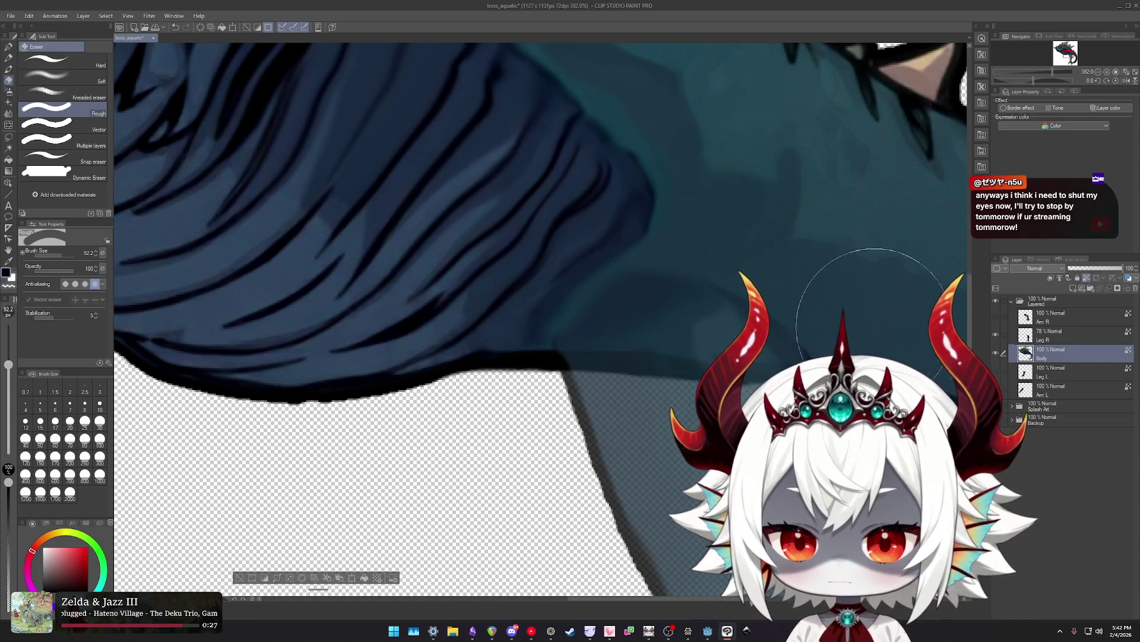
Liquify the fur strokes and belly outline down-left near the leg joint.
{"action": "scroll", "coordinate": [683, 318], "scroll_direction": "down", "scroll_amount": 2}
{"action": "scroll", "coordinate": [594, 314], "scroll_direction": "up", "scroll_amount": 3}
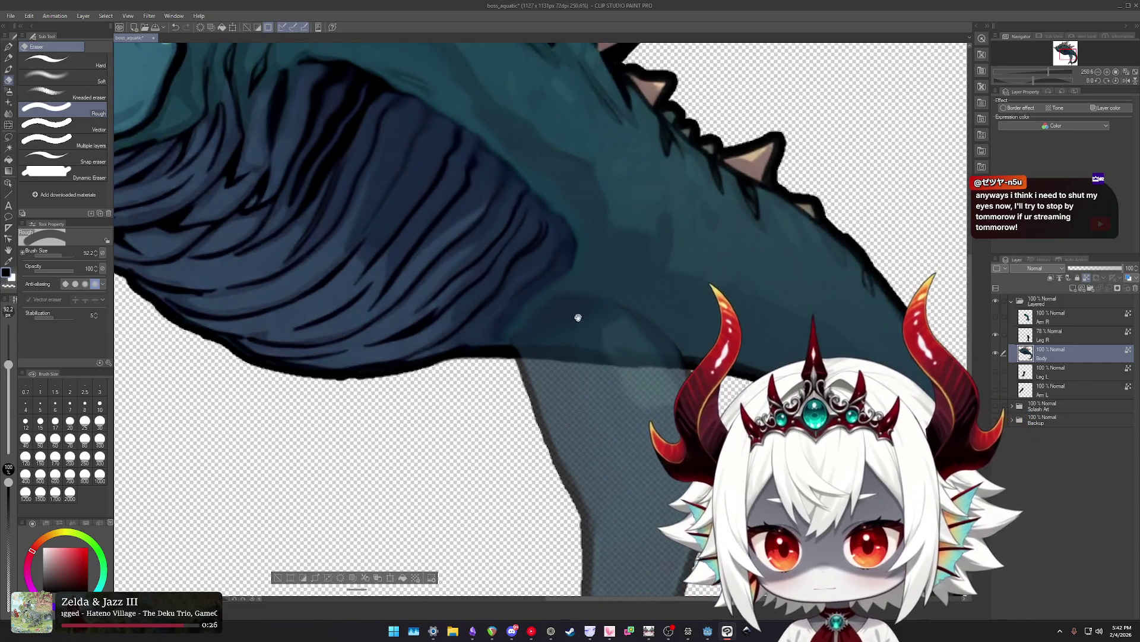
{"action": "key", "text": "j"}
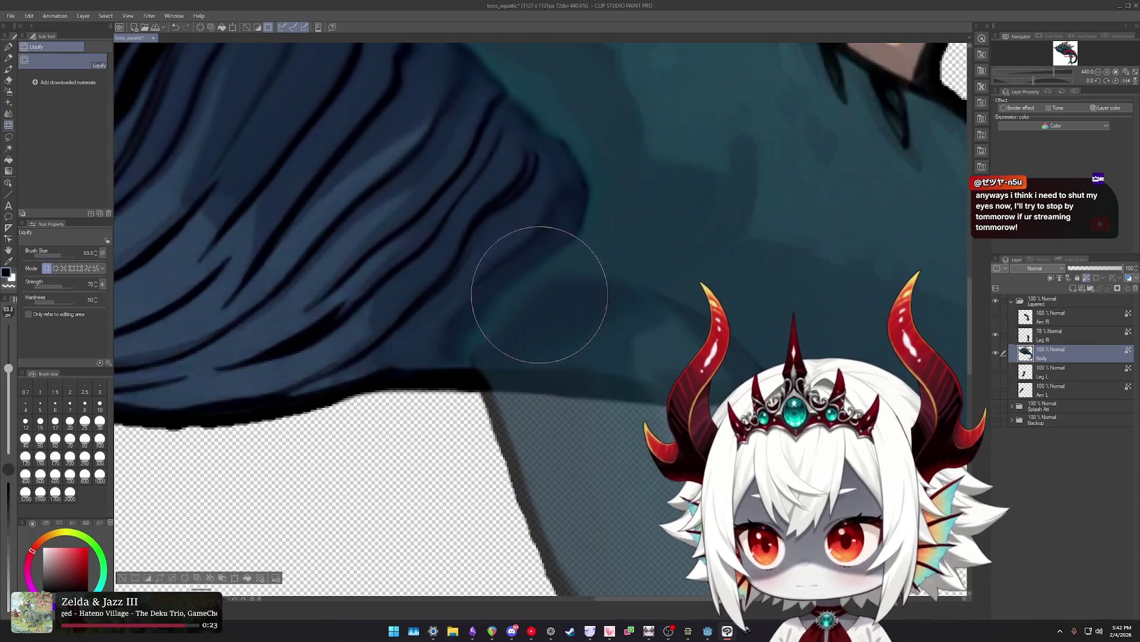
{"action": "left_click_drag", "start_coordinate": [512, 286], "coordinate": [462, 330]}
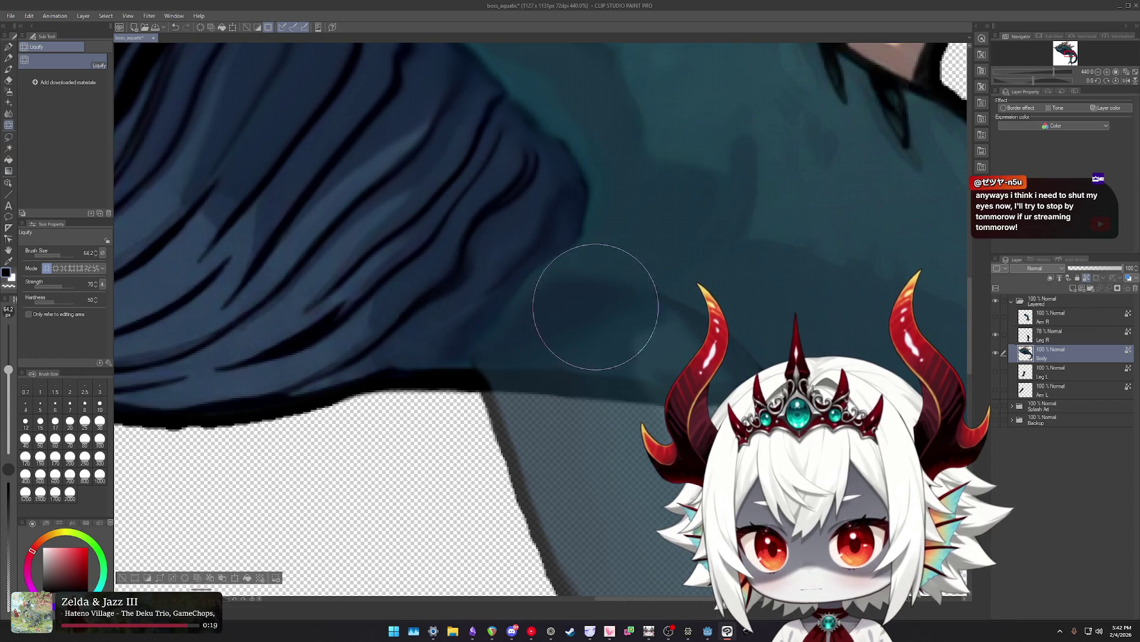
{"action": "left_click_drag", "start_coordinate": [572, 325], "coordinate": [469, 361]}
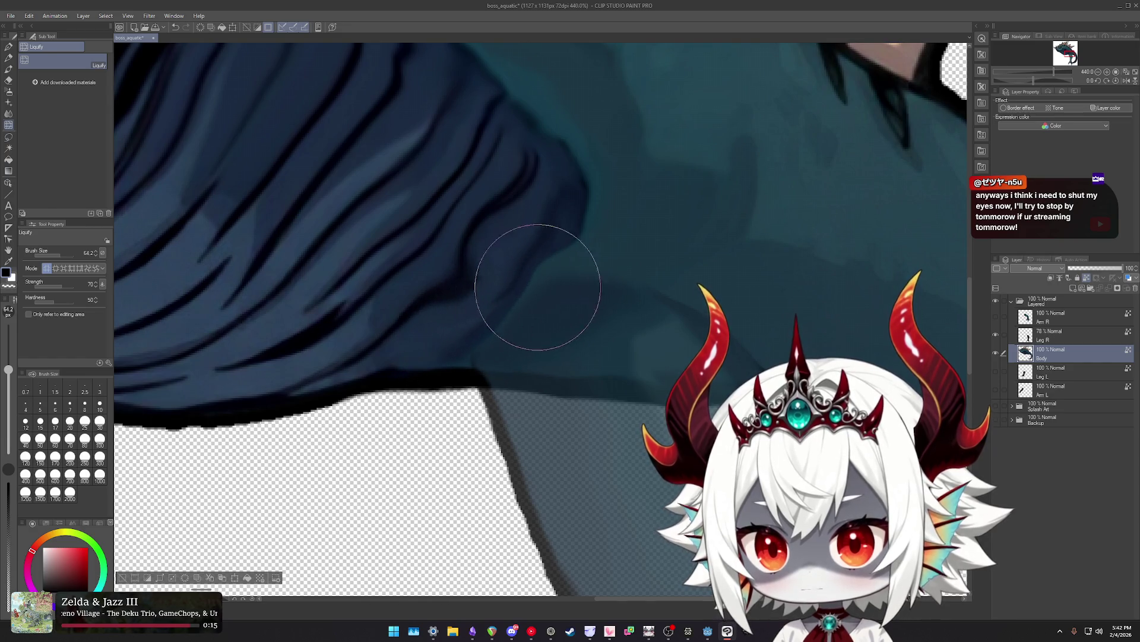
{"action": "key", "text": "e"}
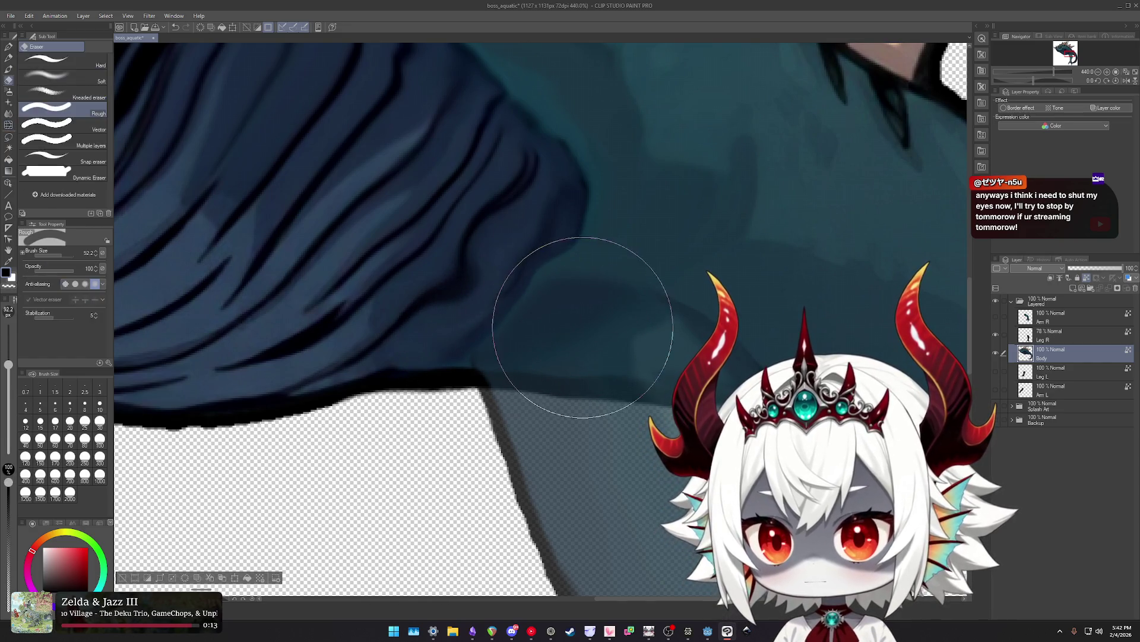
{"action": "key", "text": "j"}
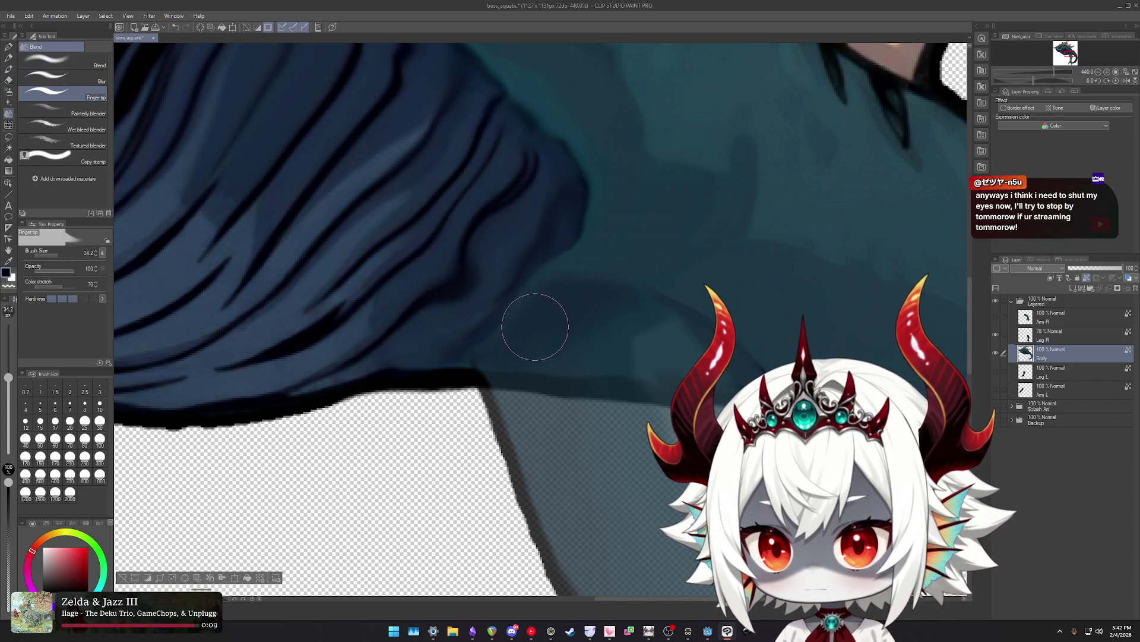
{"action": "scroll", "coordinate": [594, 375], "scroll_direction": "down", "scroll_amount": 3}
{"action": "scroll", "coordinate": [625, 374], "scroll_direction": "down", "scroll_amount": 4}
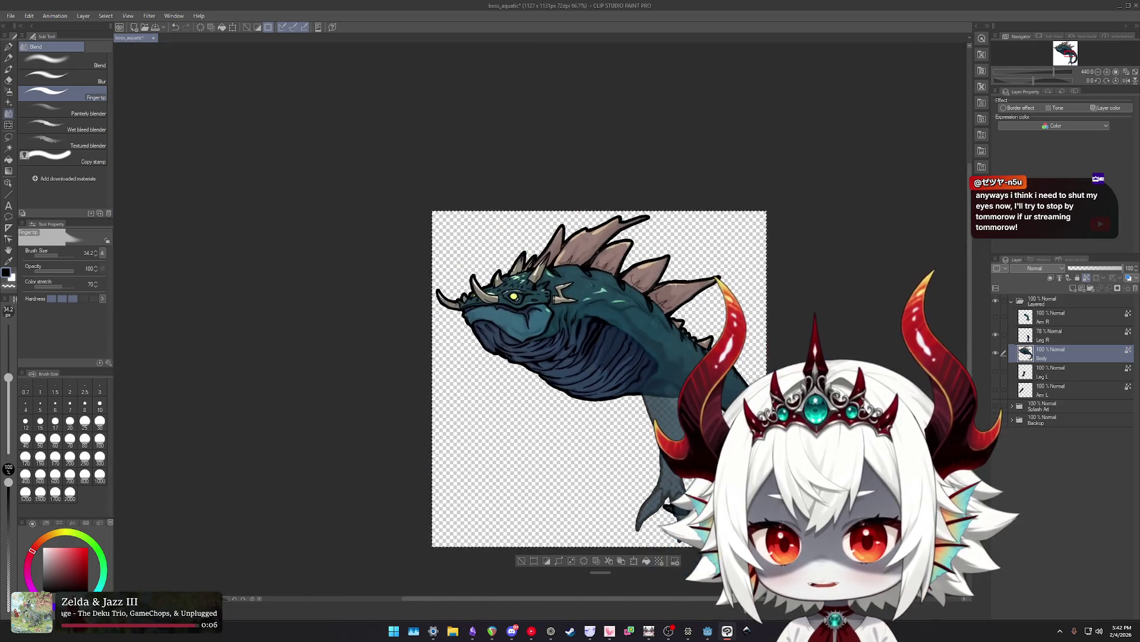
Raise the Leg R layer to 100% opacity.
{"action": "scroll", "coordinate": [625, 375], "scroll_direction": "up", "scroll_amount": 2}
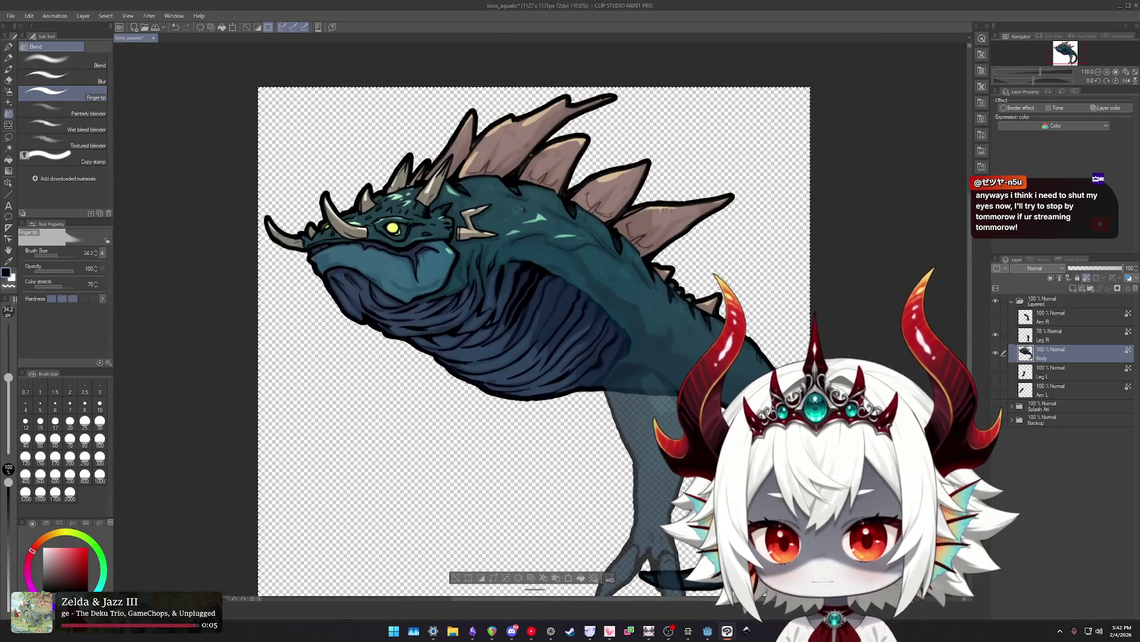
{"action": "left_click", "coordinate": [1051, 334]}
{"action": "left_click_drag", "start_coordinate": [1096, 268], "coordinate": [1126, 268]}
{"action": "scroll", "coordinate": [737, 380], "scroll_direction": "down", "scroll_amount": 2}
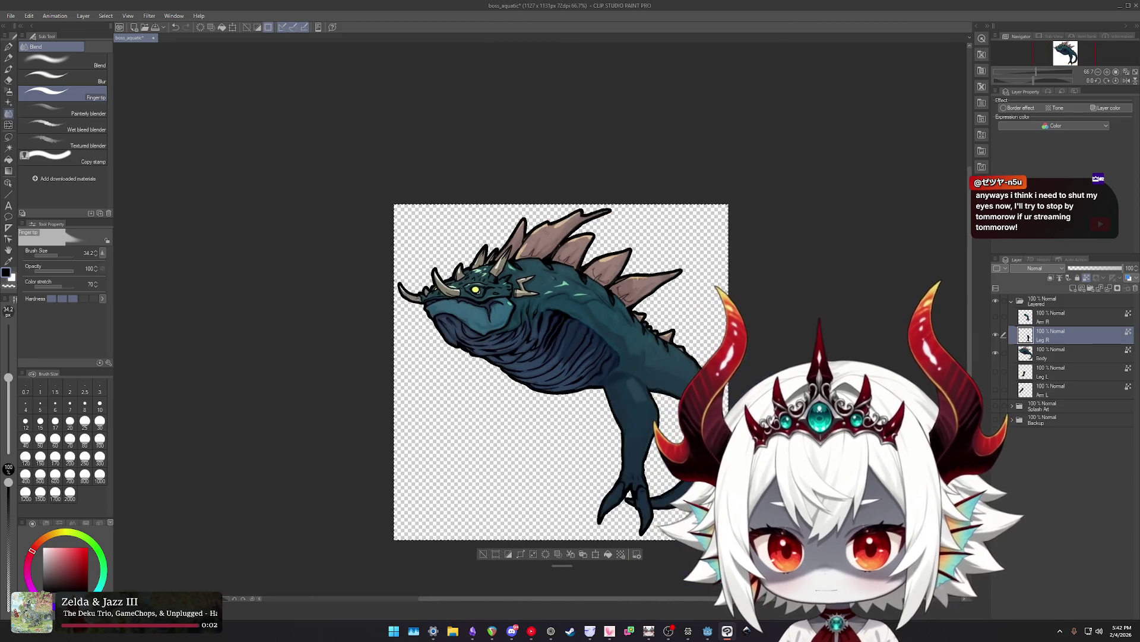
{"action": "scroll", "coordinate": [737, 381], "scroll_direction": "up", "scroll_amount": 4}
Liquify the dark shading across the hind leg joint.
{"action": "key", "text": "j"}
{"action": "scroll", "coordinate": [629, 368], "scroll_direction": "up", "scroll_amount": 2}
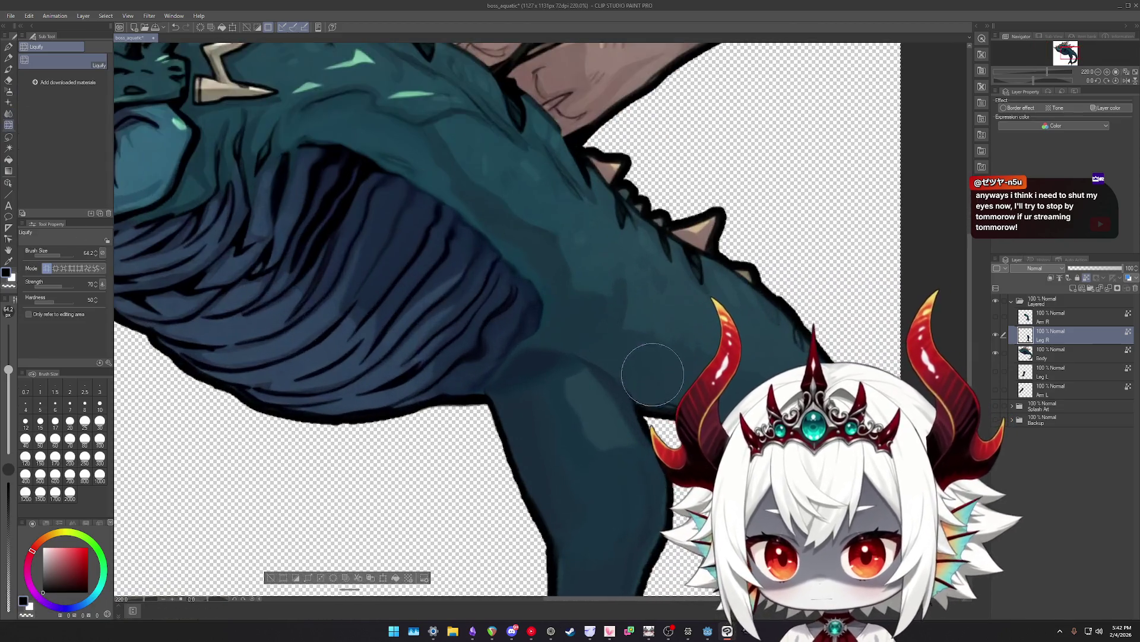
{"action": "left_click_drag", "start_coordinate": [639, 360], "coordinate": [523, 313]}
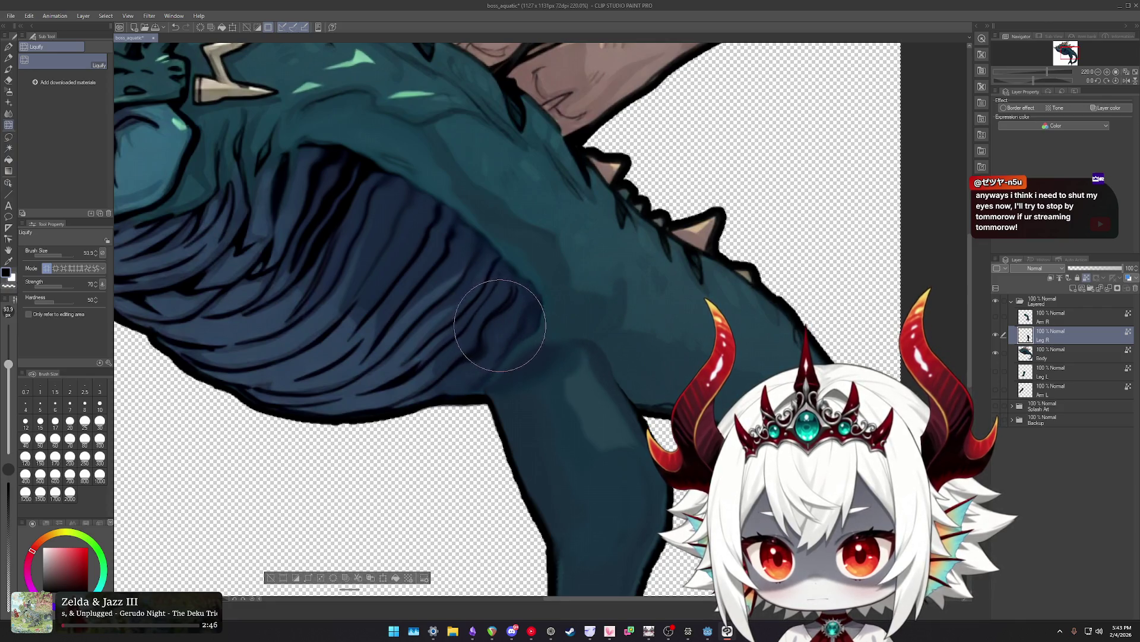
{"action": "scroll", "coordinate": [516, 332], "scroll_direction": "up", "scroll_amount": 3}
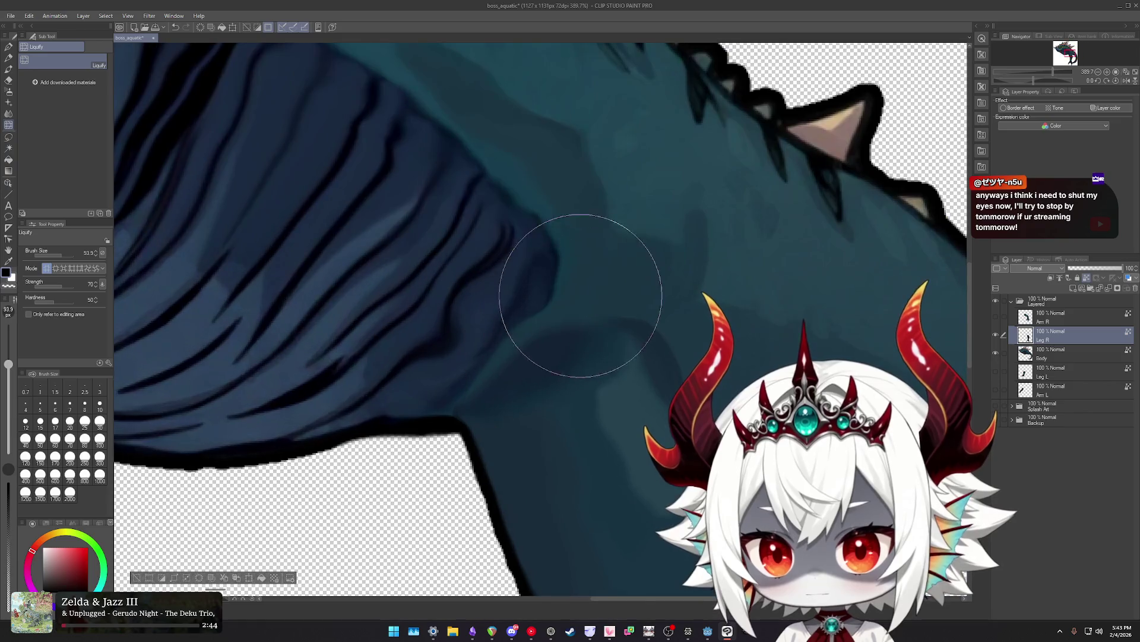
Set the soft airbrush to about 45 px.
{"action": "key", "text": "b"}
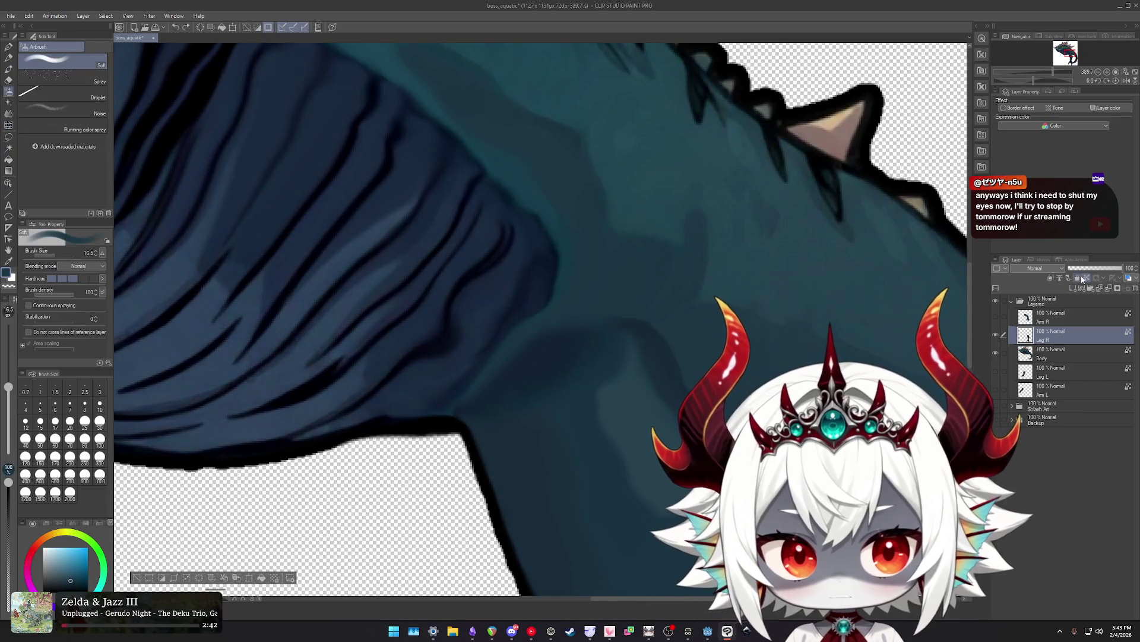
{"action": "mouse_move", "coordinate": [580, 371]}
{"action": "left_mouse_down"}
{"action": "mouse_move", "coordinate": [461, 376]}
{"action": "mouse_move", "coordinate": [591, 322]}
{"action": "mouse_move", "coordinate": [631, 288]}
{"action": "mouse_move", "coordinate": [568, 392]}
{"action": "mouse_move", "coordinate": [588, 345]}
{"action": "left_mouse_up"}
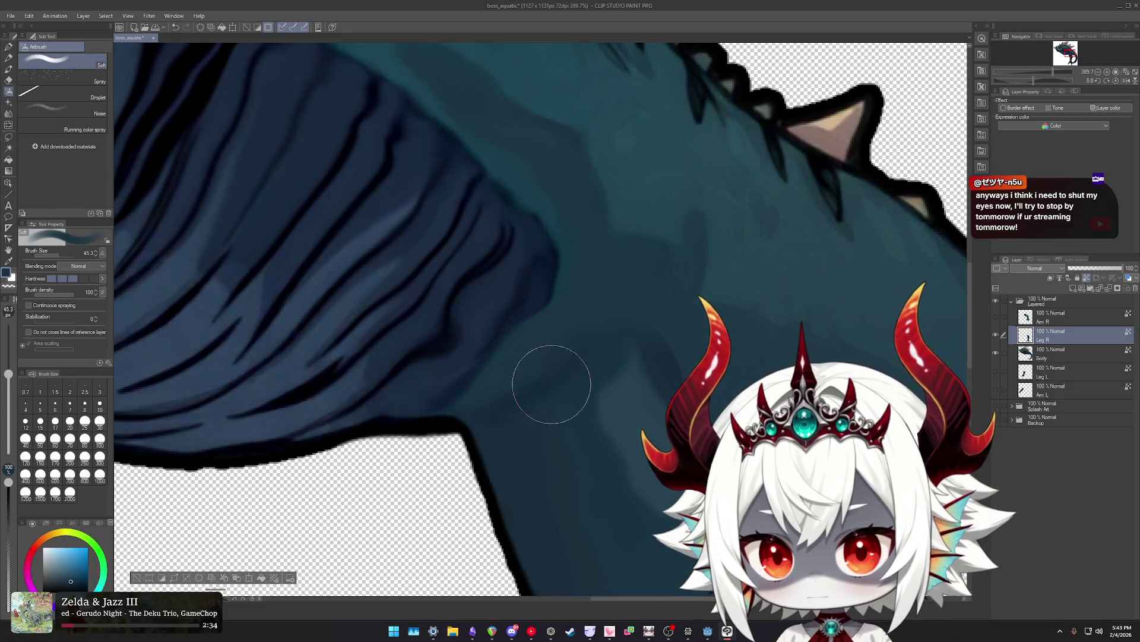
{"action": "scroll", "coordinate": [585, 402], "scroll_direction": "down", "scroll_amount": 2}
{"action": "scroll", "coordinate": [630, 363], "scroll_direction": "down", "scroll_amount": 3}
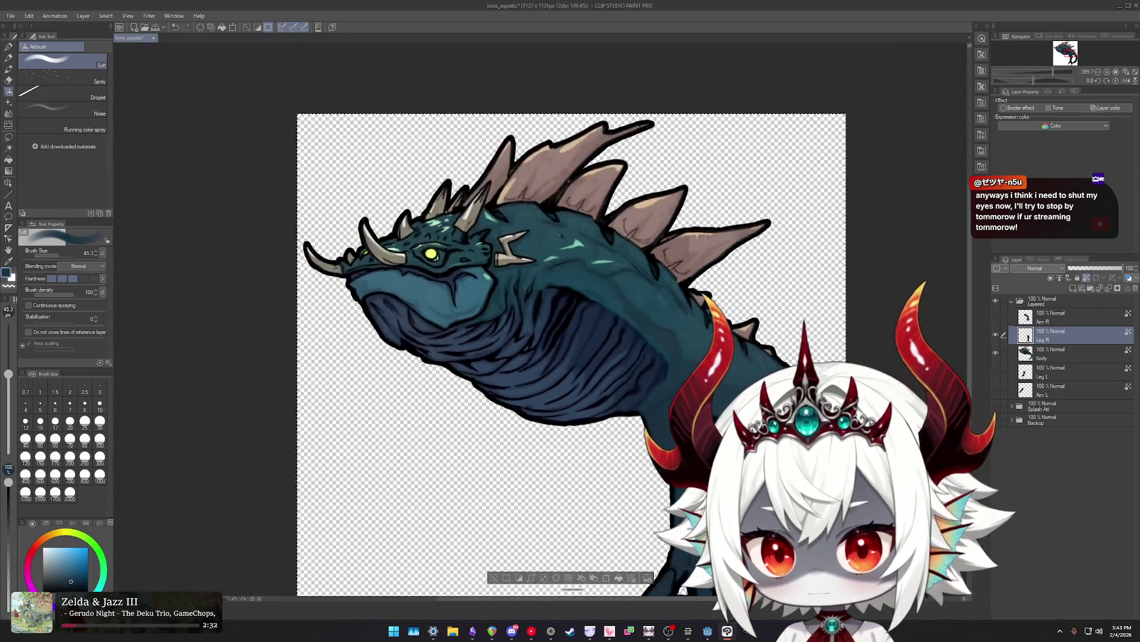
Switch between liquify, soft eraser and airbrush on Leg R while zooming on the joint.
{"action": "scroll", "coordinate": [676, 322], "scroll_direction": "down", "scroll_amount": 4}
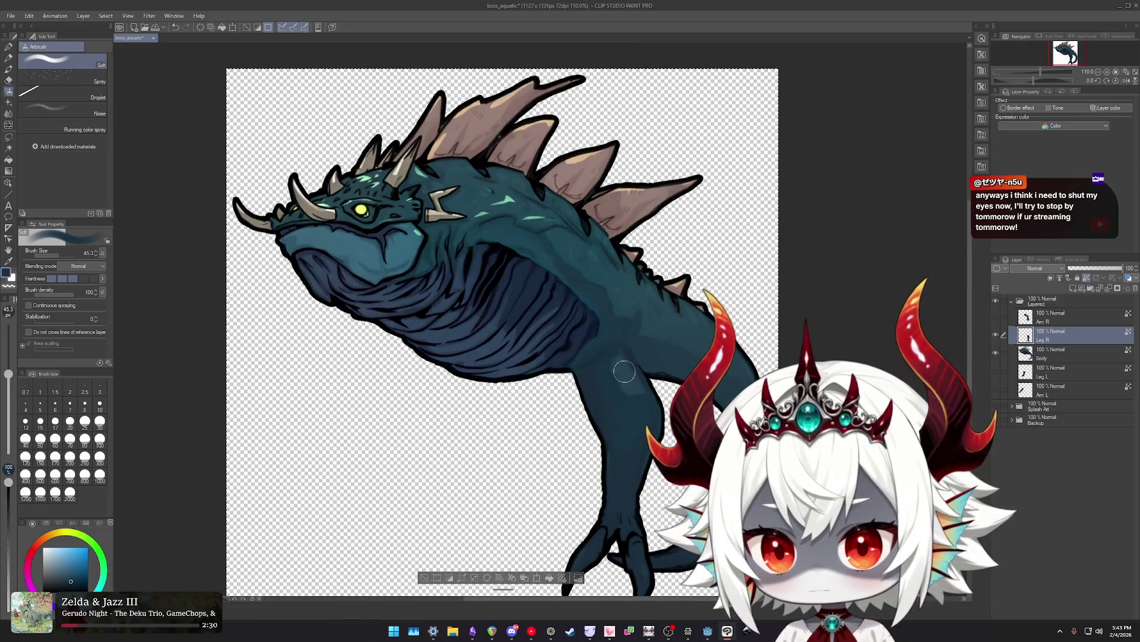
{"action": "scroll", "coordinate": [644, 345], "scroll_direction": "up", "scroll_amount": 3}
{"action": "key", "text": "j"}
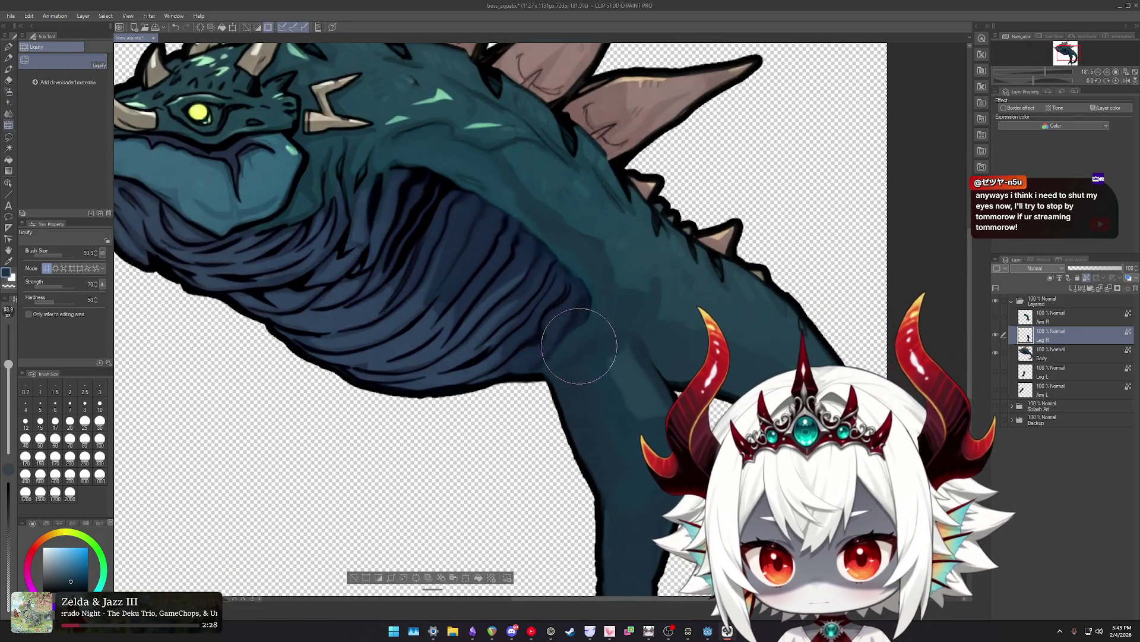
{"action": "scroll", "coordinate": [616, 331], "scroll_direction": "up", "scroll_amount": 1}
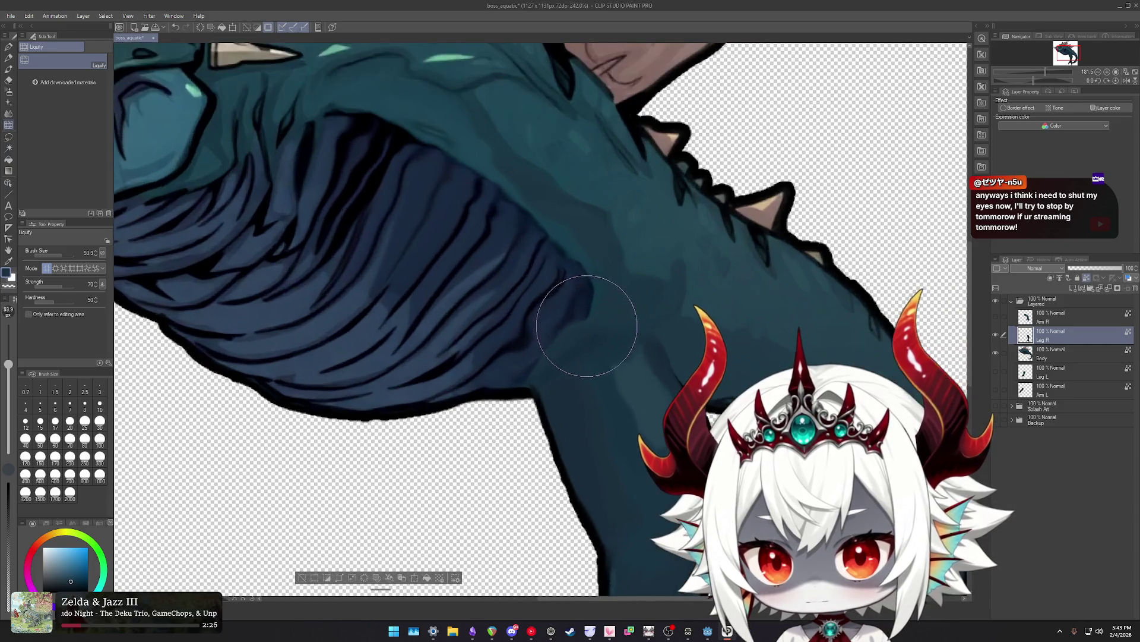
{"action": "scroll", "coordinate": [616, 331], "scroll_direction": "up", "scroll_amount": 1}
{"action": "key", "text": "e"}
{"action": "left_click", "coordinate": [96, 83]}
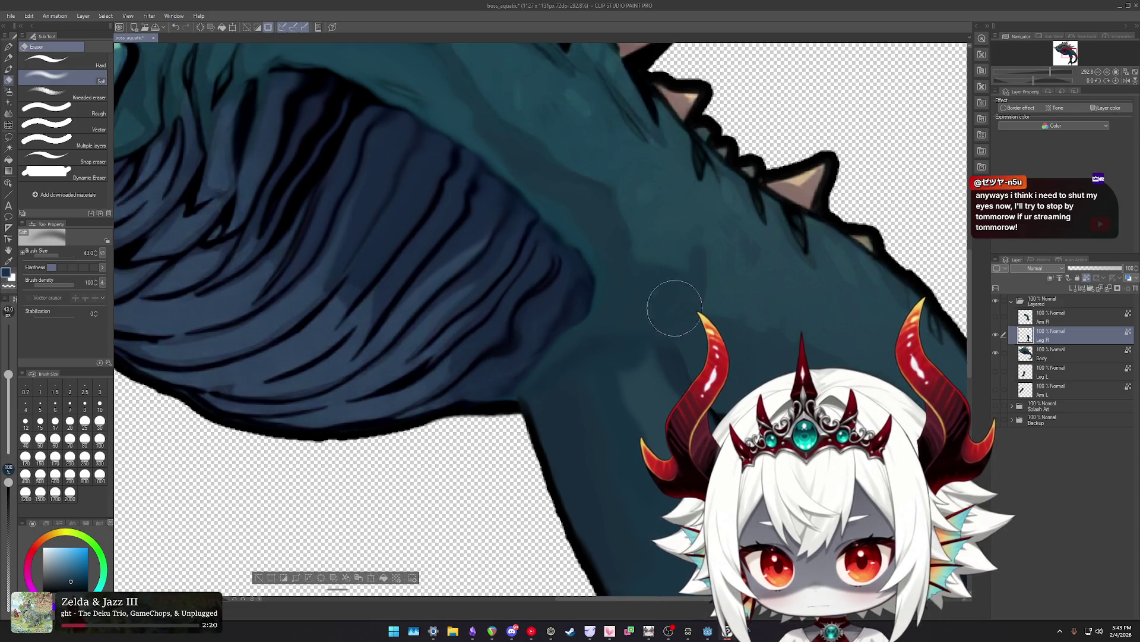
{"action": "scroll", "coordinate": [717, 368], "scroll_direction": "down", "scroll_amount": 4}
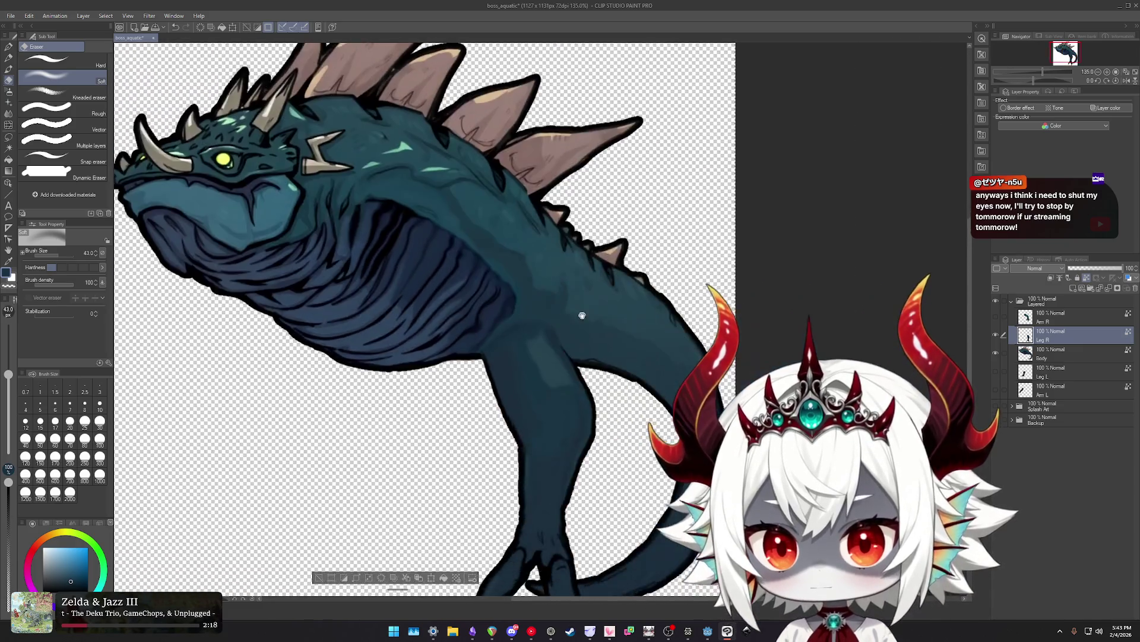
{"action": "scroll", "coordinate": [547, 344], "scroll_direction": "up", "scroll_amount": 3}
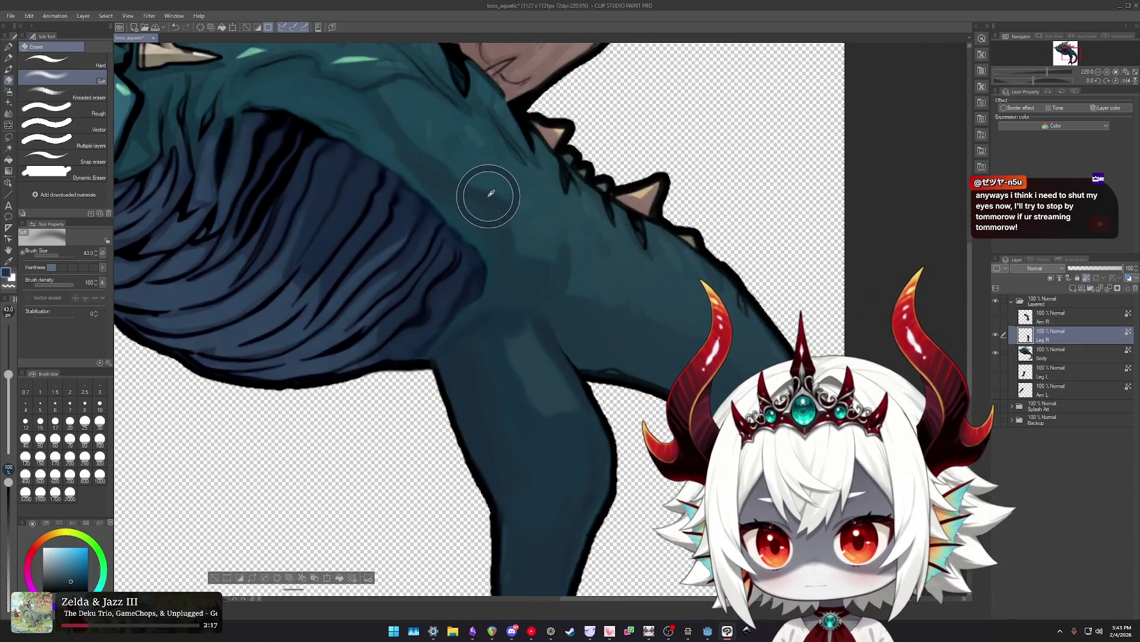
{"action": "key", "text": "b"}
Fingertip-blend the Body layer's belly, then return to the Leg R layer.
{"action": "left_click", "coordinate": [1043, 351]}
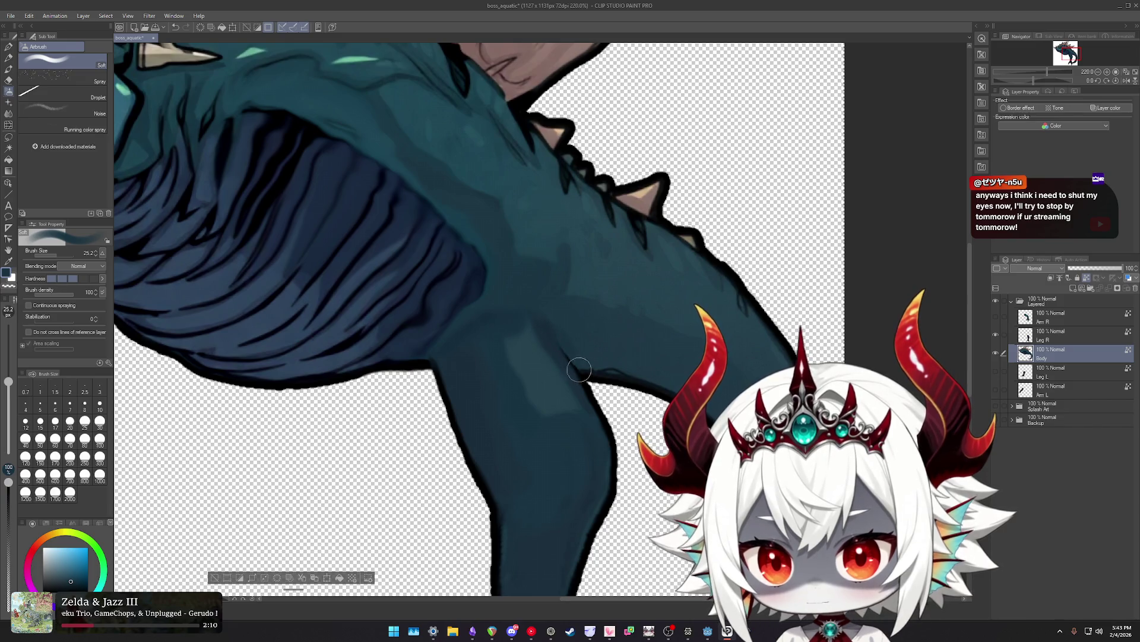
{"action": "scroll", "coordinate": [576, 369], "scroll_direction": "up", "scroll_amount": 2}
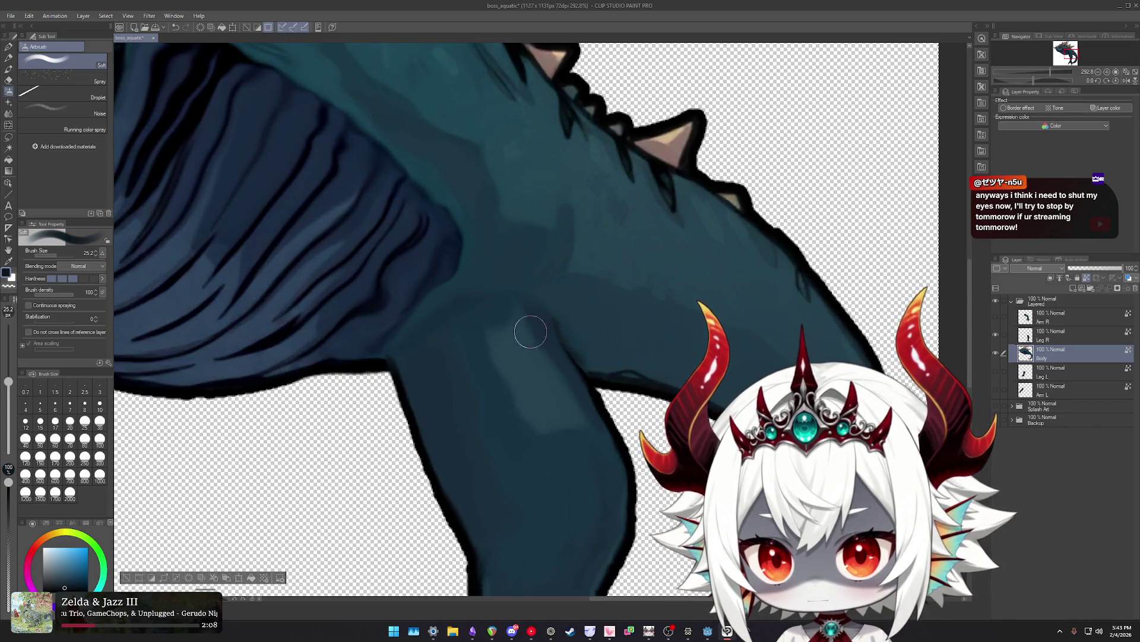
{"action": "key", "text": "j"}
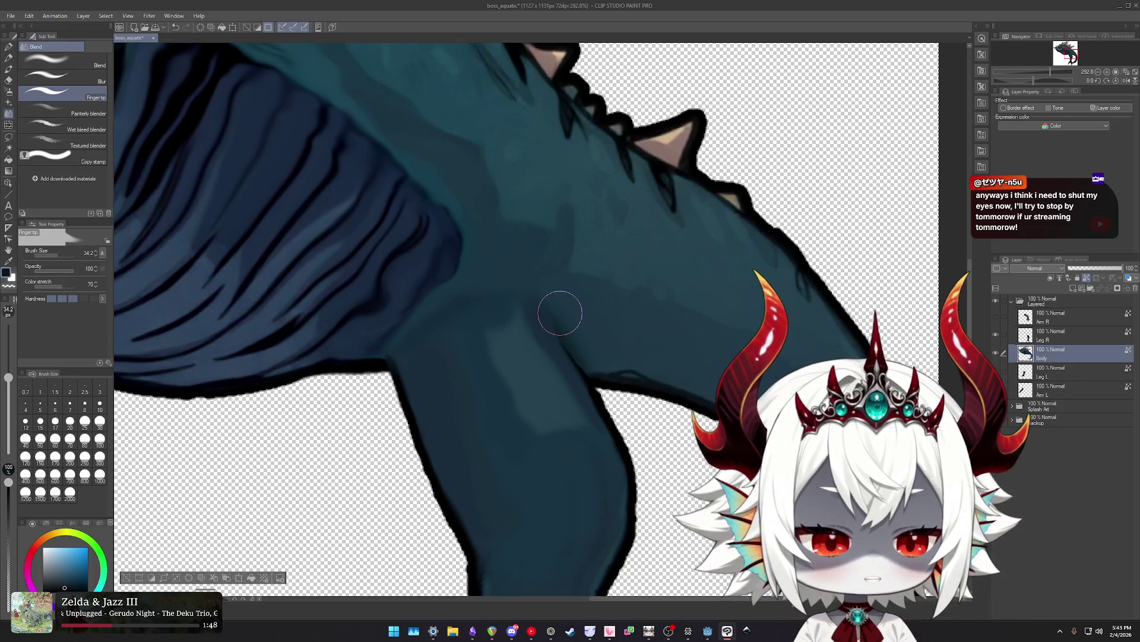
{"action": "scroll", "coordinate": [579, 346], "scroll_direction": "down", "scroll_amount": 2}
{"action": "scroll", "coordinate": [570, 350], "scroll_direction": "up", "scroll_amount": 5}
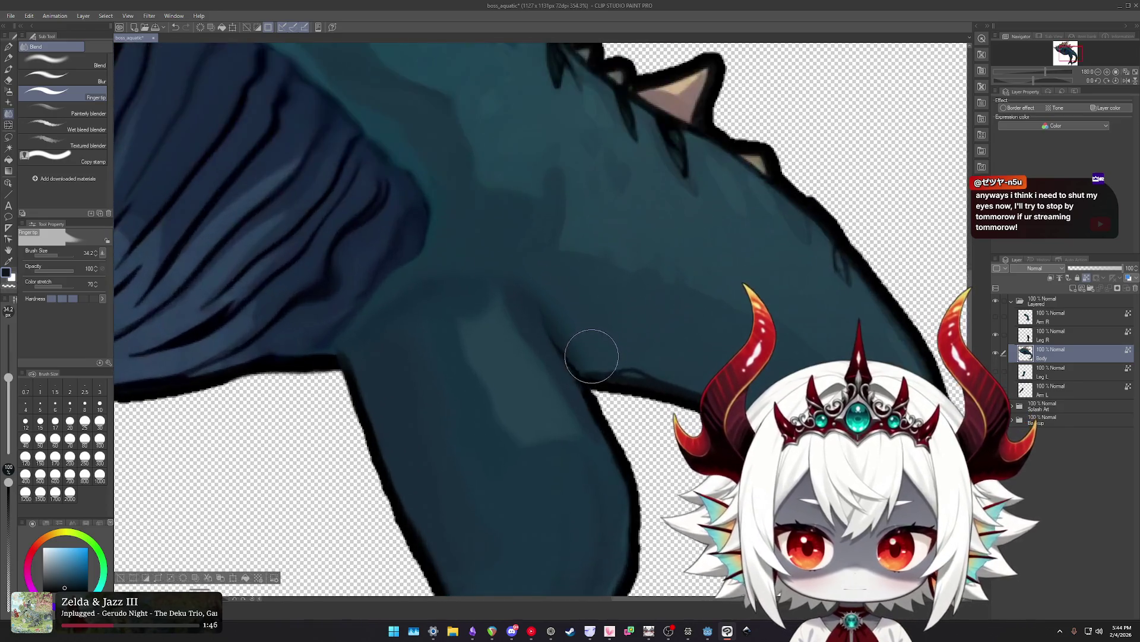
{"action": "key", "text": "j"}
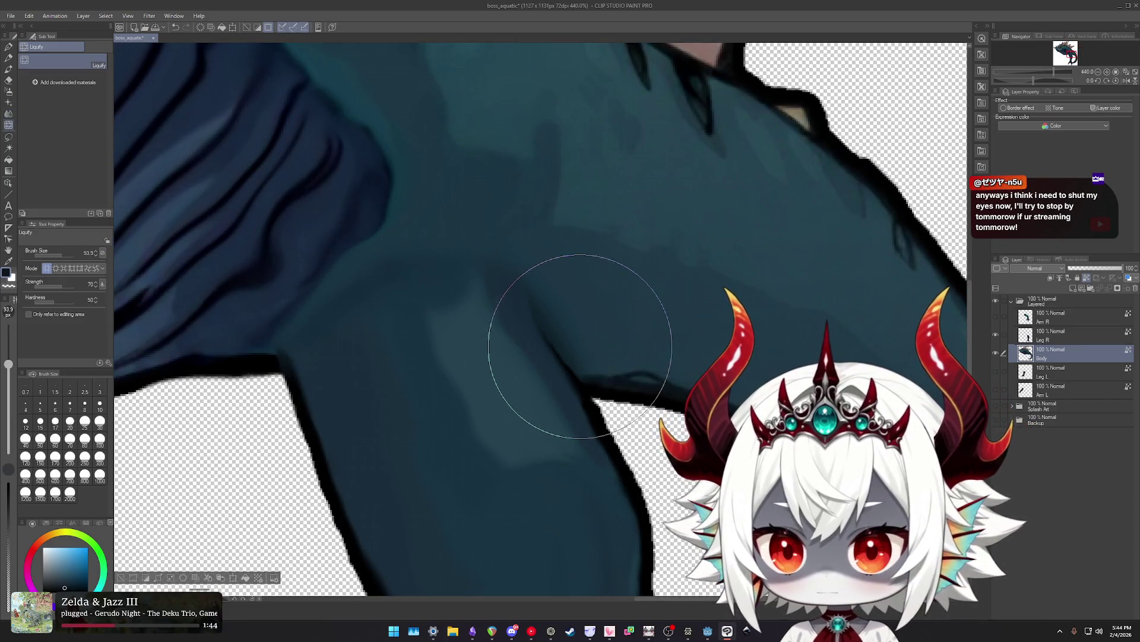
{"action": "key", "text": "alt+bracketleft"}
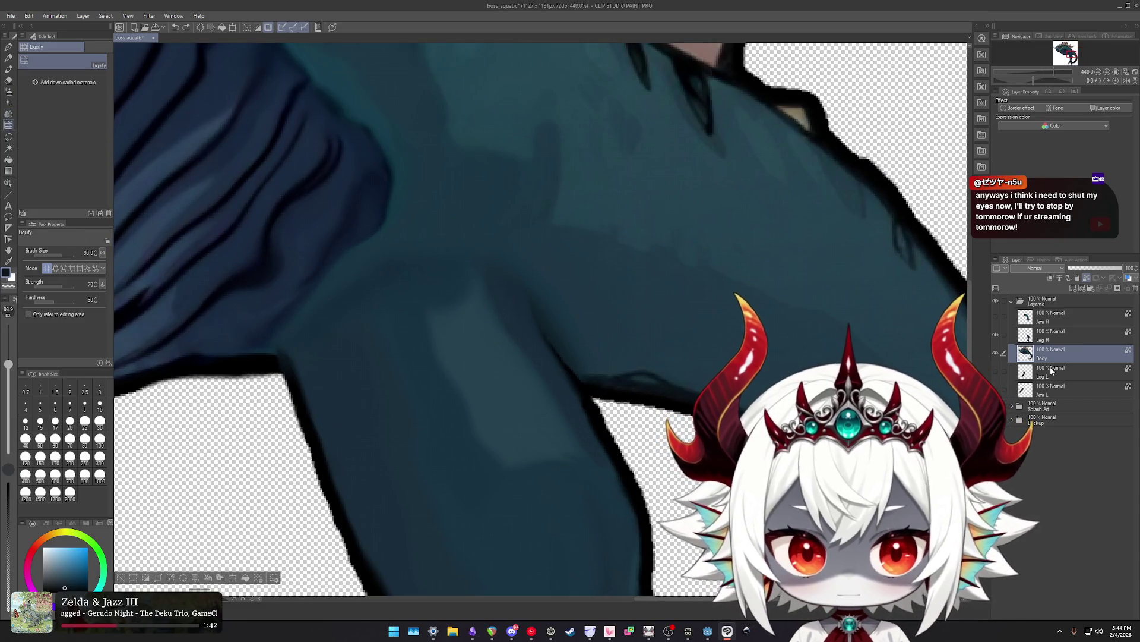
{"action": "left_click", "coordinate": [1054, 338]}
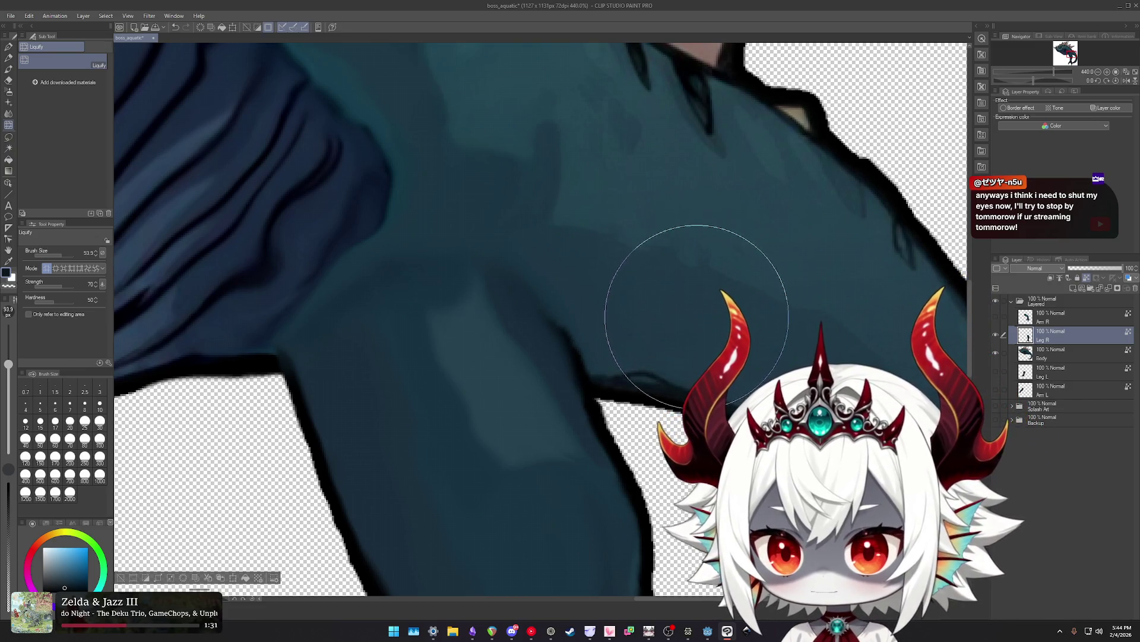
Switch between airbrush and liquify while zooming around the hind leg.
{"action": "key", "text": "b"}
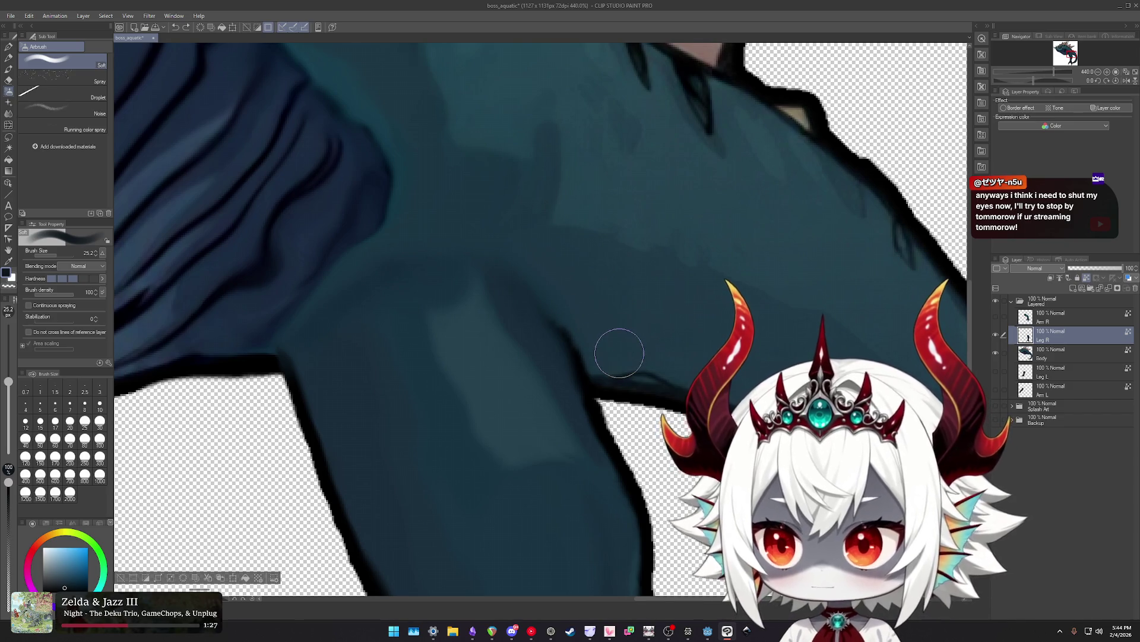
{"action": "key", "text": "j"}
{"action": "key", "text": "j"}
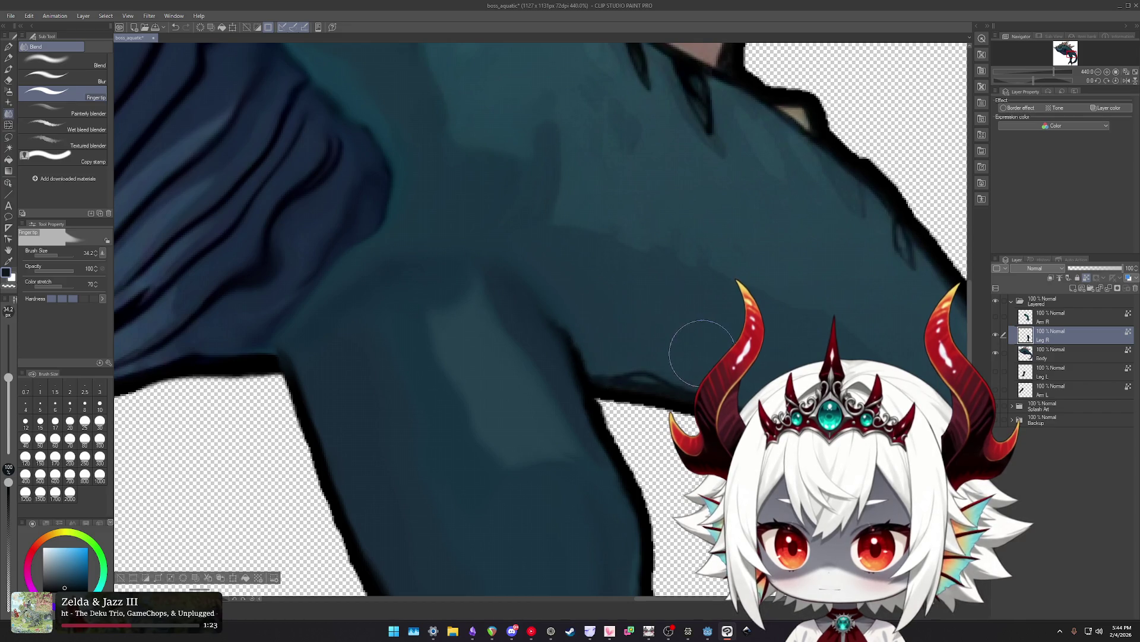
{"action": "scroll", "coordinate": [702, 353], "scroll_direction": "down", "scroll_amount": 2}
{"action": "scroll", "coordinate": [702, 356], "scroll_direction": "down", "scroll_amount": 2}
{"action": "scroll", "coordinate": [702, 363], "scroll_direction": "down", "scroll_amount": 2}
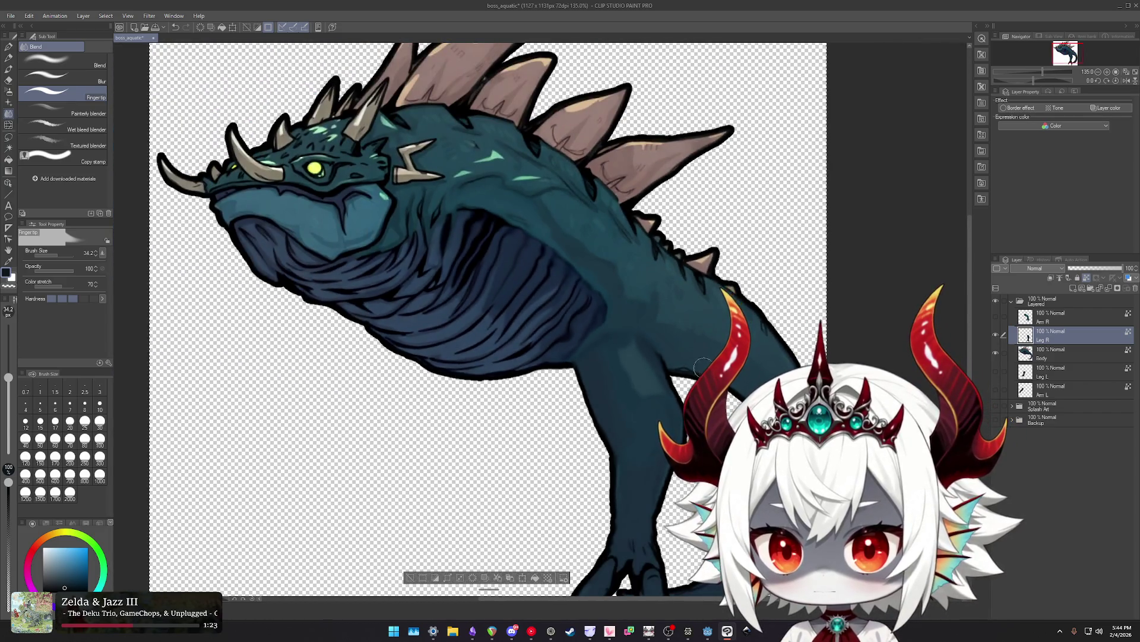
{"action": "scroll", "coordinate": [677, 351], "scroll_direction": "up", "scroll_amount": 2}
{"action": "scroll", "coordinate": [653, 334], "scroll_direction": "up", "scroll_amount": 2}
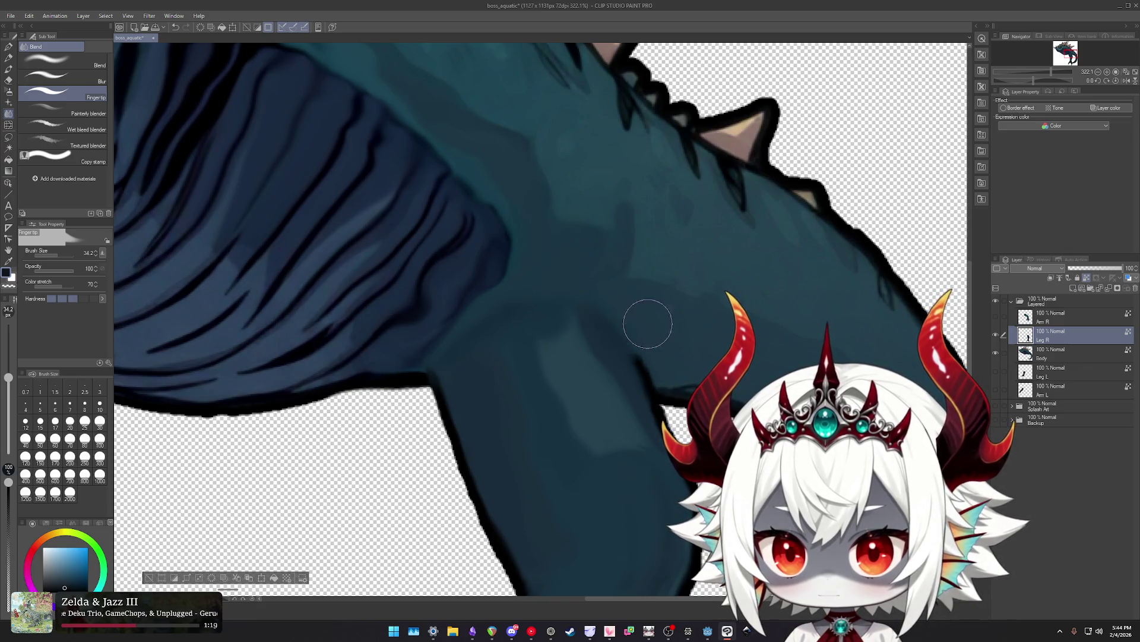
{"action": "scroll", "coordinate": [630, 306], "scroll_direction": "down", "scroll_amount": 2}
{"action": "scroll", "coordinate": [667, 337], "scroll_direction": "down", "scroll_amount": 3}
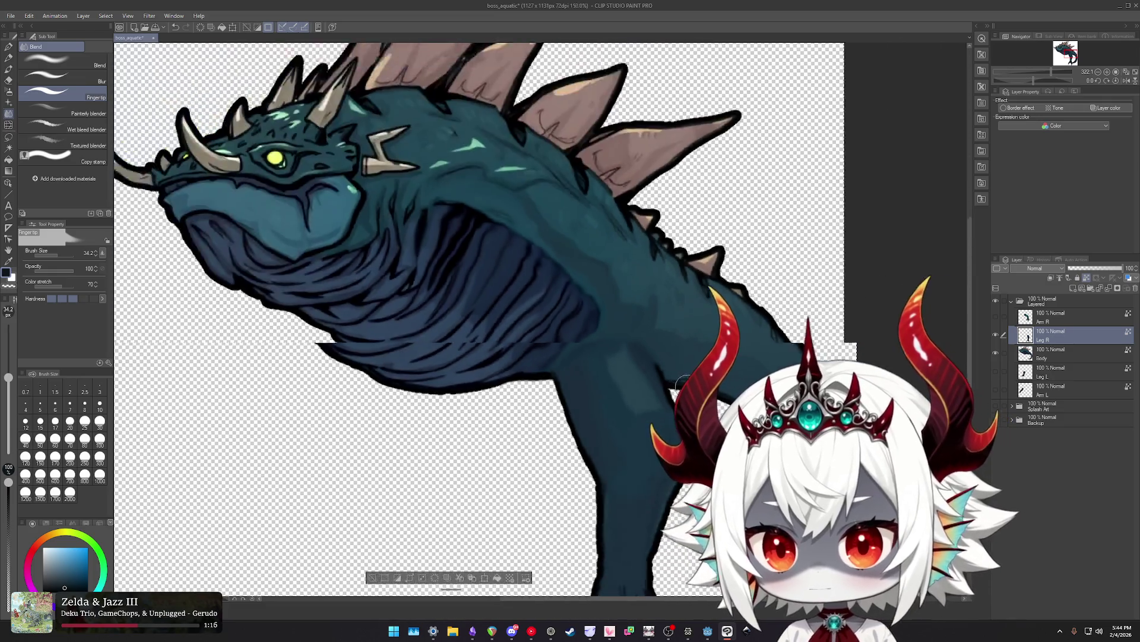
{"action": "scroll", "coordinate": [712, 362], "scroll_direction": "down", "scroll_amount": 2}
{"action": "scroll", "coordinate": [678, 463], "scroll_direction": "up", "scroll_amount": 1}
{"action": "scroll", "coordinate": [678, 462], "scroll_direction": "up", "scroll_amount": 1}
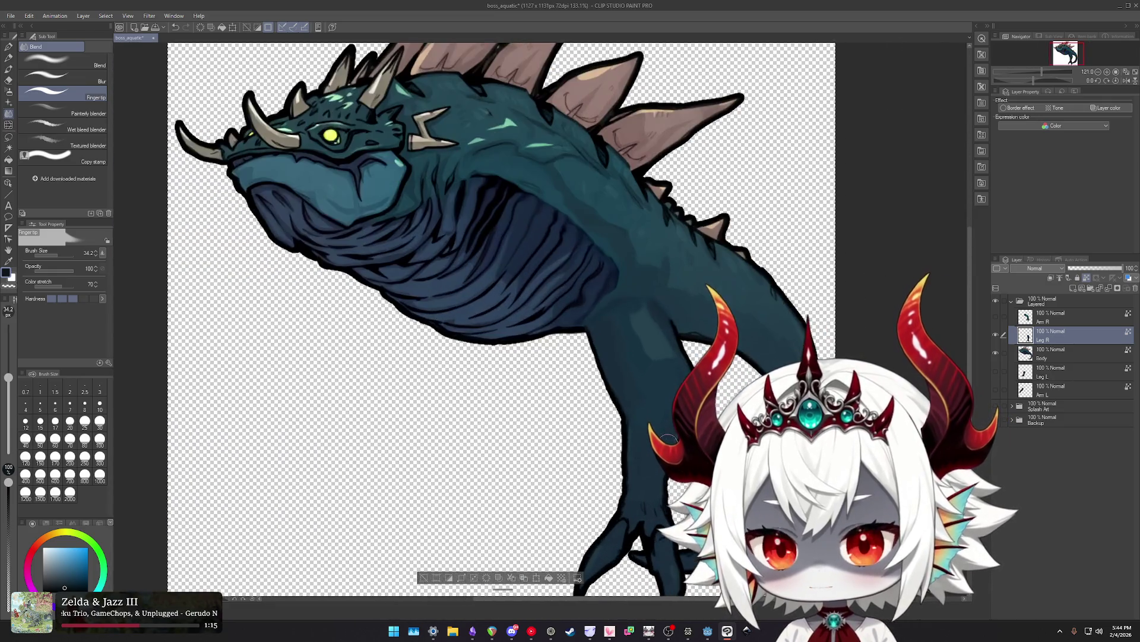
Enlarge the liquify brush to about 200 px to reshape the hind leg.
{"action": "key", "text": "j"}
{"action": "left_click_drag", "start_coordinate": [588, 415], "coordinate": [549, 395]}
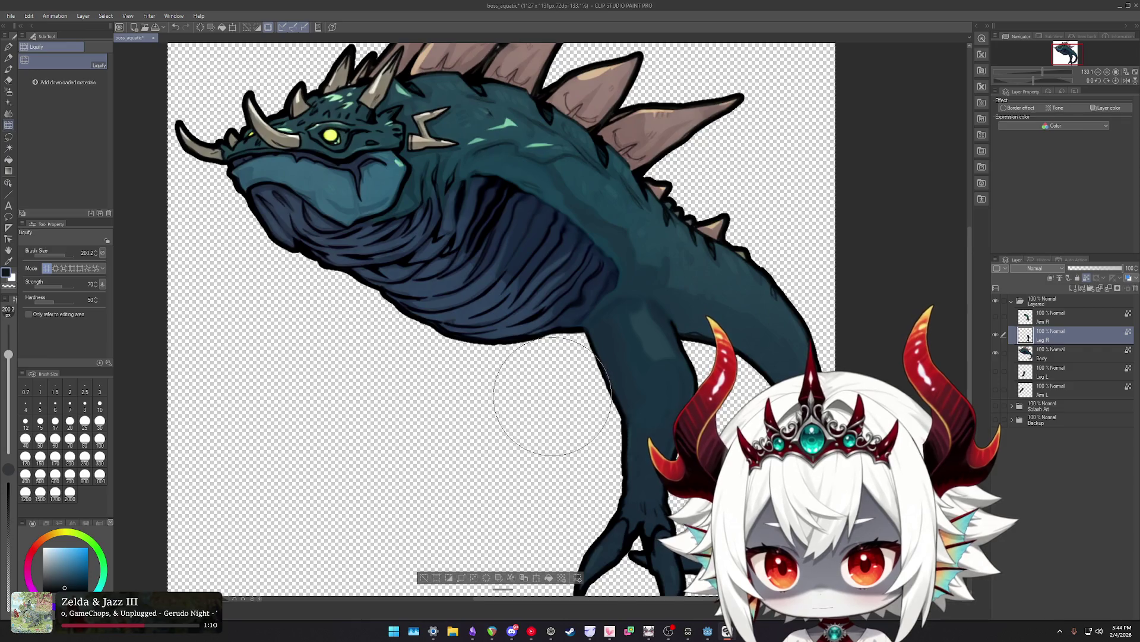
{"action": "scroll", "coordinate": [509, 438], "scroll_direction": "down", "scroll_amount": 2}
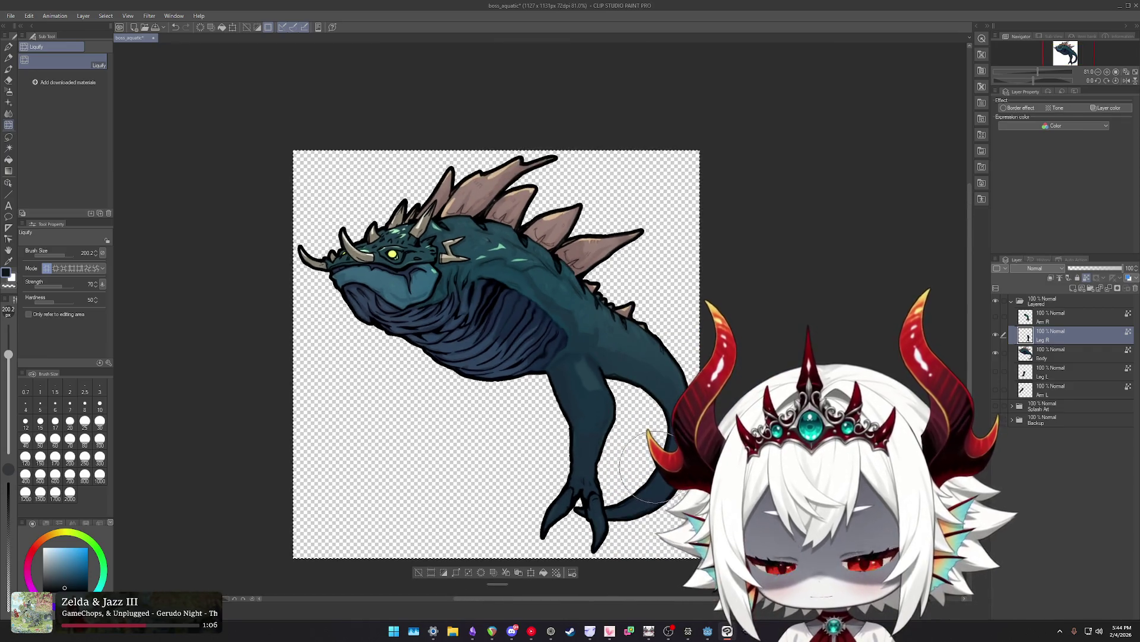
{"action": "scroll", "coordinate": [636, 416], "scroll_direction": "up", "scroll_amount": 2}
{"action": "scroll", "coordinate": [636, 416], "scroll_direction": "up", "scroll_amount": 2}
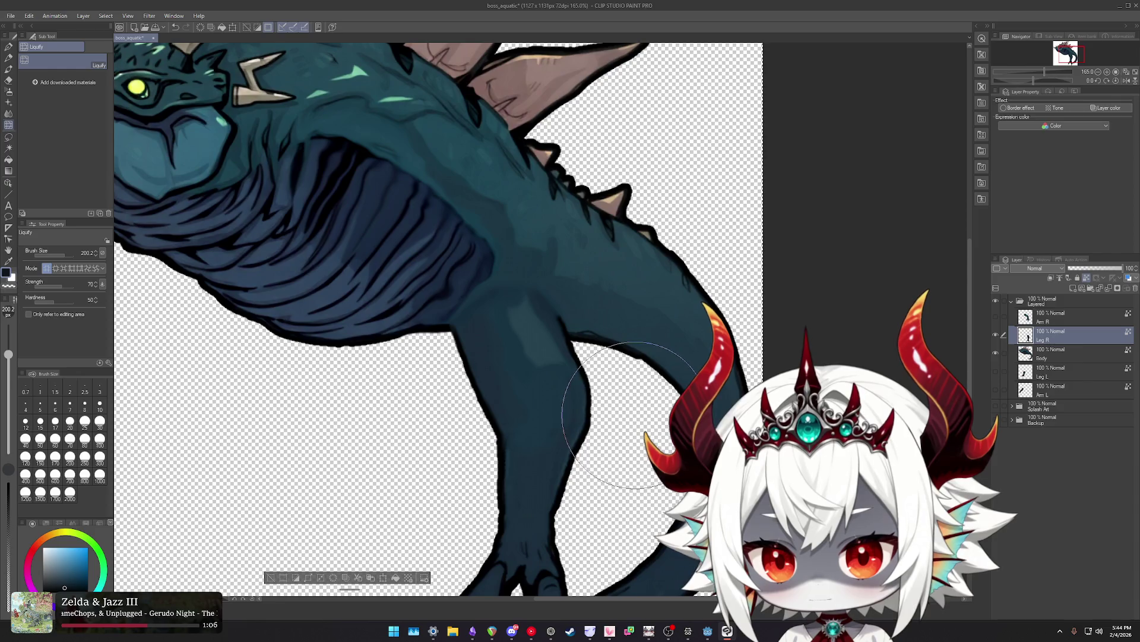
{"action": "scroll", "coordinate": [594, 408], "scroll_direction": "down", "scroll_amount": 4}
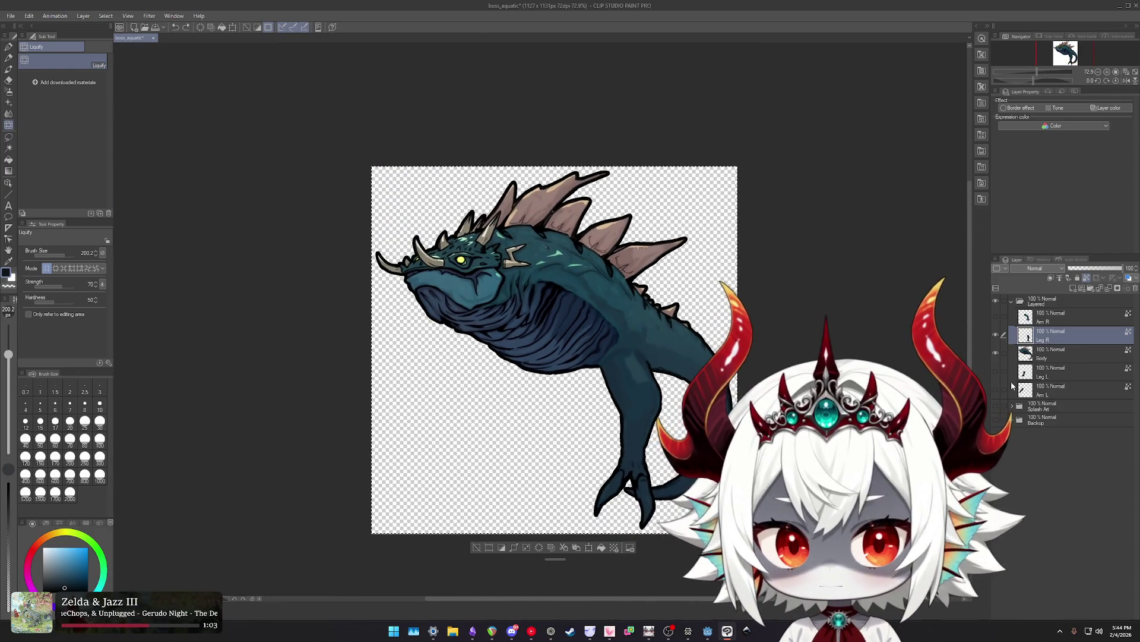
Make the Arm L and Leg L layers visible again.
{"action": "left_click", "coordinate": [995, 385]}
{"action": "left_click", "coordinate": [996, 381]}
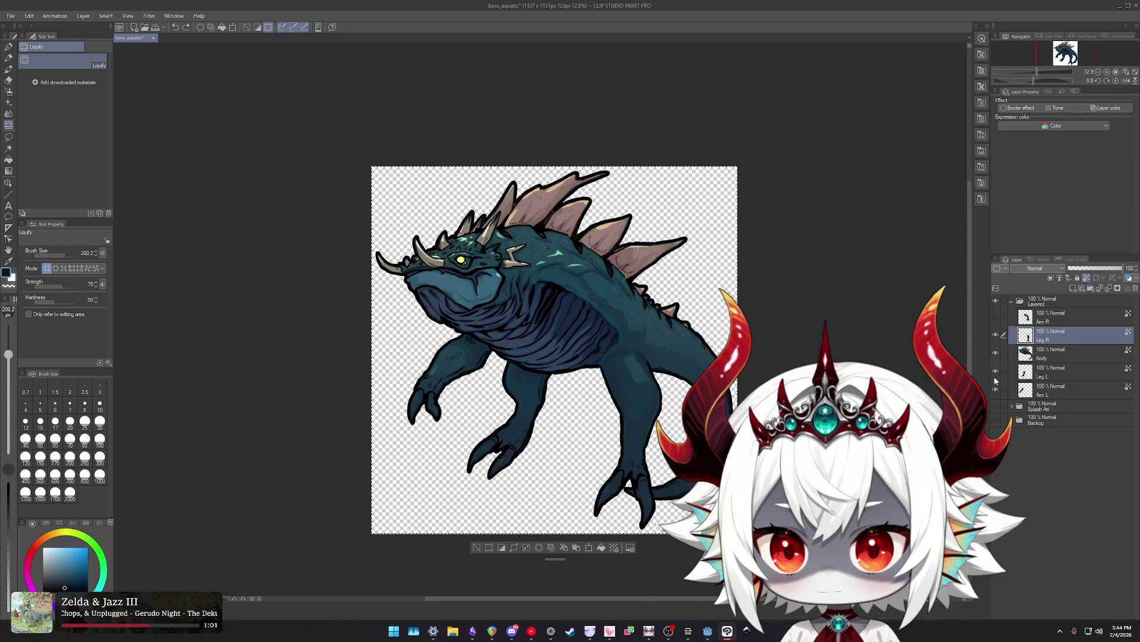
{"action": "scroll", "coordinate": [594, 381], "scroll_direction": "up", "scroll_amount": 2}
{"action": "scroll", "coordinate": [594, 381], "scroll_direction": "up", "scroll_amount": 1}
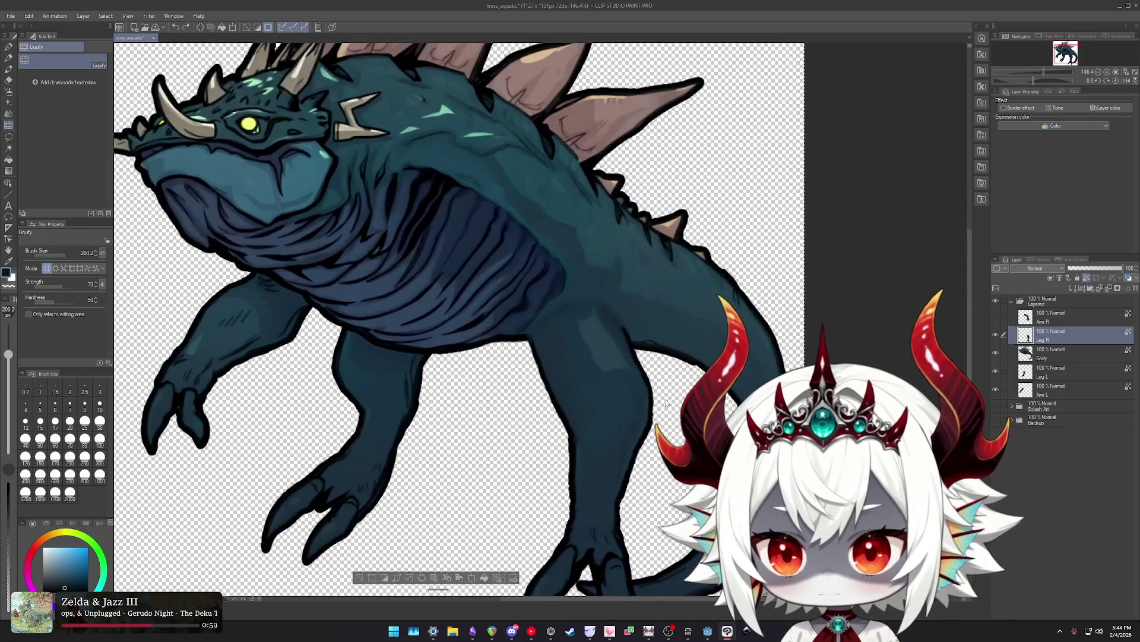
{"action": "scroll", "coordinate": [594, 368], "scroll_direction": "up", "scroll_amount": 1}
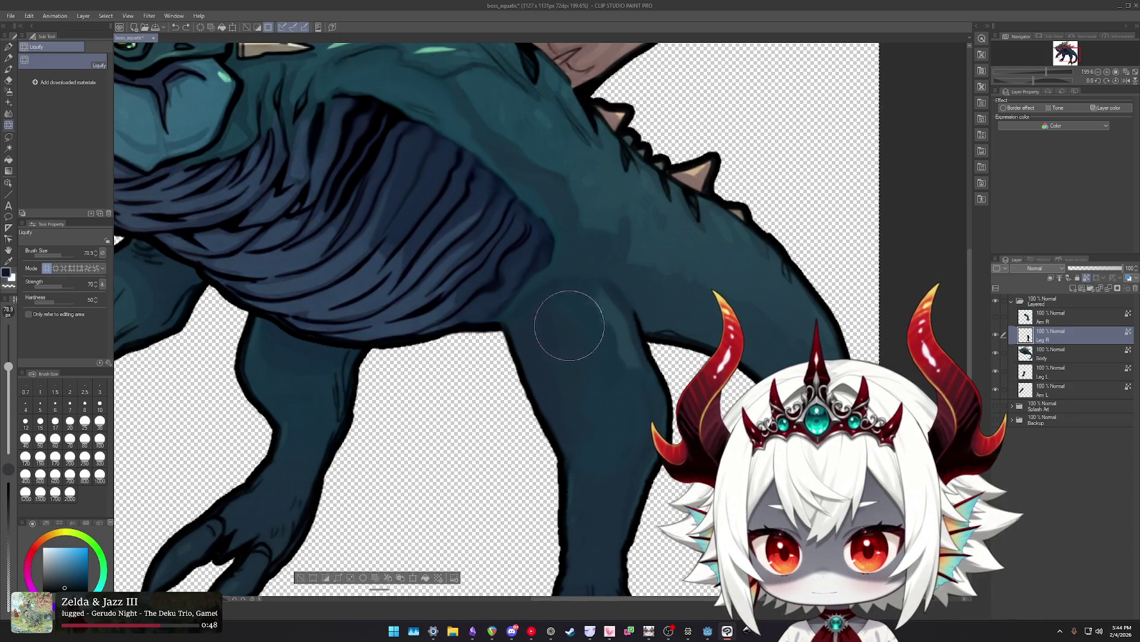
Fingertip-blend the hind leg's upper edge into the body, working up the leg.
{"action": "key", "text": "j"}
{"action": "left_click_drag", "start_coordinate": [569, 317], "coordinate": [588, 322]}
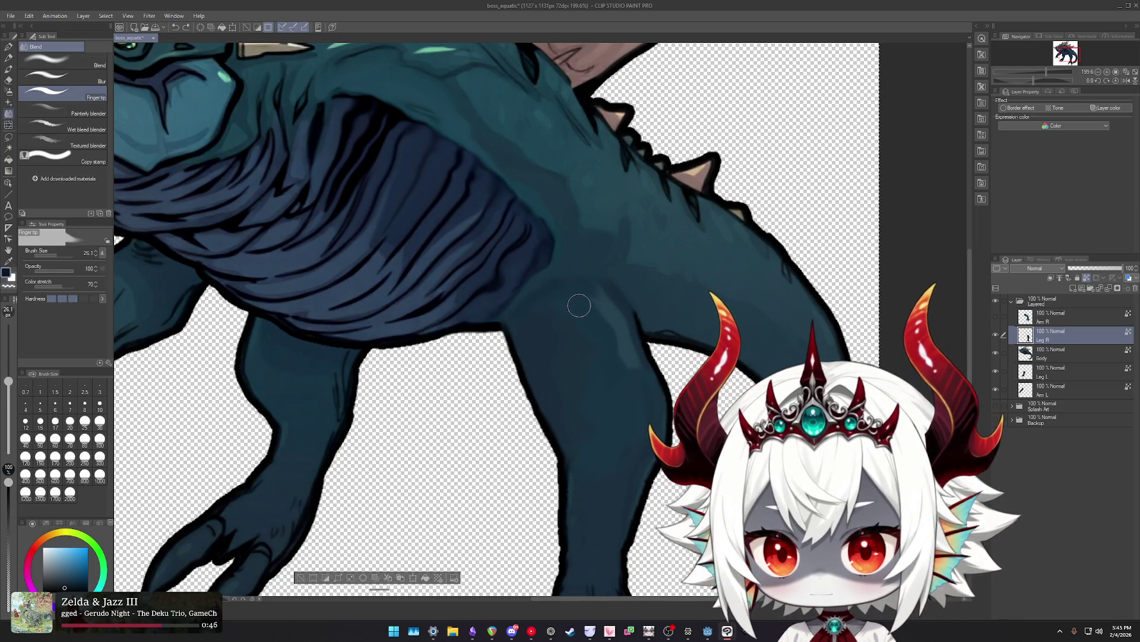
{"action": "scroll", "coordinate": [579, 305], "scroll_direction": "up", "scroll_amount": 2}
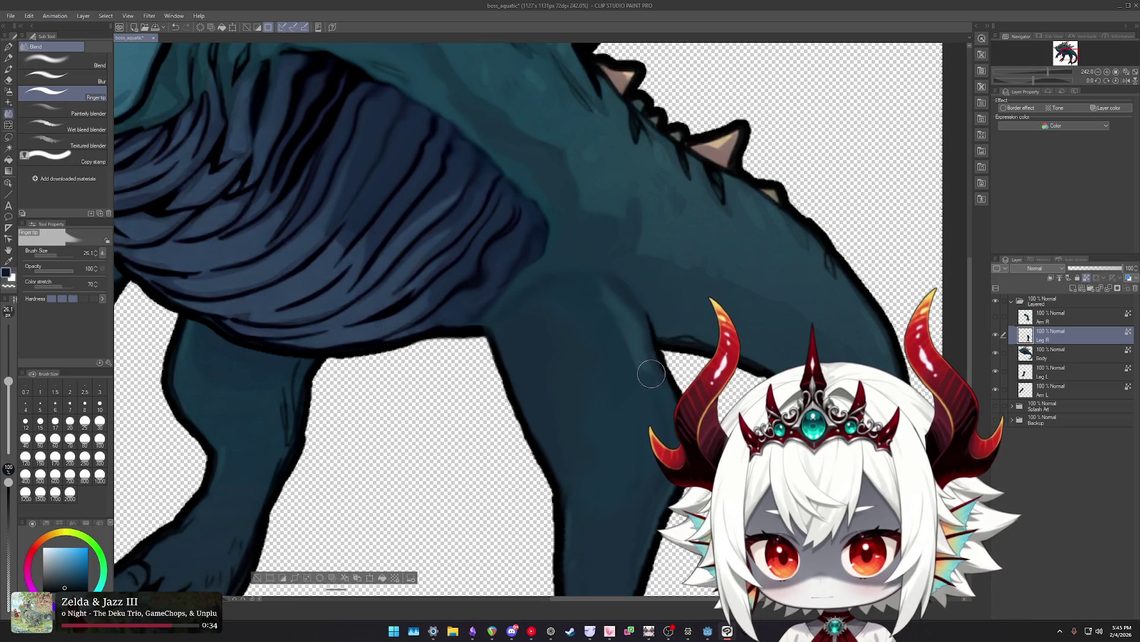
{"action": "scroll", "coordinate": [664, 406], "scroll_direction": "up", "scroll_amount": 2}
{"action": "scroll", "coordinate": [652, 395], "scroll_direction": "up", "scroll_amount": 2}
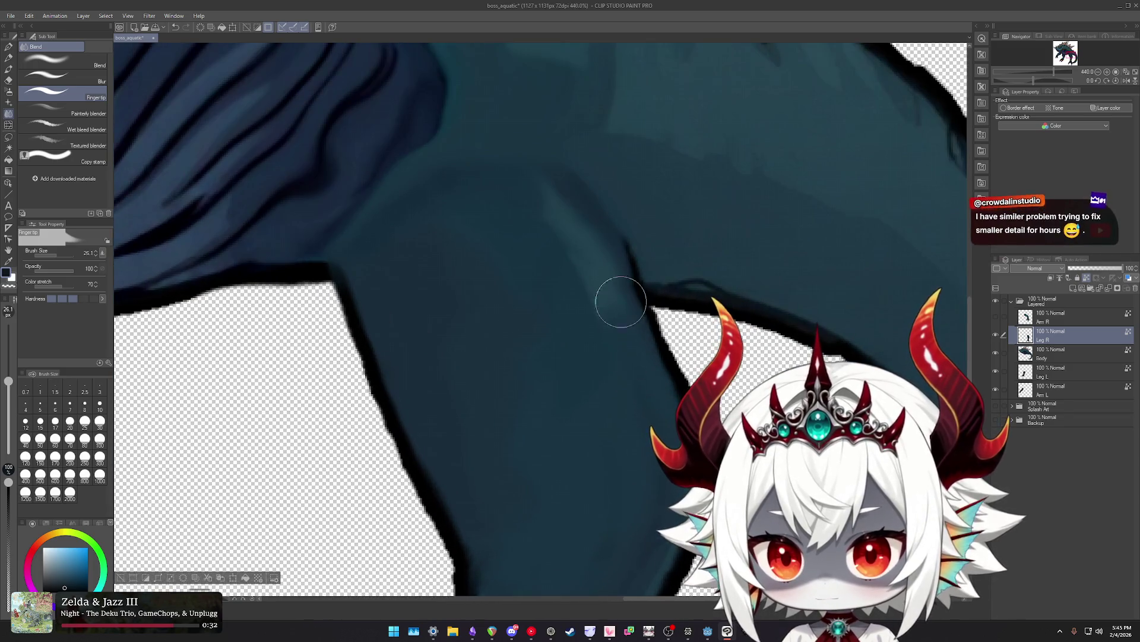
{"action": "left_click_drag", "start_coordinate": [647, 372], "coordinate": [639, 345]}
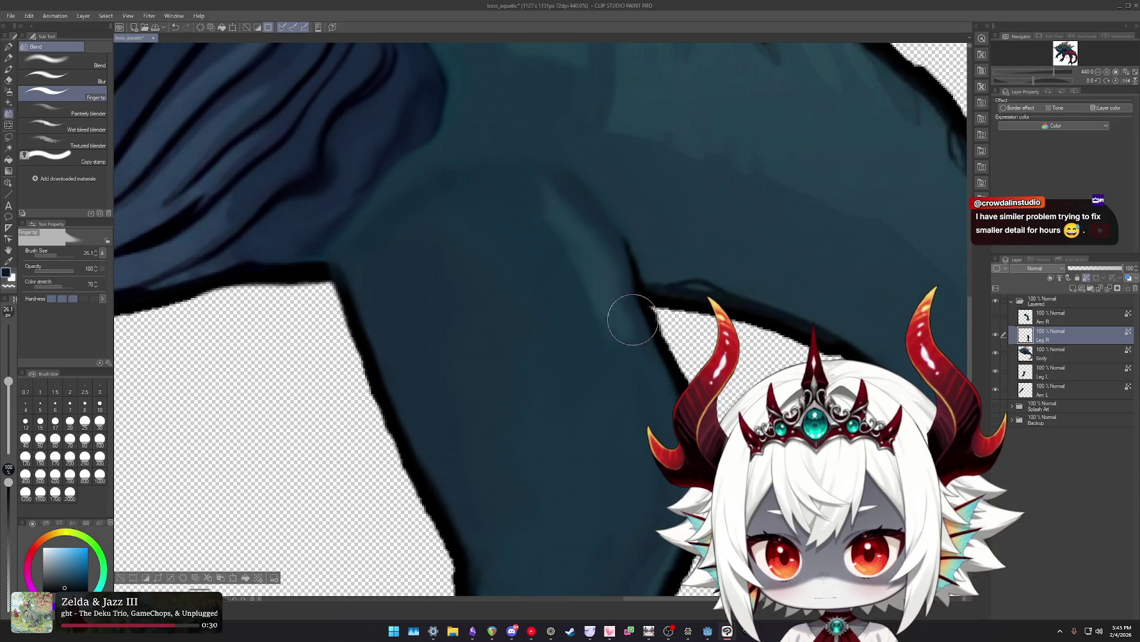
{"action": "left_click_drag", "start_coordinate": [615, 293], "coordinate": [613, 256]}
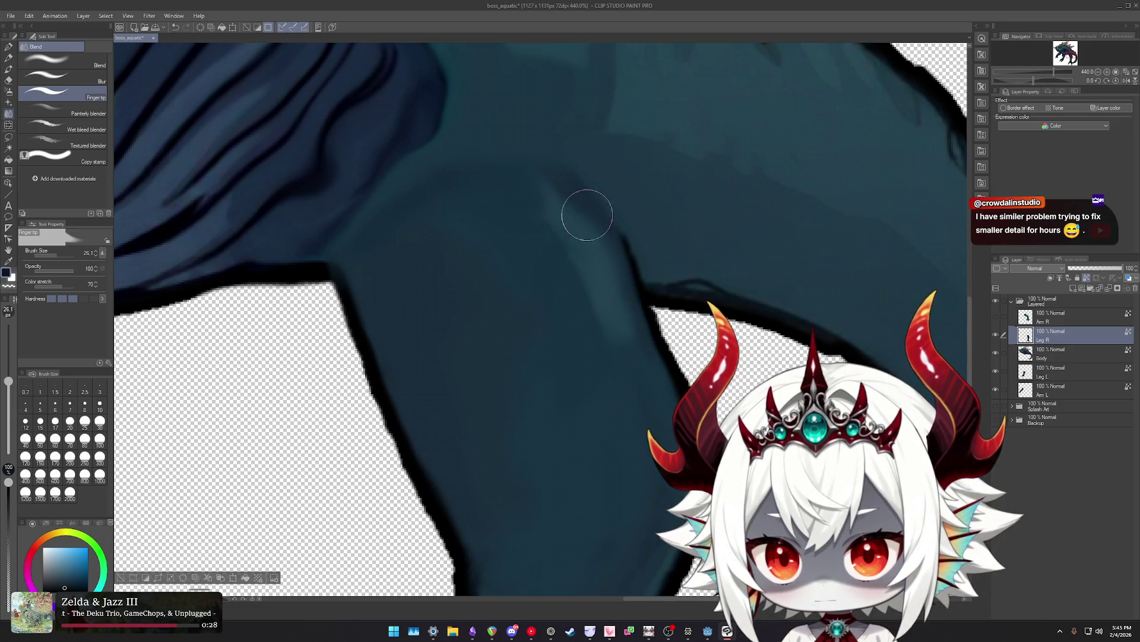
{"action": "scroll", "coordinate": [493, 186], "scroll_direction": "down", "scroll_amount": 4}
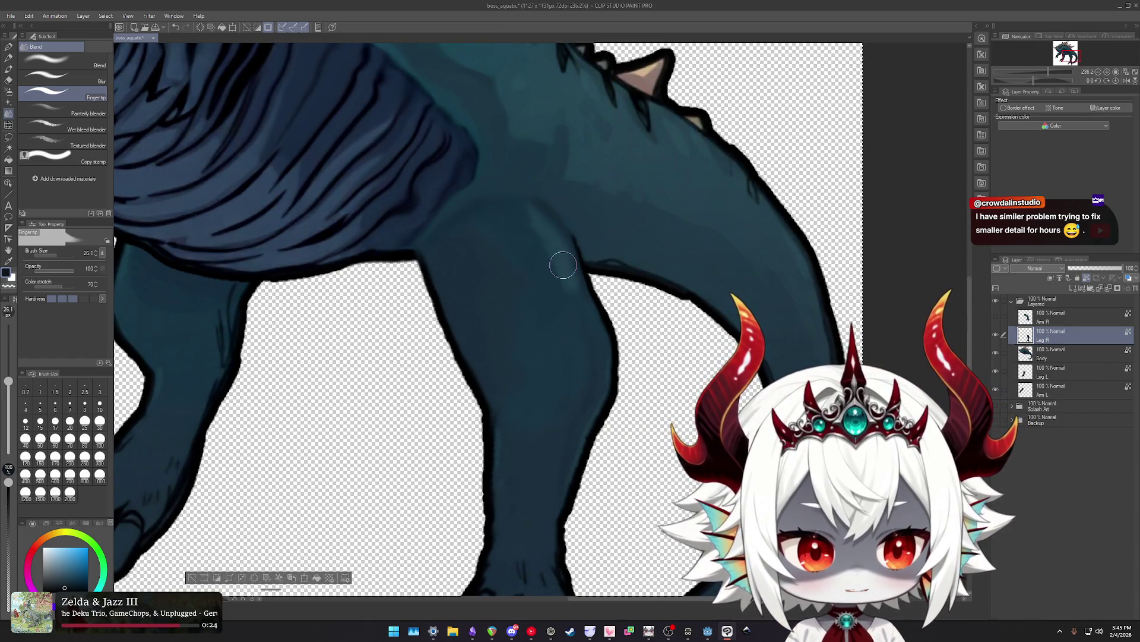
{"action": "scroll", "coordinate": [592, 284], "scroll_direction": "down", "scroll_amount": 1}
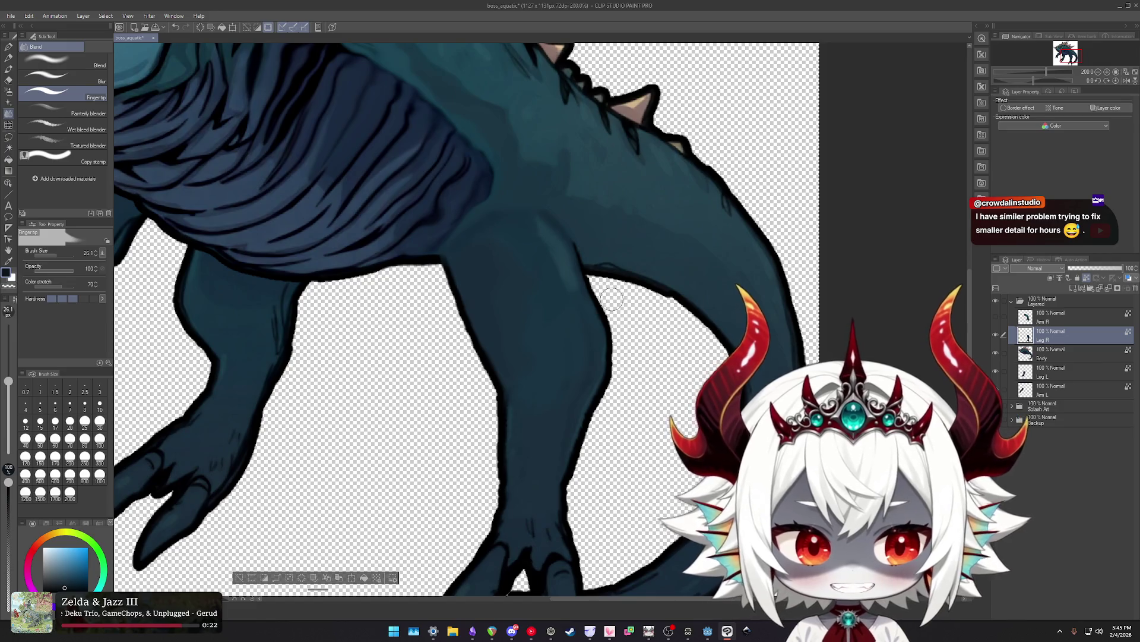
Pan out to the whole creature and soft-erase the leg's upper edge into the flank.
{"action": "left_click_drag", "start_coordinate": [594, 291], "coordinate": [677, 360]}
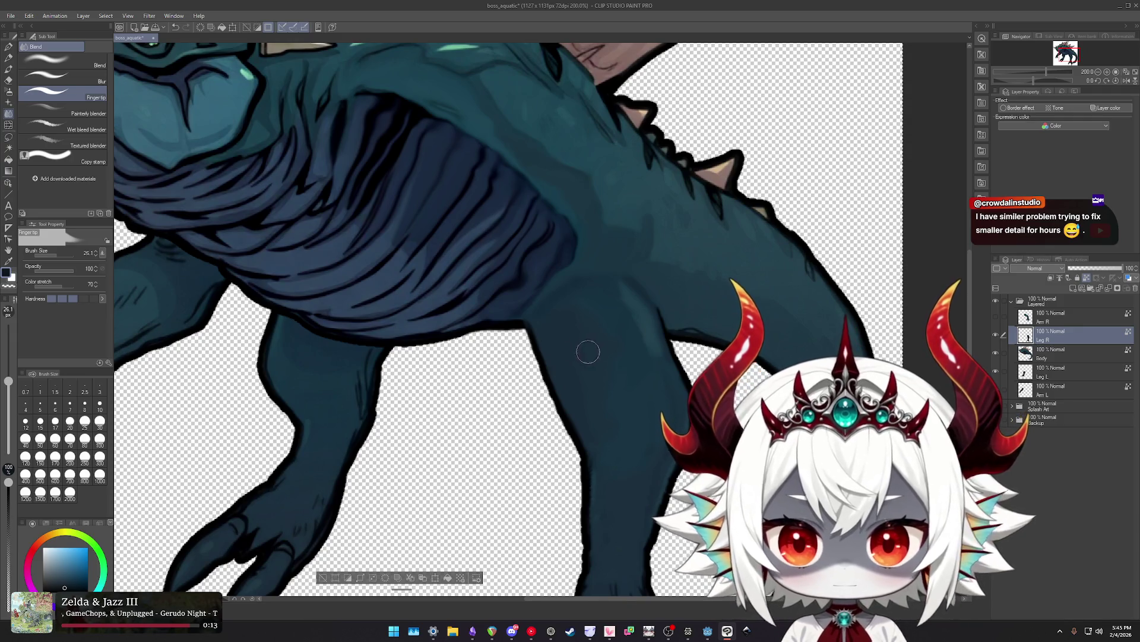
{"action": "scroll", "coordinate": [588, 348], "scroll_direction": "down", "scroll_amount": 1}
{"action": "scroll", "coordinate": [683, 348], "scroll_direction": "down", "scroll_amount": 1}
{"action": "scroll", "coordinate": [764, 343], "scroll_direction": "up", "scroll_amount": 2}
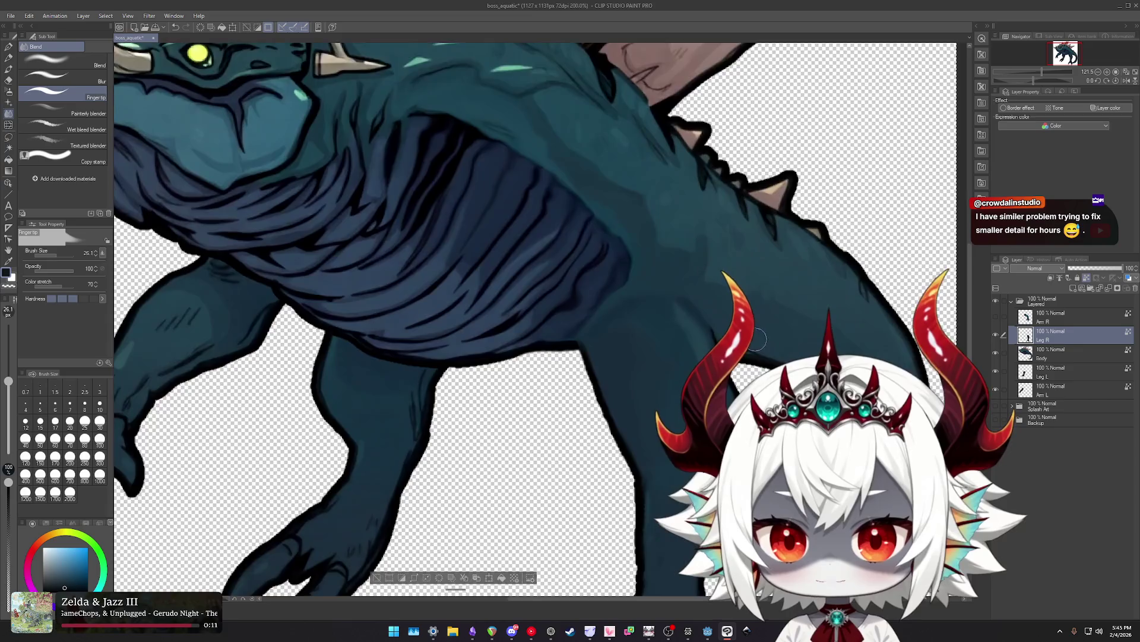
{"action": "scroll", "coordinate": [736, 330], "scroll_direction": "up", "scroll_amount": 1}
{"action": "key", "text": "e"}
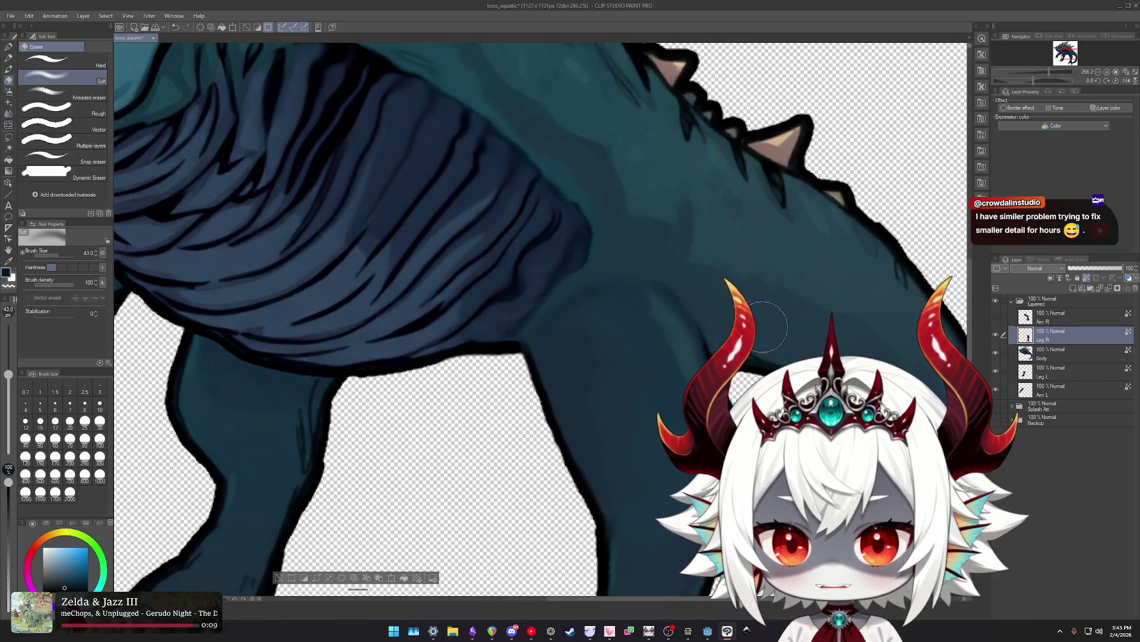
{"action": "scroll", "coordinate": [764, 335], "scroll_direction": "down", "scroll_amount": 1}
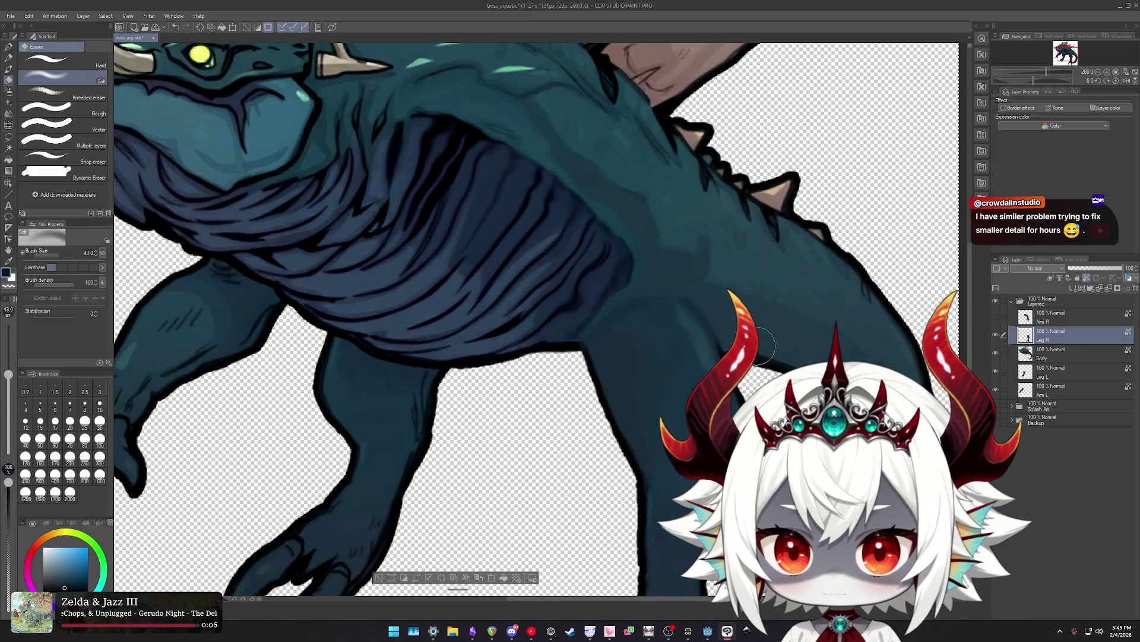
{"action": "scroll", "coordinate": [764, 346], "scroll_direction": "down", "scroll_amount": 1}
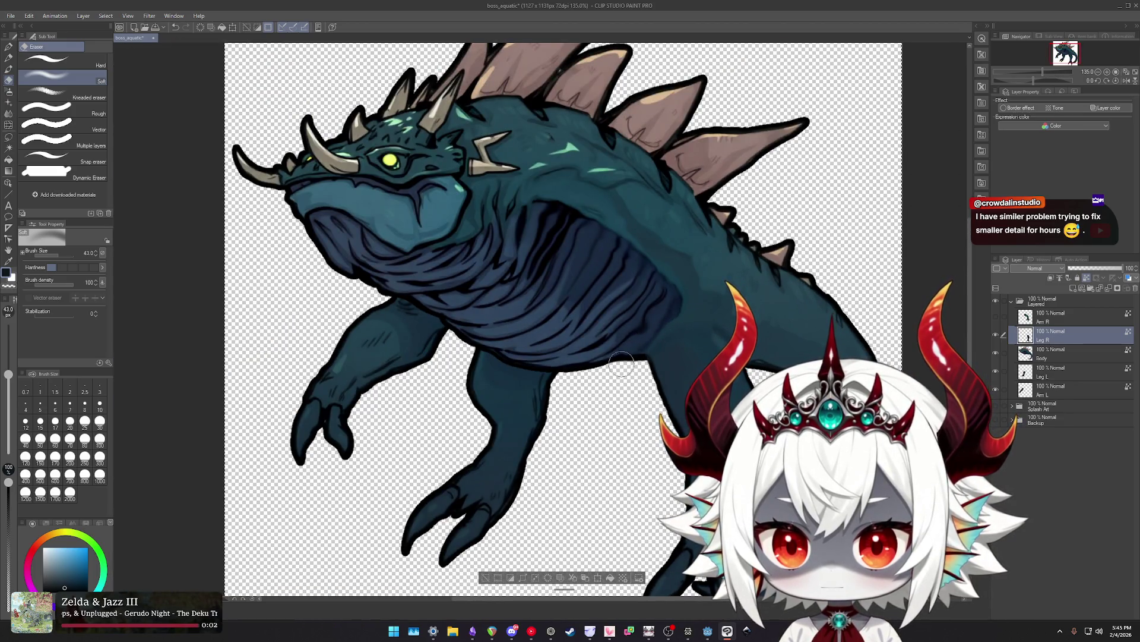
{"action": "scroll", "coordinate": [675, 359], "scroll_direction": "down", "scroll_amount": 1}
{"action": "scroll", "coordinate": [675, 358], "scroll_direction": "up", "scroll_amount": 2}
{"action": "scroll", "coordinate": [675, 359], "scroll_direction": "up", "scroll_amount": 1}
{"action": "left_click", "coordinate": [675, 359], "text": "ctrl+shift"}
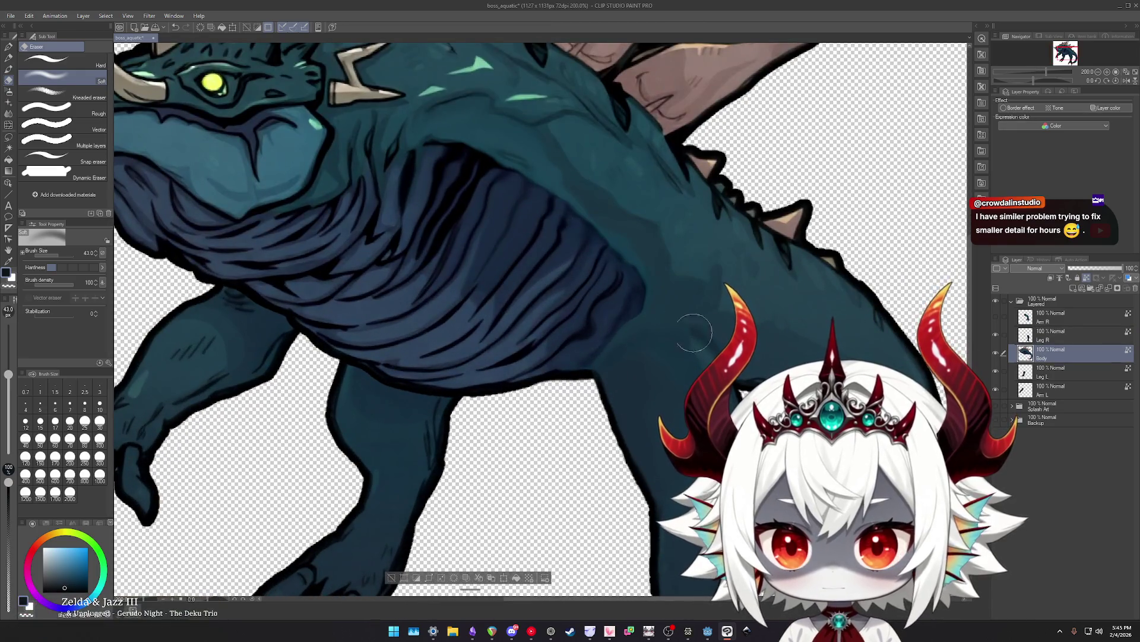
Liquify the belly's lower outline down-right, then push the contour near the joint at size 48.
{"action": "scroll", "coordinate": [653, 350], "scroll_direction": "up", "scroll_amount": 1}
{"action": "key", "text": "j"}
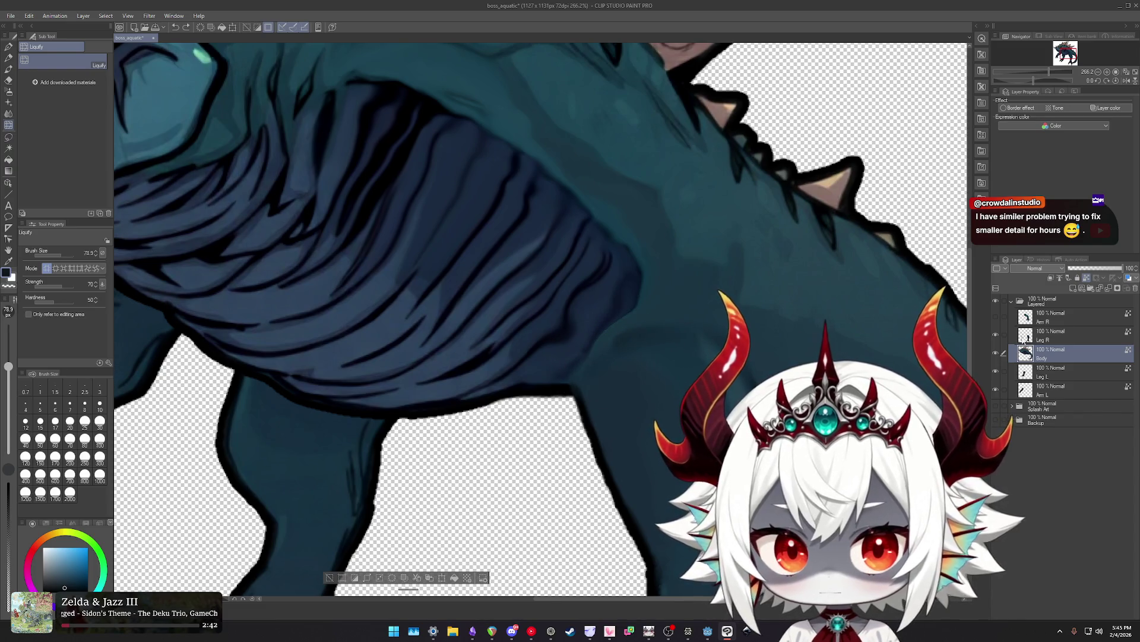
{"action": "left_click_drag", "start_coordinate": [667, 387], "coordinate": [736, 371]}
{"action": "scroll", "coordinate": [923, 330], "scroll_direction": "up", "scroll_amount": 1}
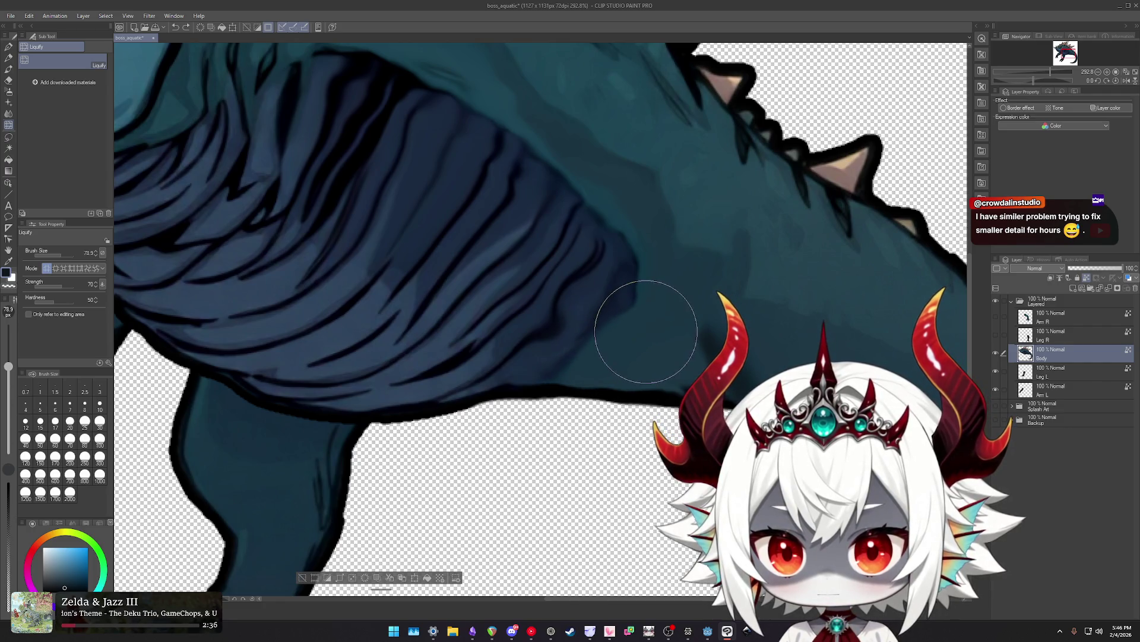
{"action": "left_click_drag", "start_coordinate": [638, 343], "coordinate": [609, 338]}
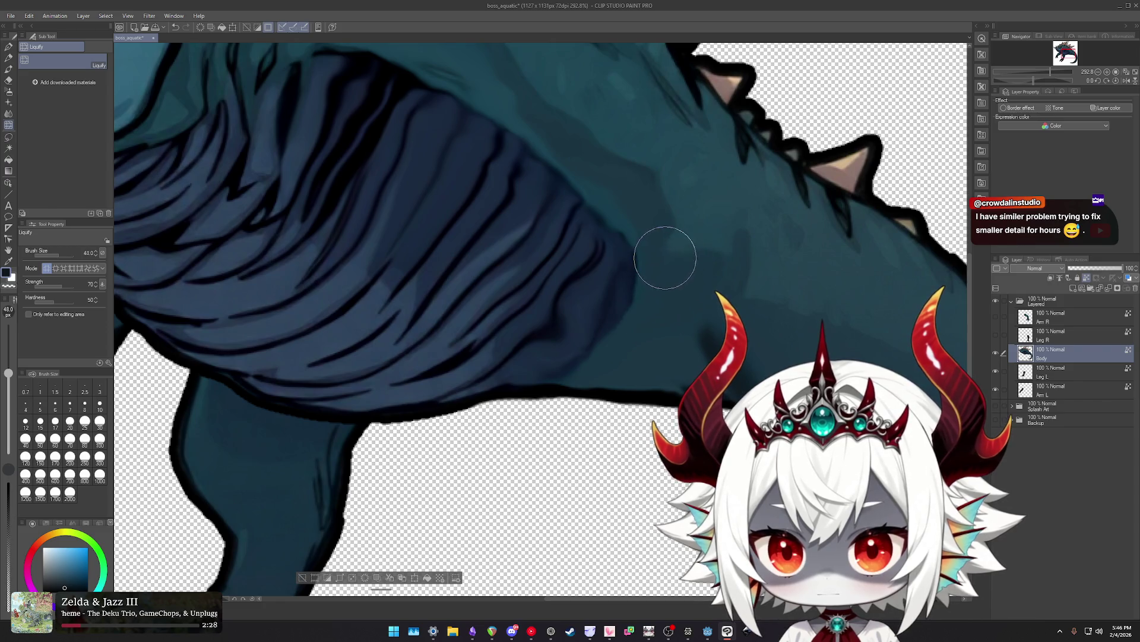
{"action": "left_click_drag", "start_coordinate": [656, 261], "coordinate": [620, 227]}
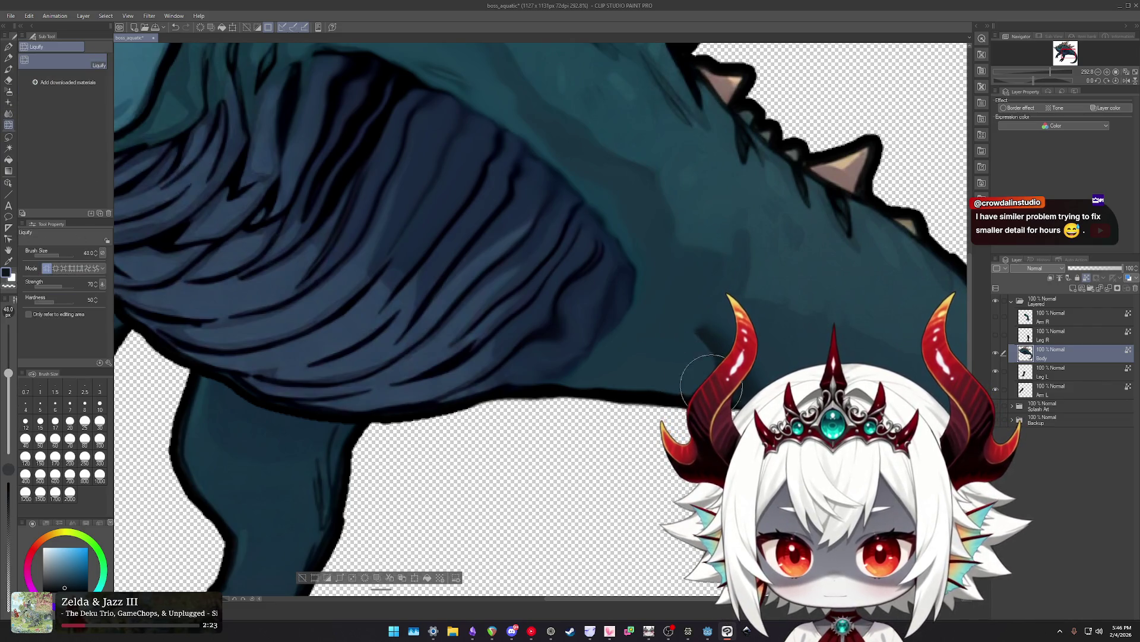
{"action": "key", "text": "j"}
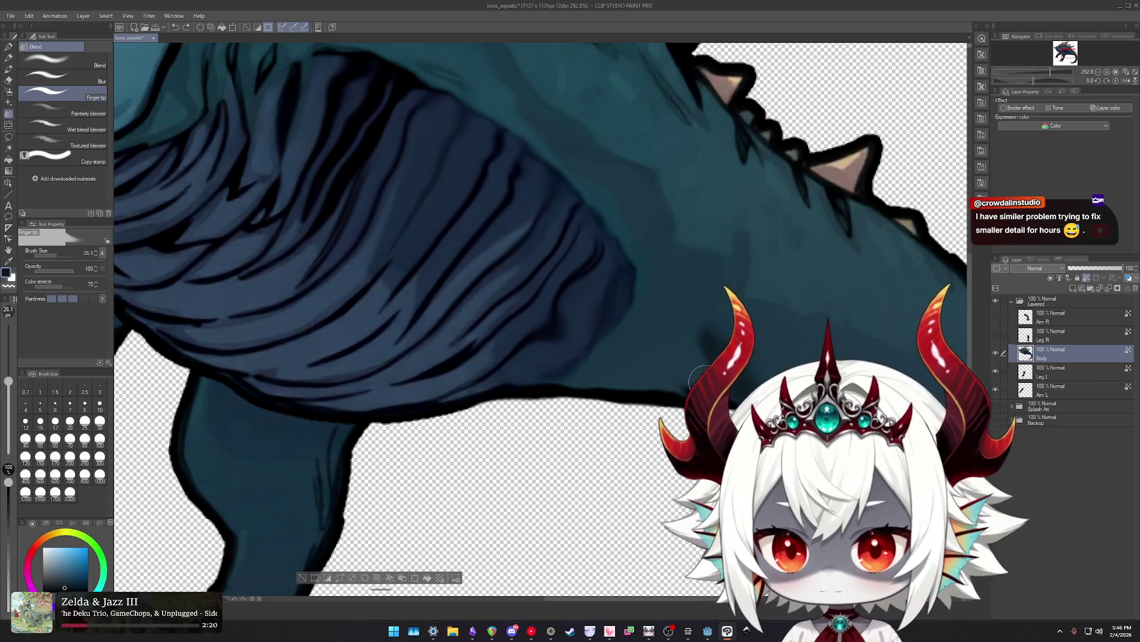
Smudge the belly shadow above the hind leg with a size-49 fingertip brush.
{"action": "left_click_drag", "start_coordinate": [711, 364], "coordinate": [752, 361], "text": "ctrl+alt"}
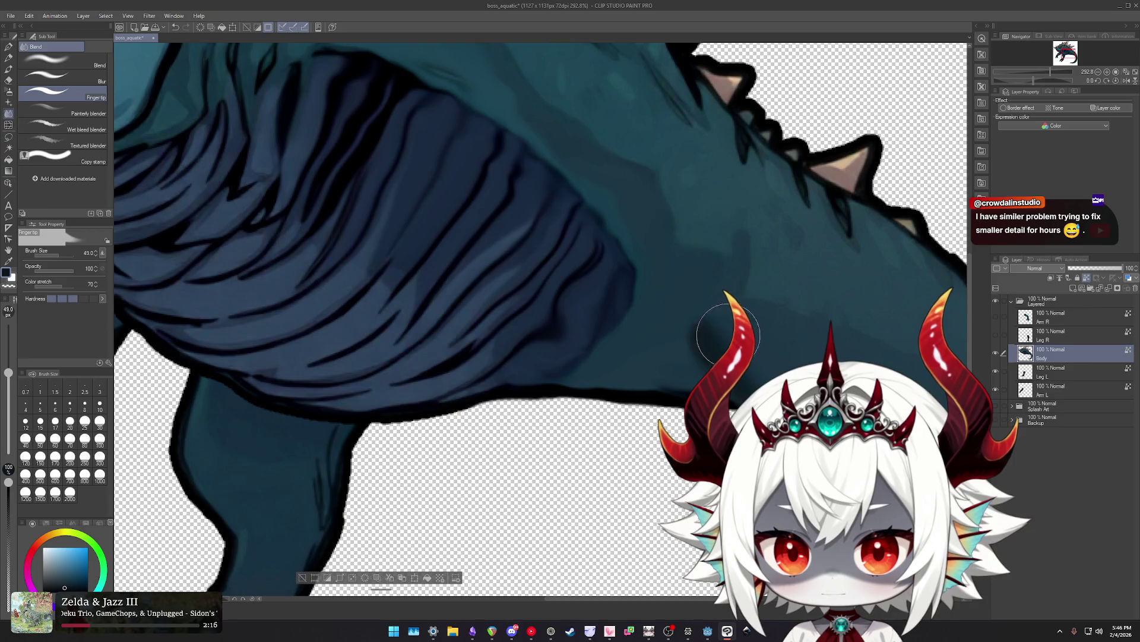
{"action": "left_click_drag", "start_coordinate": [702, 321], "coordinate": [654, 352]}
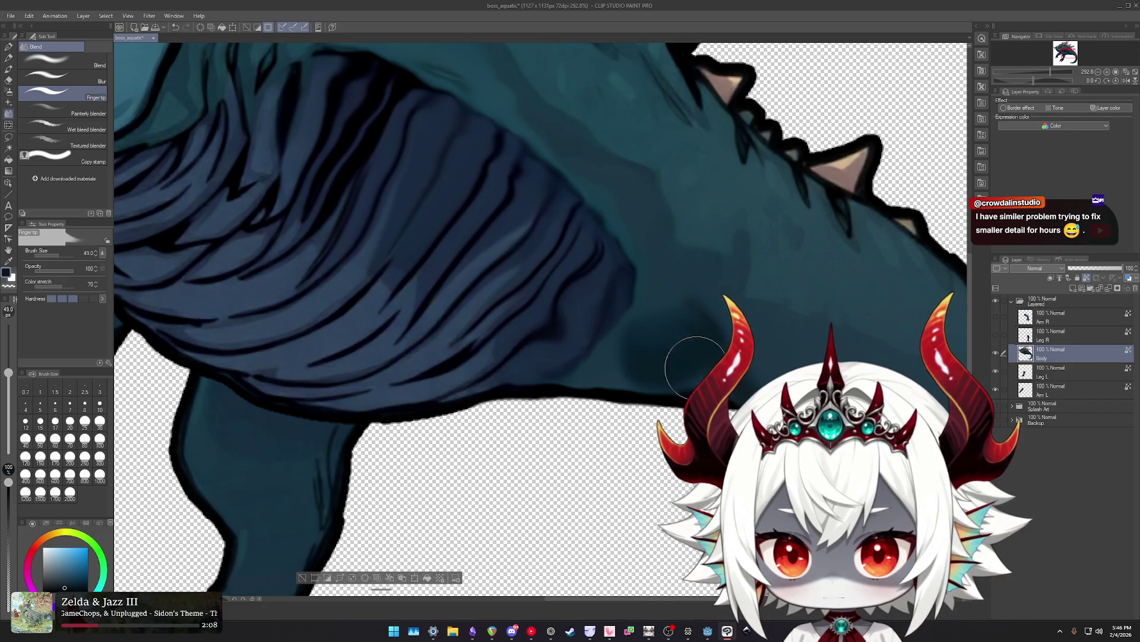
{"action": "scroll", "coordinate": [708, 411], "scroll_direction": "up", "scroll_amount": 2}
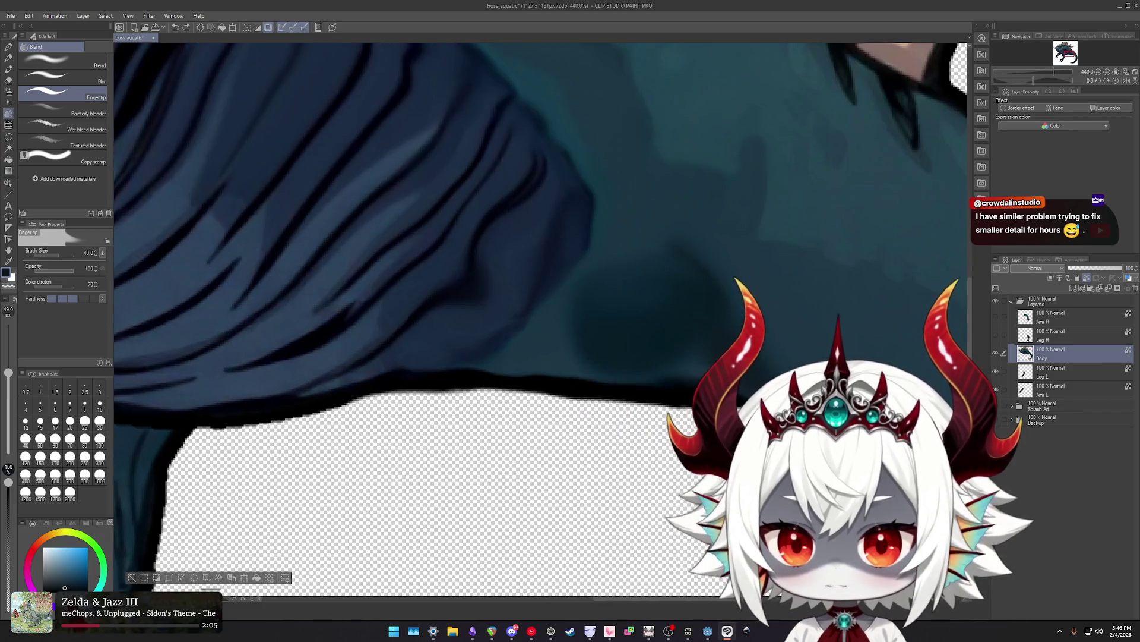
{"action": "scroll", "coordinate": [707, 421], "scroll_direction": "up", "scroll_amount": 2}
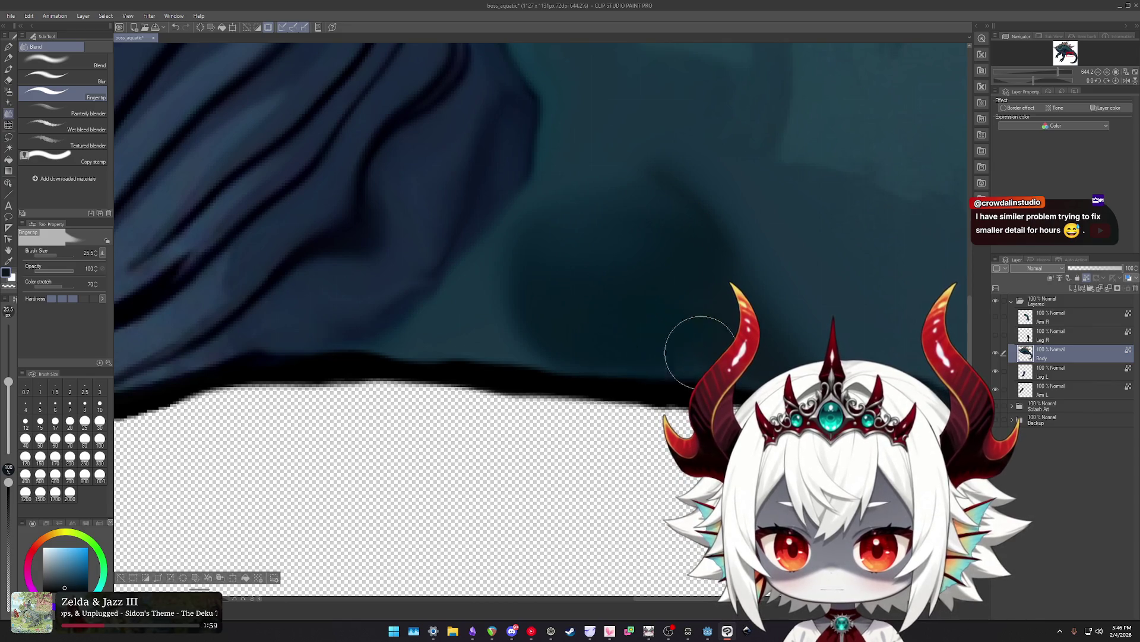
{"action": "key", "text": "b"}
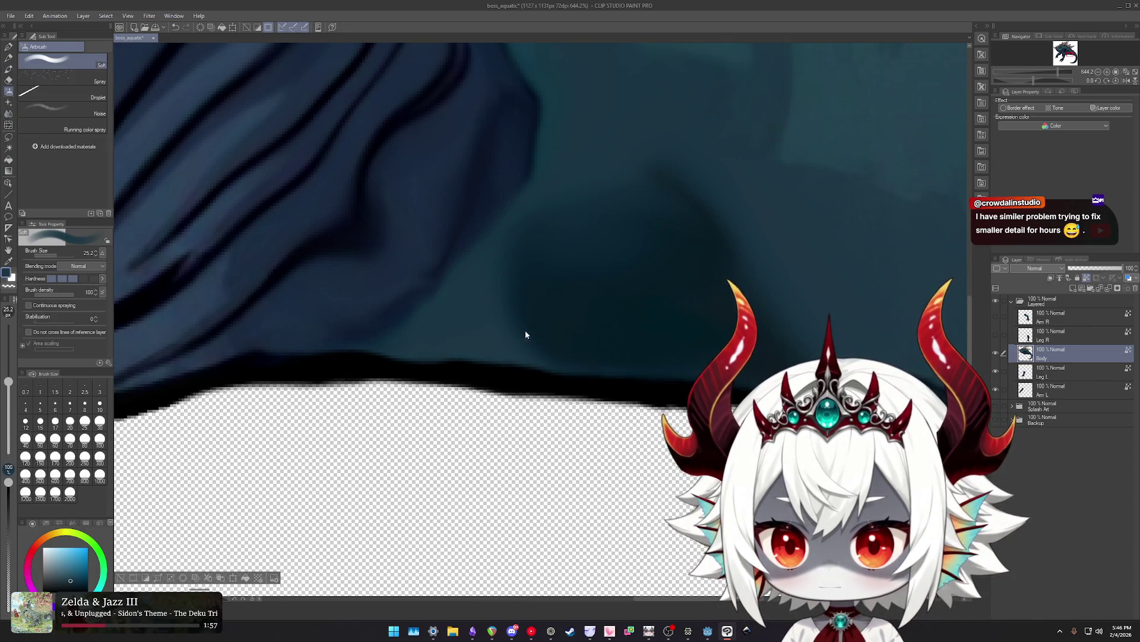
{"action": "key", "text": "o"}
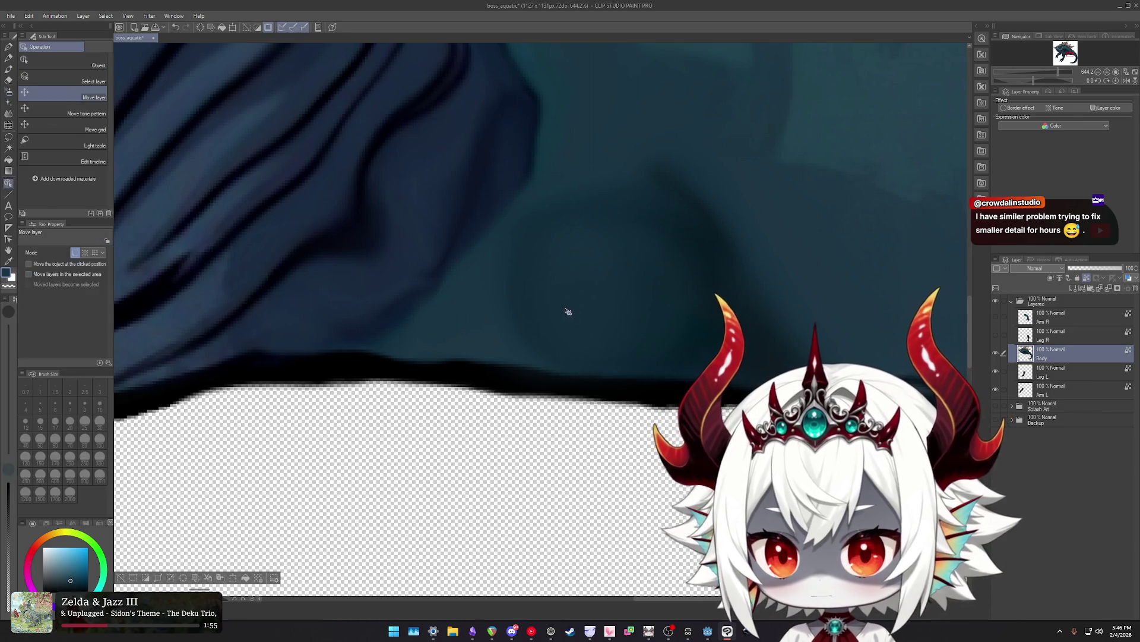
{"action": "key", "text": "j"}
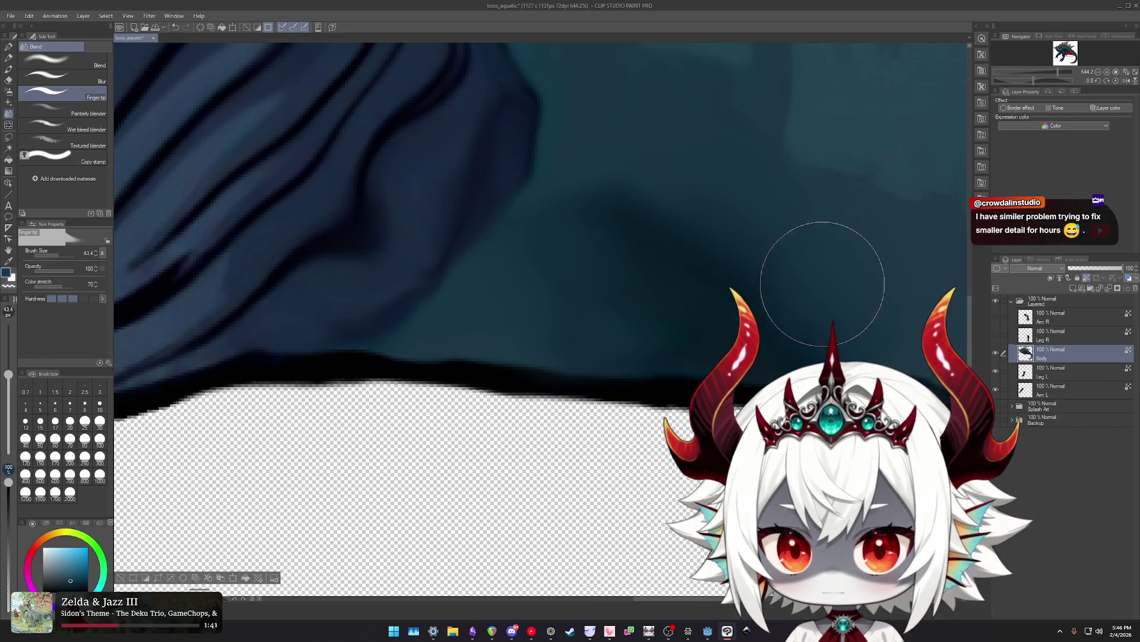
{"action": "scroll", "coordinate": [769, 242], "scroll_direction": "down", "scroll_amount": 1}
{"action": "scroll", "coordinate": [777, 275], "scroll_direction": "down", "scroll_amount": 1}
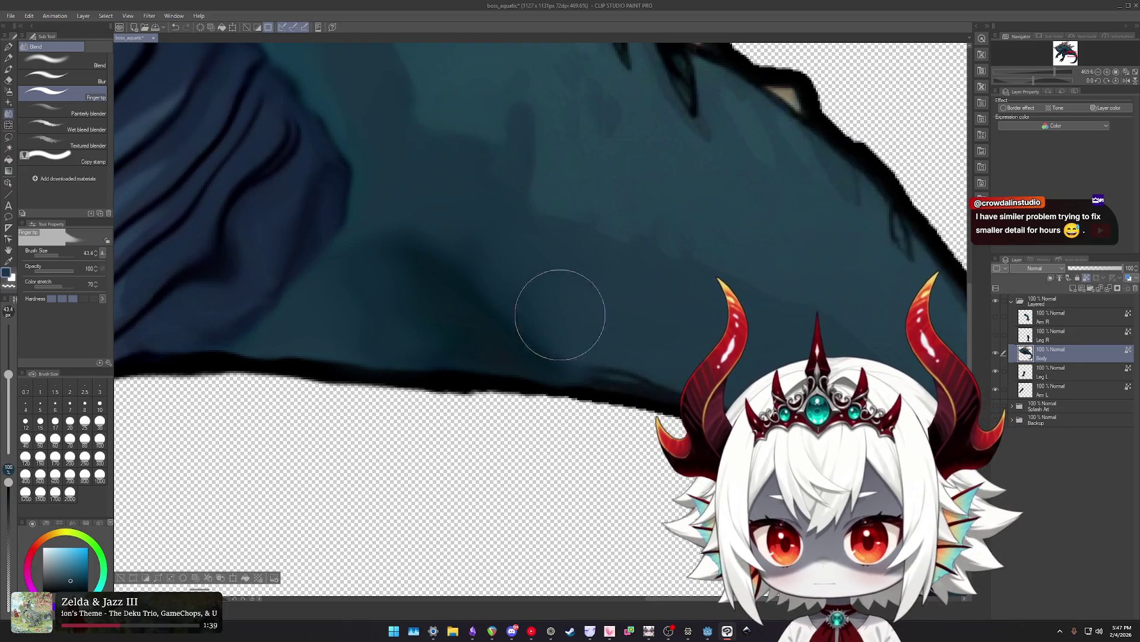